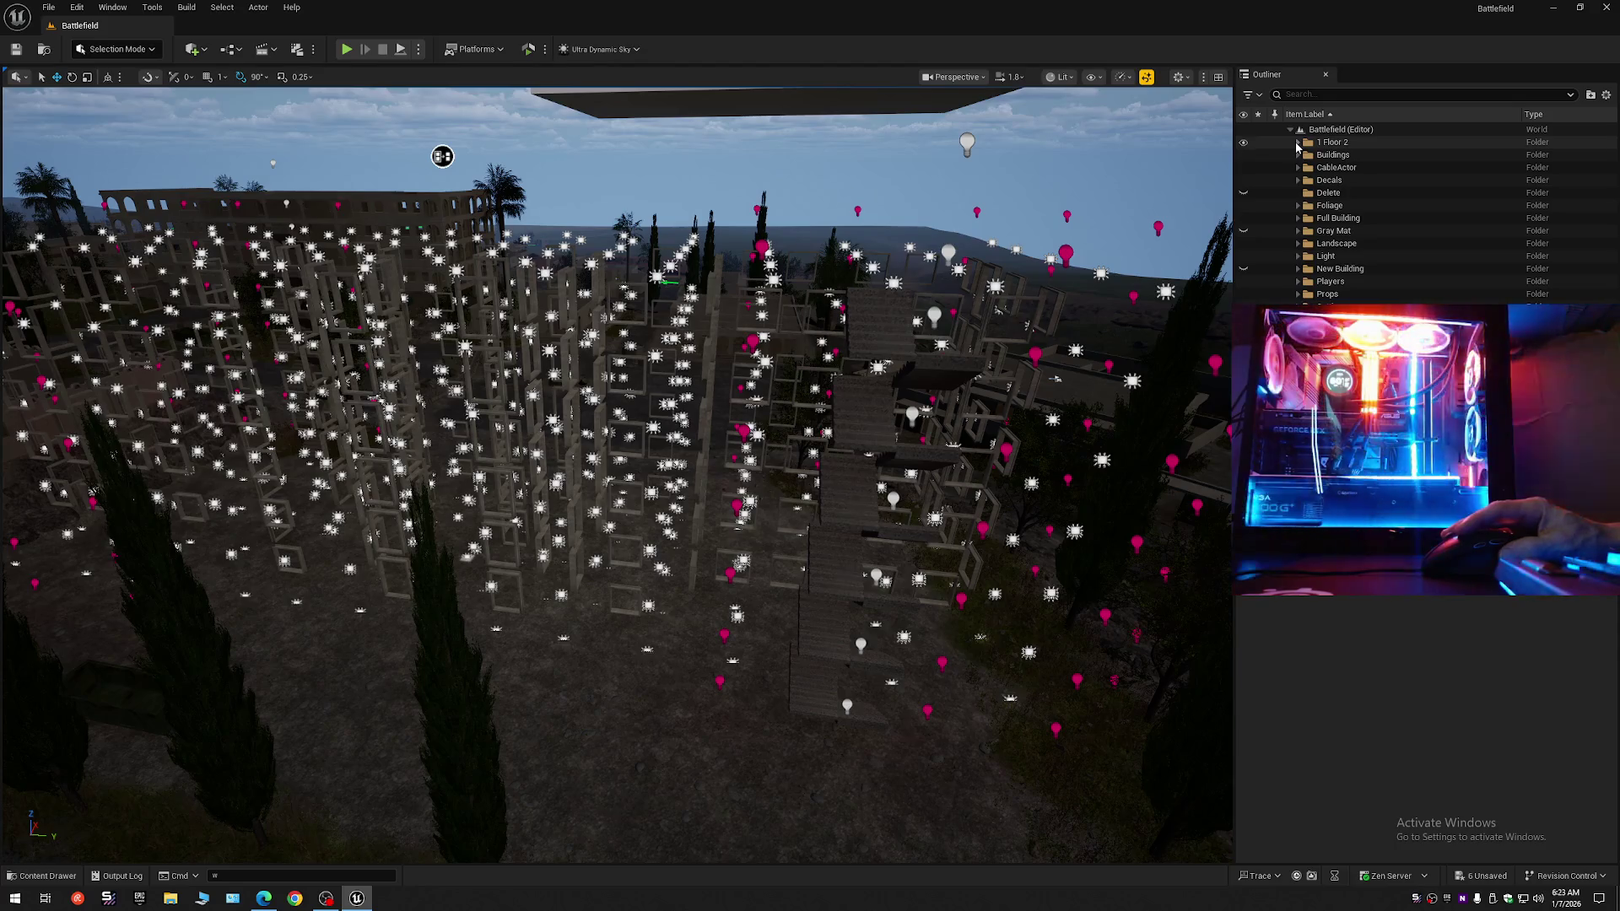
Create a folder named Windows in the Battlefield level and expand 1 Floor 2 to show it.
right_click(1338, 131)
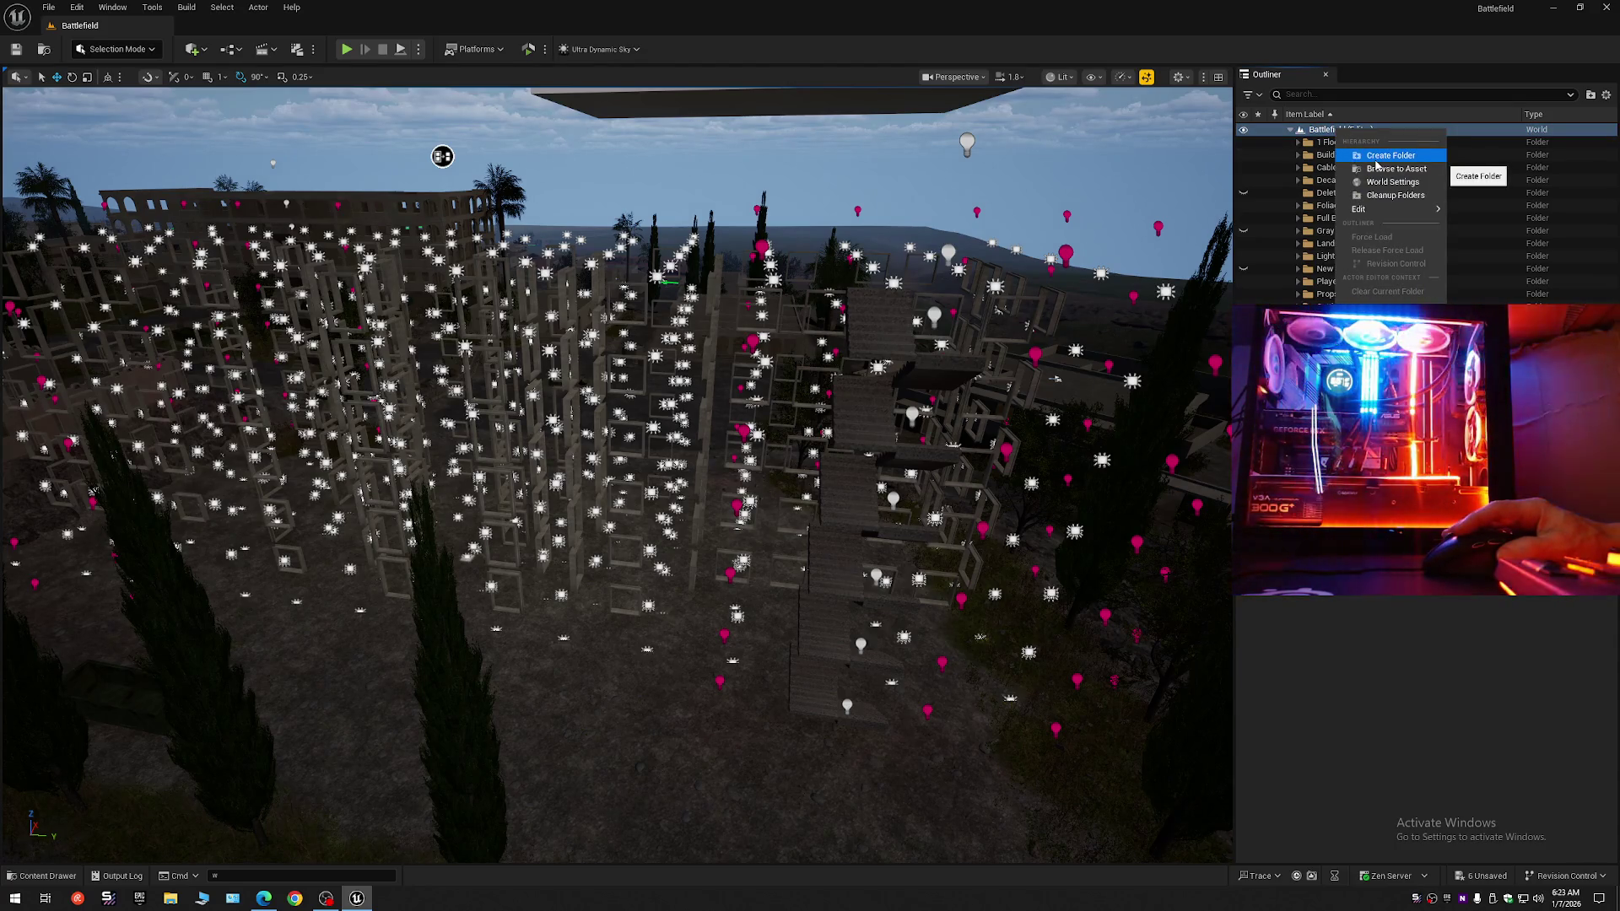
click(1374, 159)
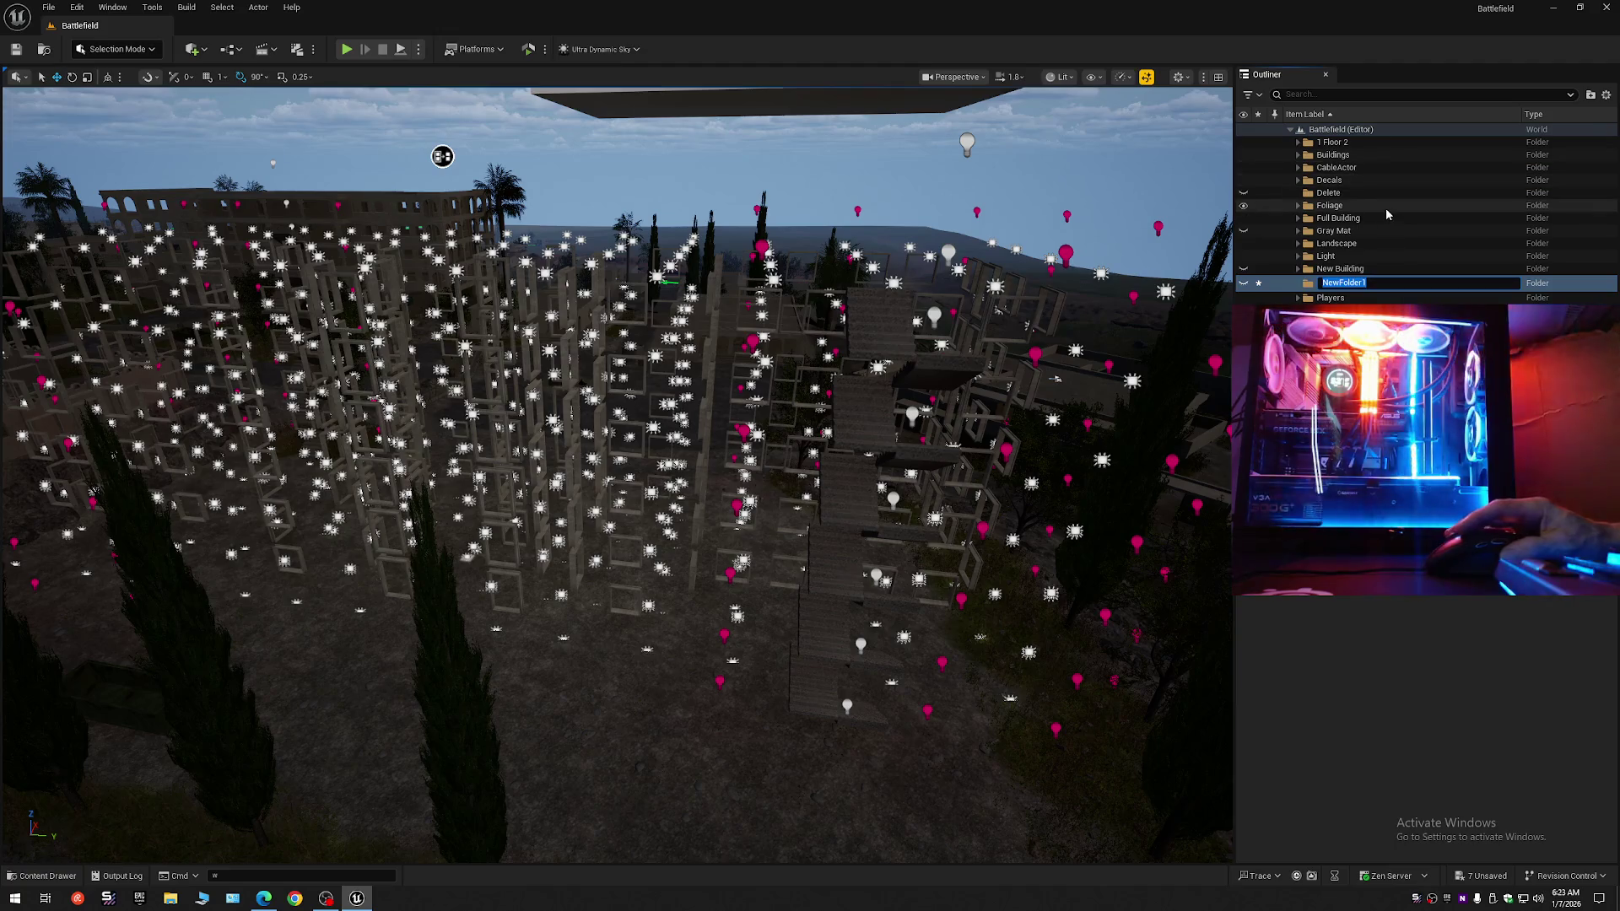
text(WE)
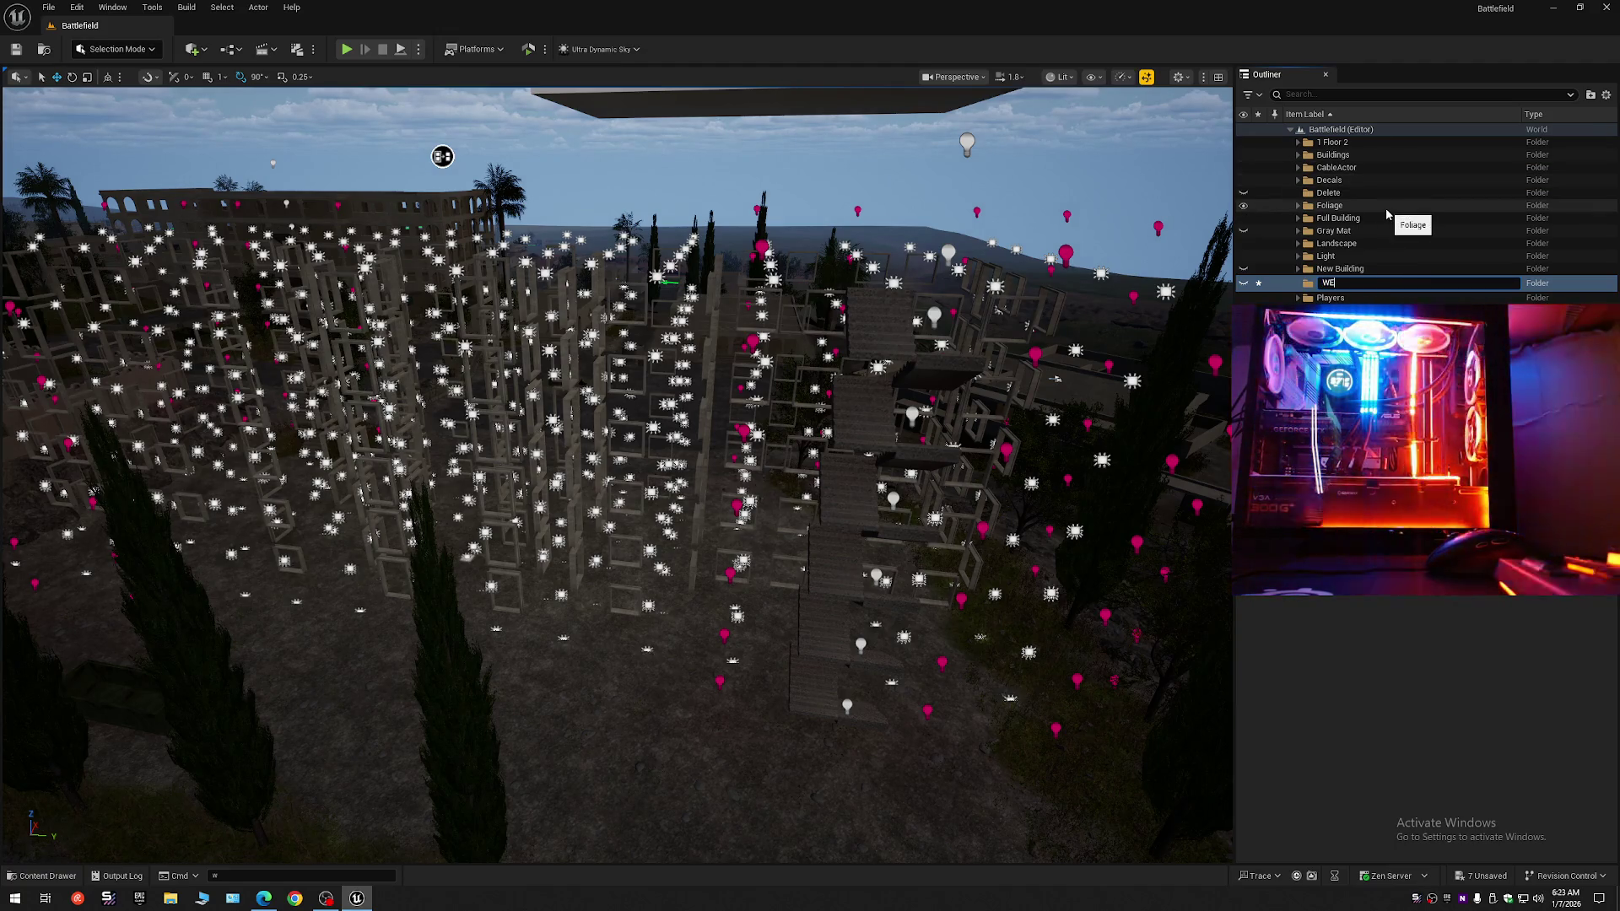
key(BackSpace)
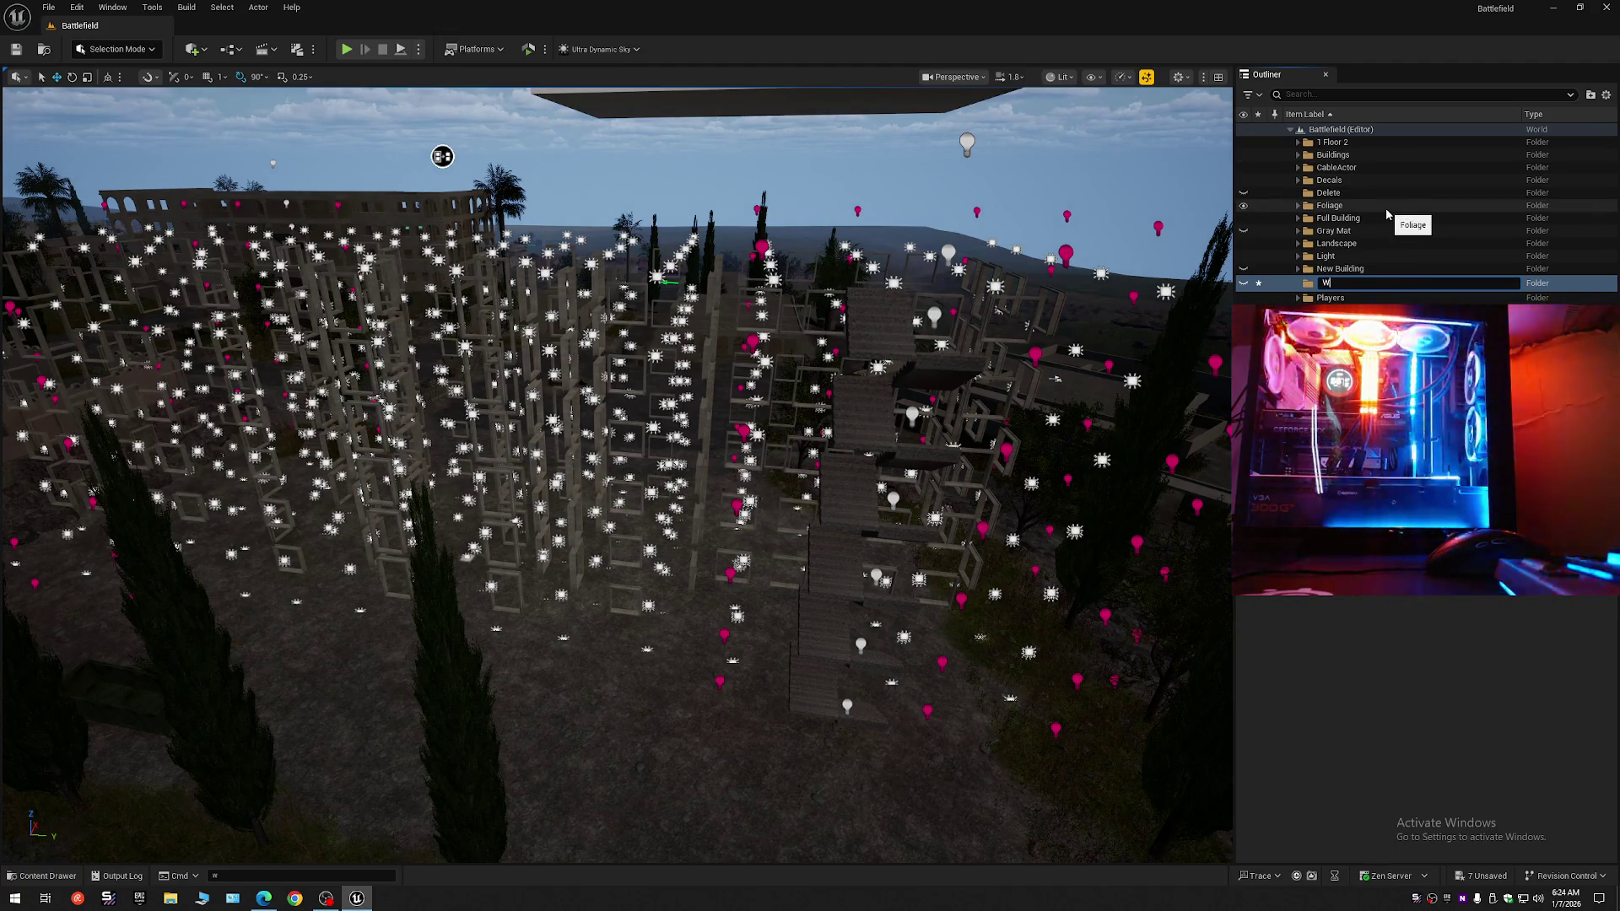
text(indows)
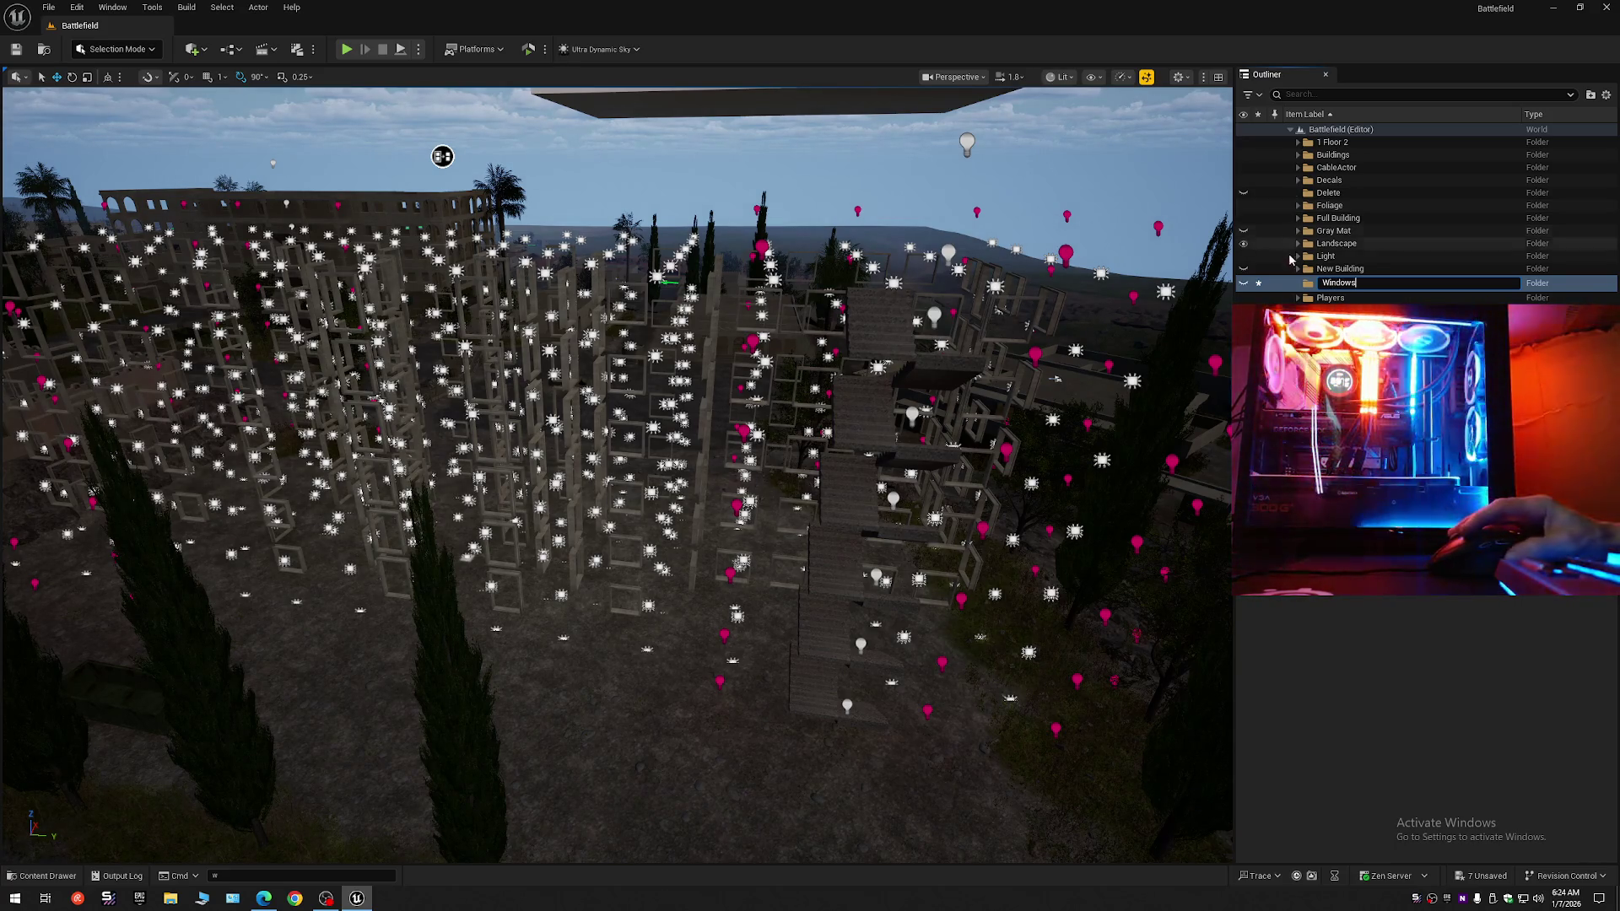
key(Return)
click(1297, 143)
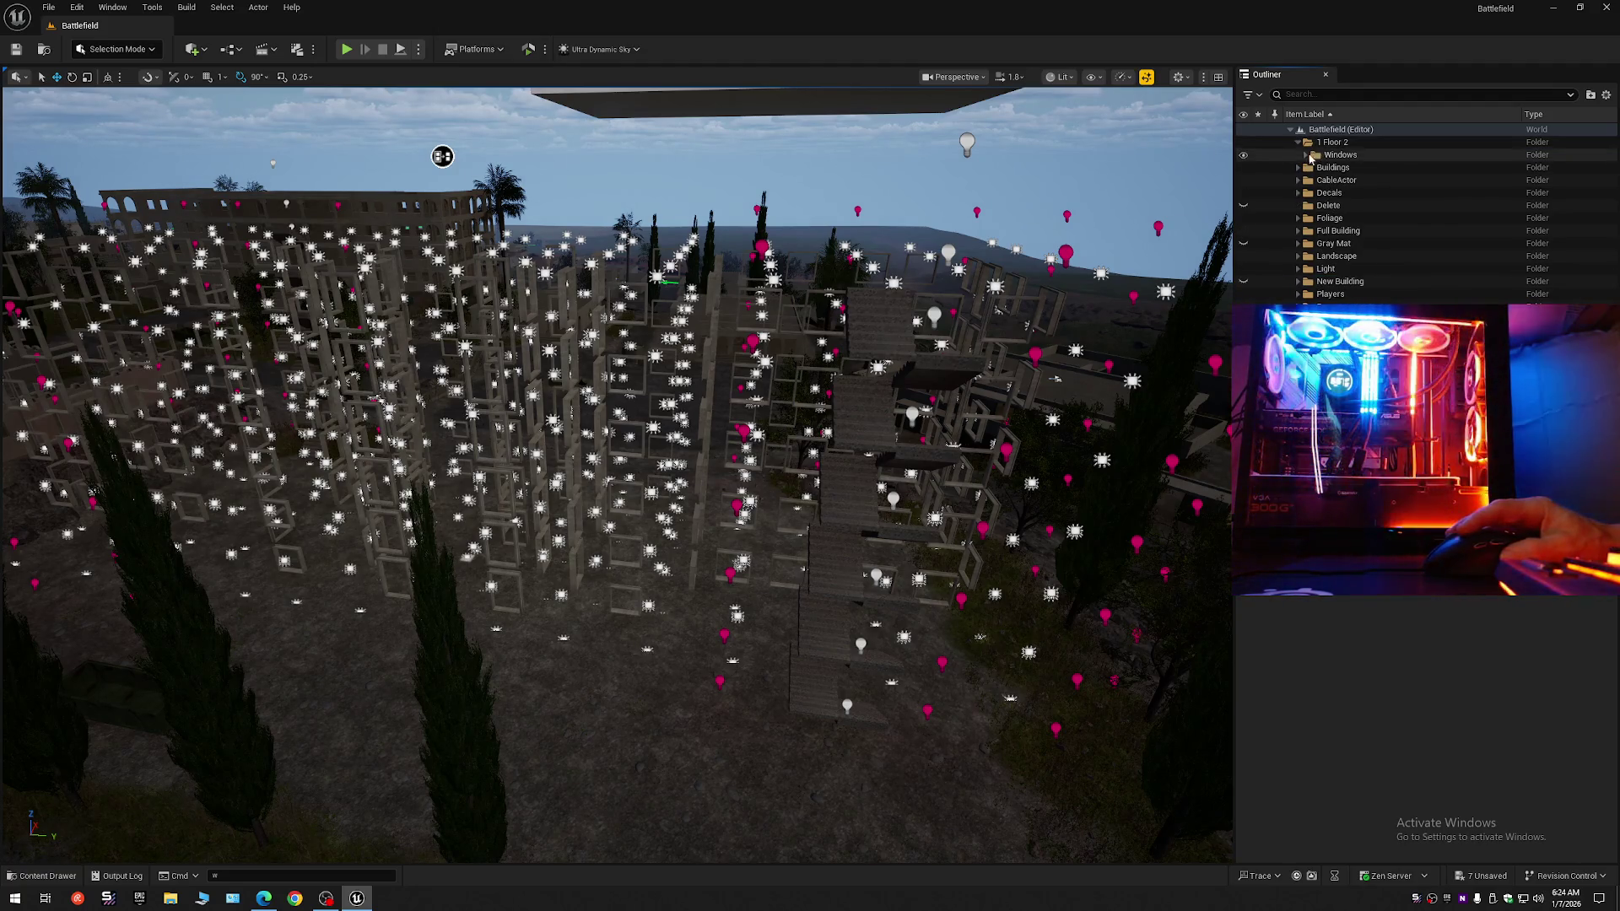
Expand the Windows folder and select the whole range of window-frame actors.
click(1339, 156)
click(1306, 155)
click(1347, 169)
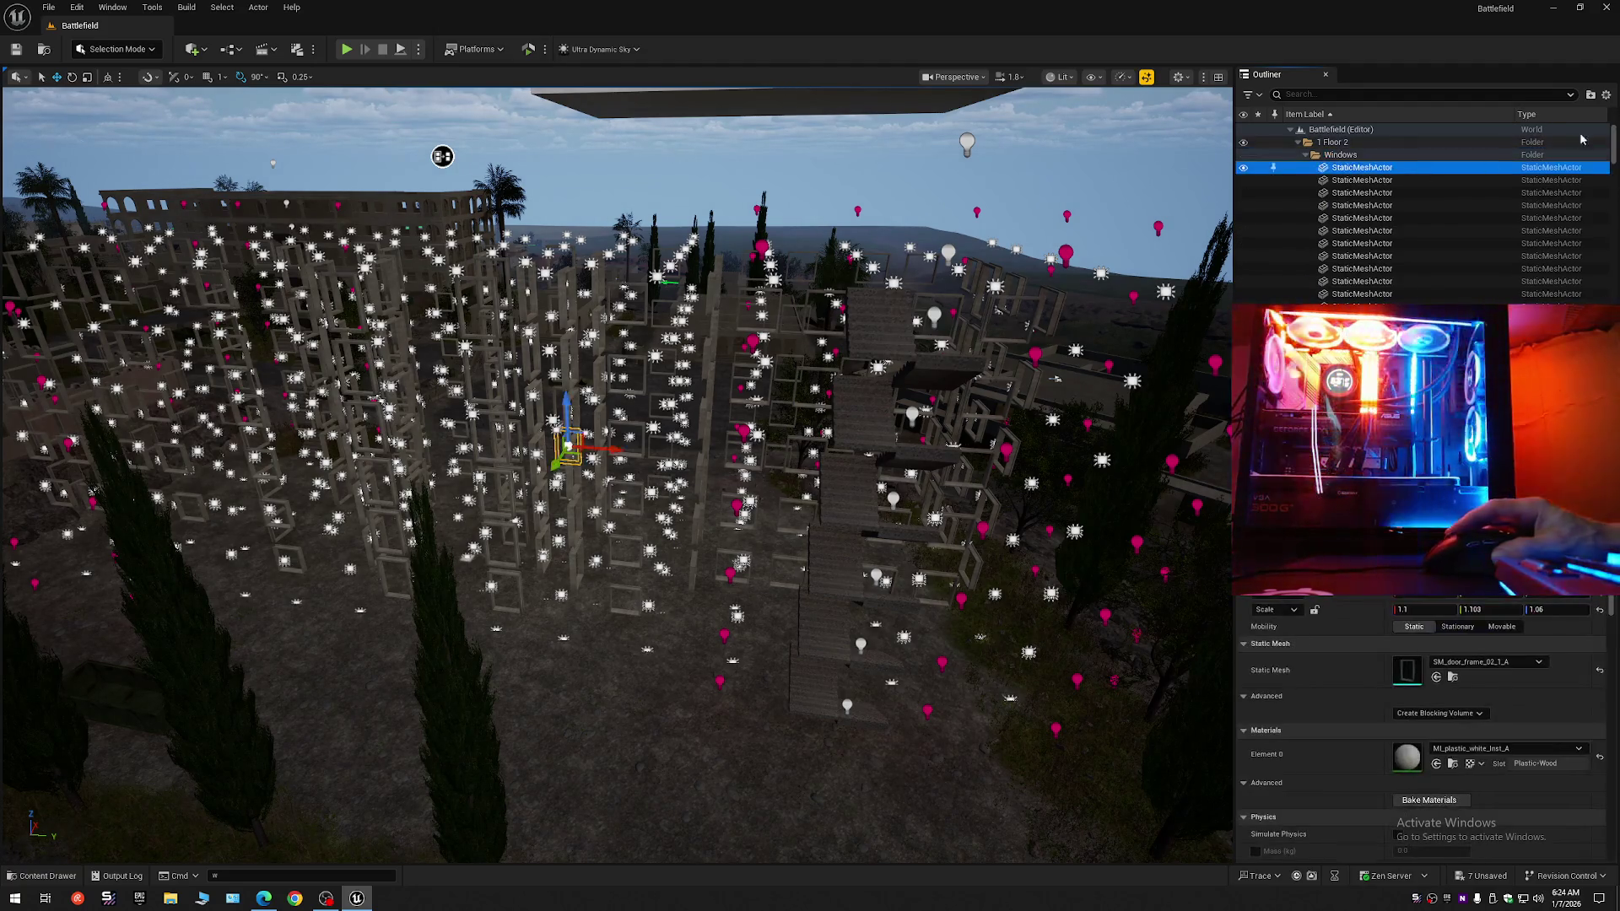
drag(1613, 159, 1613, 194)
scroll(1434, 211, down, 5)
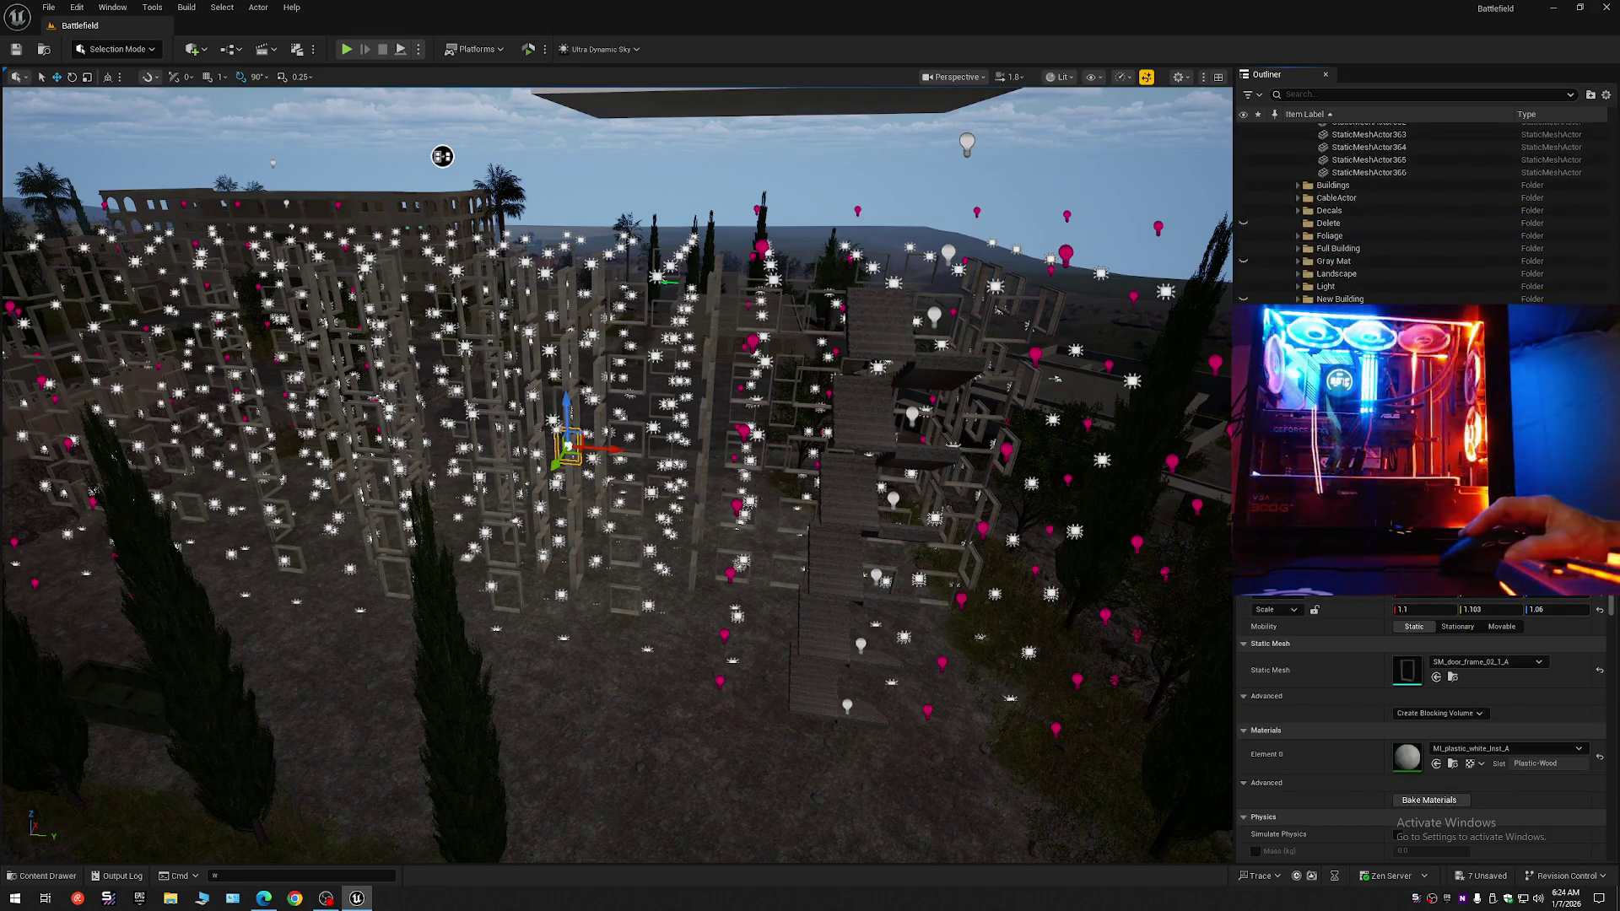
shift+click(1370, 175)
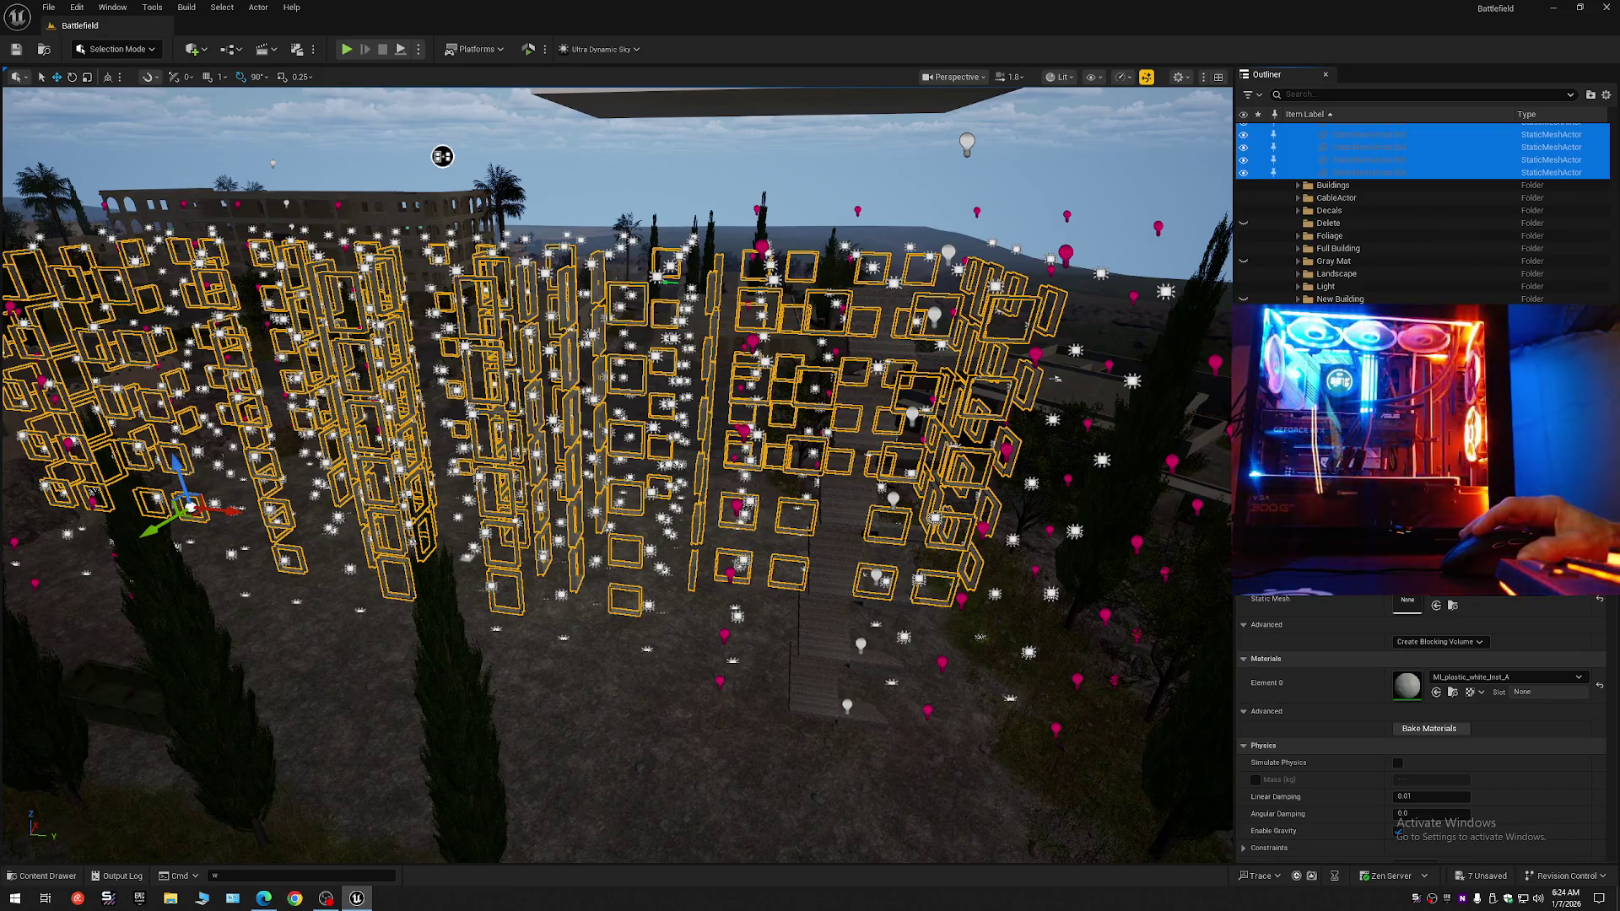
Collapse the whole Outliner tree, re-expand Battlefield and select the level root.
click(1605, 95)
click(1484, 158)
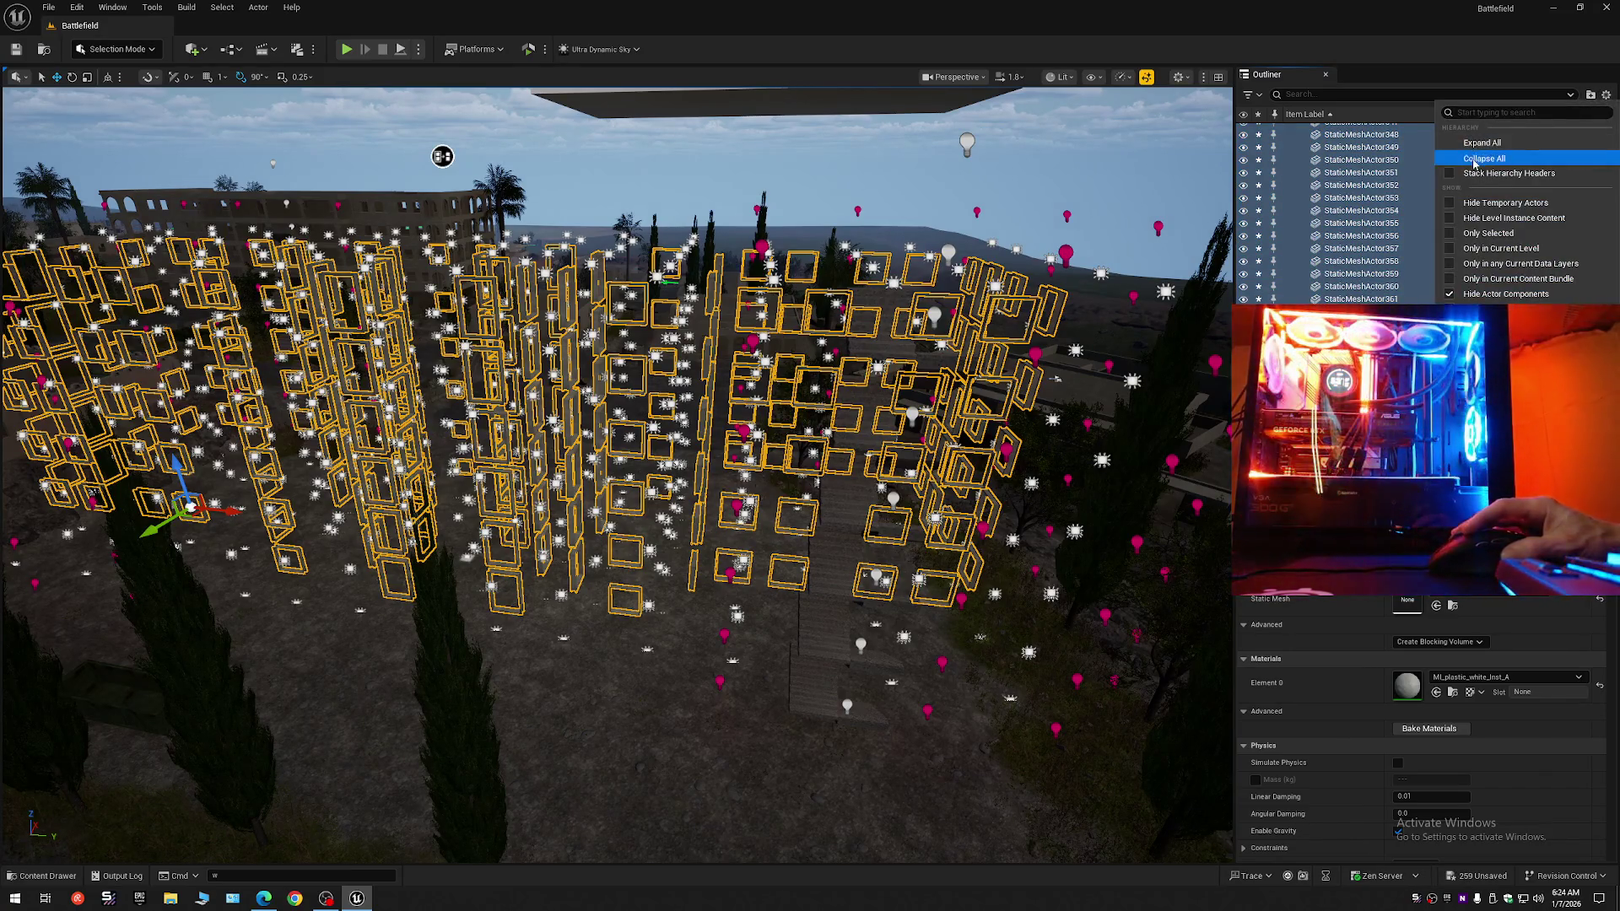
click(1314, 150)
click(1290, 129)
click(1333, 143)
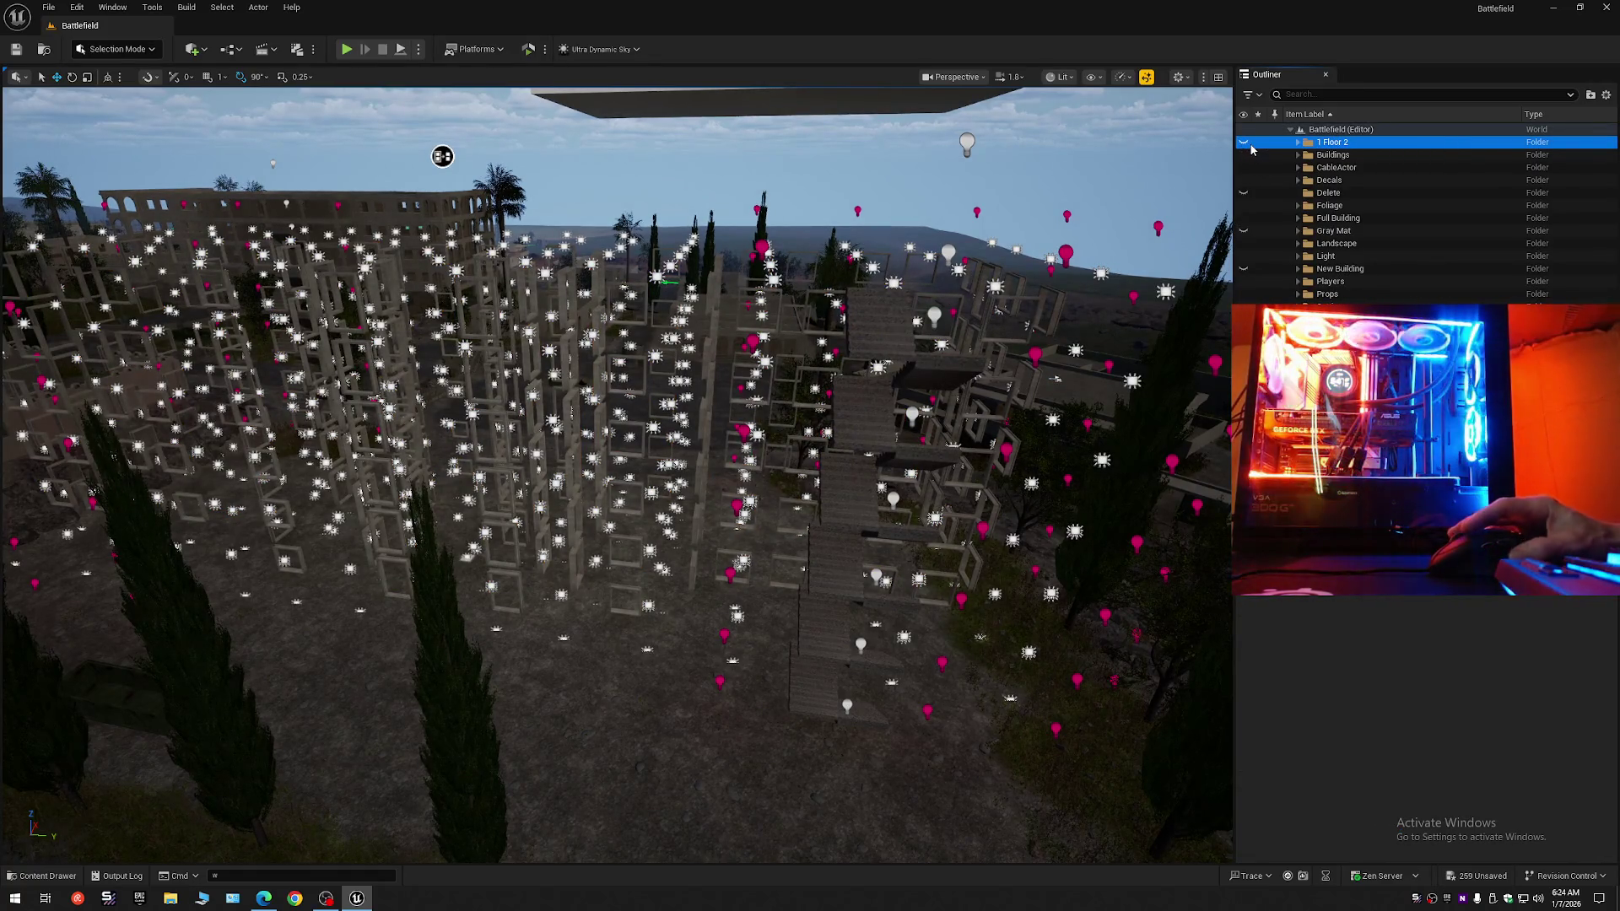
key(Up)
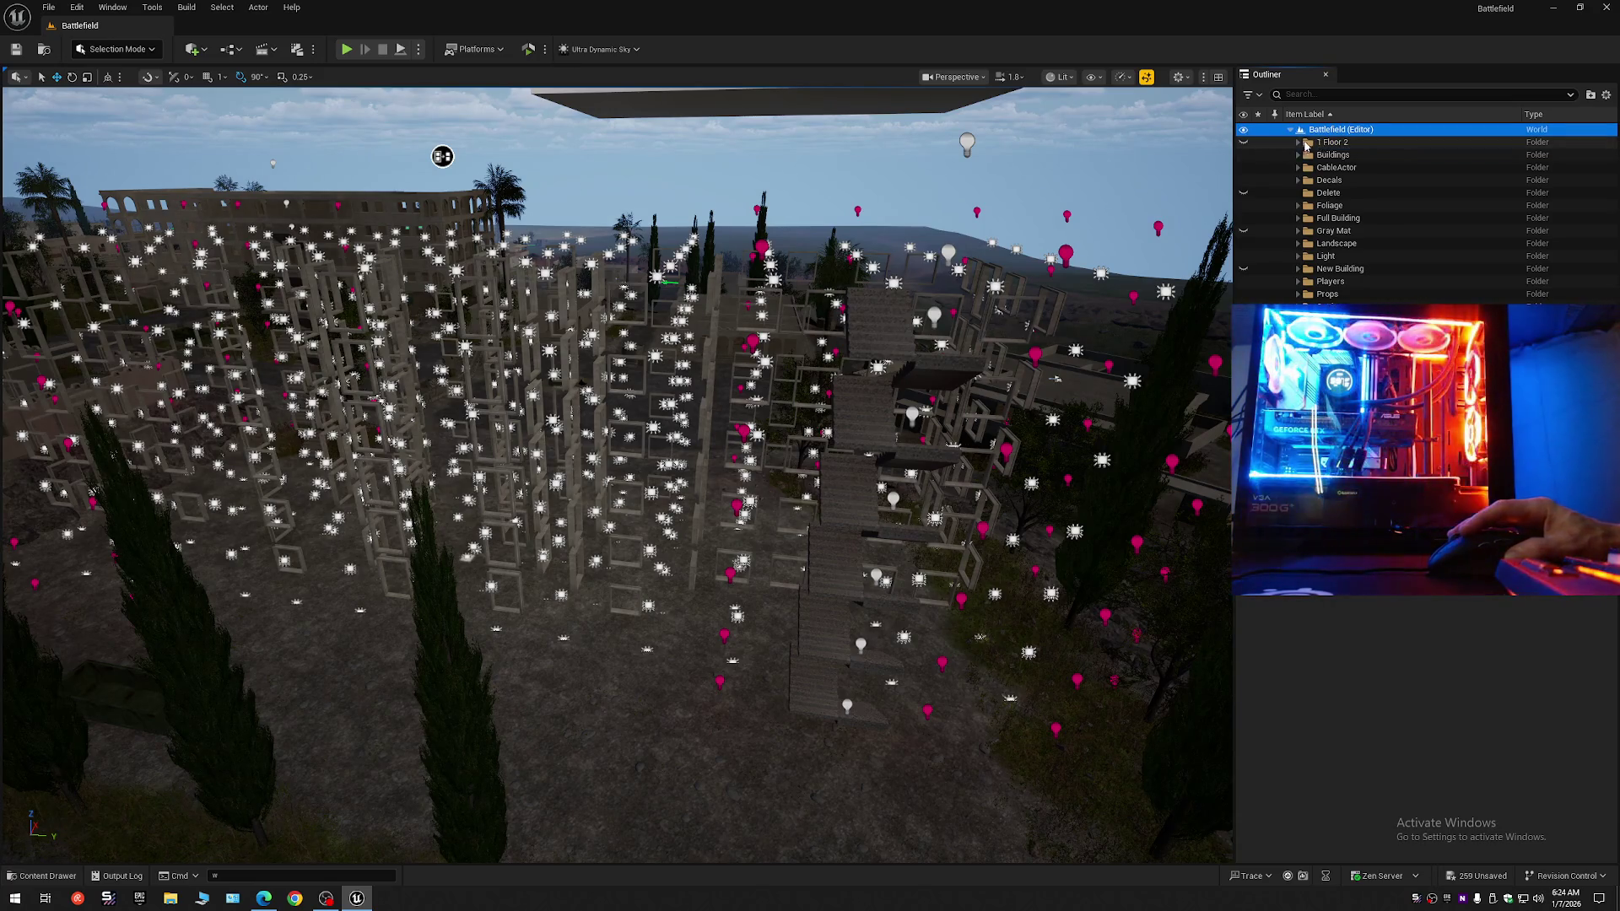
Move the Windows folder into the Gray Mat folder and check it arrived.
drag(1307, 144, 1333, 157)
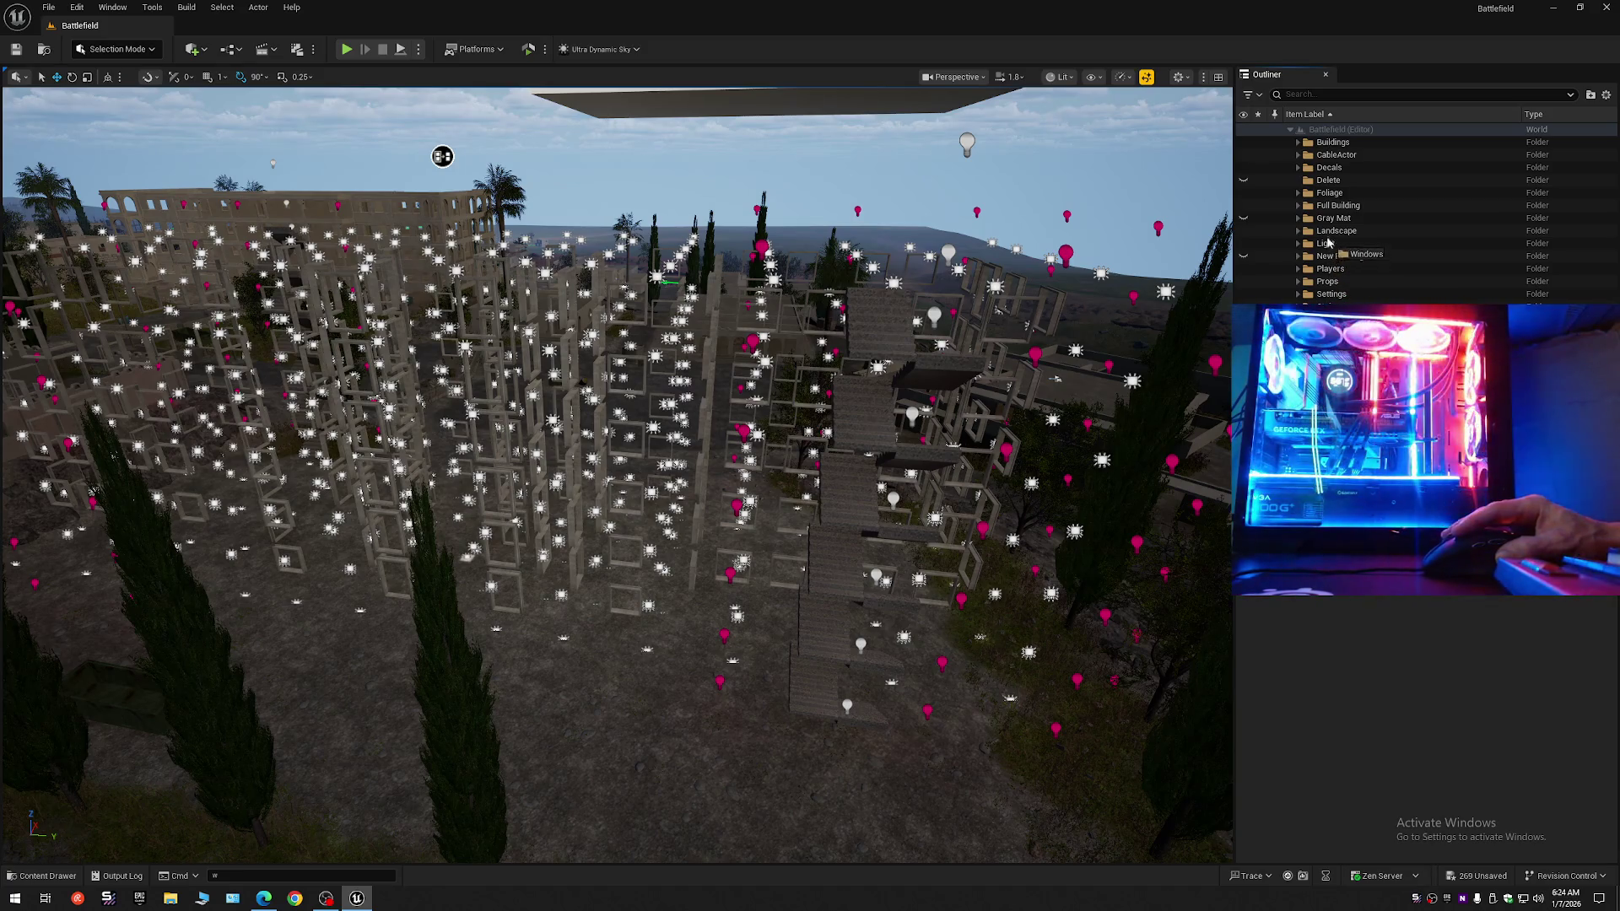
click(1299, 218)
click(1299, 217)
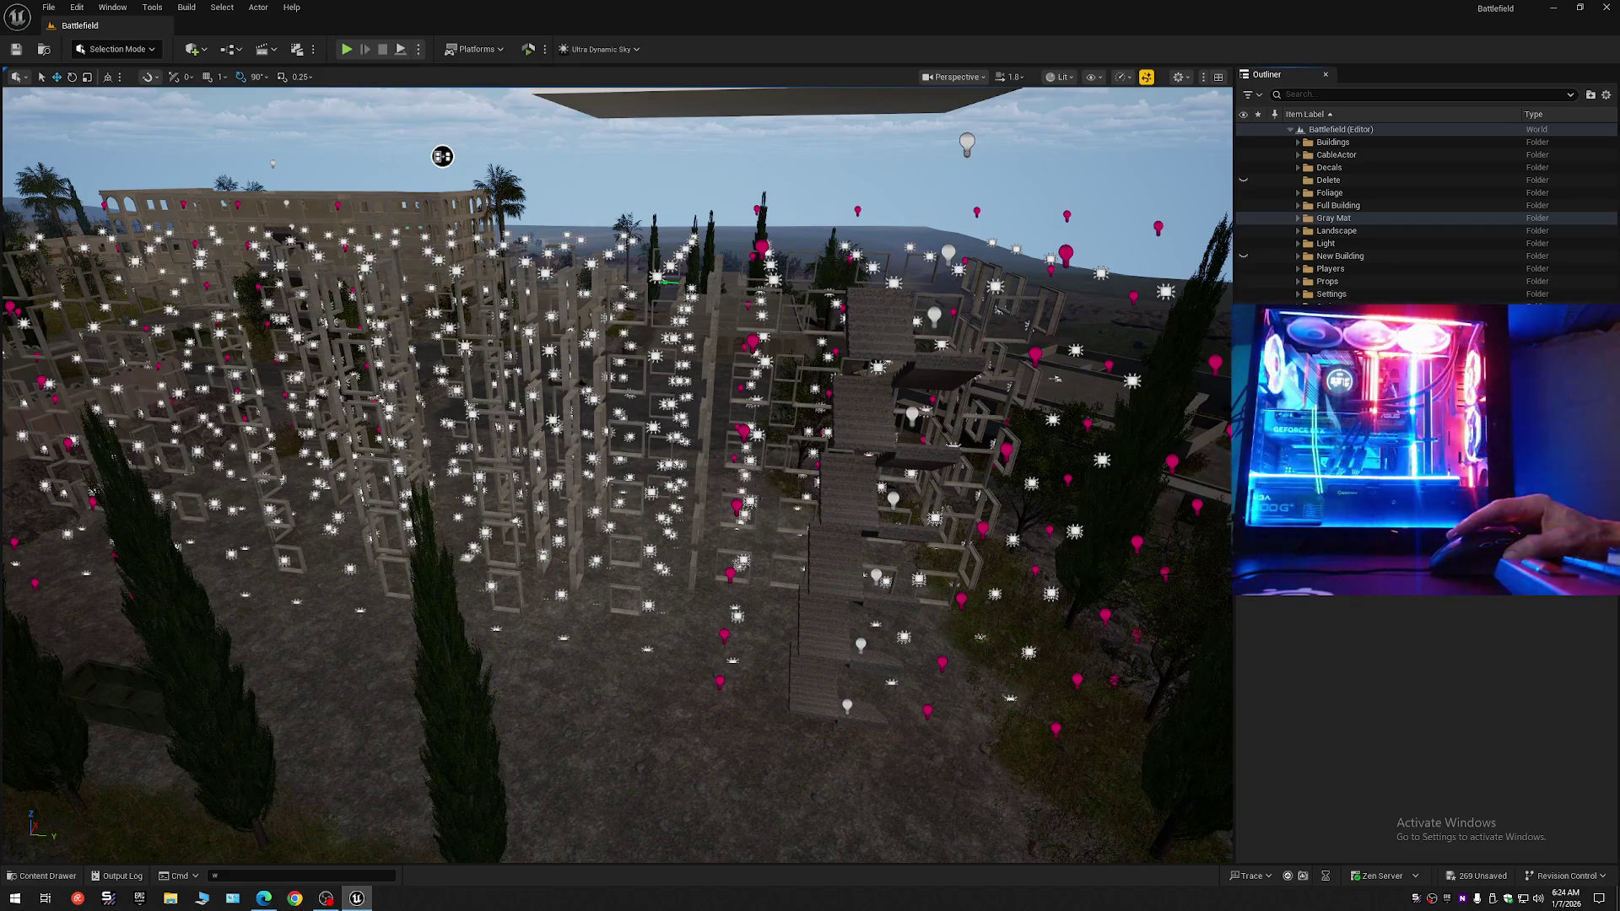
Put Floor_Inside into a new Inside folder under New Building's Floor folder.
click(1298, 257)
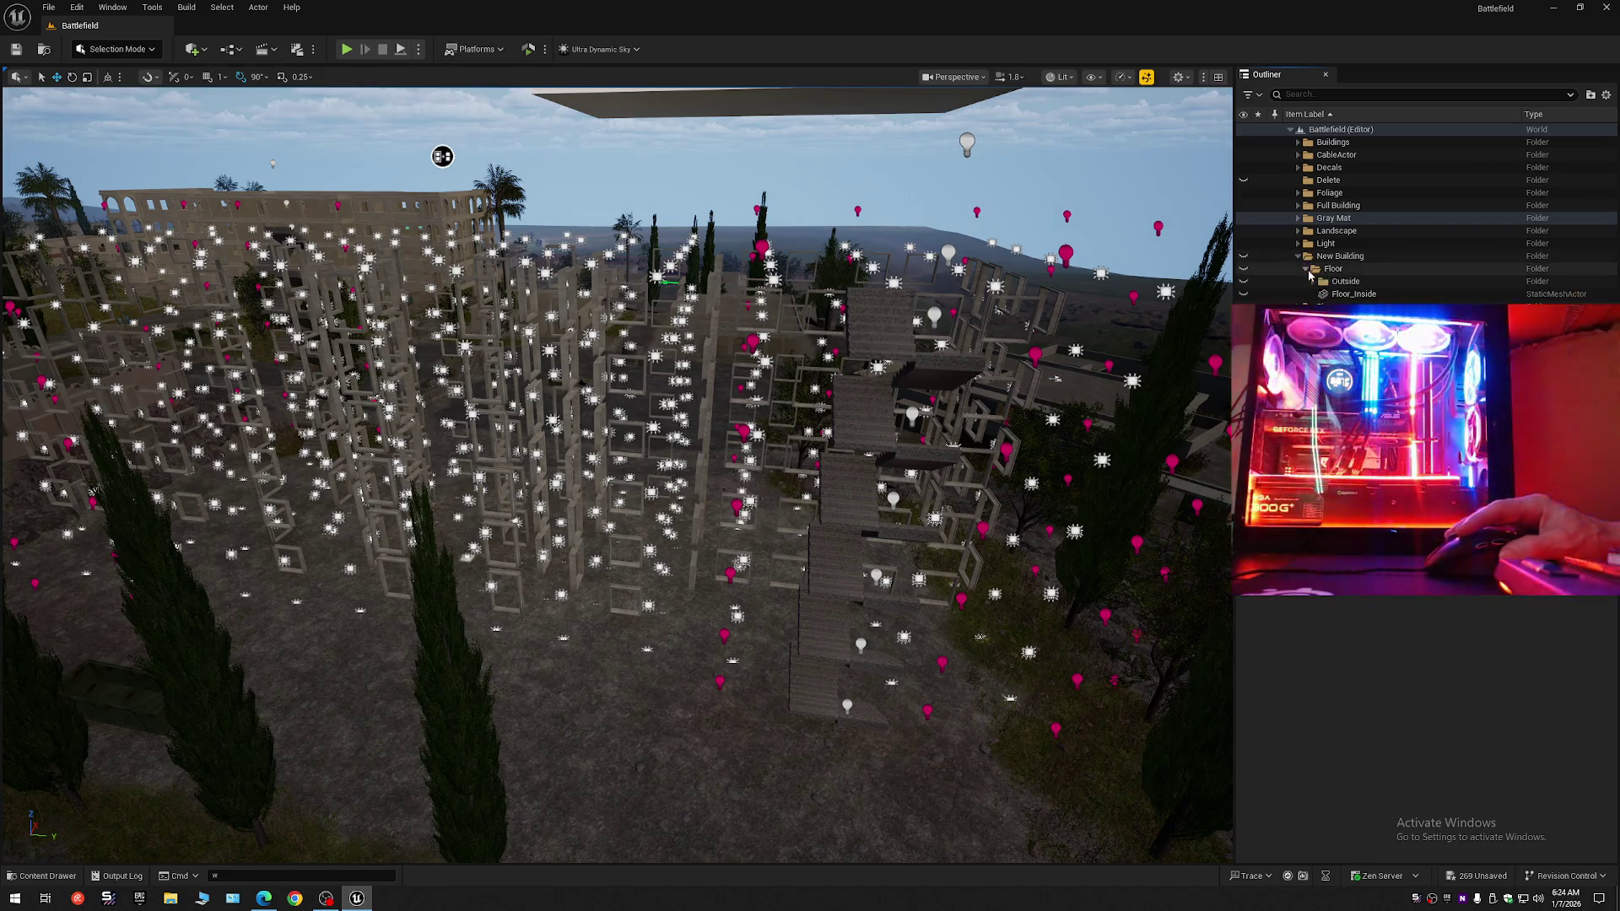
click(1305, 269)
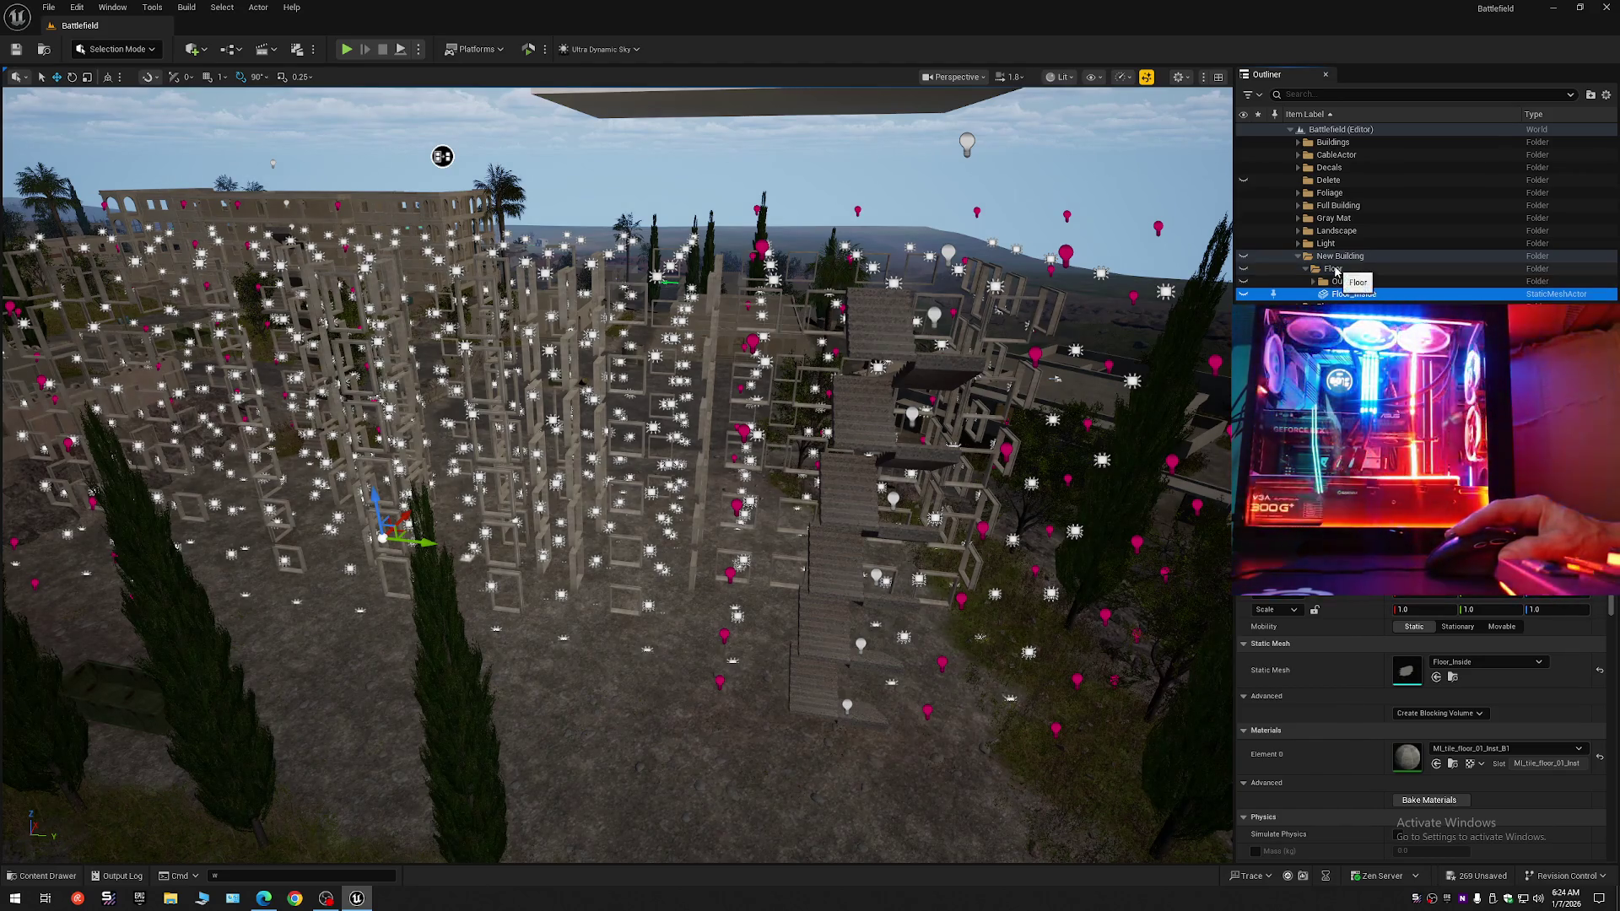
click(1337, 271)
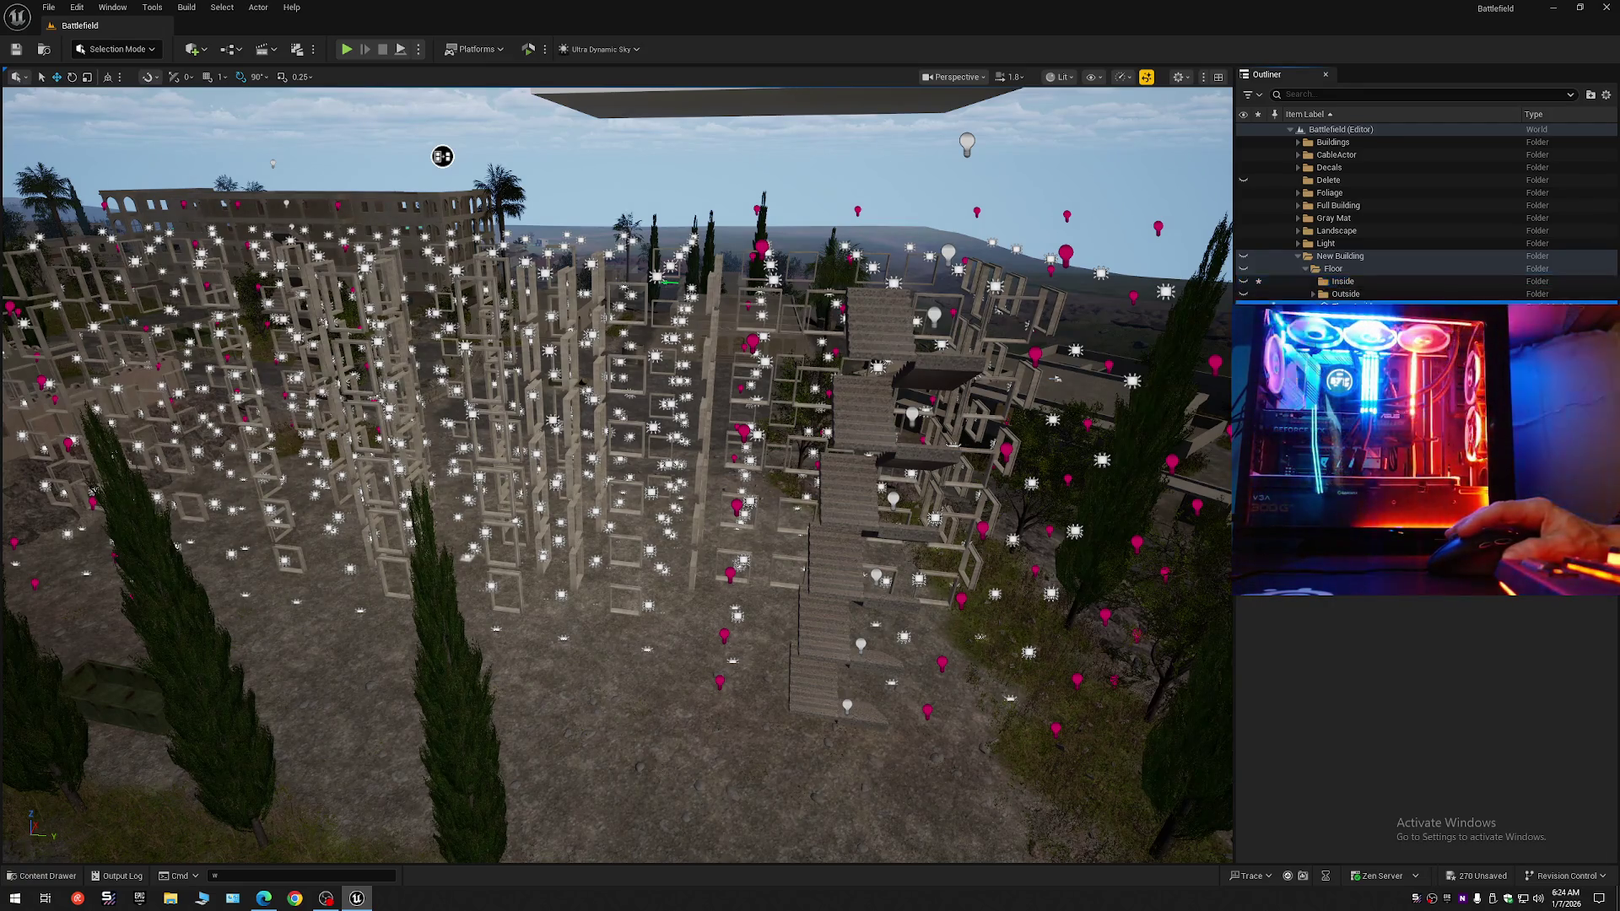
click(1343, 294)
double_click(1327, 270)
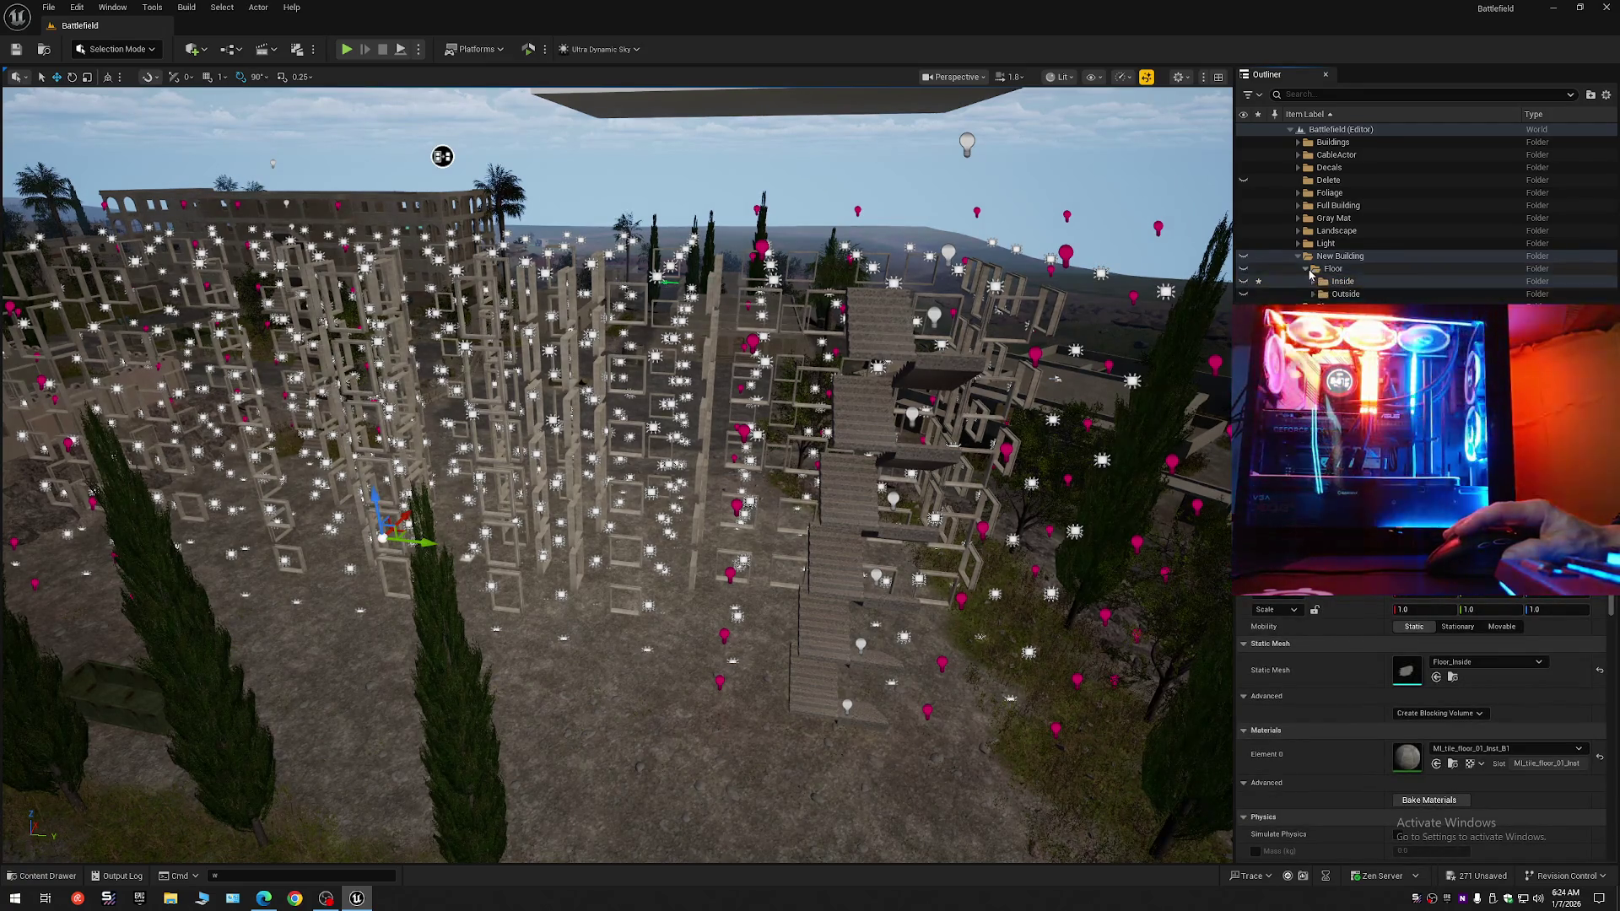
Delete the New Building folder after moving Floor into Gray Mat.
double_click(1328, 270)
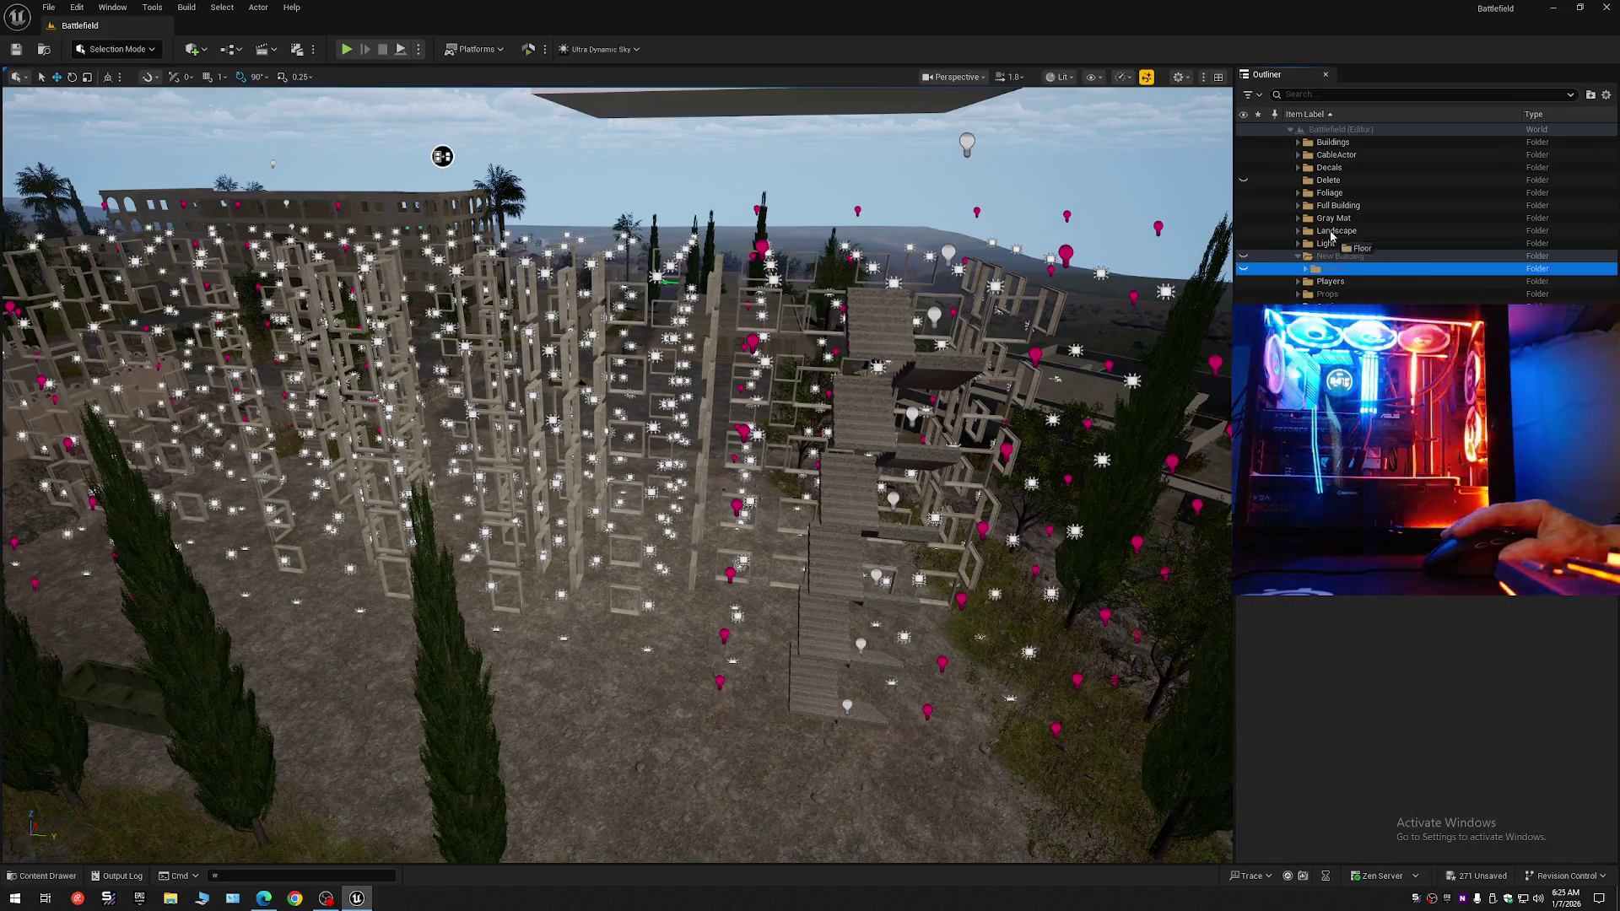
scroll(1316, 244, down, 2)
click(1299, 218)
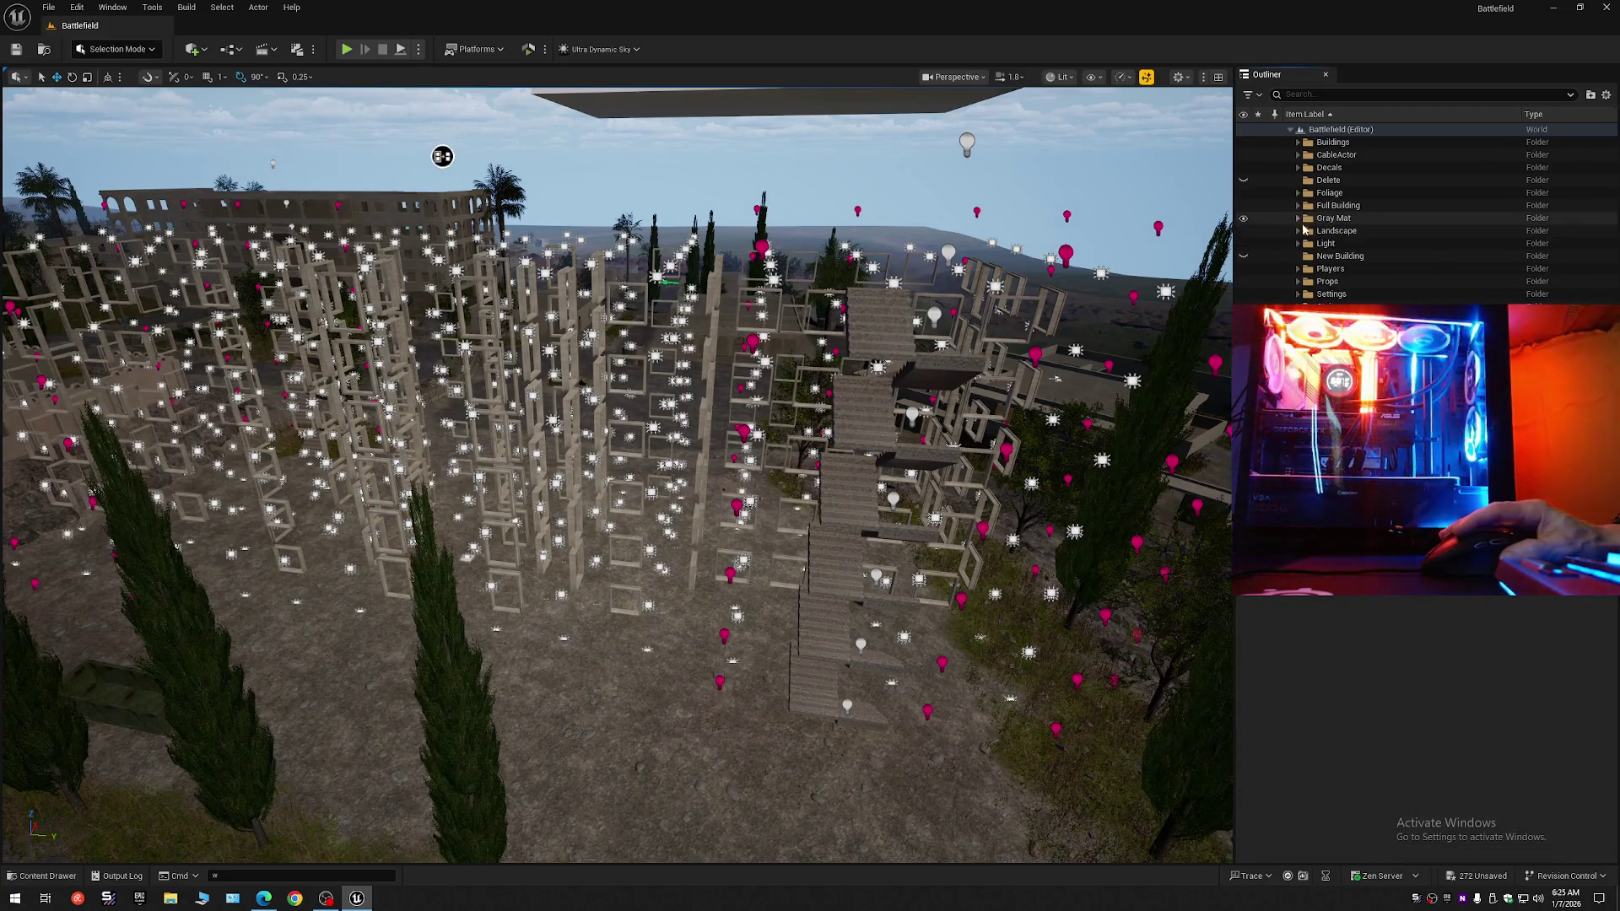
click(1324, 257)
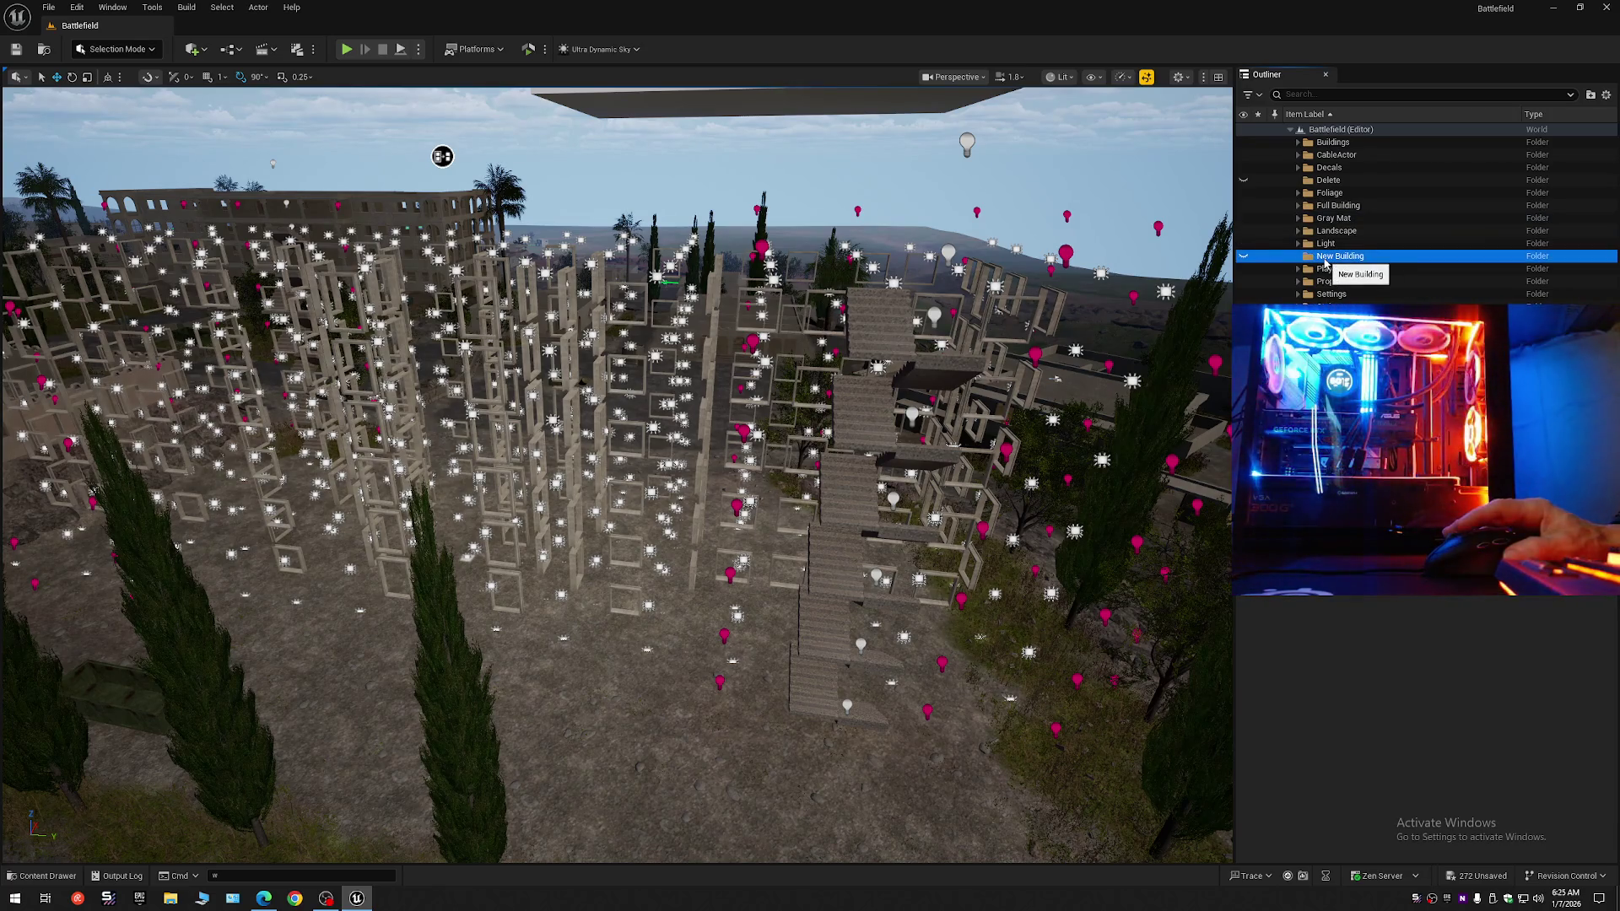
key(Delete)
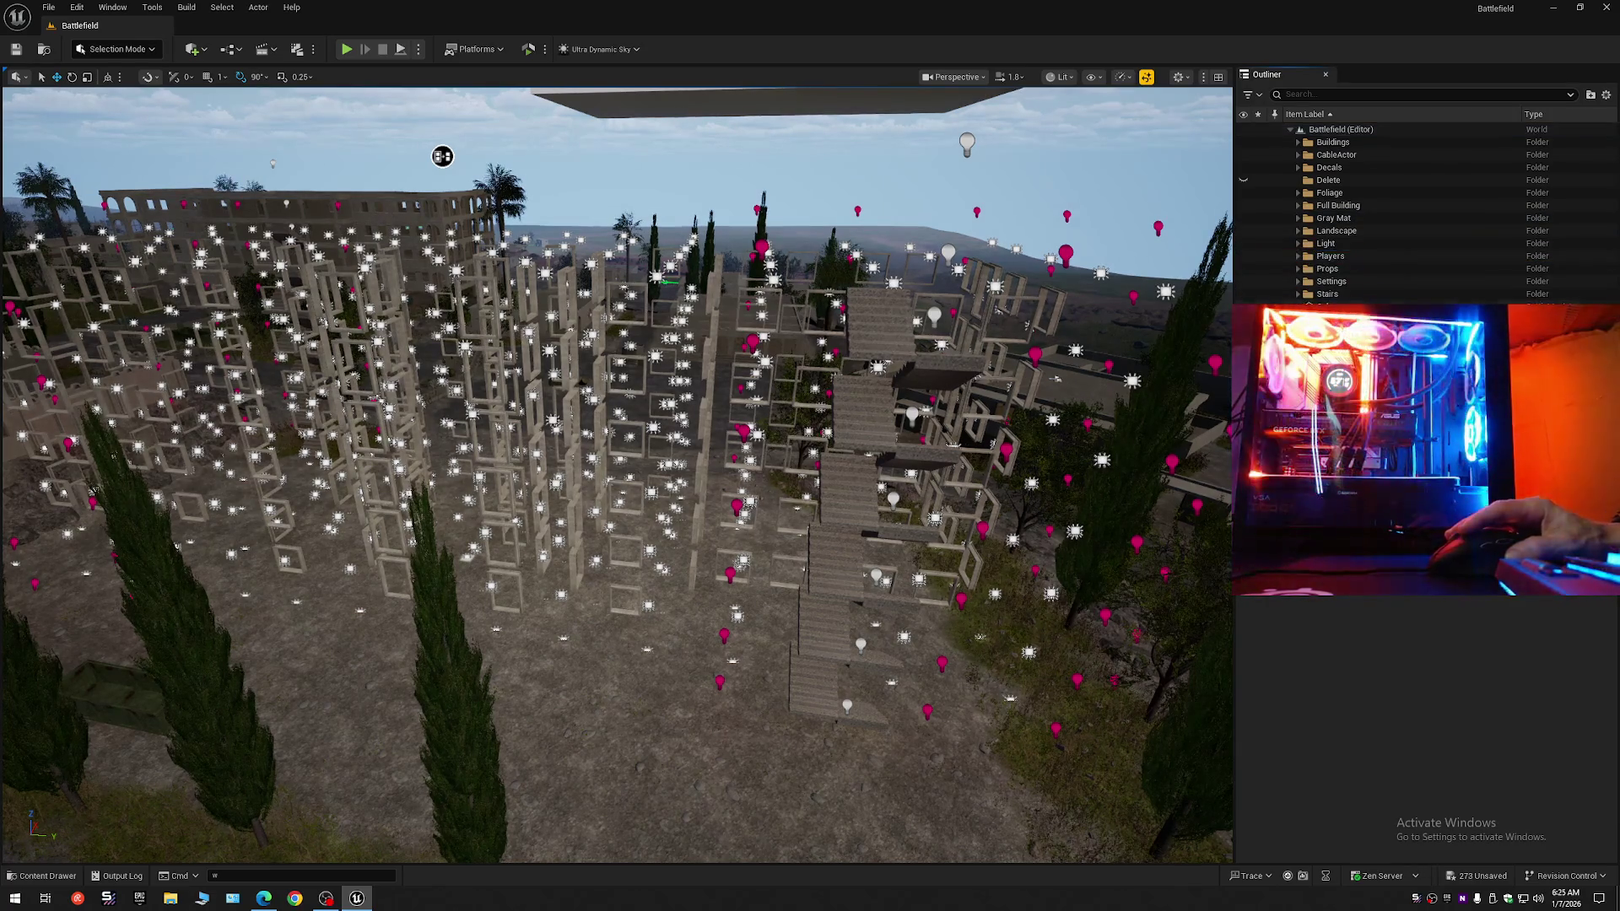
Collapse the Outliner tree and expand Full Building to show its four actors.
click(1299, 294)
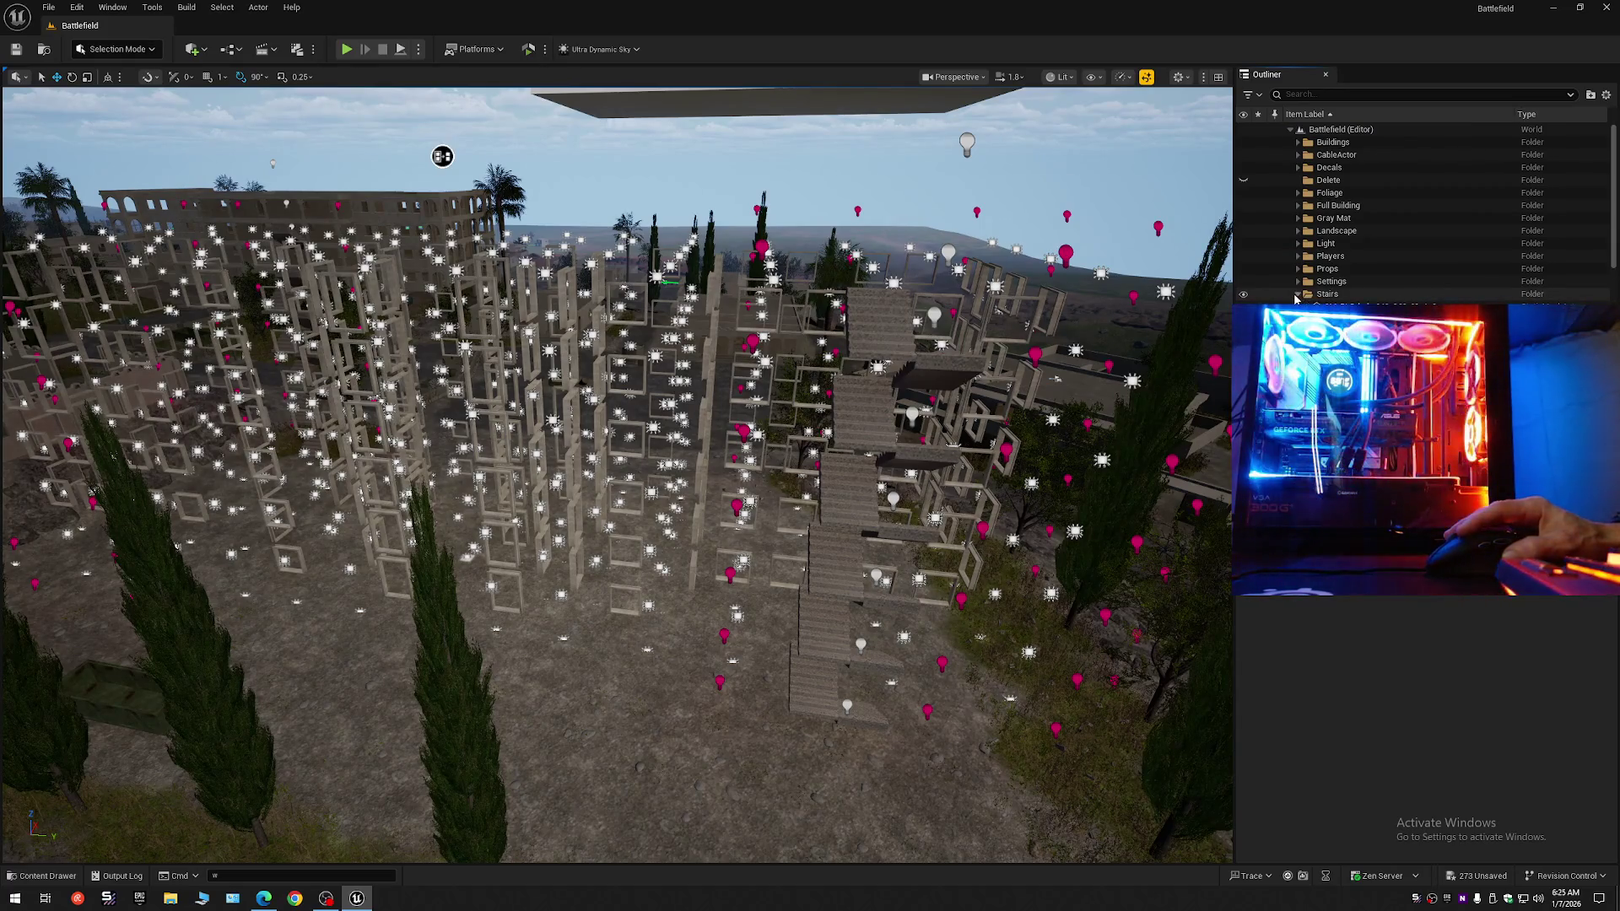
click(1606, 95)
click(1483, 158)
click(1289, 129)
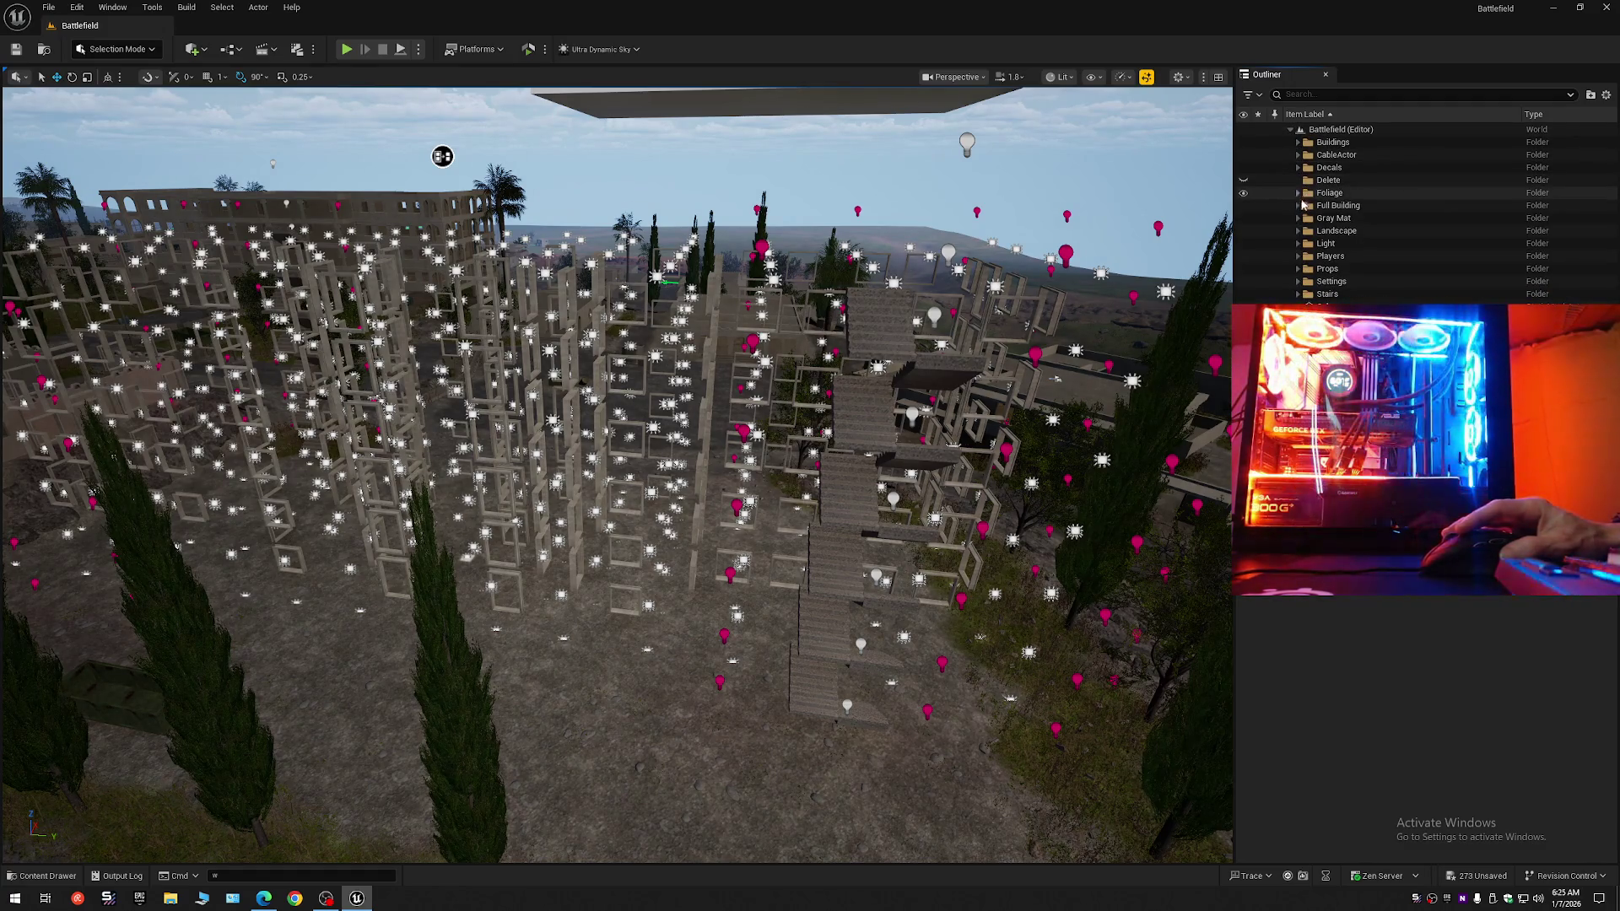
click(1298, 206)
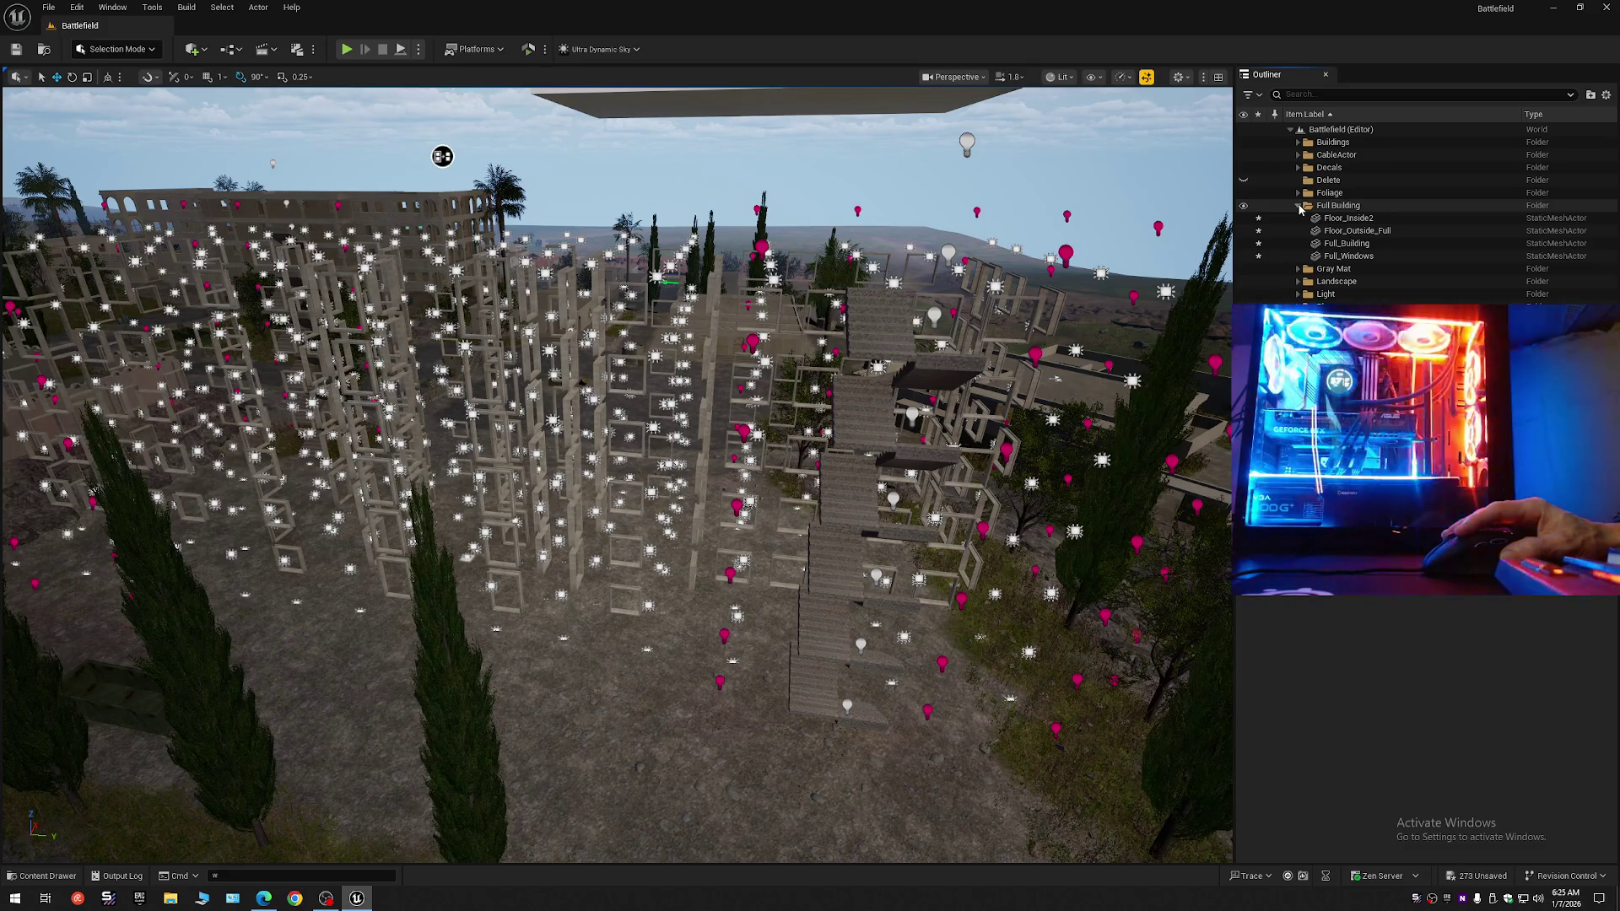
Inspect the Full Building actors and Gray Mat's Inside folder, then fold both back.
click(1299, 206)
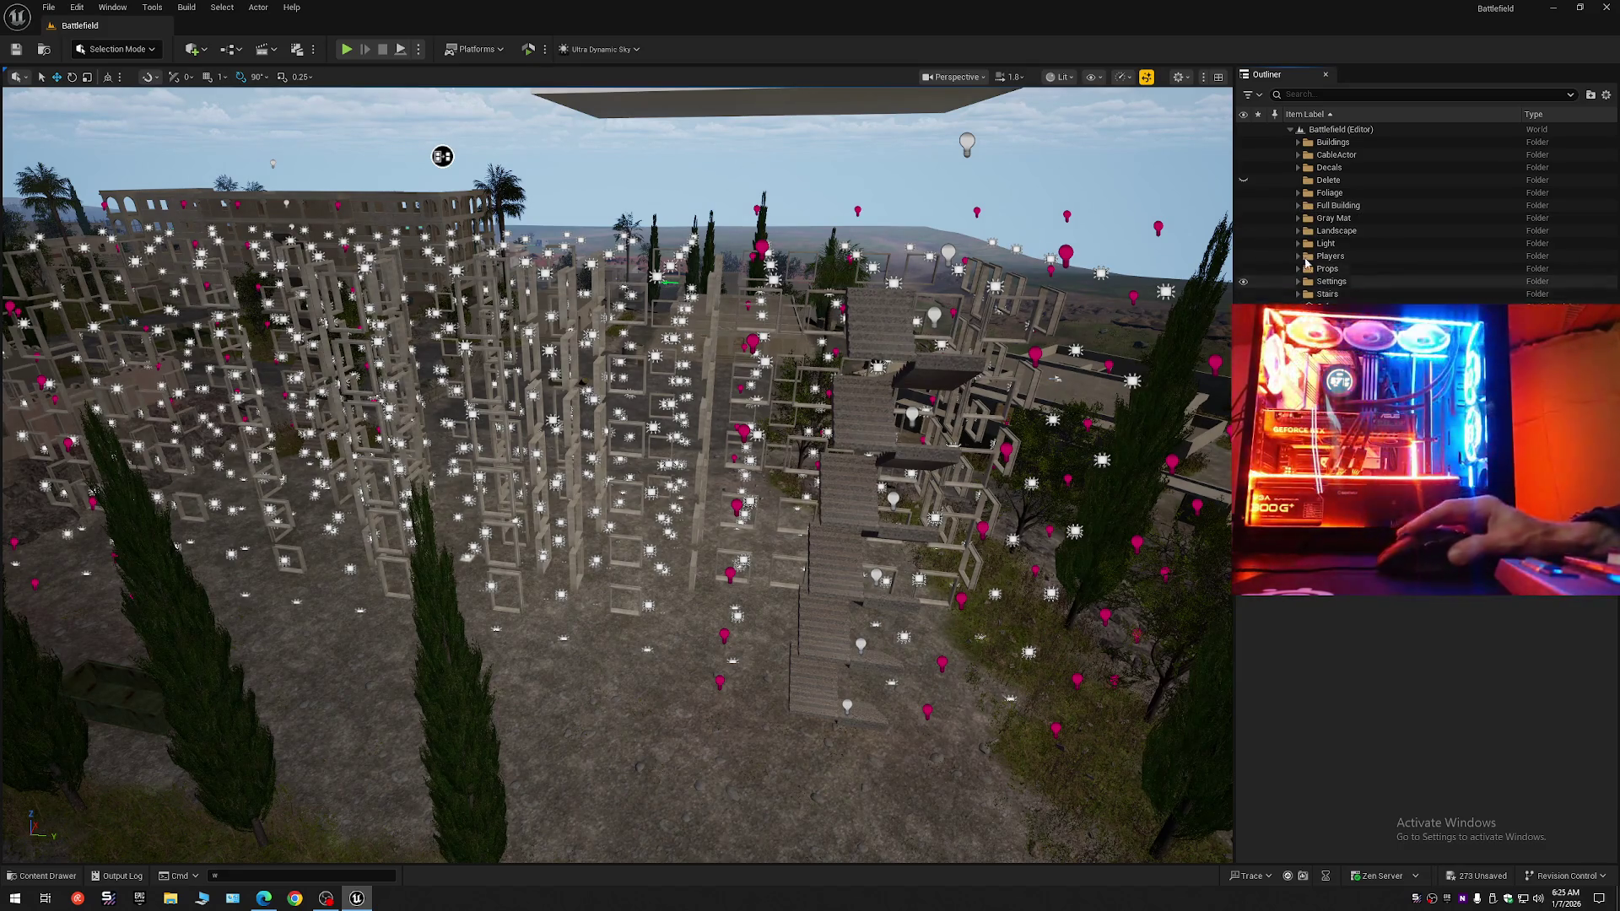
click(1298, 206)
click(1348, 218)
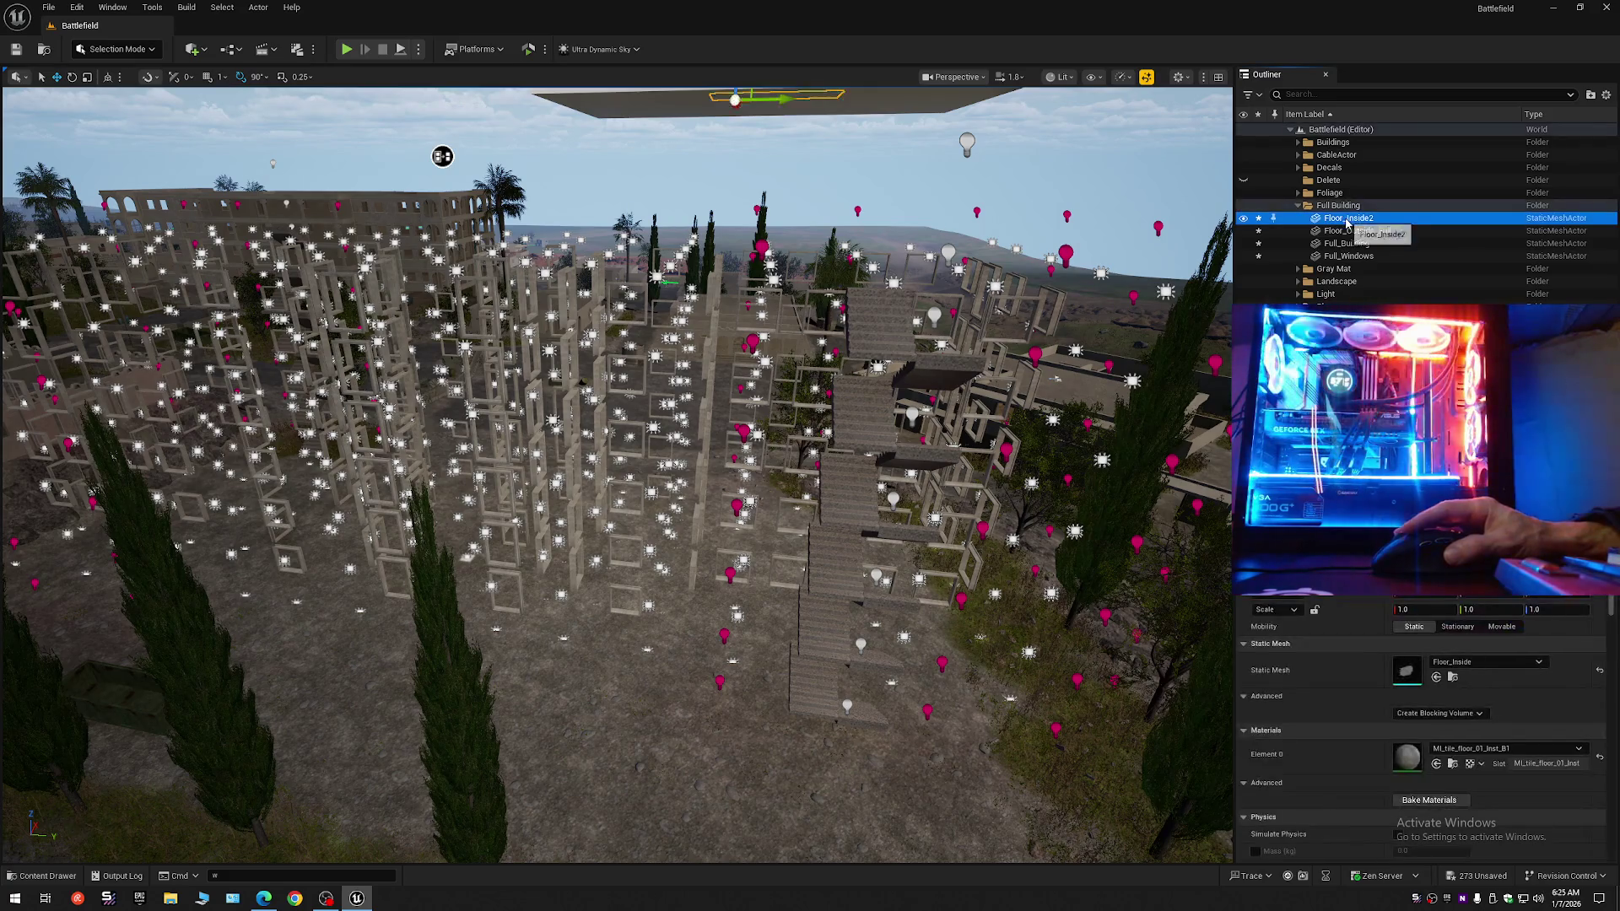
key(Down)
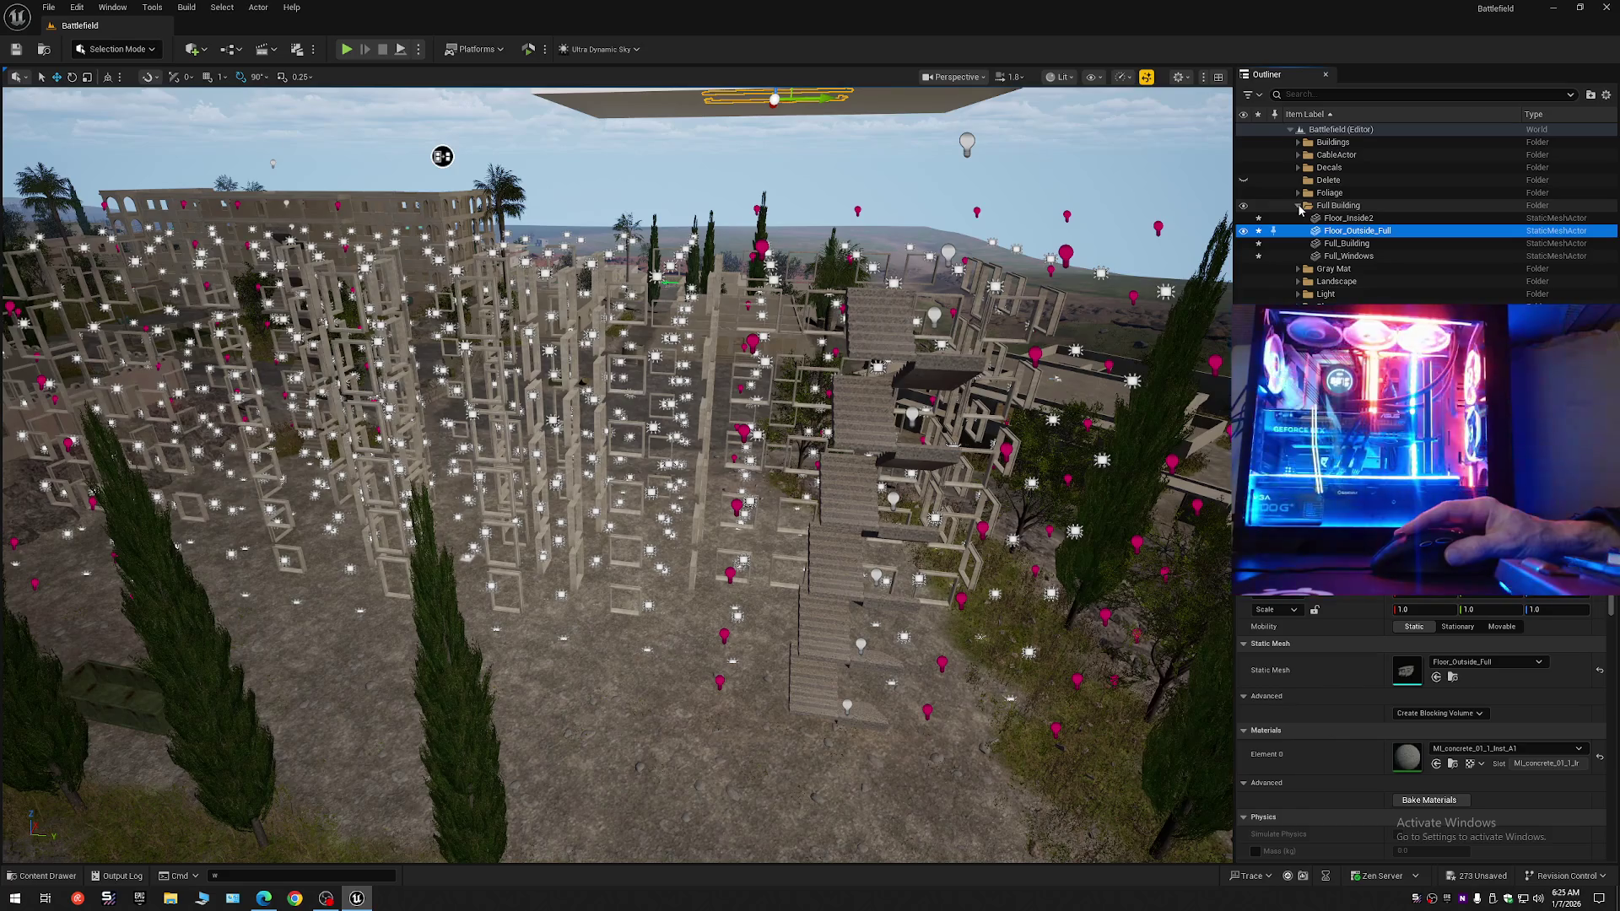
click(1298, 207)
click(1299, 219)
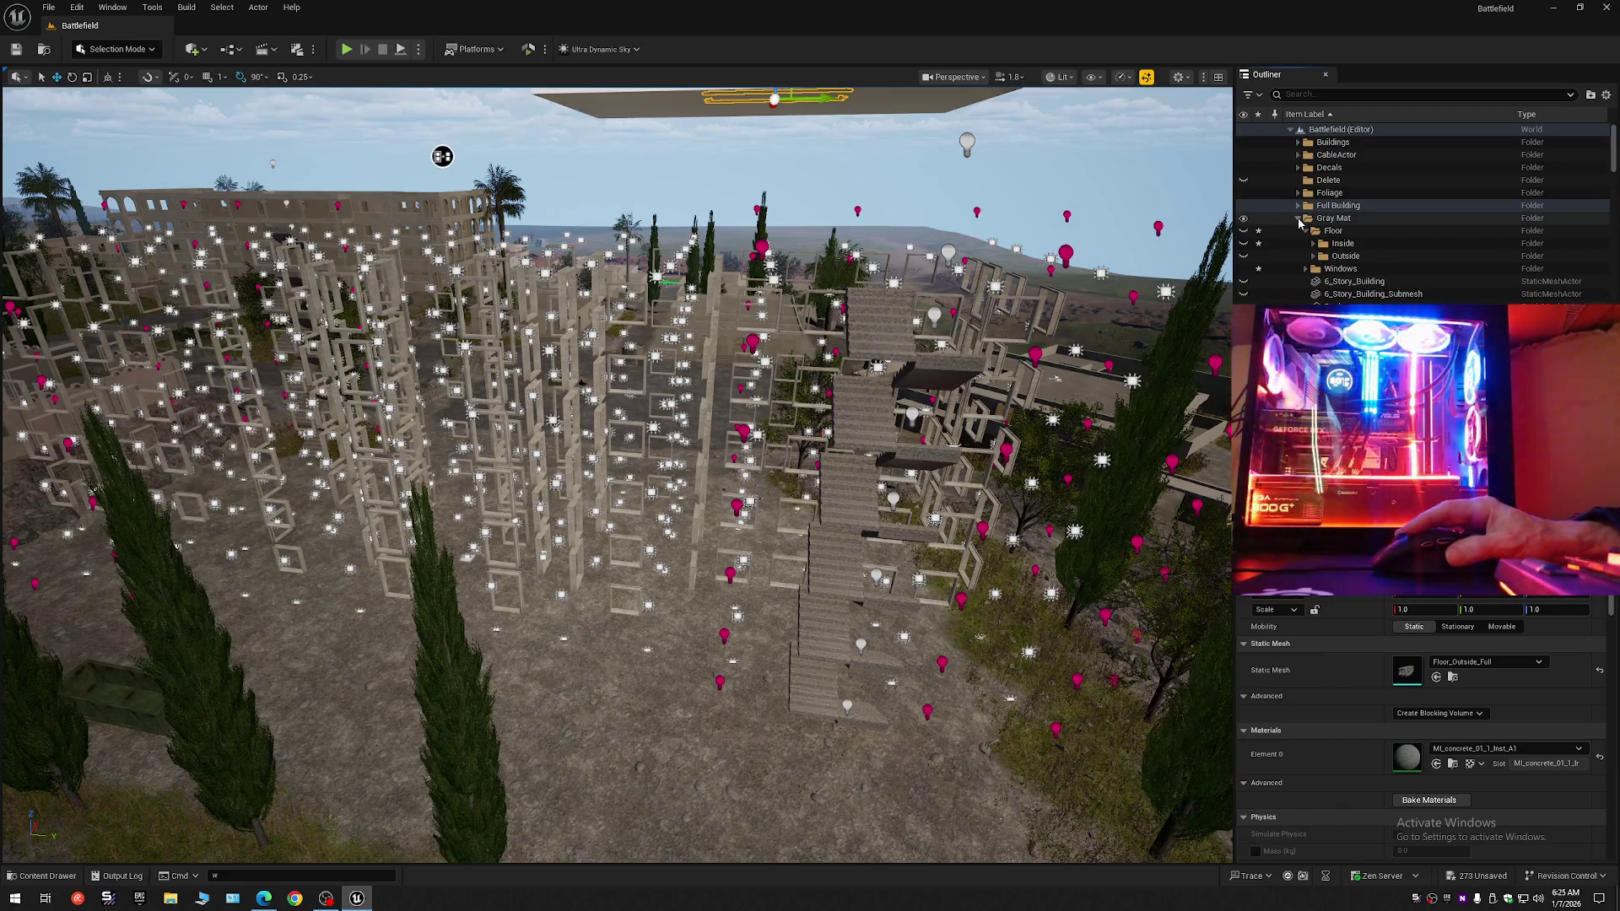
click(1314, 244)
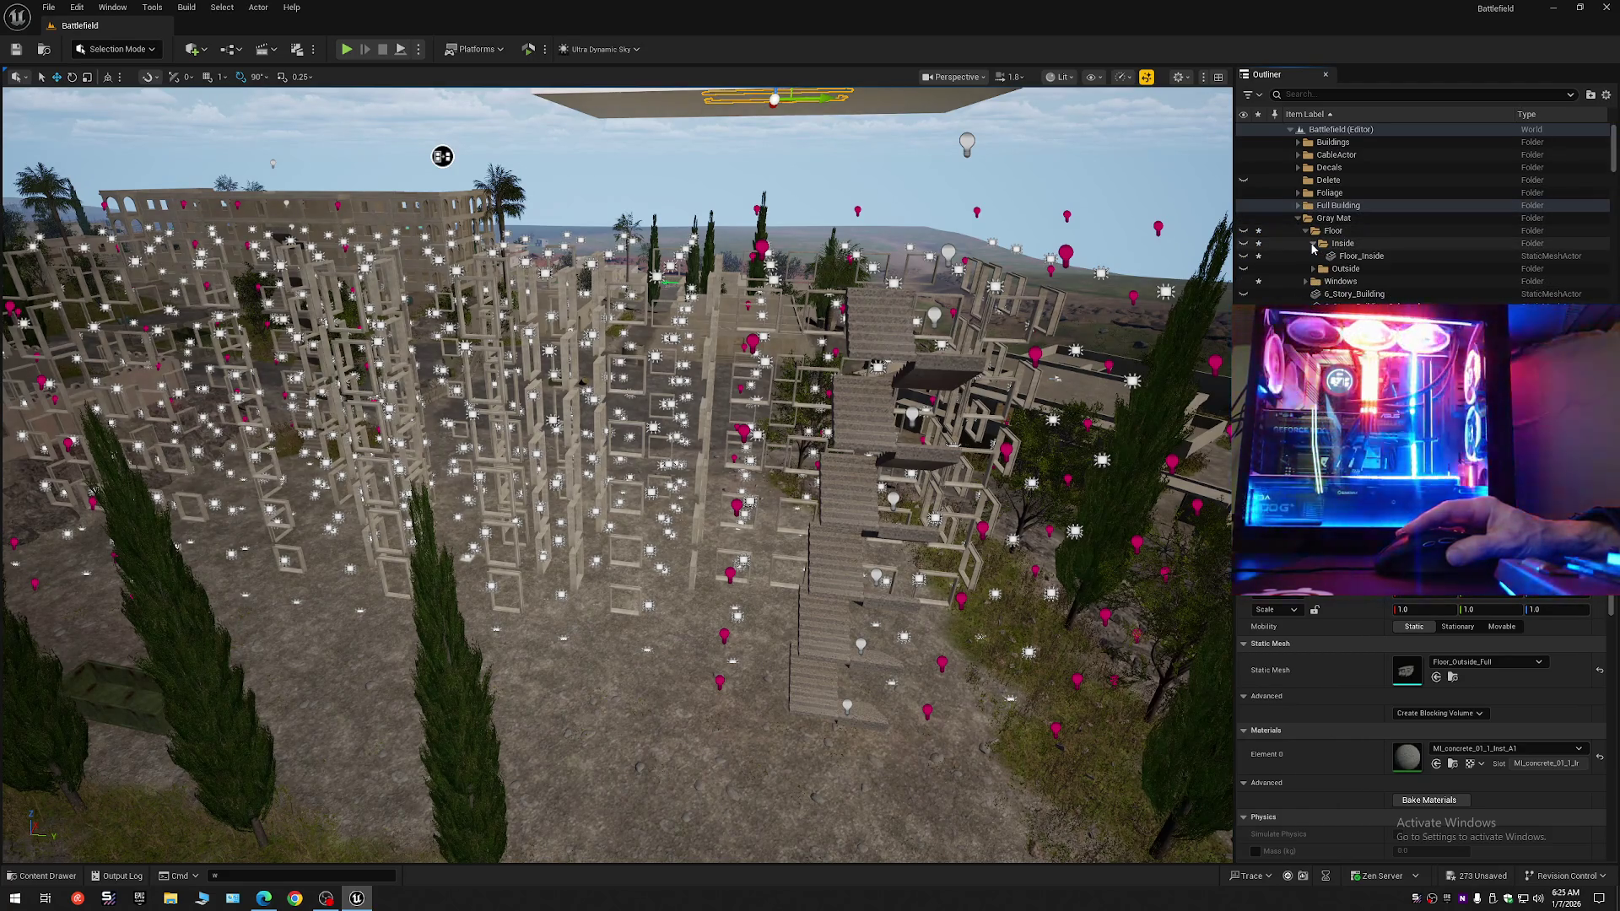
click(1298, 218)
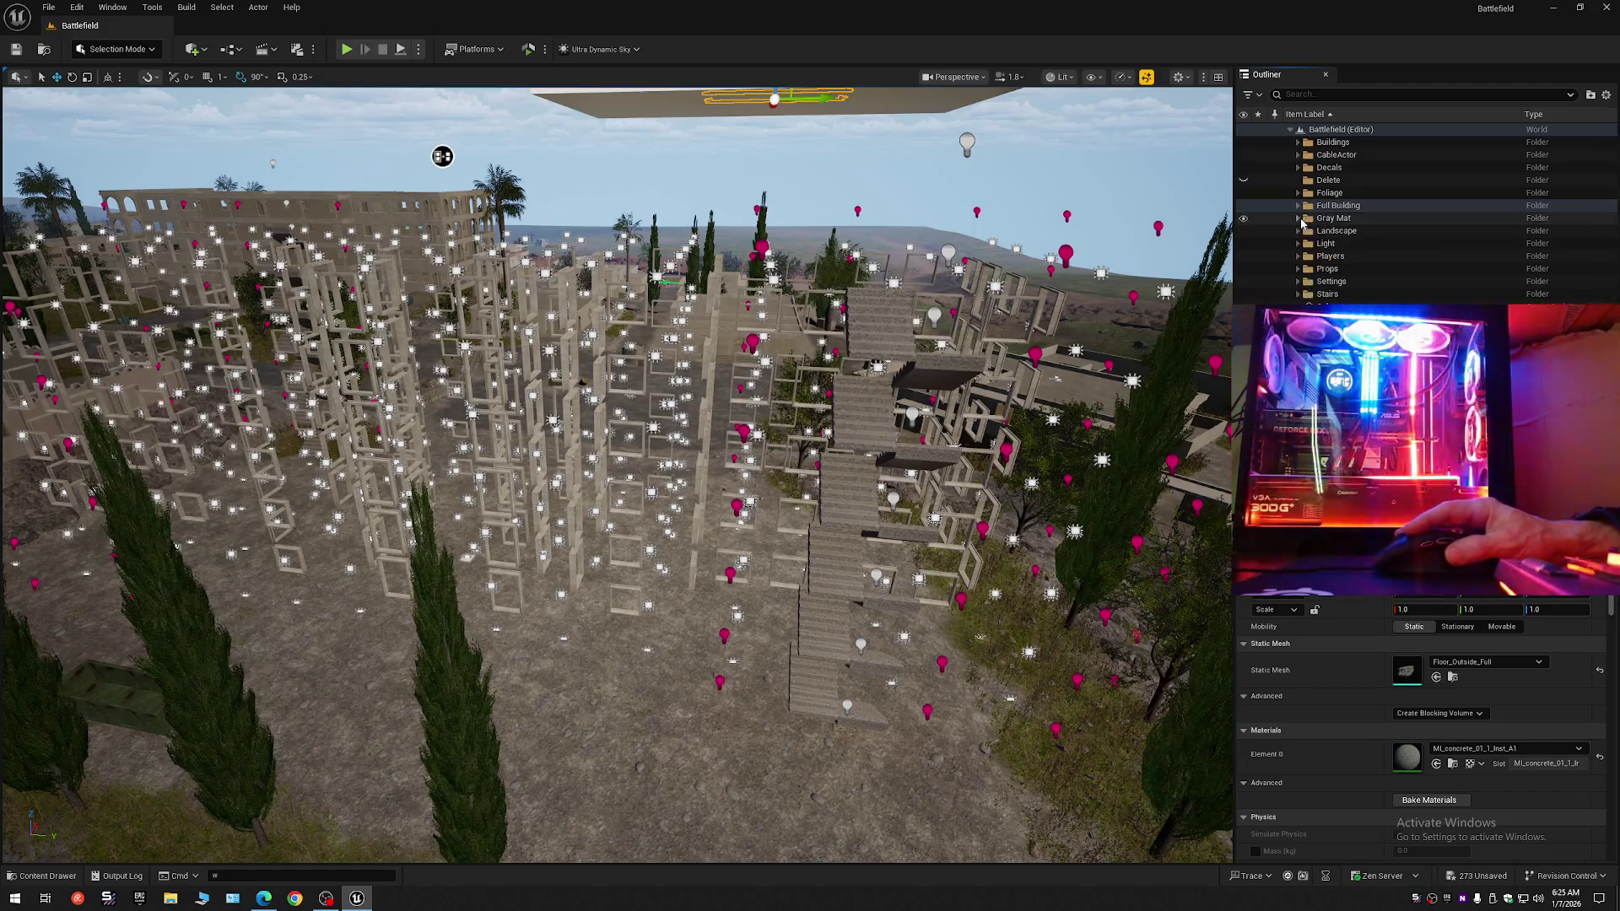
click(1299, 206)
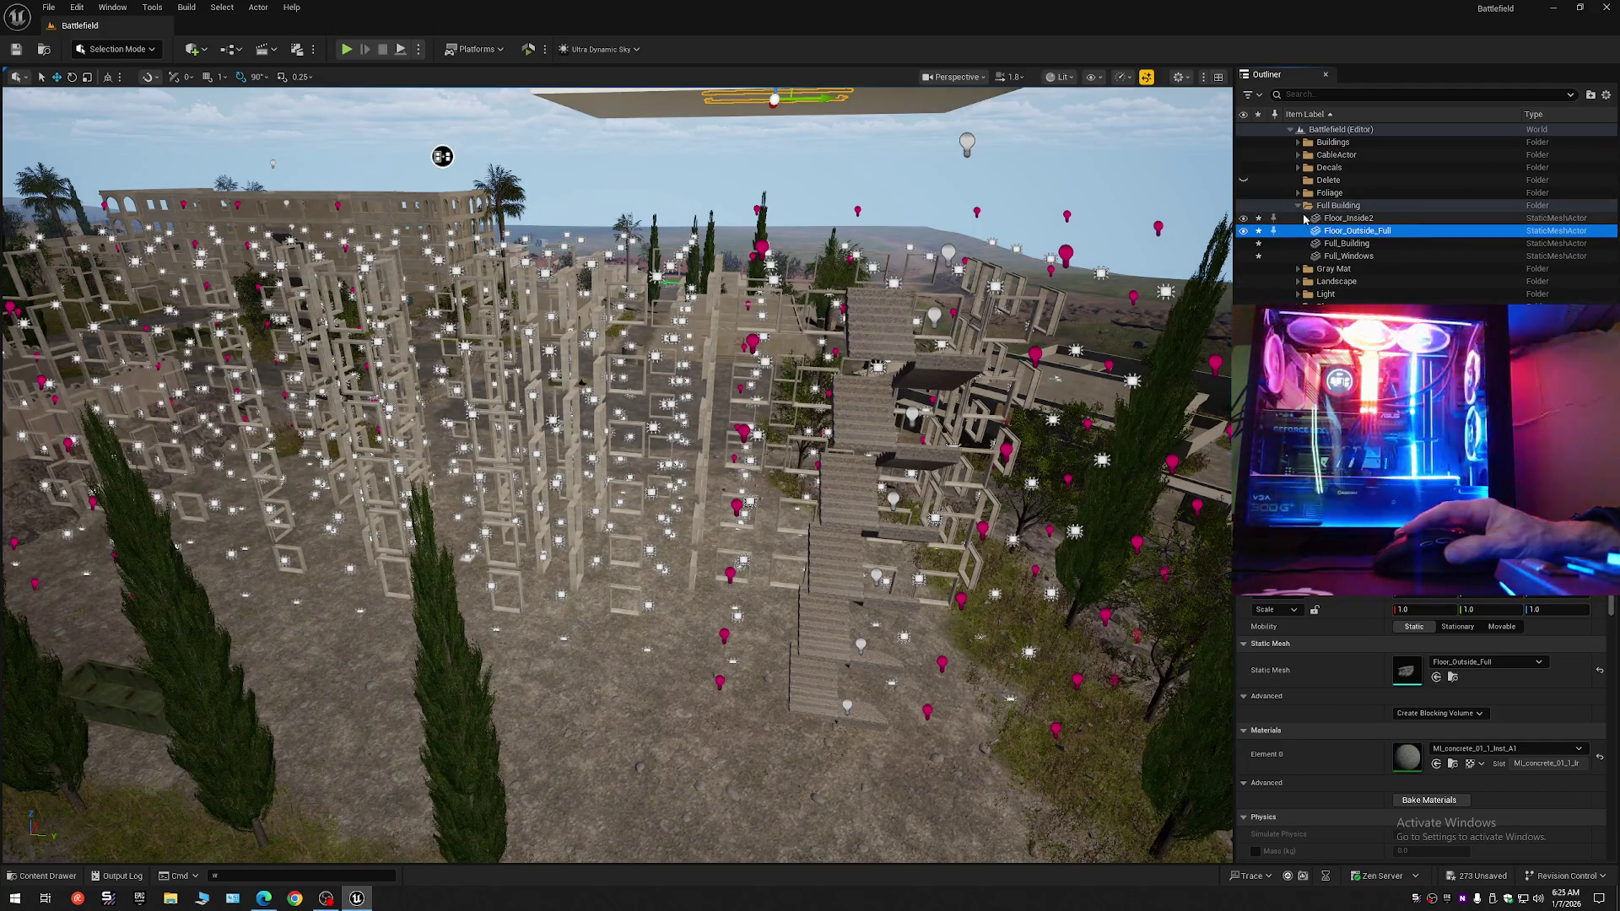
click(1299, 206)
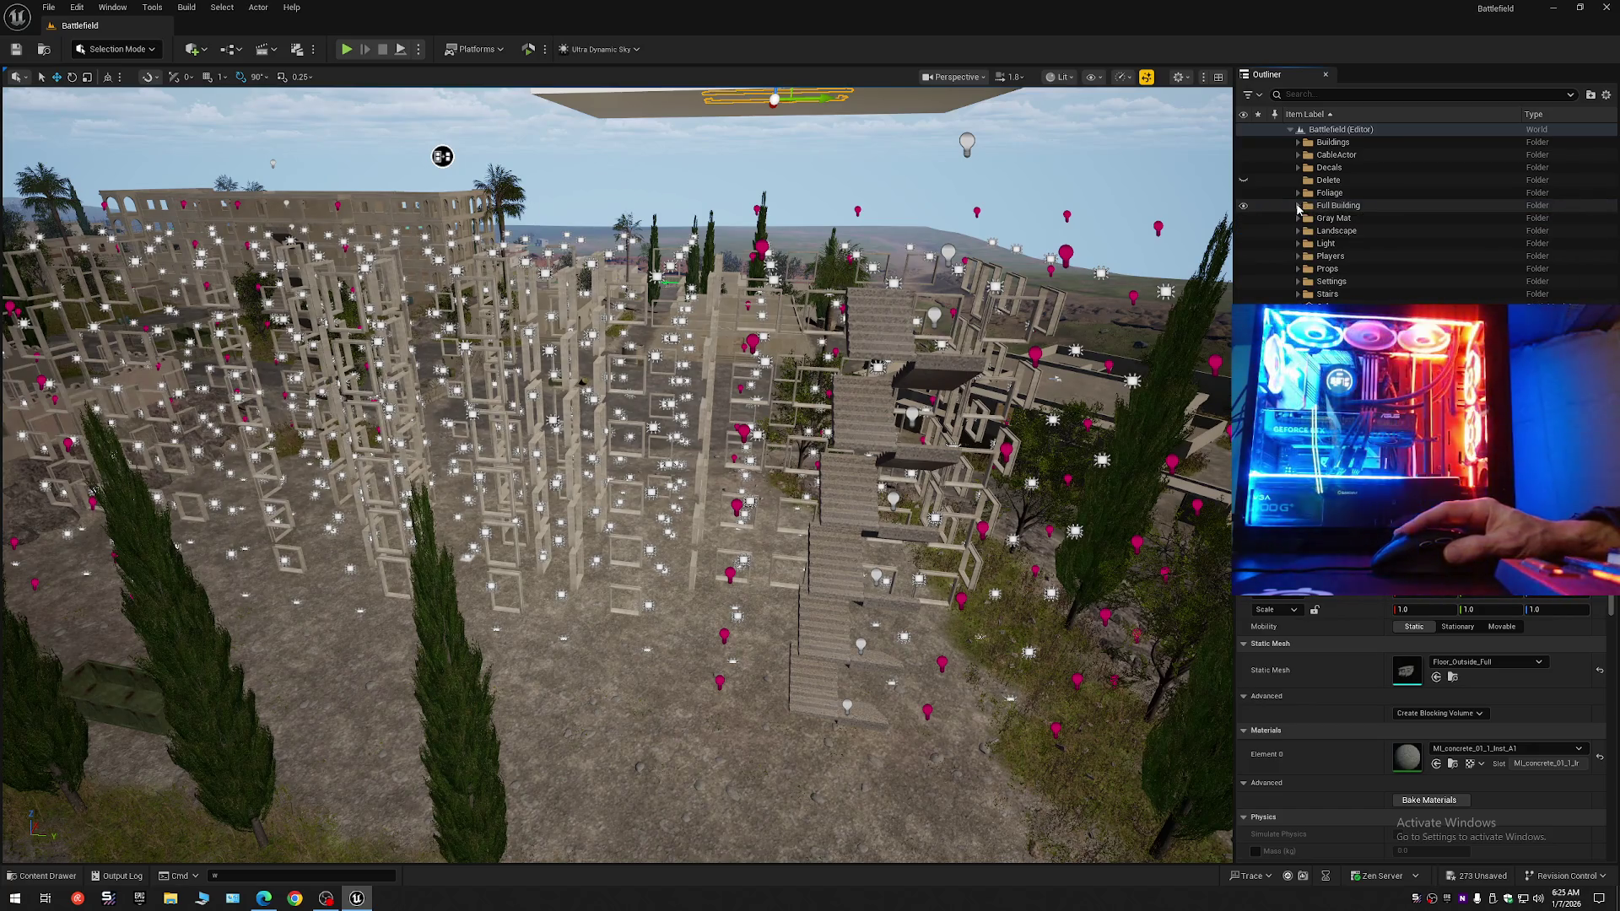
Collapse all Outliner folders to Battlefield's top level, clear the selection, and widen the view.
click(1606, 95)
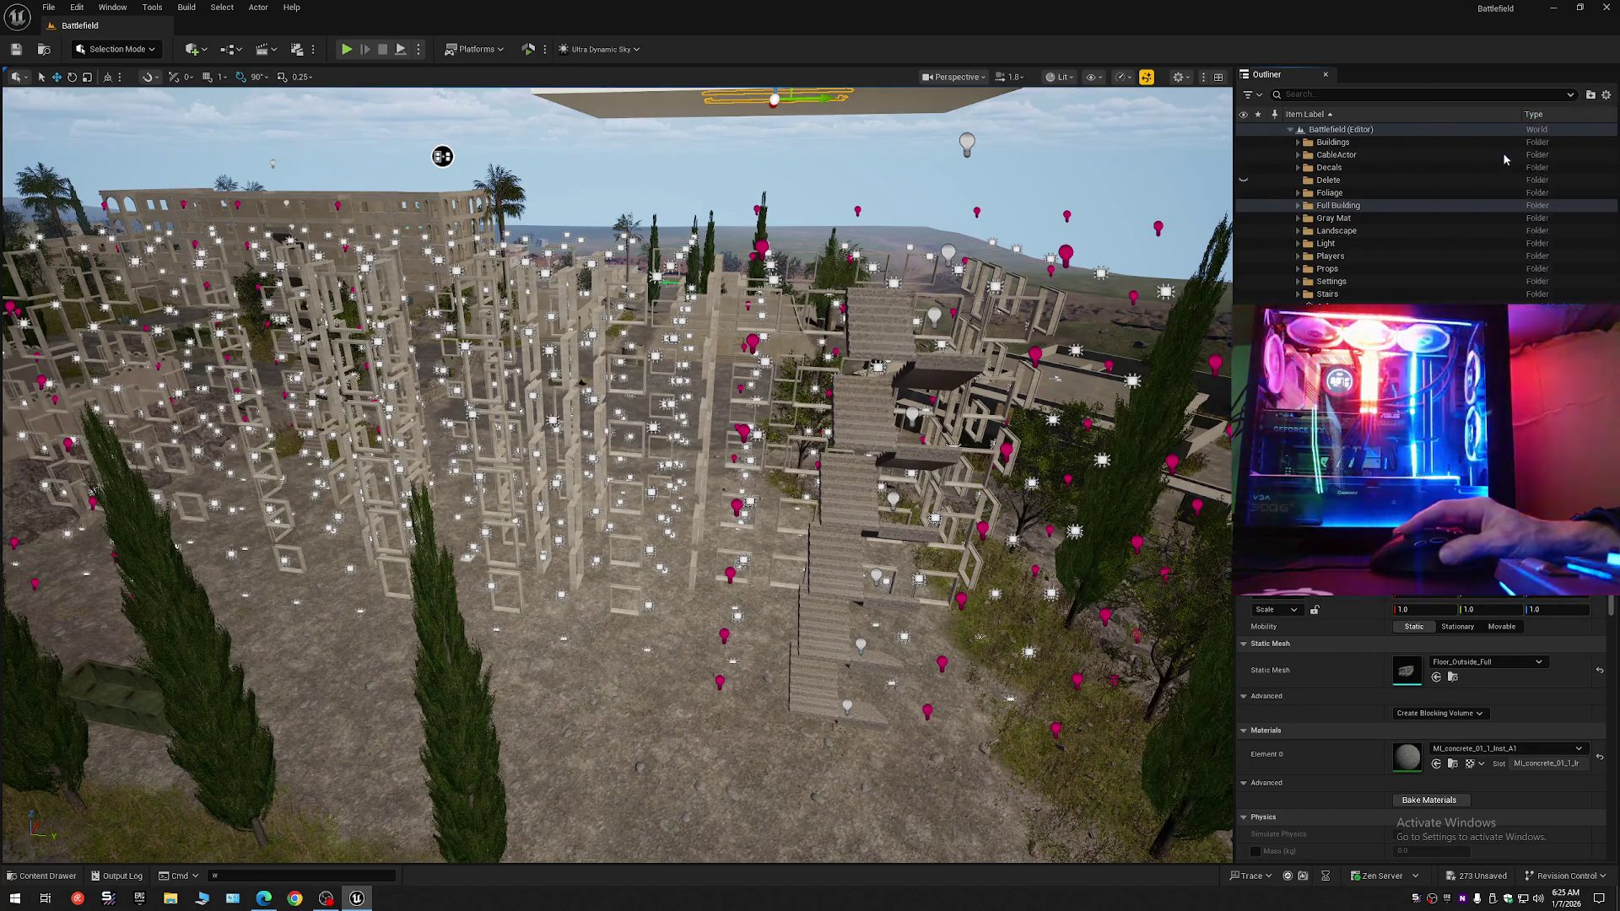
double_click(1298, 130)
click(1289, 148)
click(1290, 130)
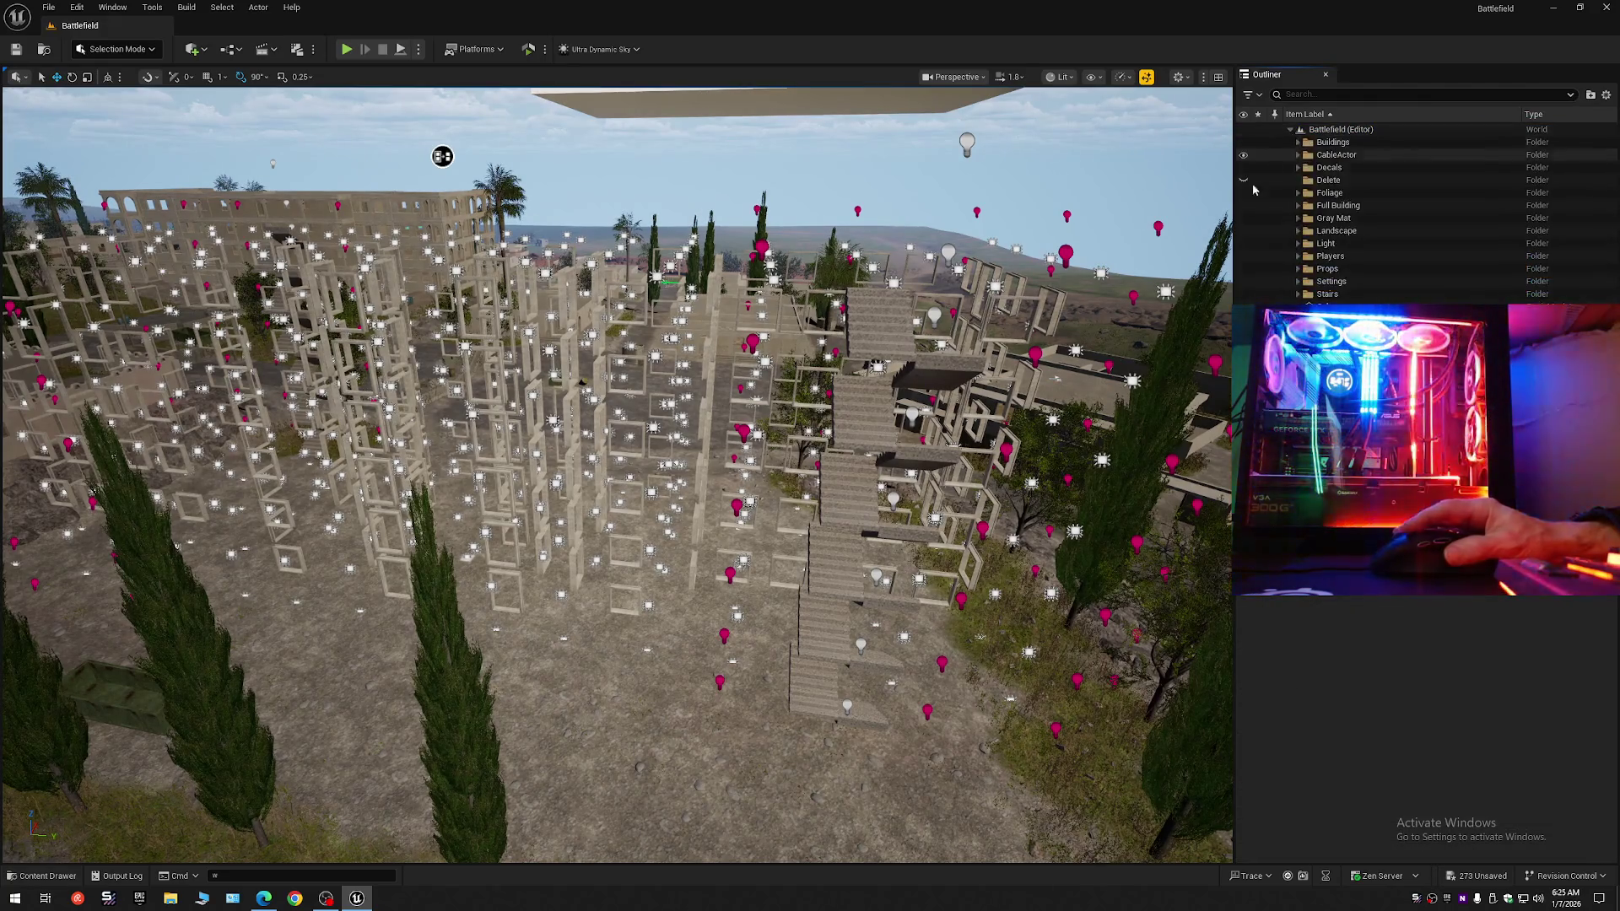
drag(442, 156, 529, 473)
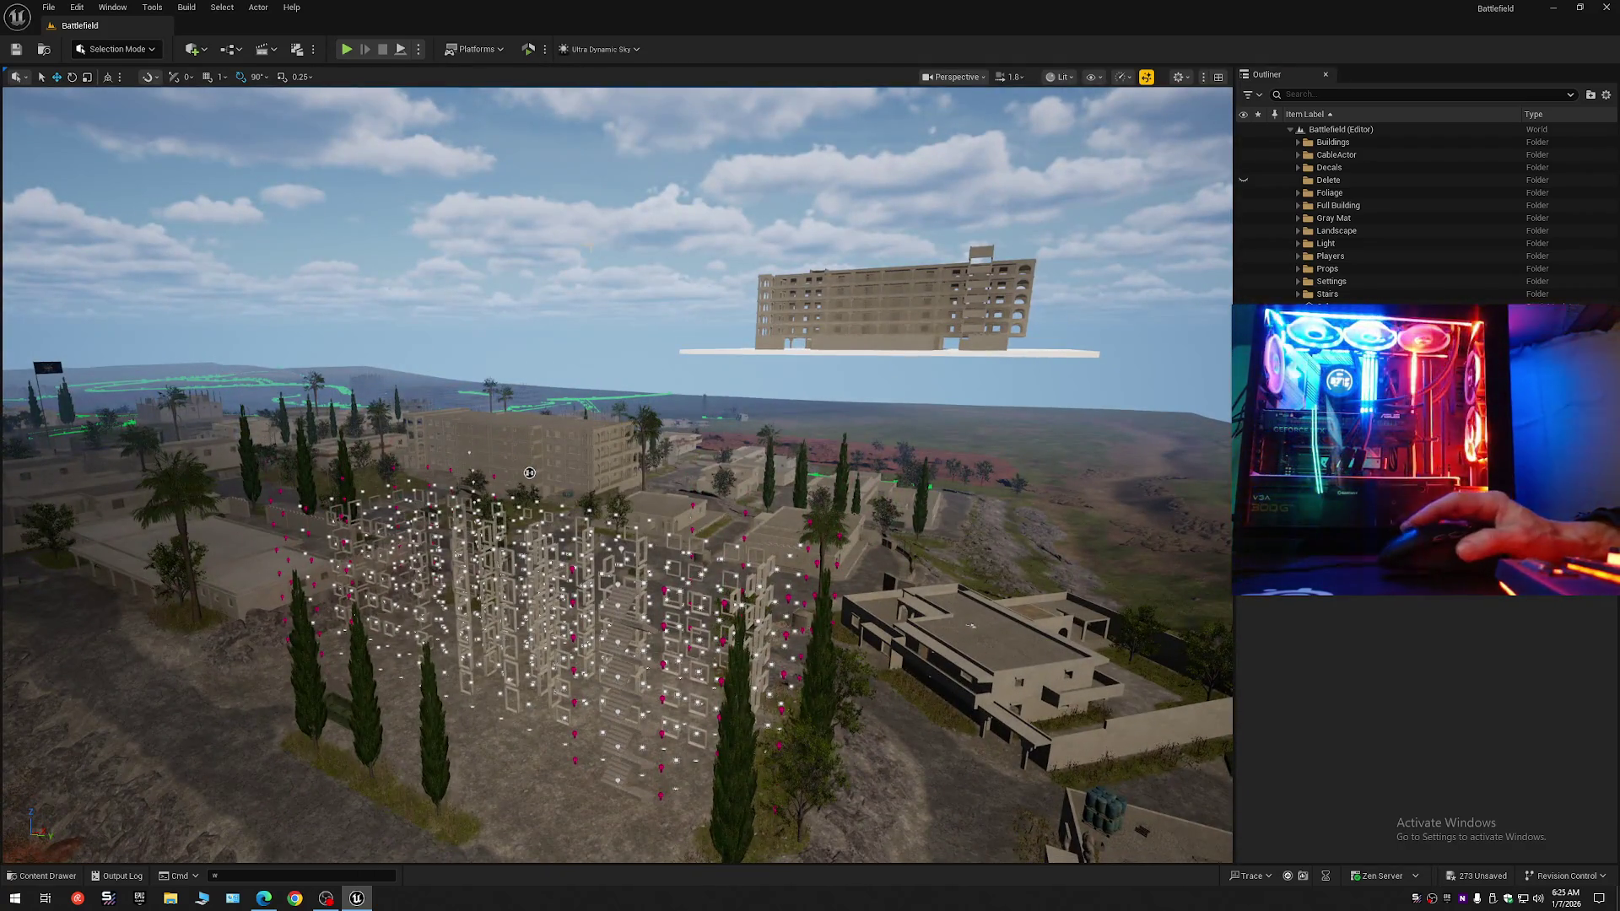
Save the current level and all unsaved assets.
click(16, 50)
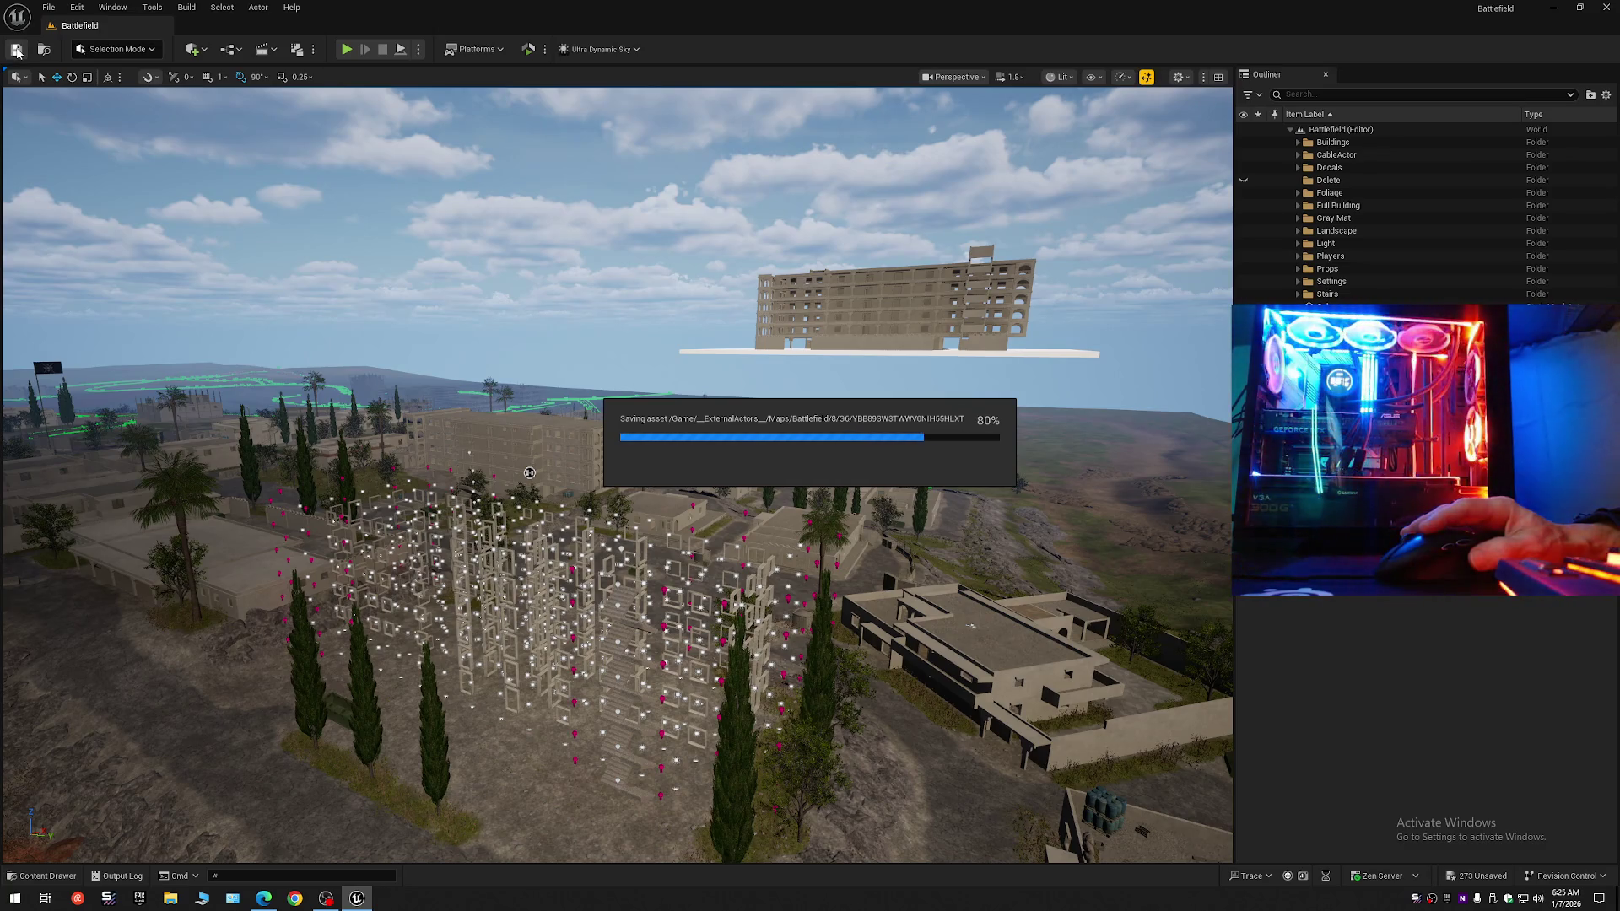
click(48, 8)
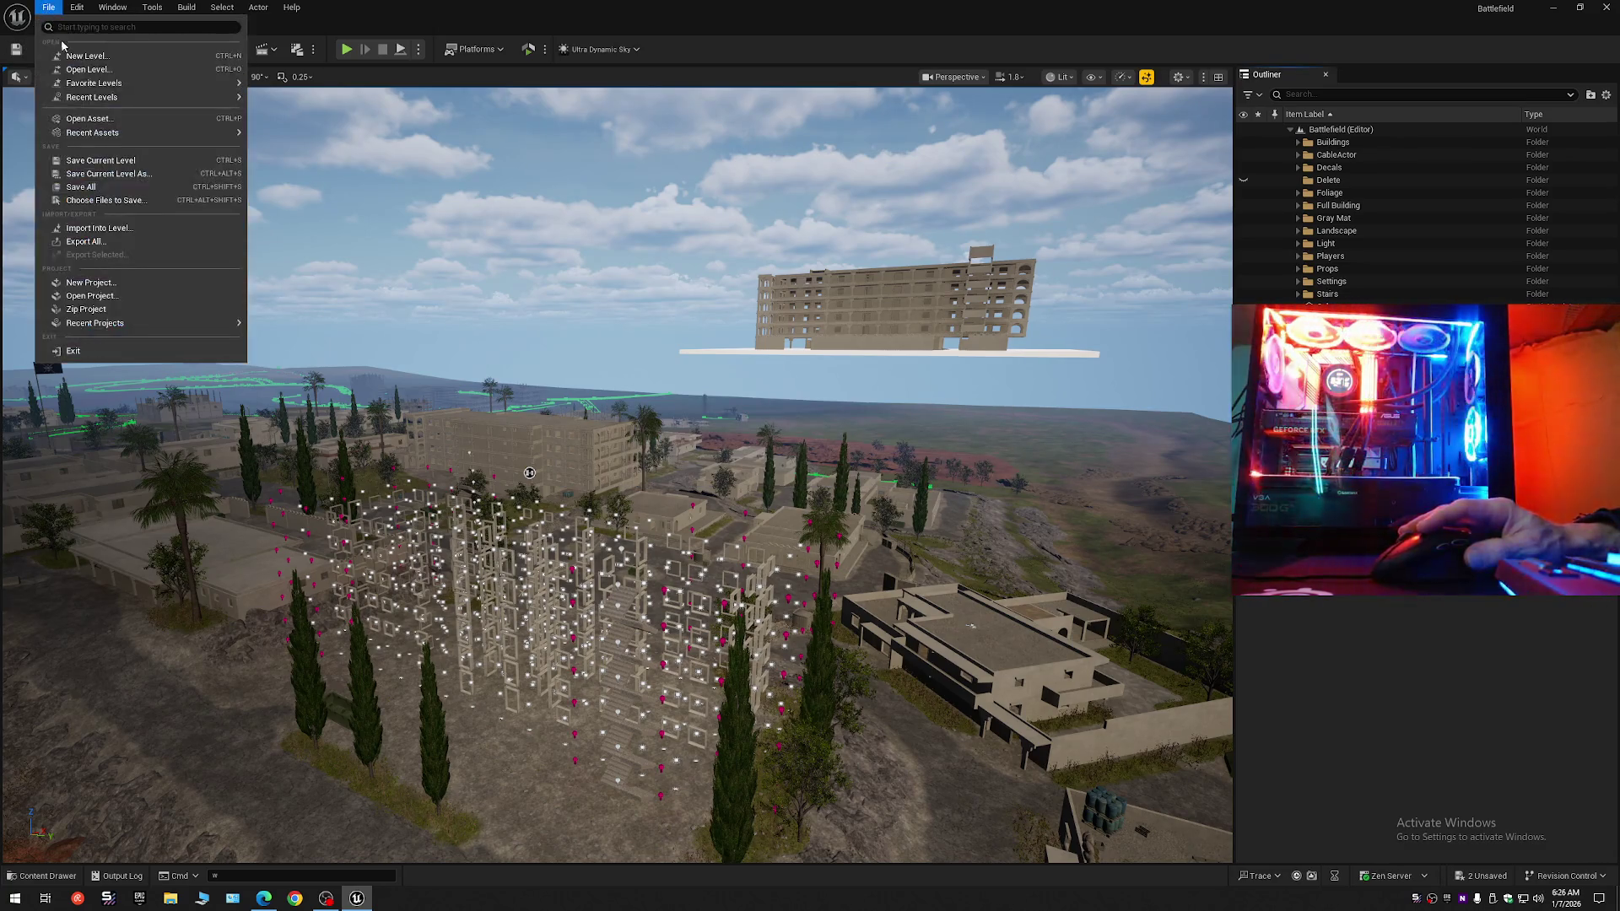
mouse_move(93, 132)
click(100, 161)
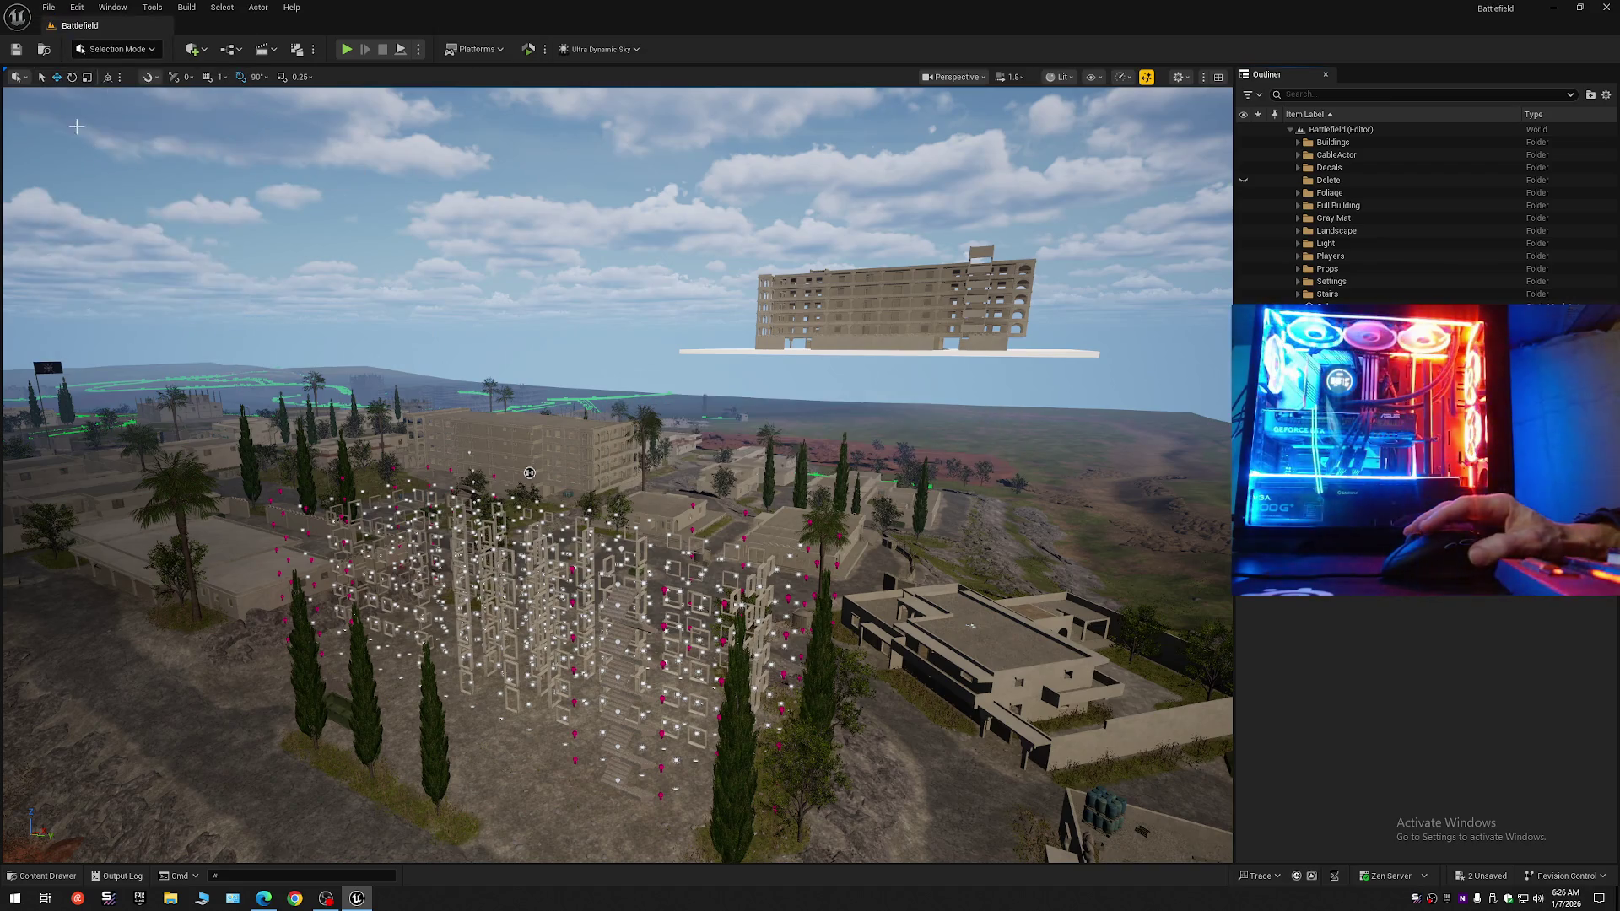
click(49, 8)
click(81, 186)
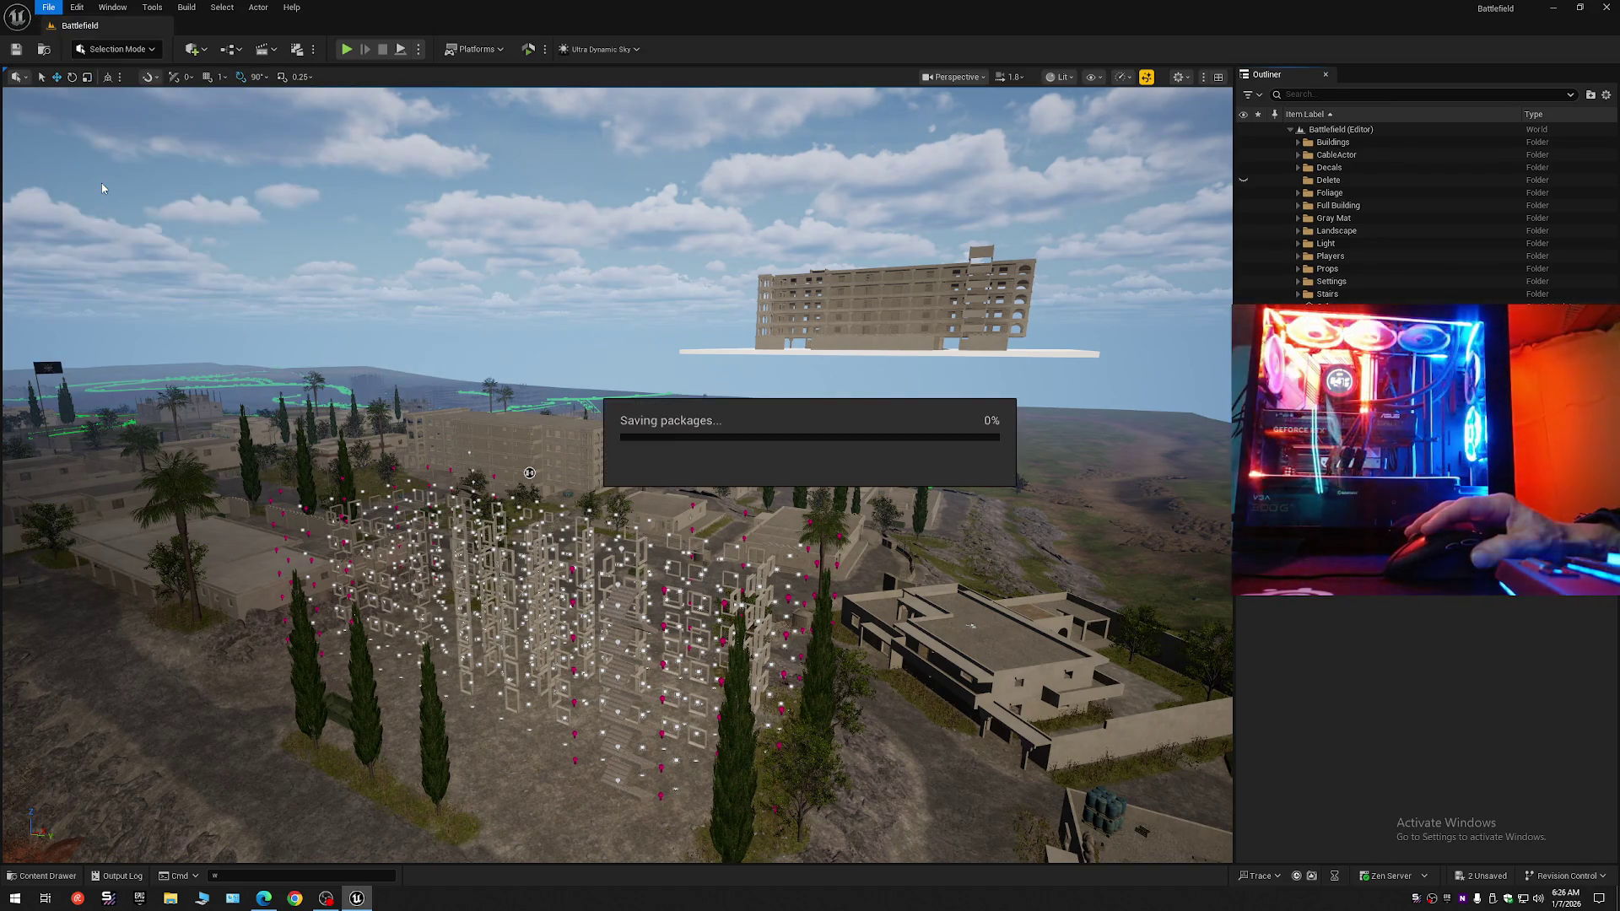
Save the current level as Battlefield in Maps, confirming the replacement.
click(48, 8)
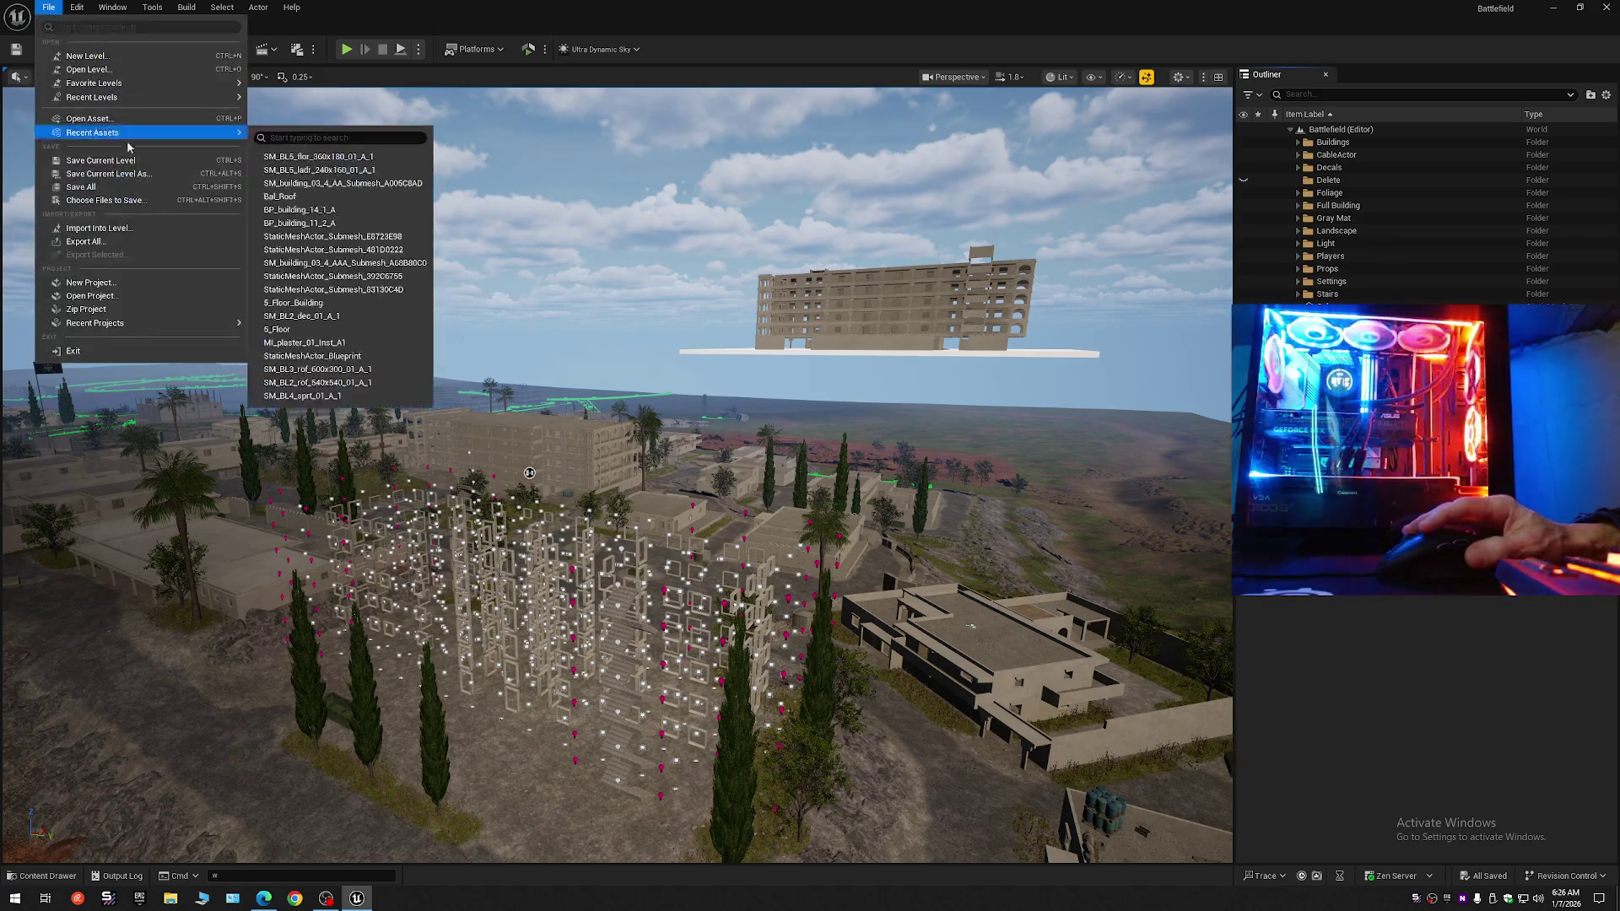
click(128, 174)
double_click(748, 333)
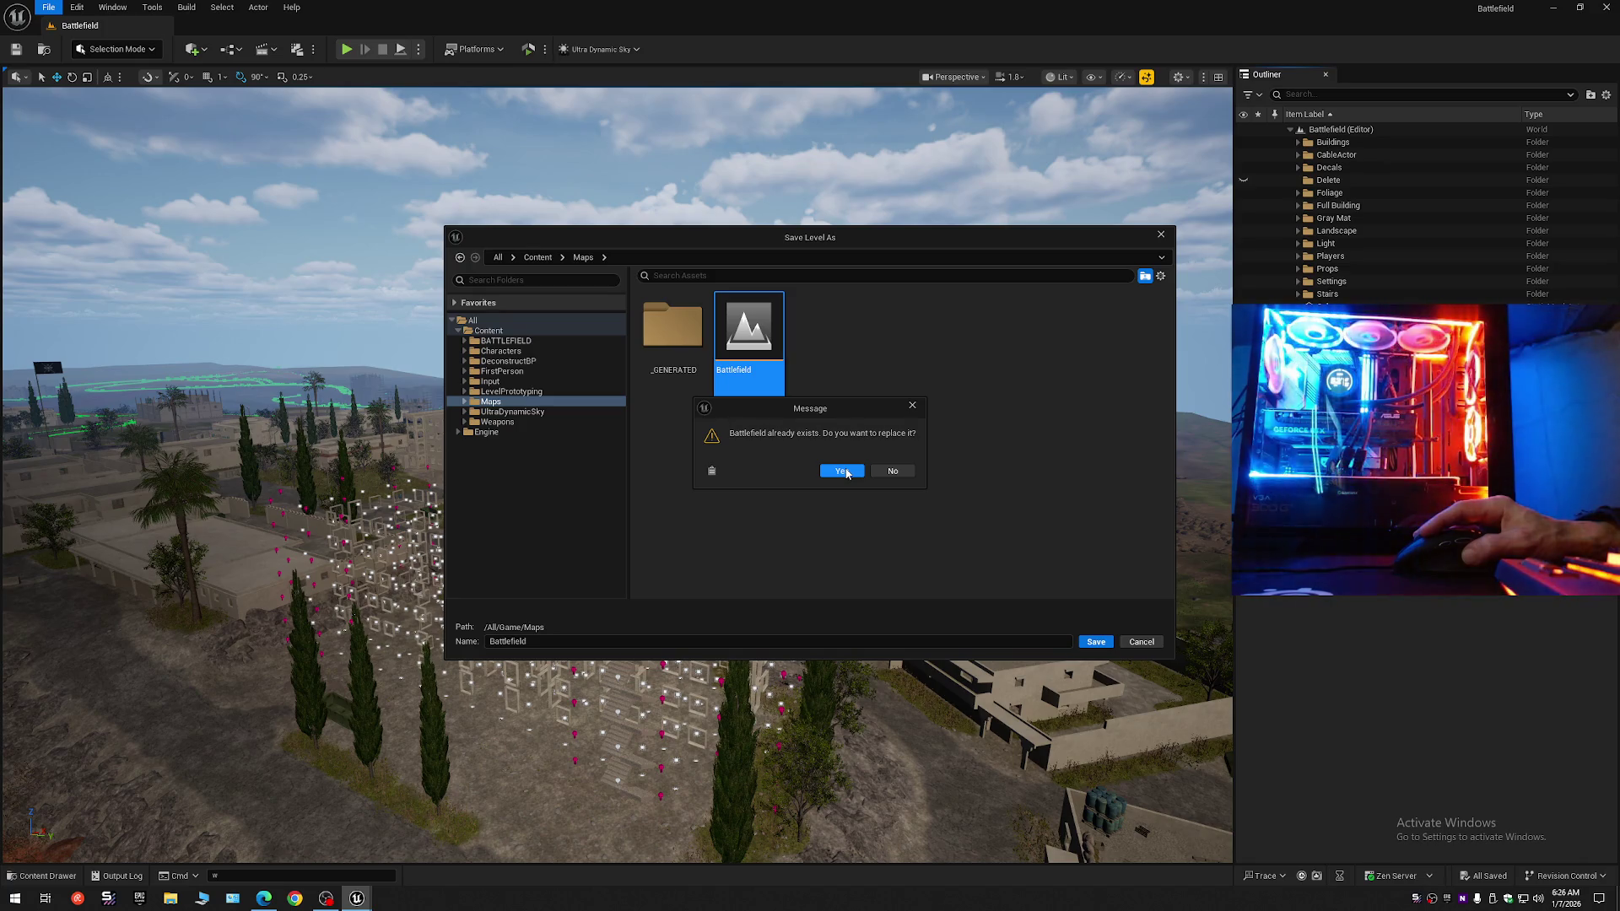
click(846, 472)
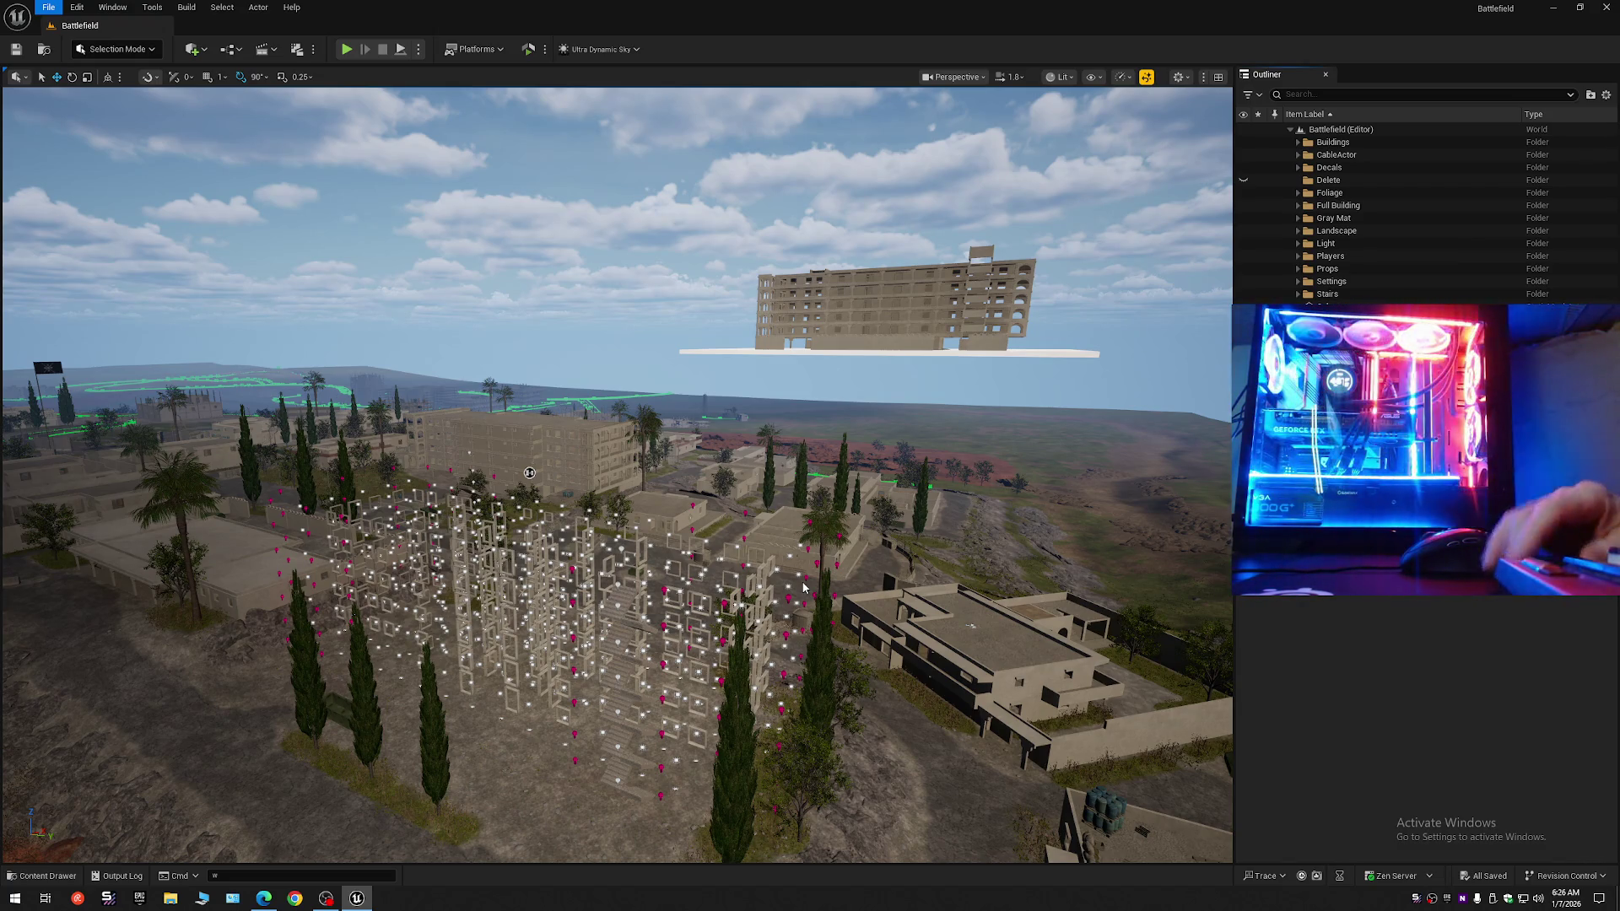
Close the replace prompt, collapse the Outliner to Battlefield's folders and glance at the Edit menu.
key(Escape)
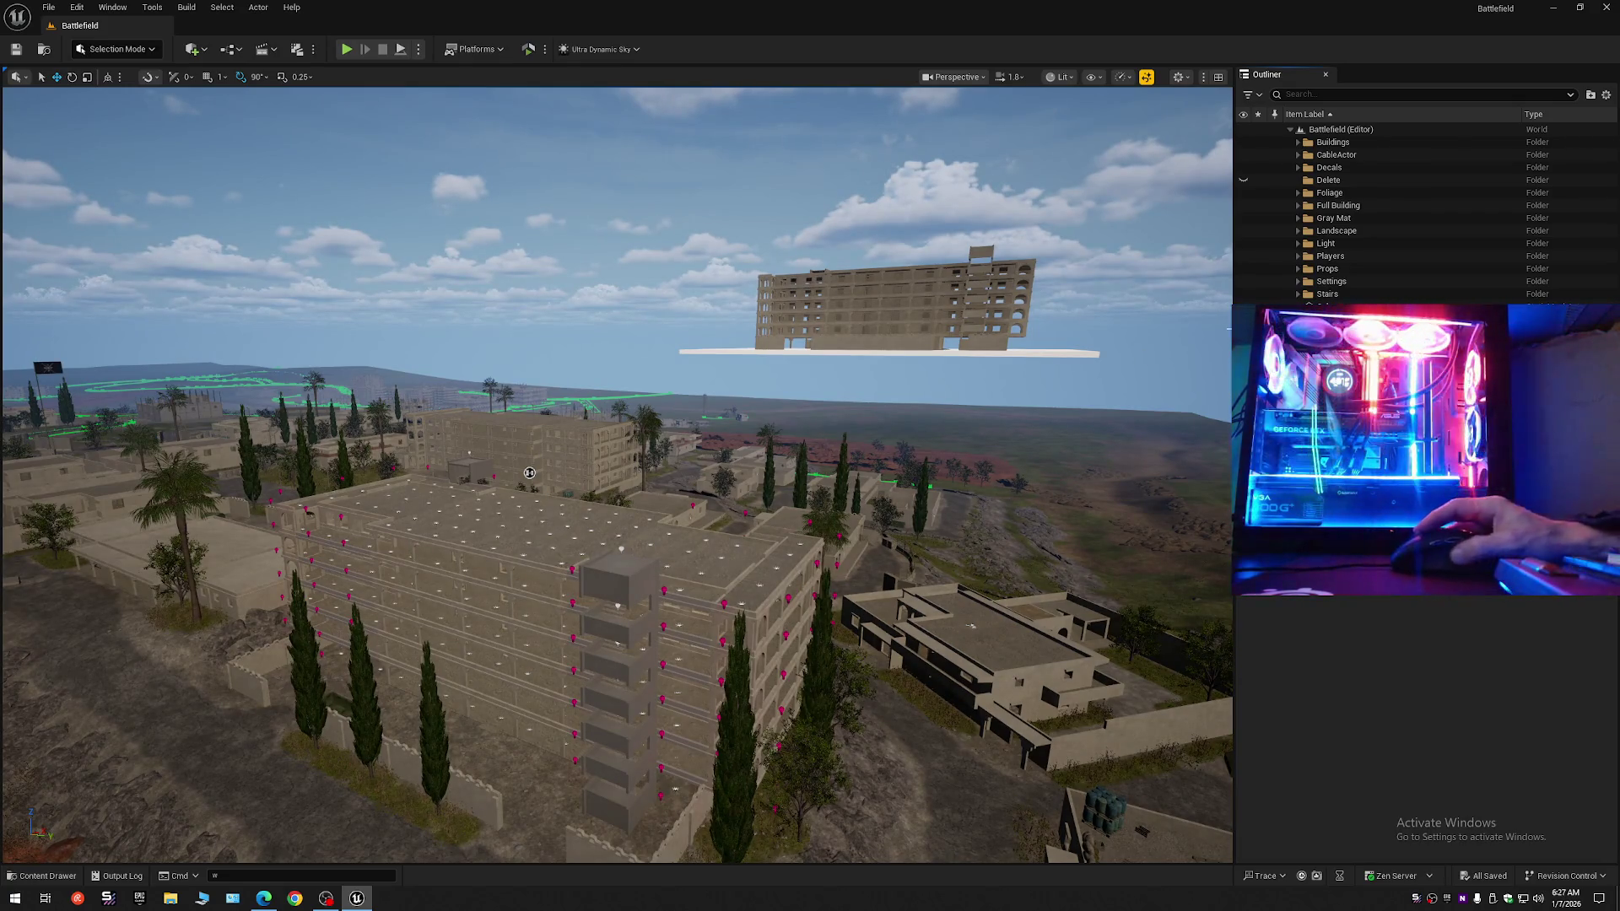
click(1605, 95)
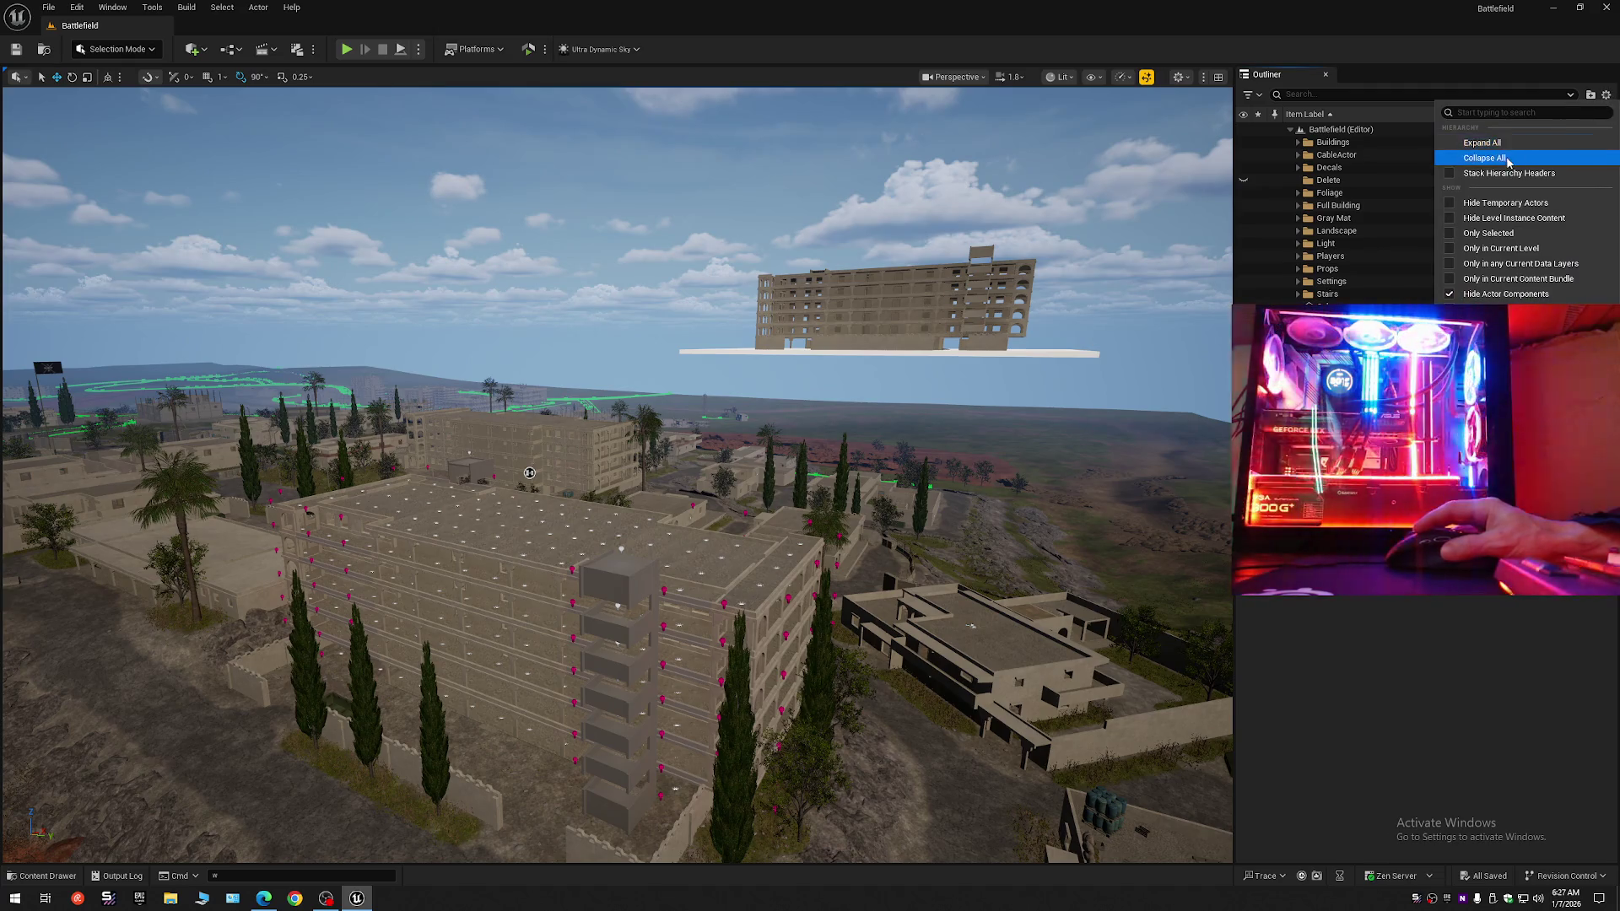
click(1508, 159)
click(1291, 130)
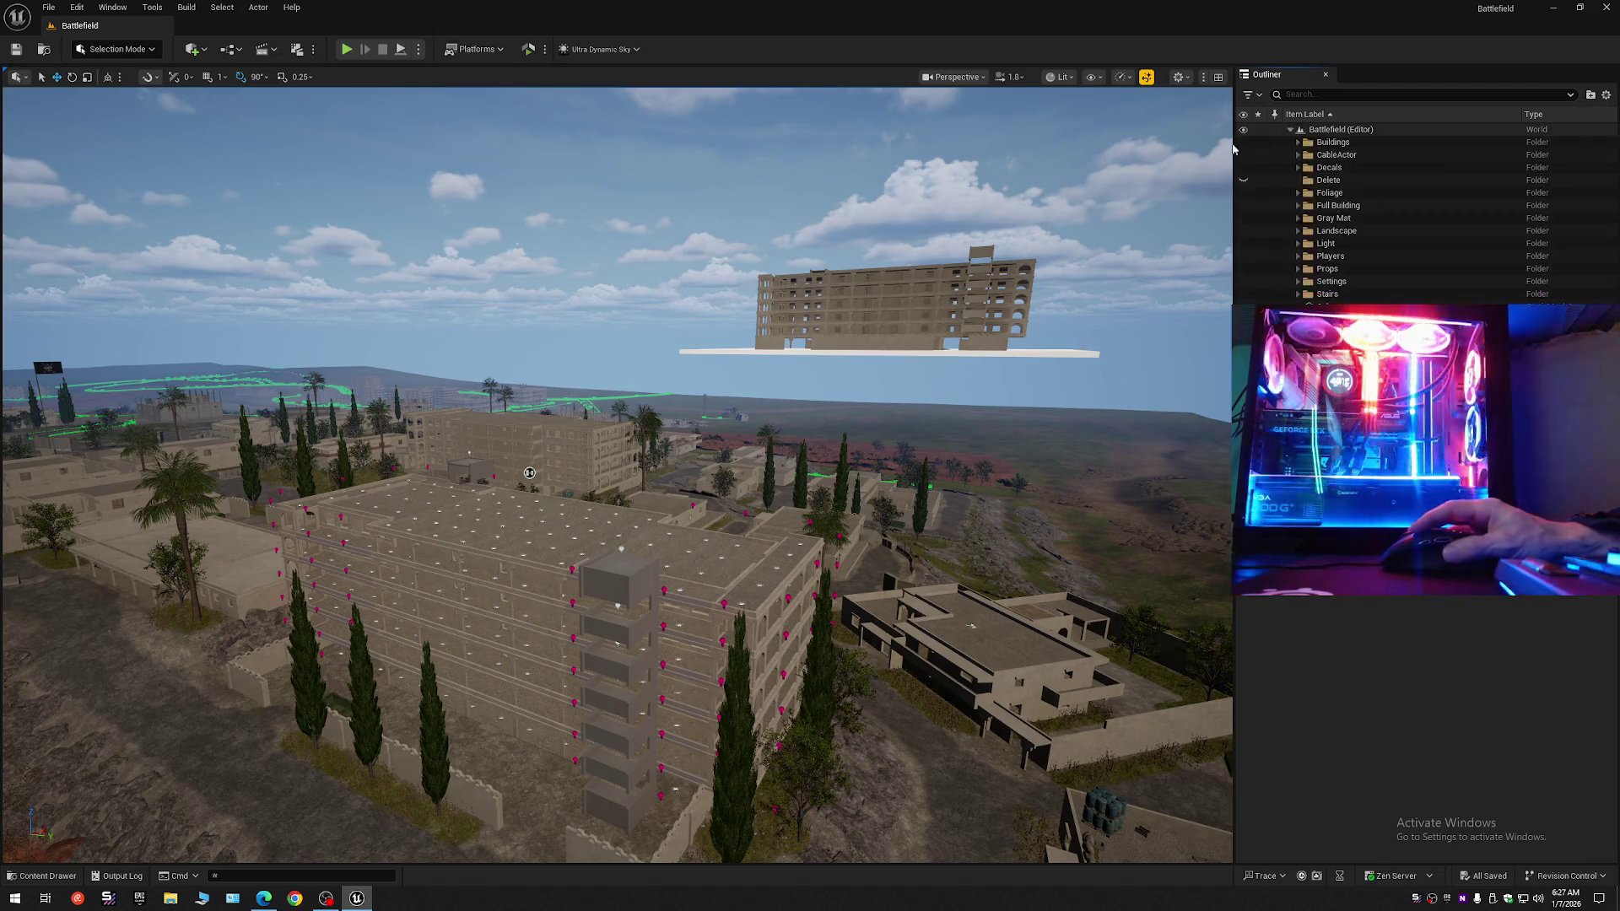
click(77, 7)
click(16, 49)
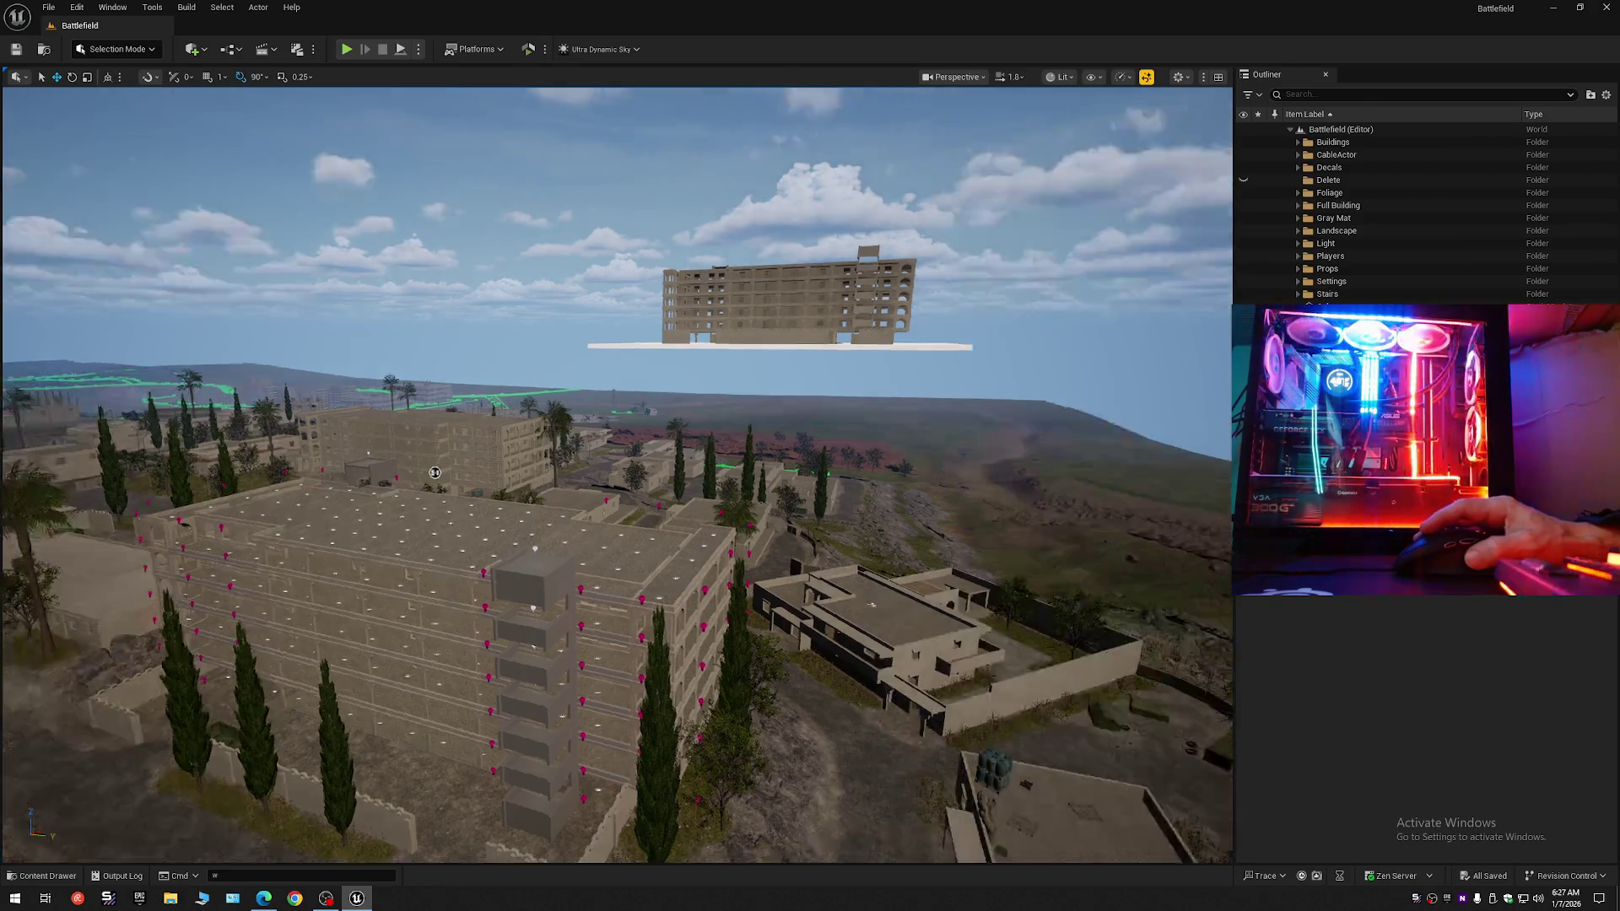
Fly the camera back to show the town, radio tower and floating apartment block.
mouse_move(337, 396)
mouse_down()
mouse_move(304, 380)
mouse_move(329, 354)
mouse_up()
mouse_move(711, 557)
mouse_down()
mouse_move(795, 788)
mouse_move(759, 697)
mouse_move(631, 723)
mouse_move(596, 676)
mouse_up()
scroll(595, 677, up, 2)
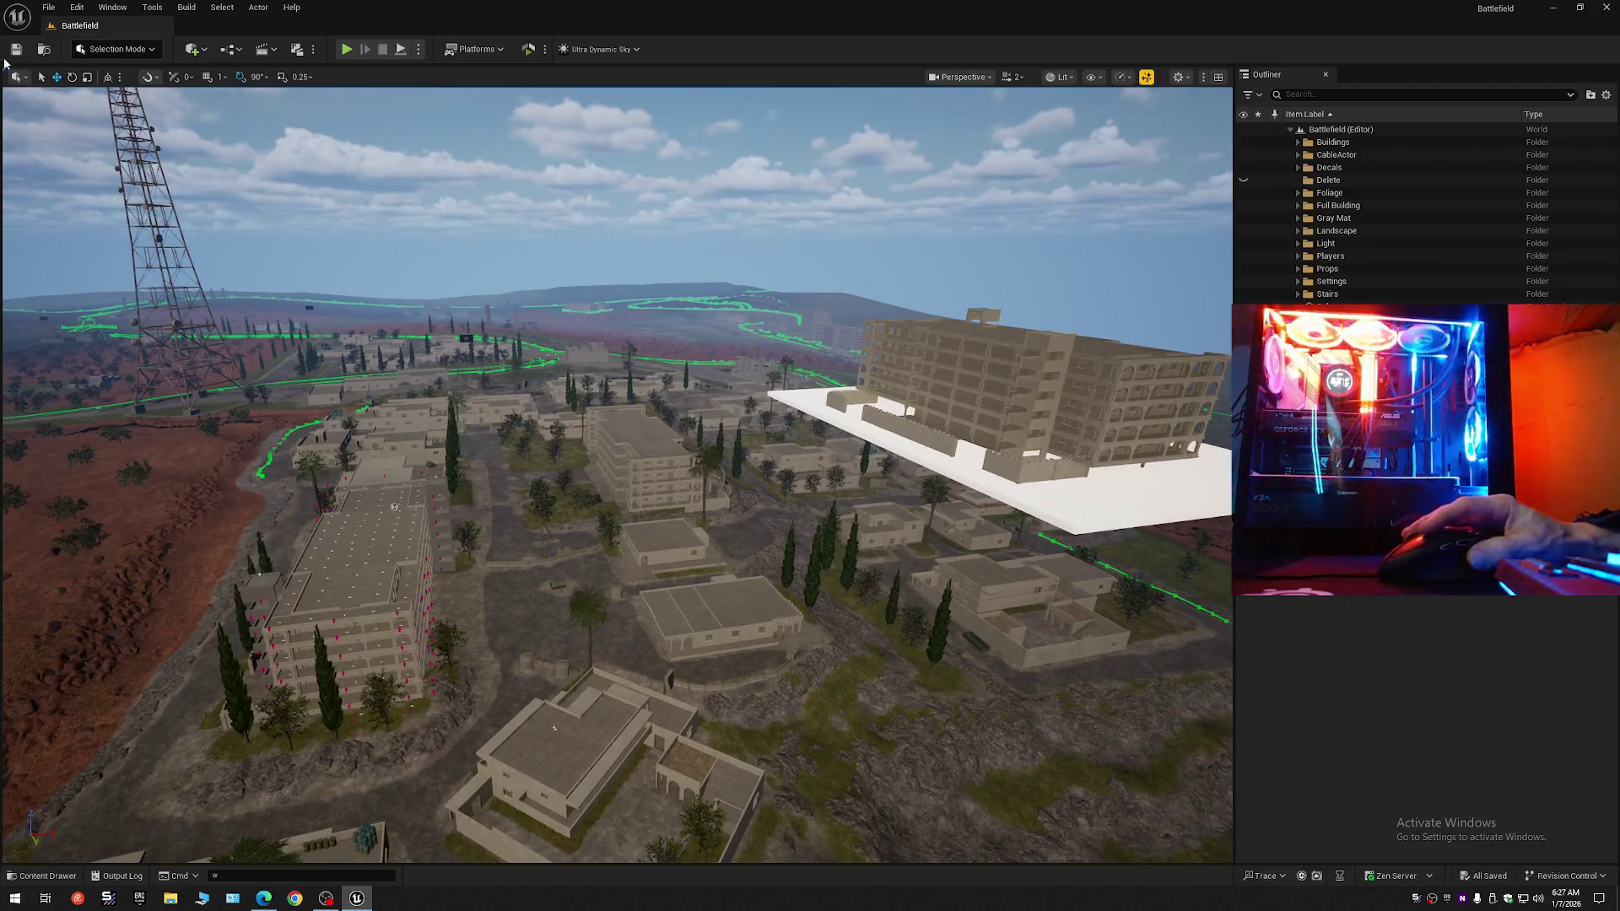
Save Current Level As over the existing Battlefield map in Maps, confirming Yes.
click(48, 7)
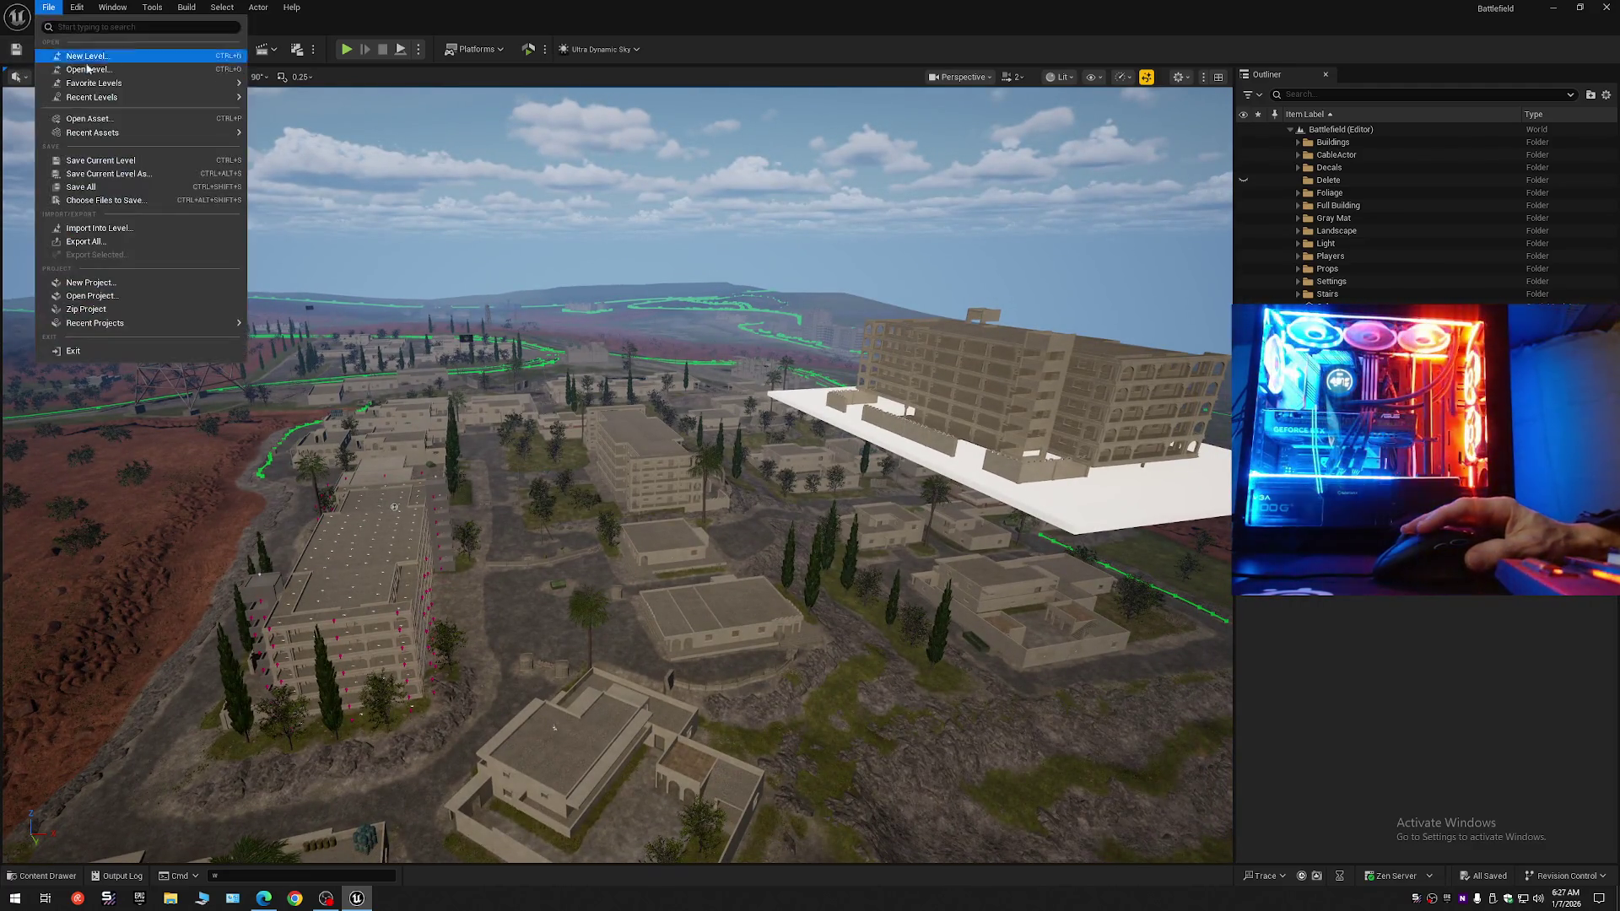
click(101, 161)
click(53, 7)
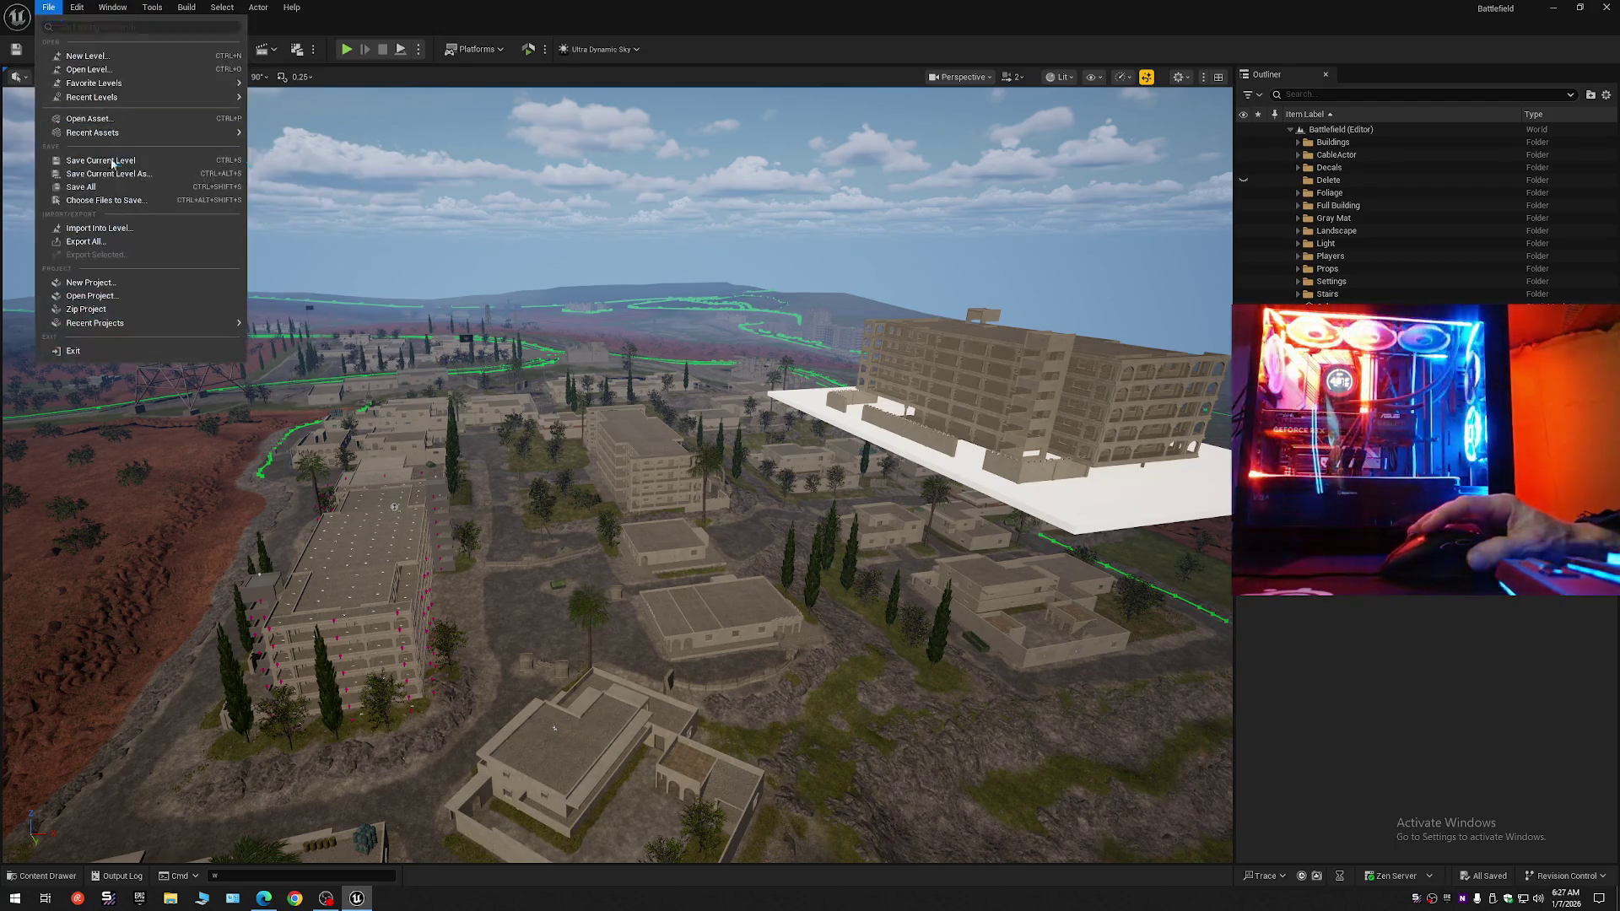
click(50, 10)
click(49, 10)
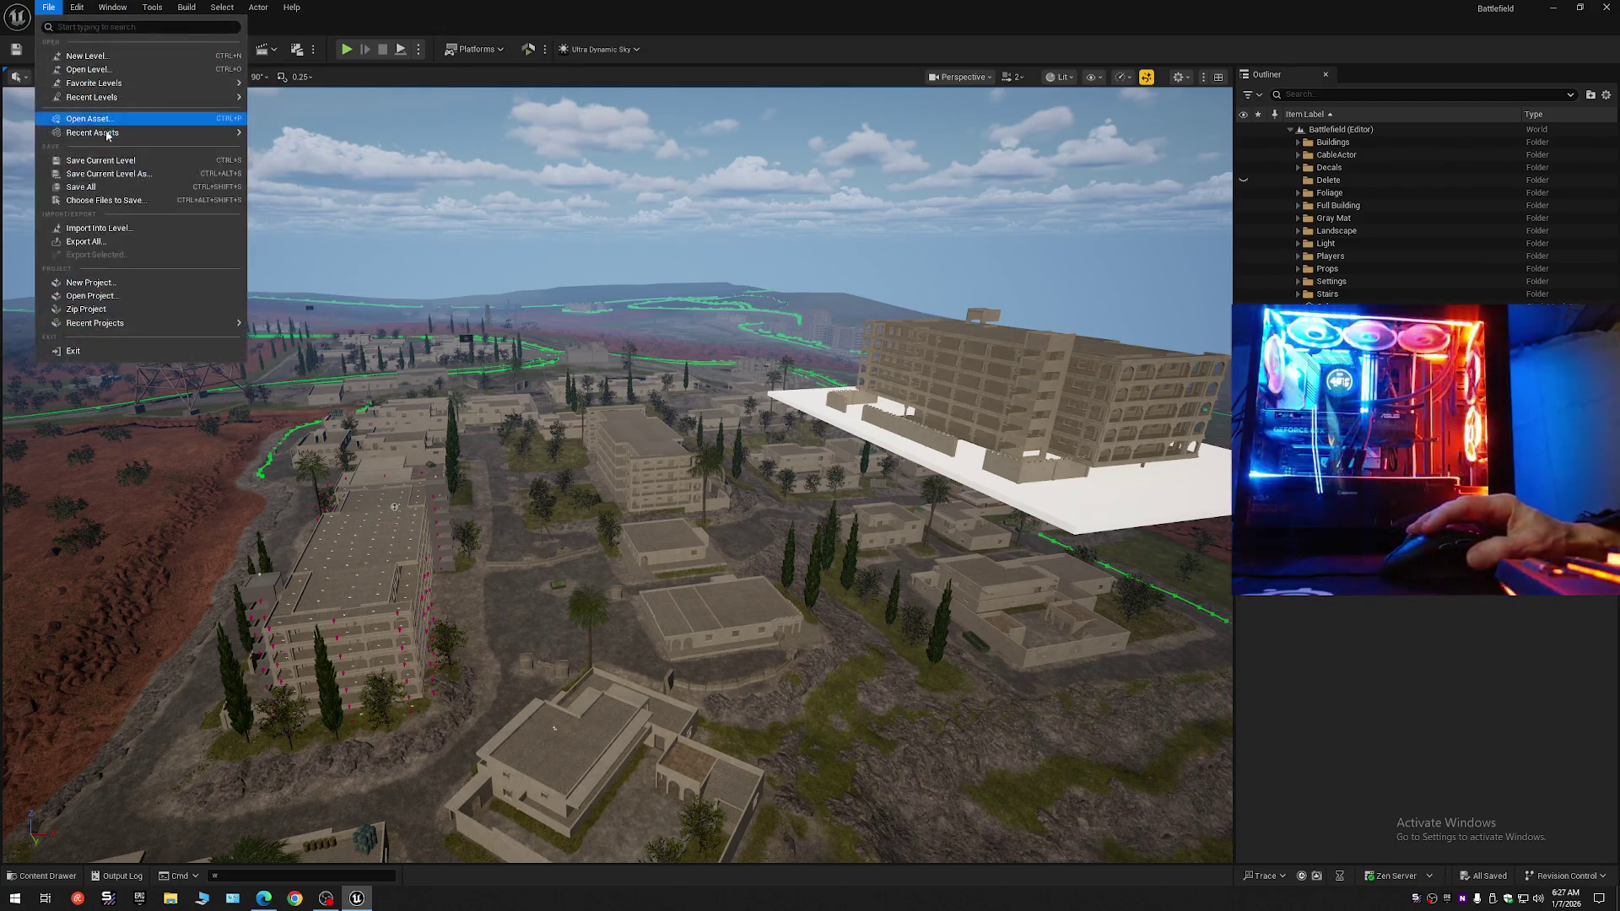
click(85, 170)
double_click(748, 333)
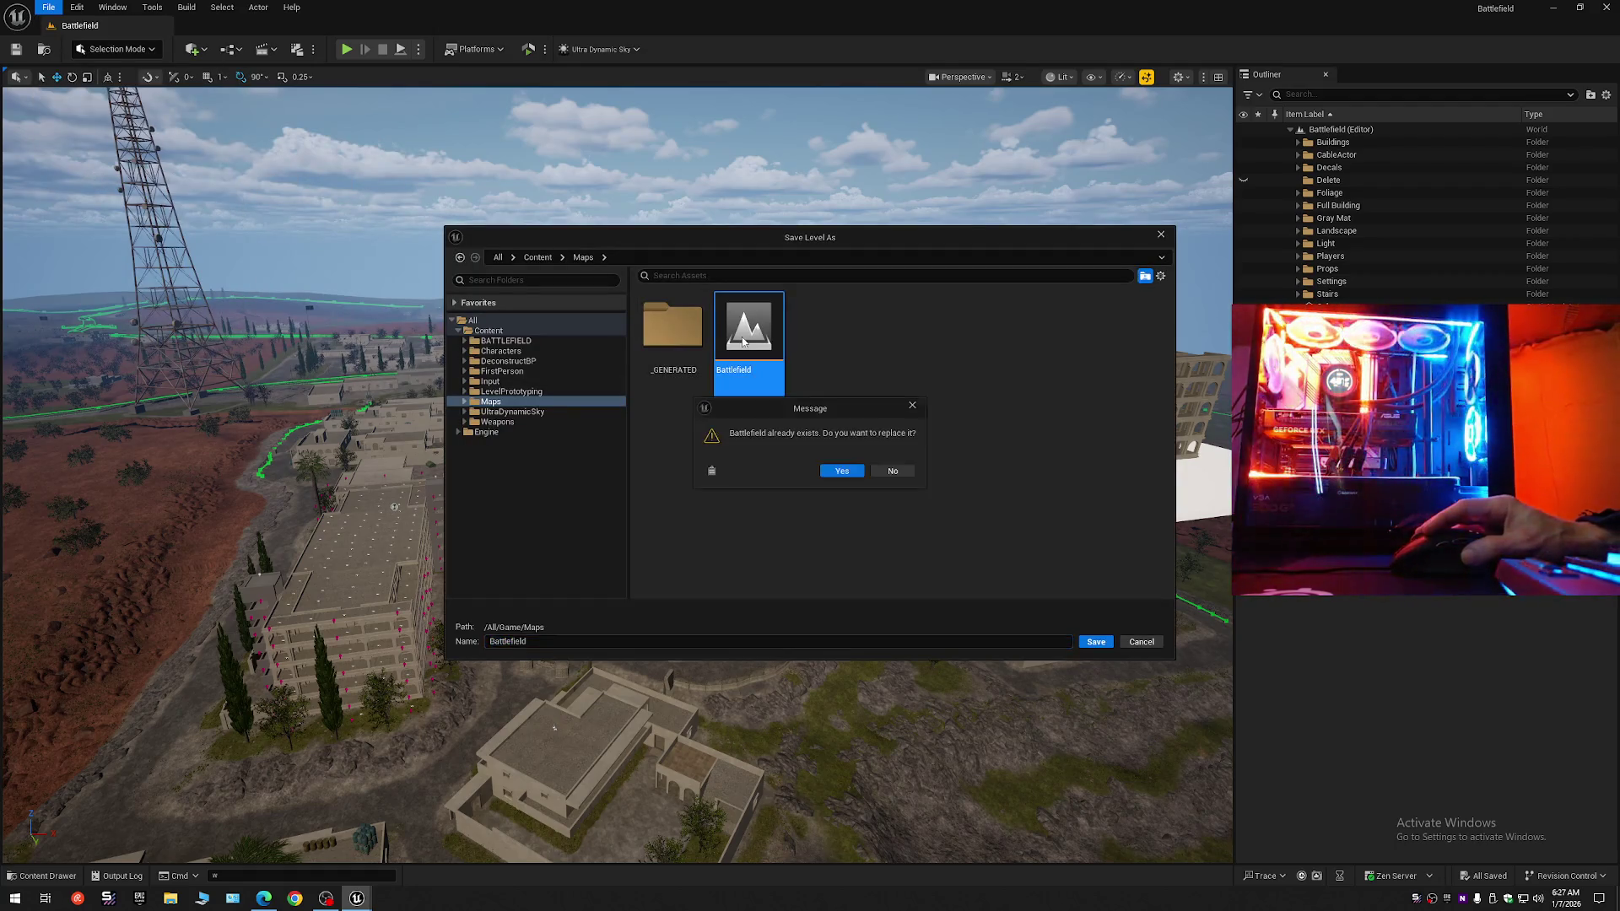
click(838, 475)
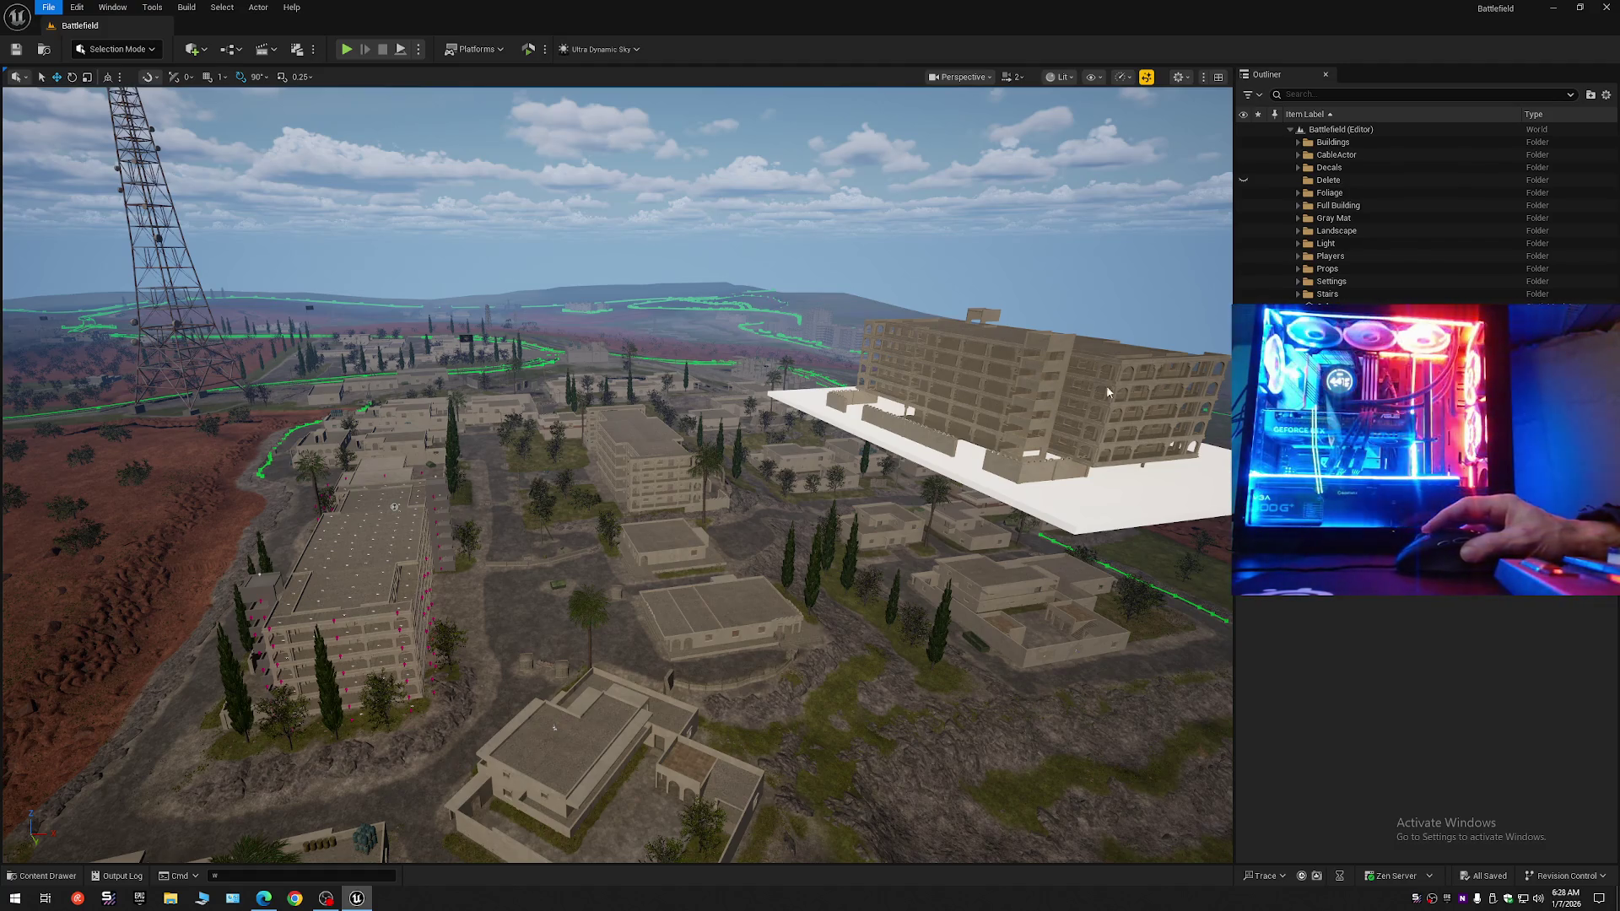
Return to Selection Mode and expand Full Building to list its four actors.
key(shift+1)
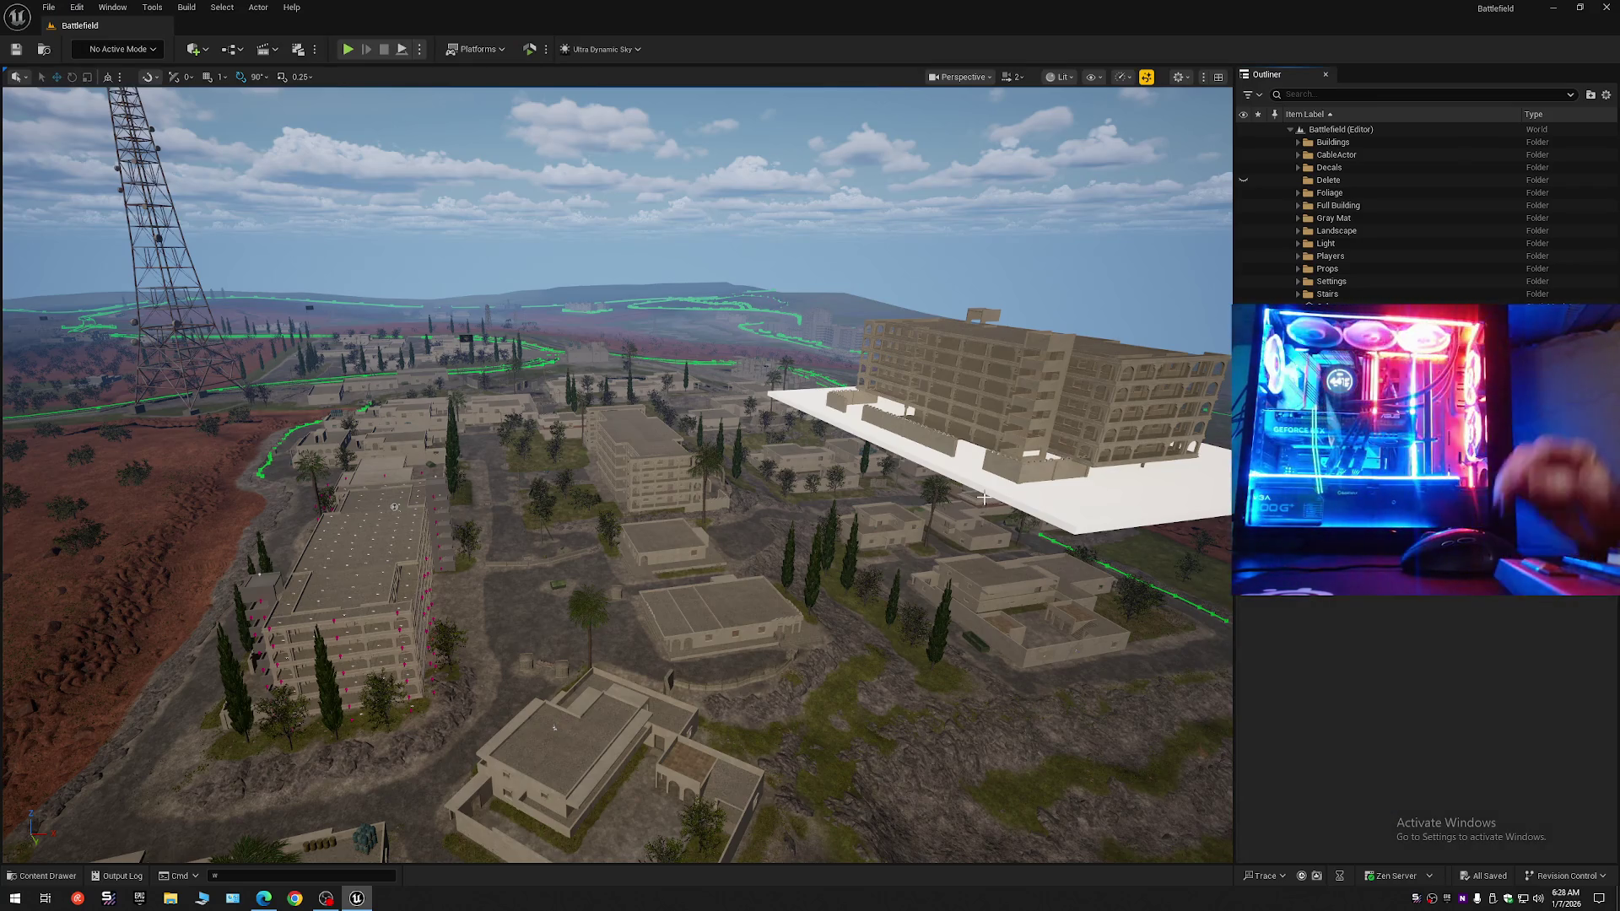
key(shift+1)
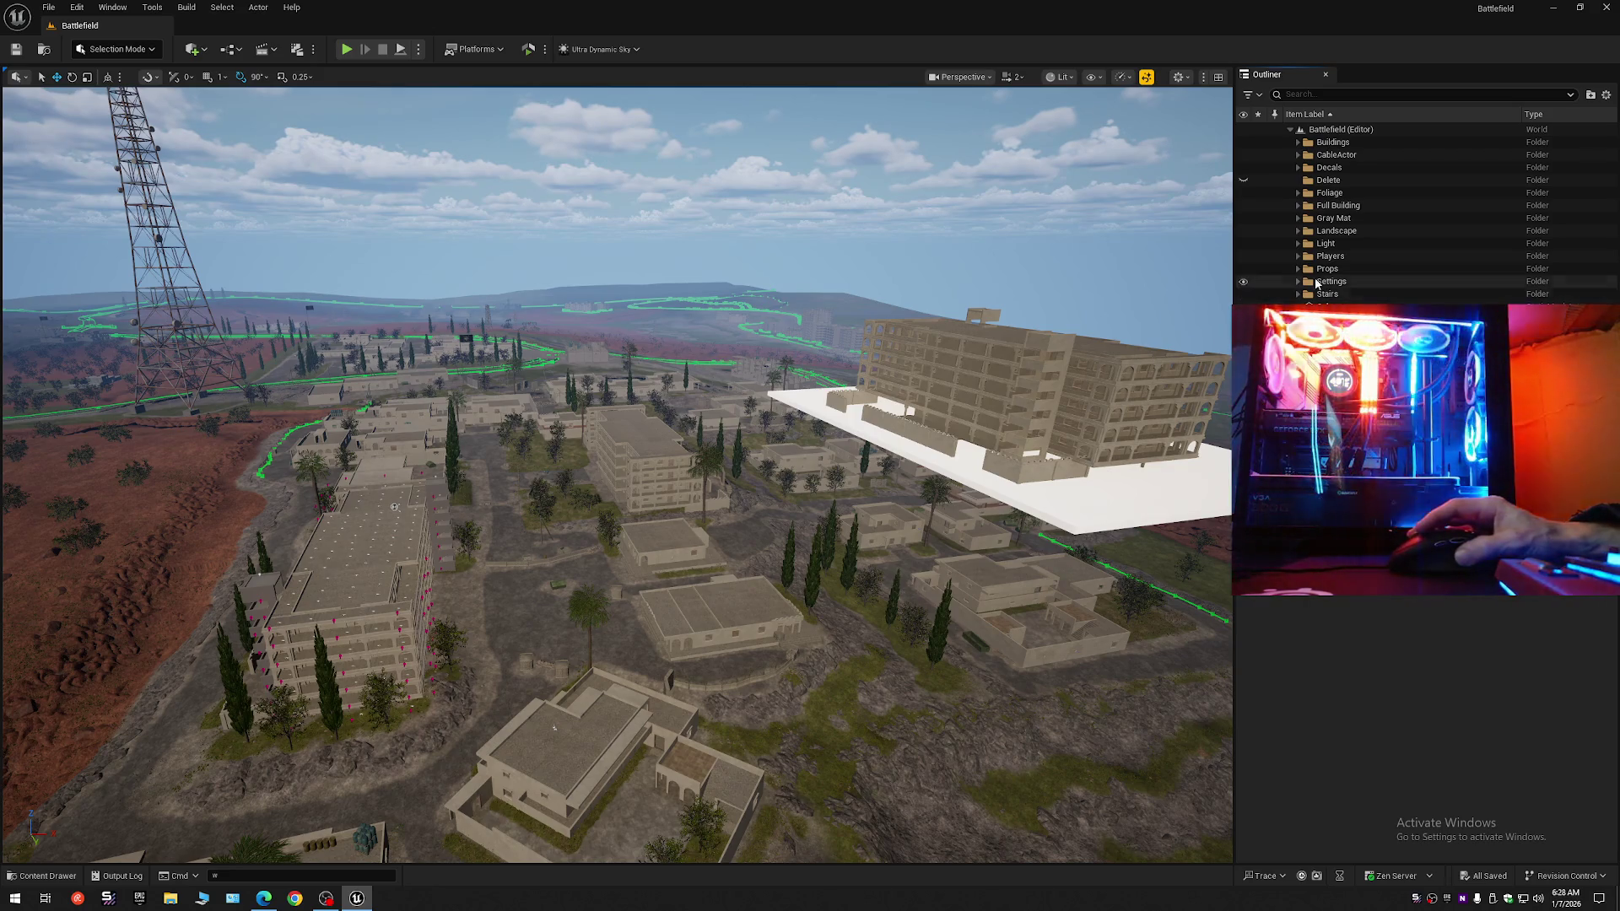
click(1298, 206)
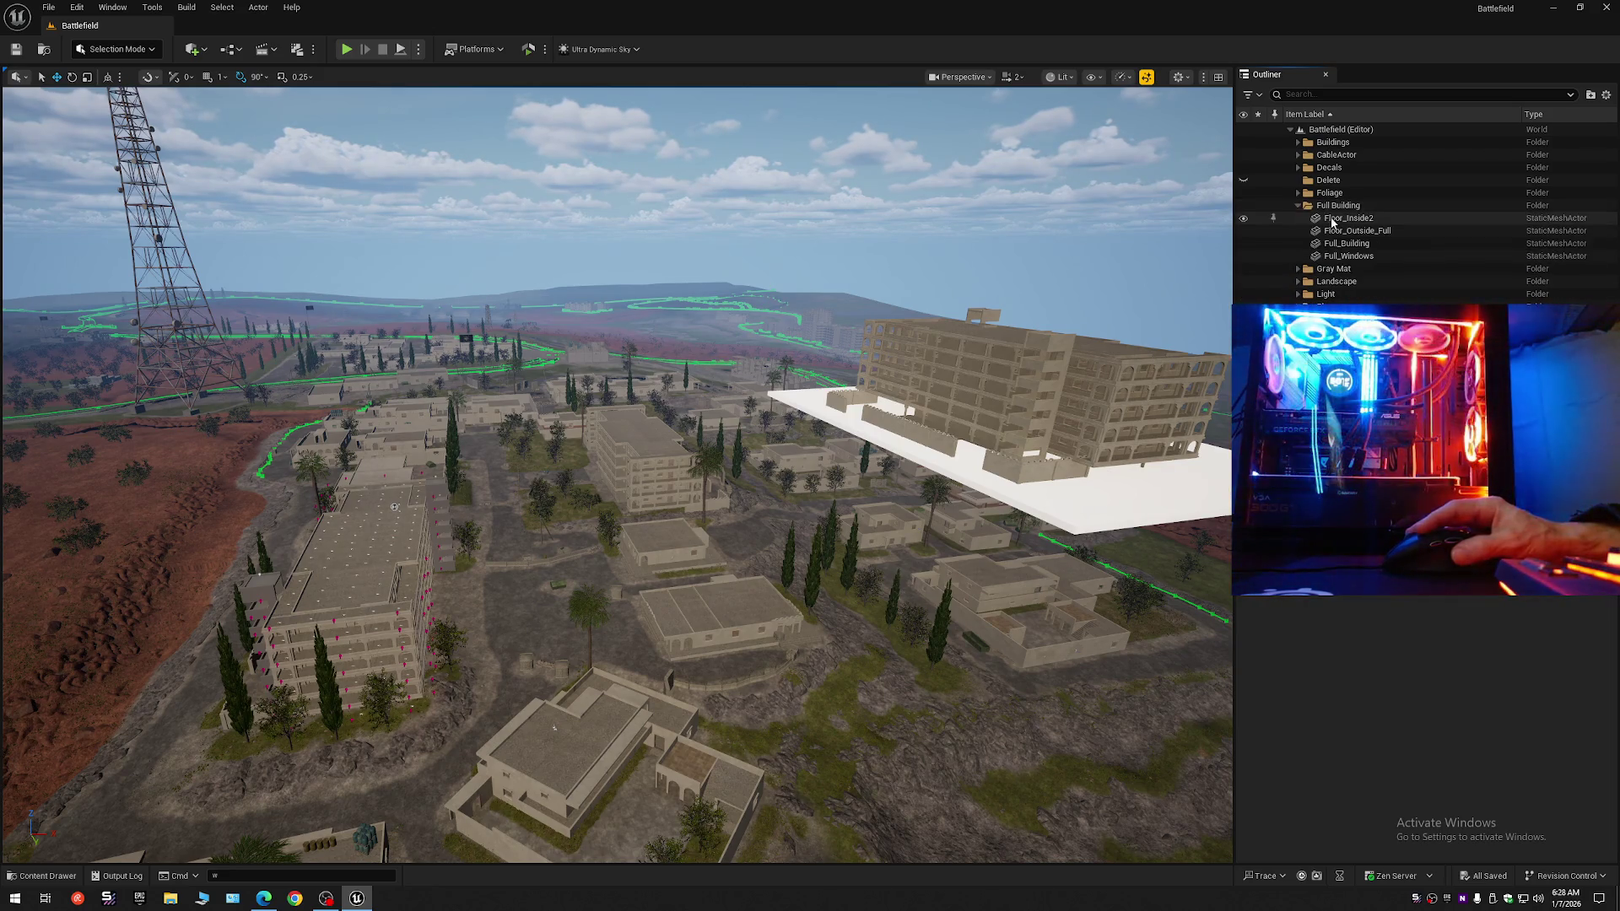
Select Full_Building, frame it with F, and locate its plaster material in the assets.
click(1343, 218)
click(1344, 232)
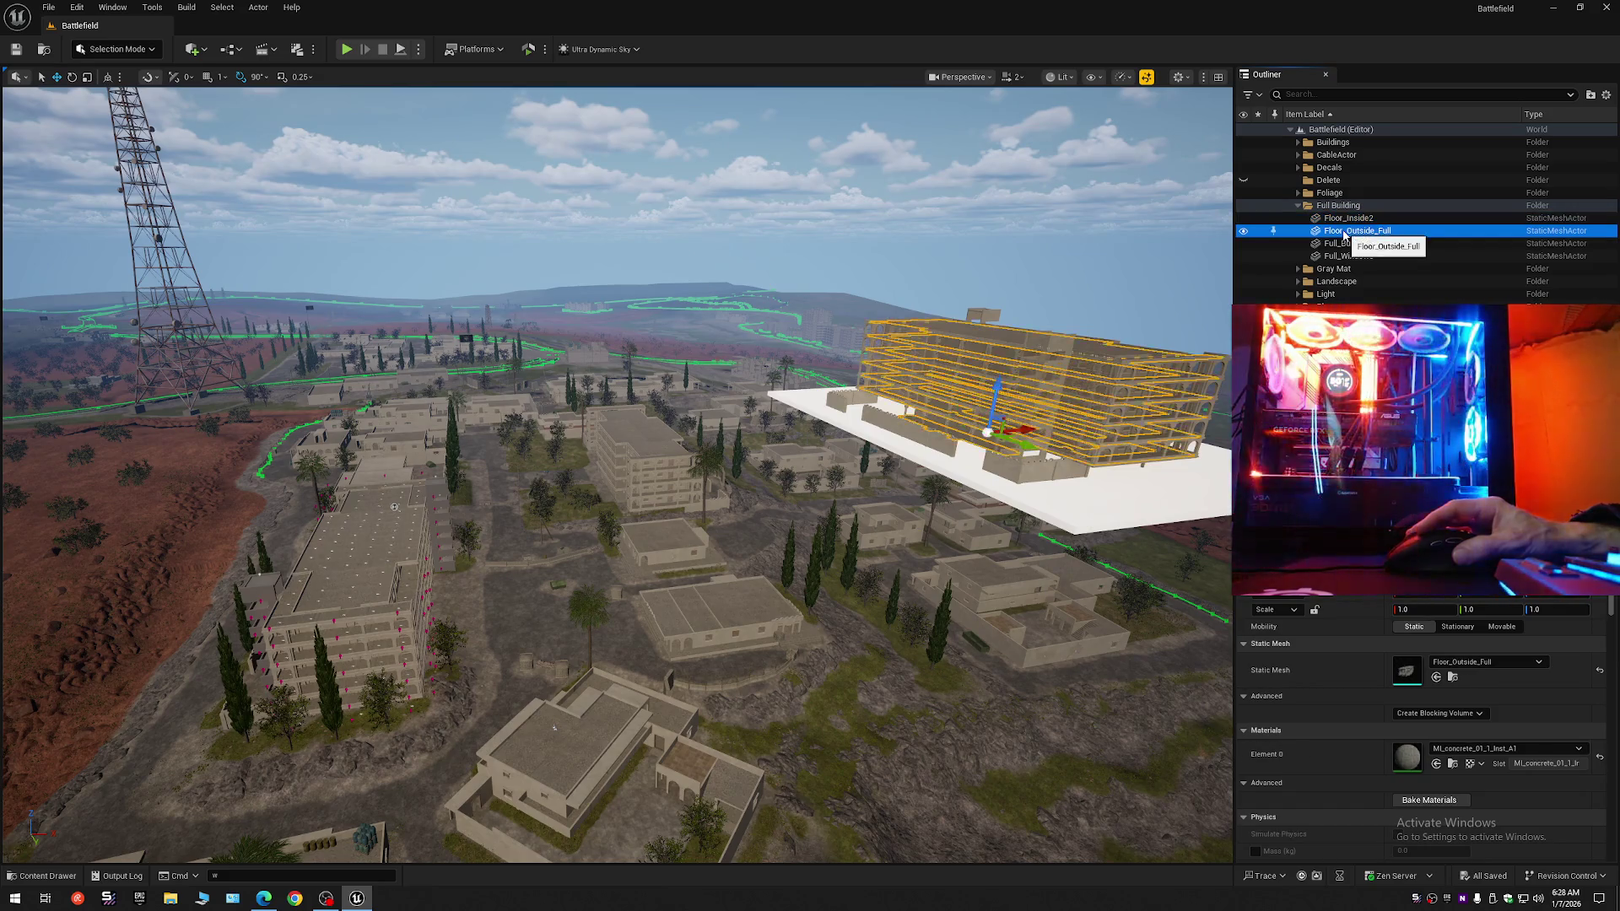
click(1347, 244)
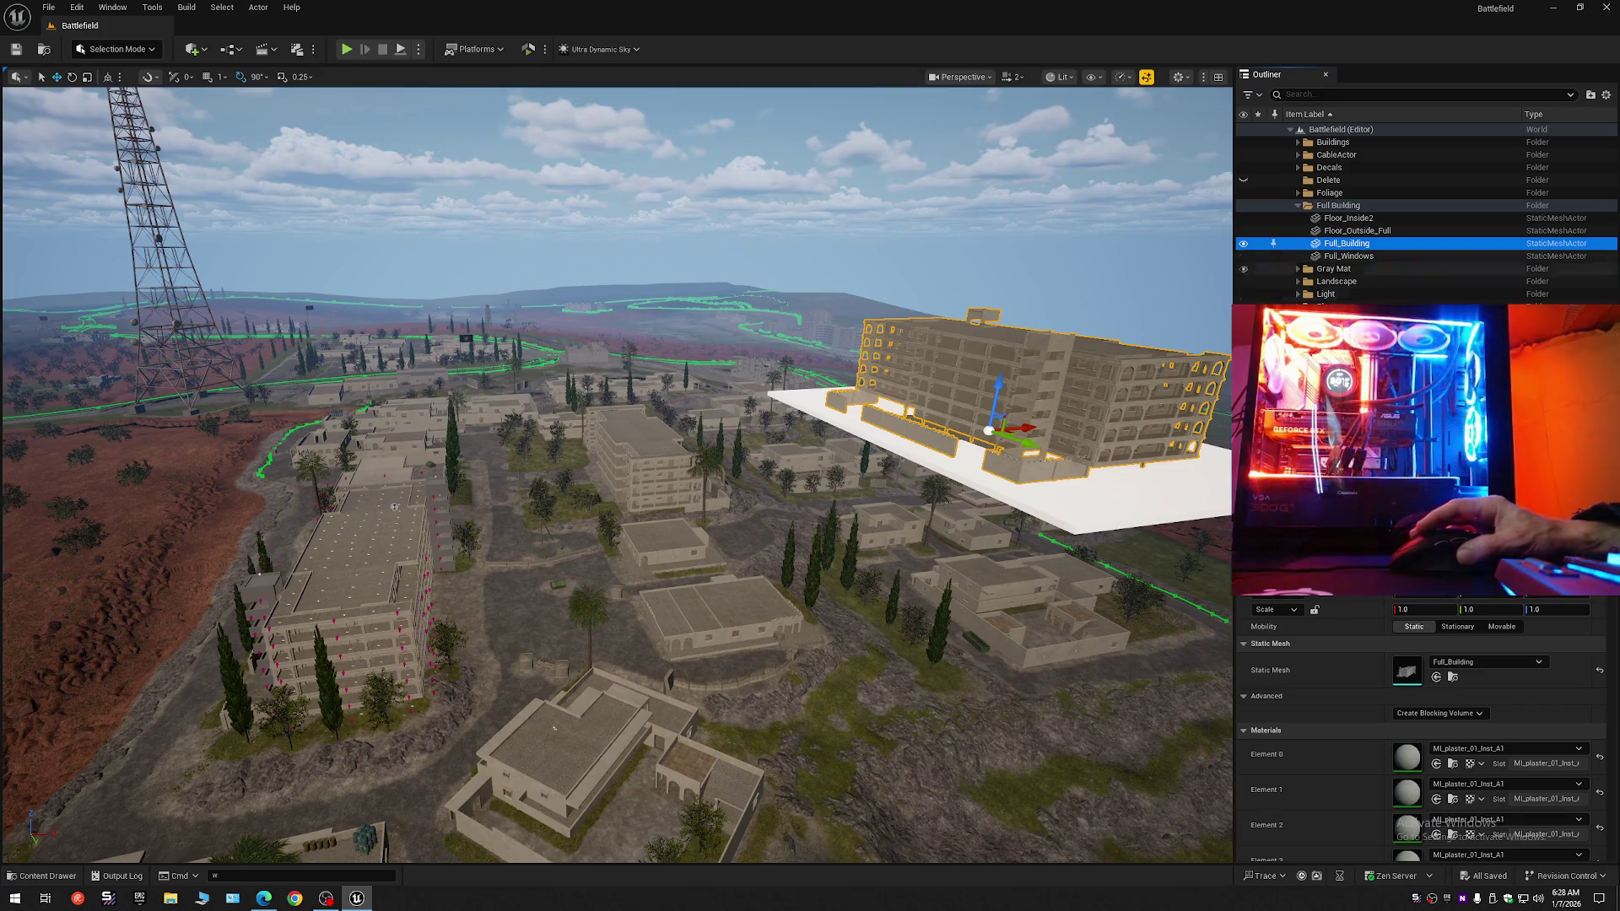
scroll(1418, 677, down, 5)
scroll(1418, 677, up, 5)
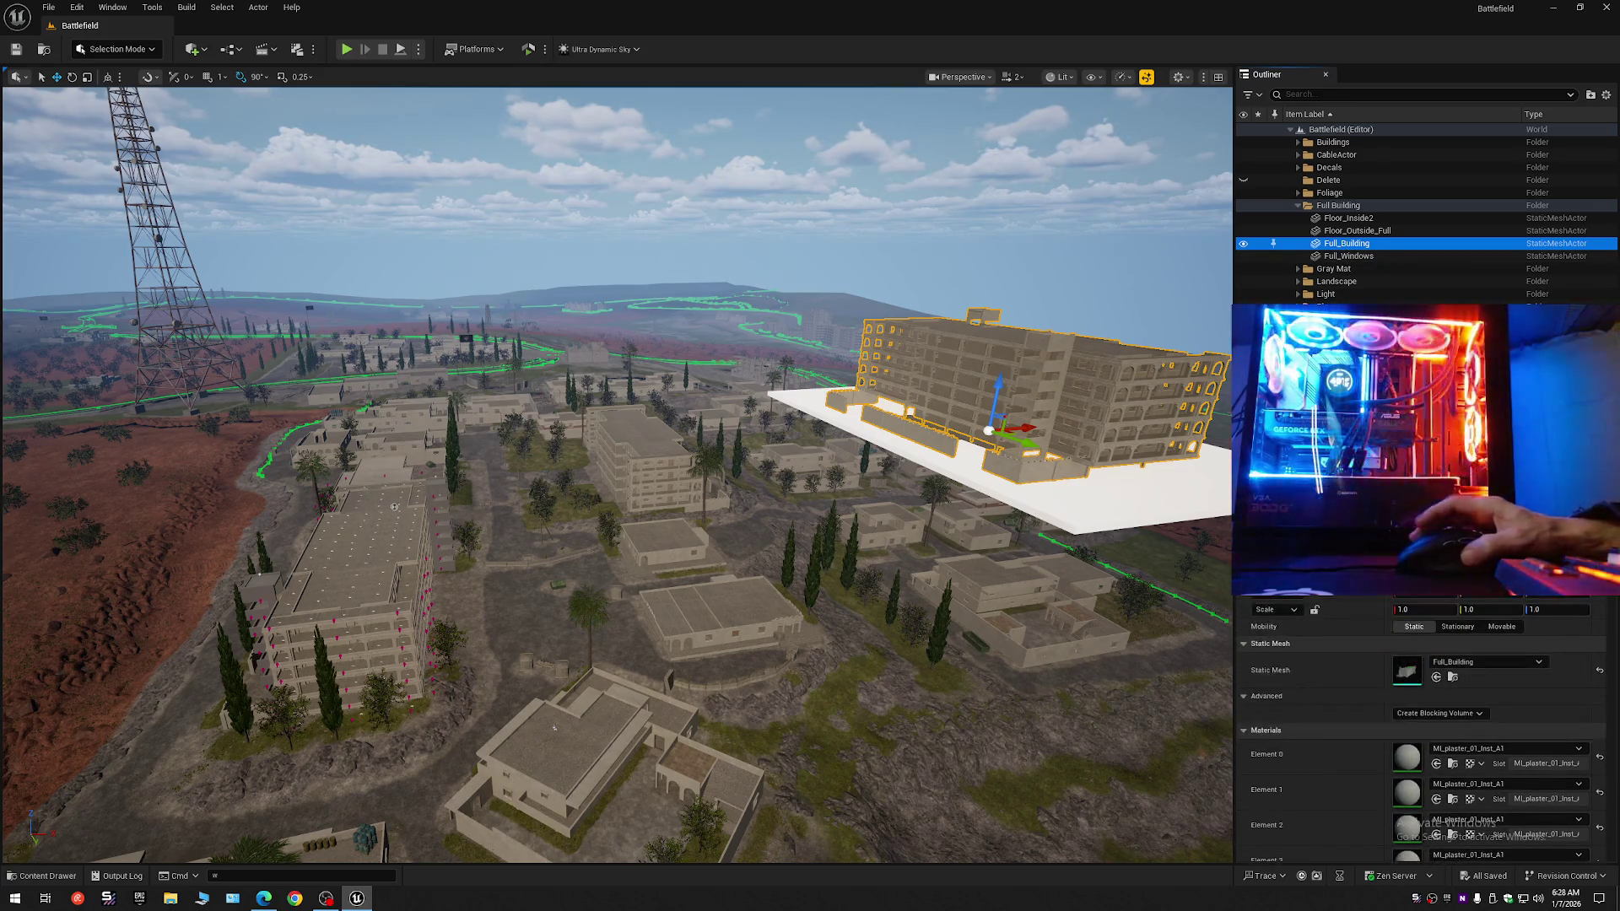
key(f)
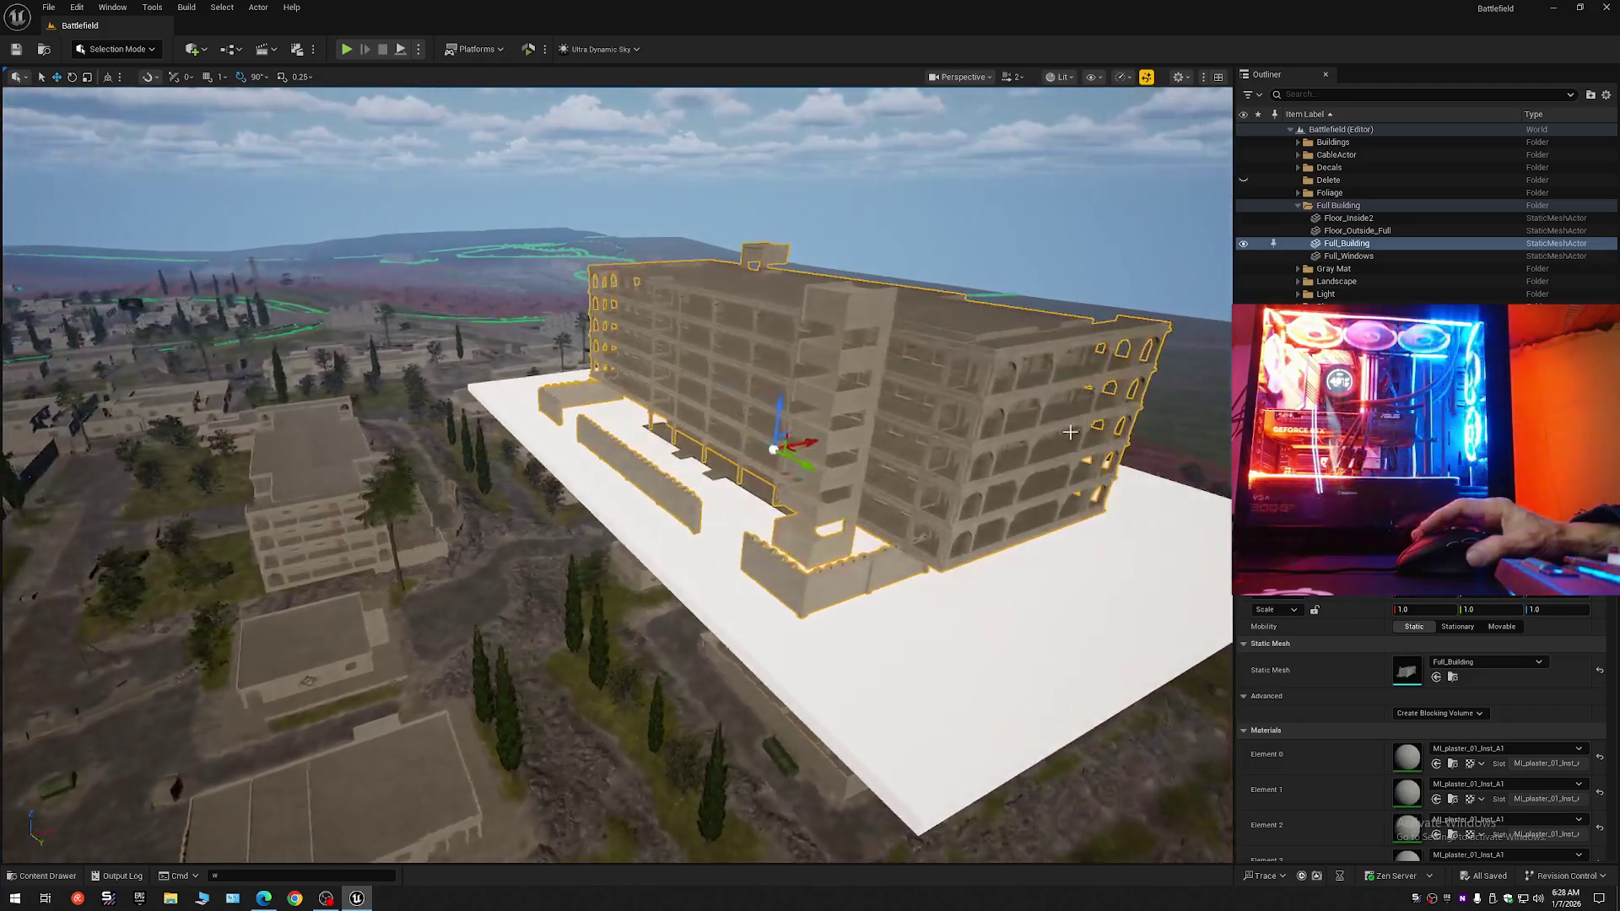
click(1452, 764)
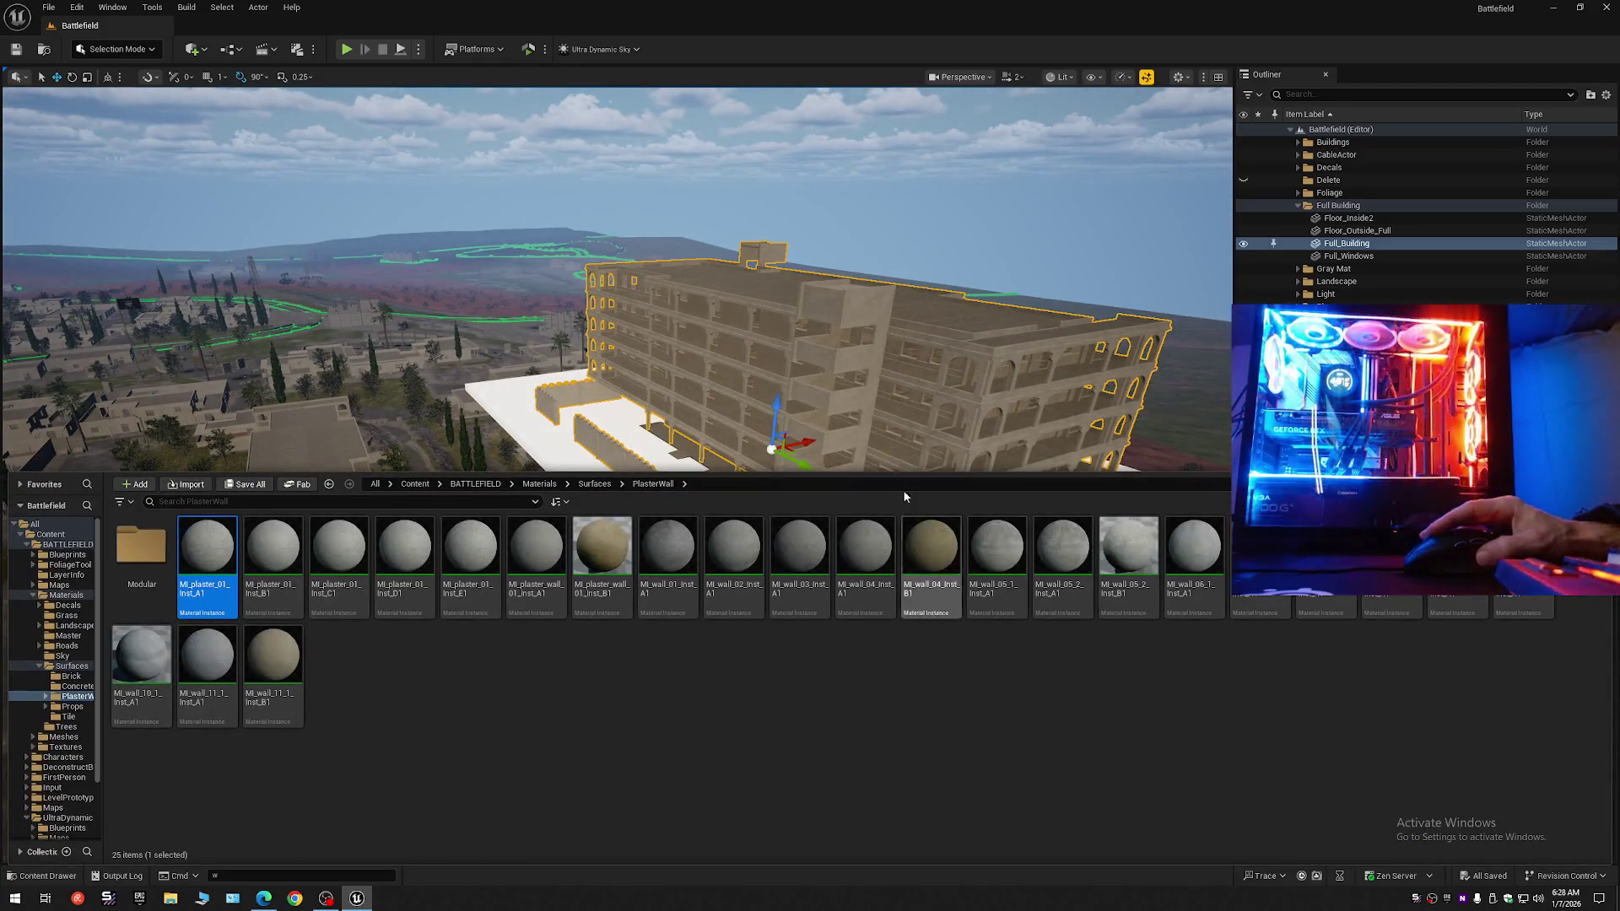
Switch the editor to Modeling mode and show the attribute editing tools.
click(153, 52)
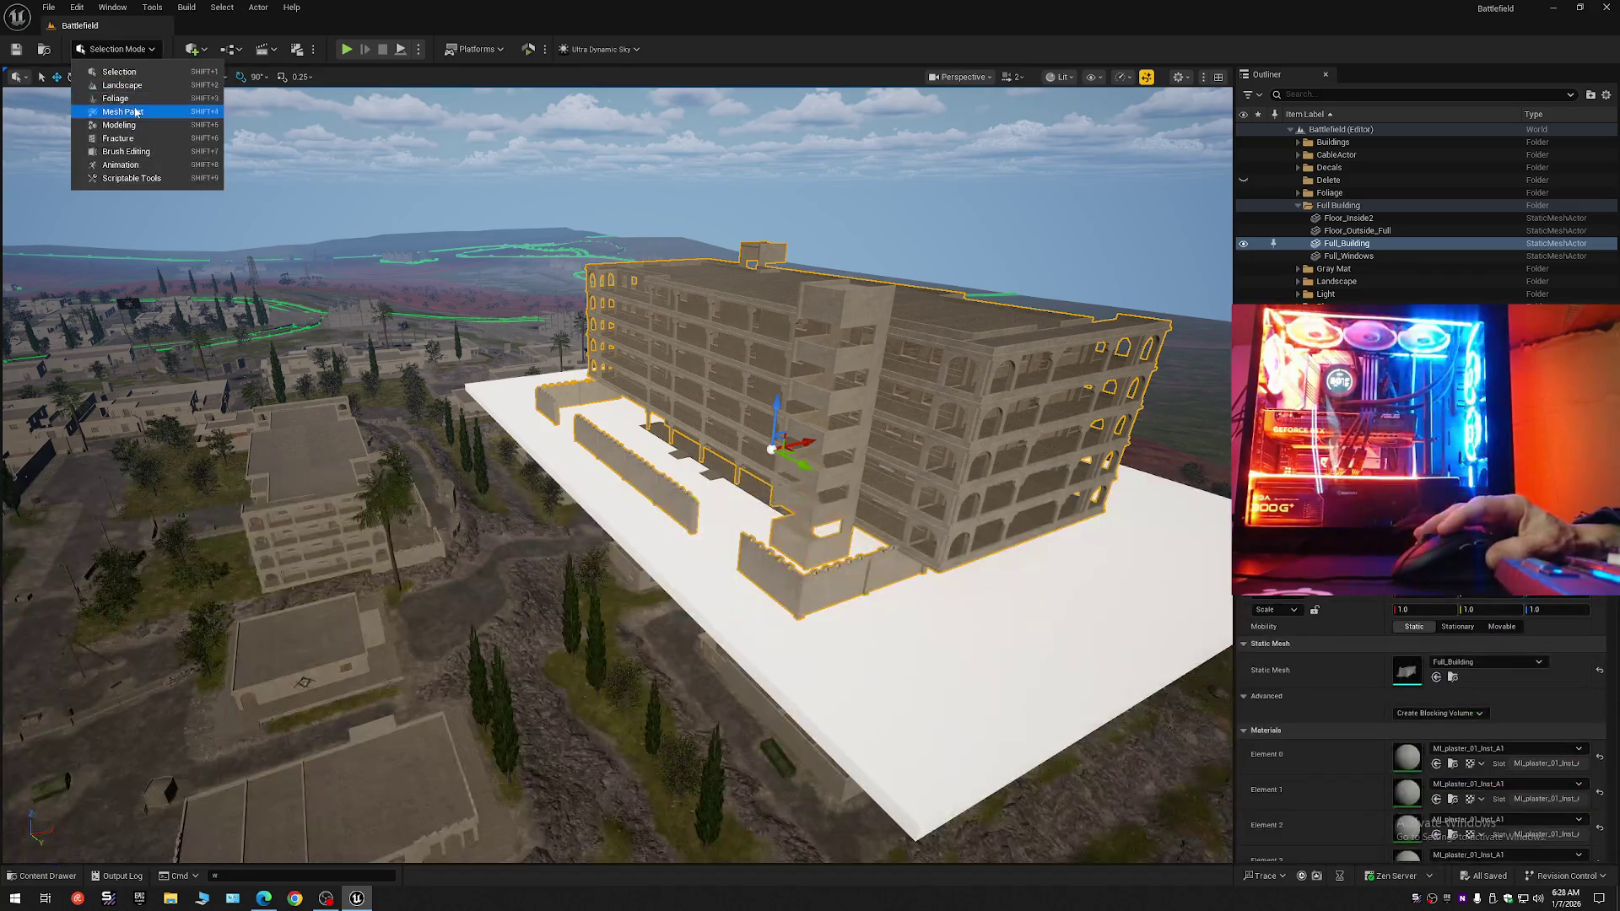
click(135, 127)
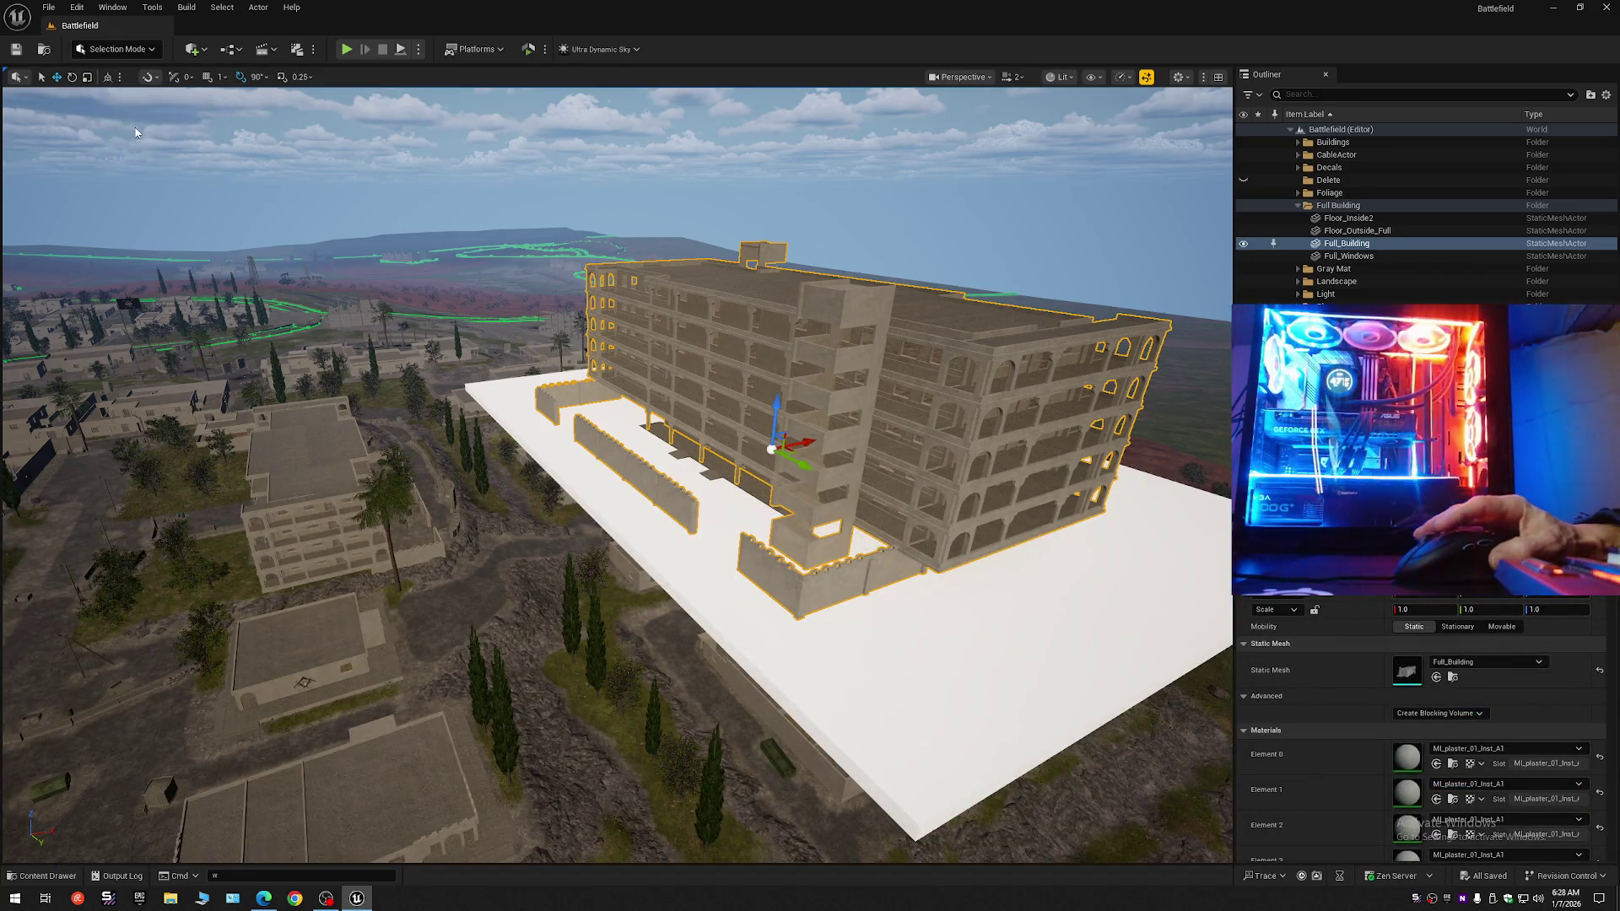
click(22, 469)
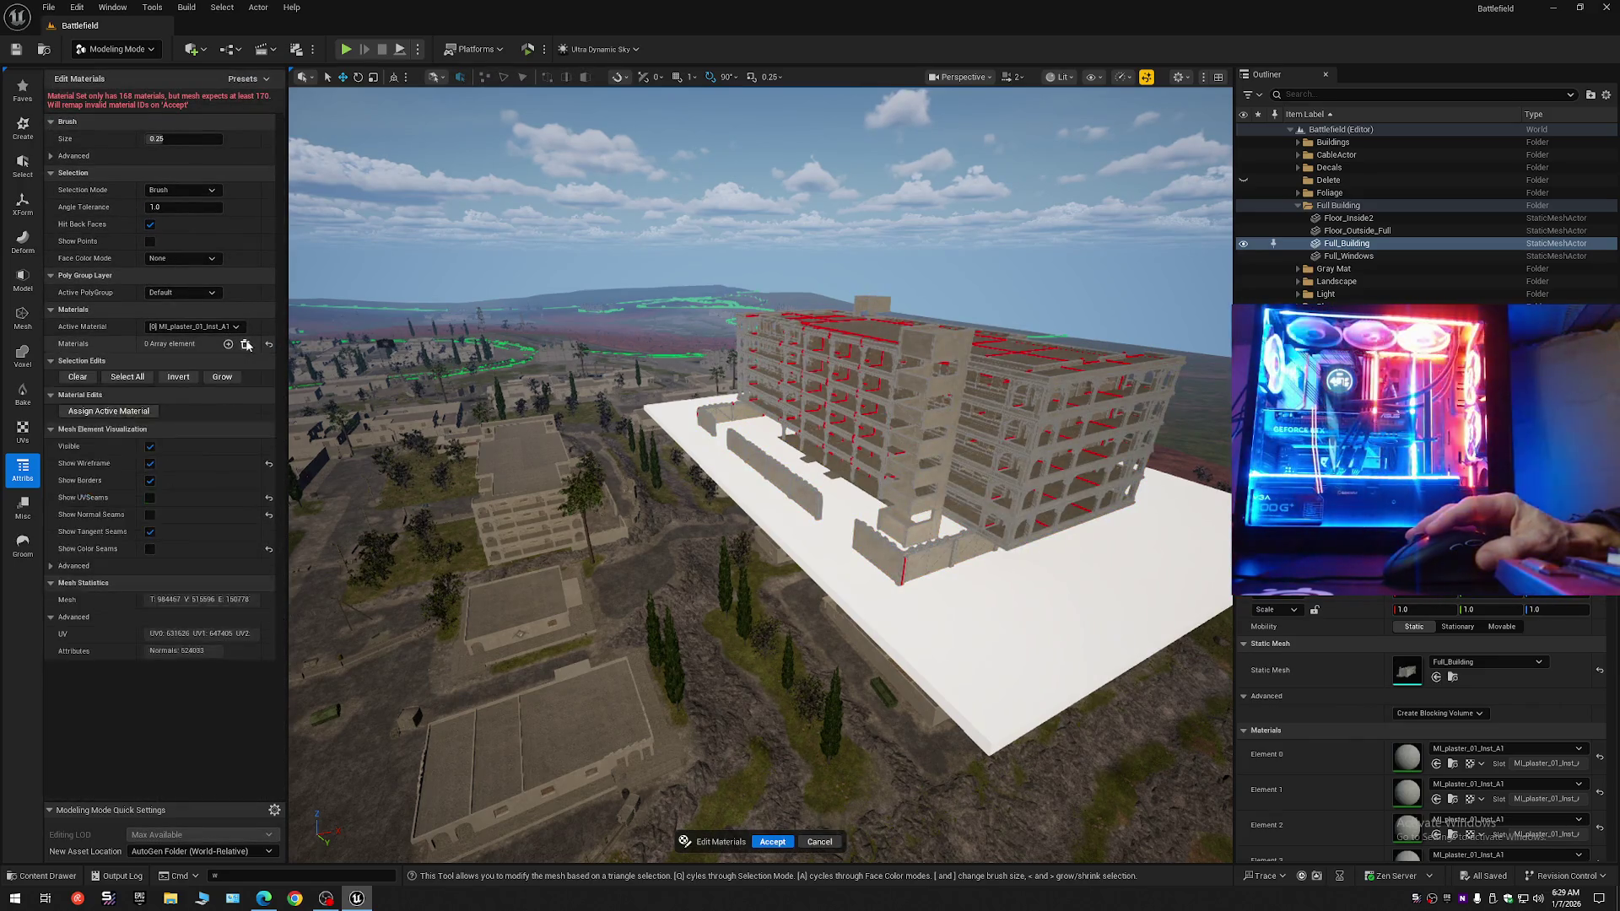
Replace Full_Building's material slots with a single MI_plaster_01_Inst_A1 slot and accept the edit.
click(247, 345)
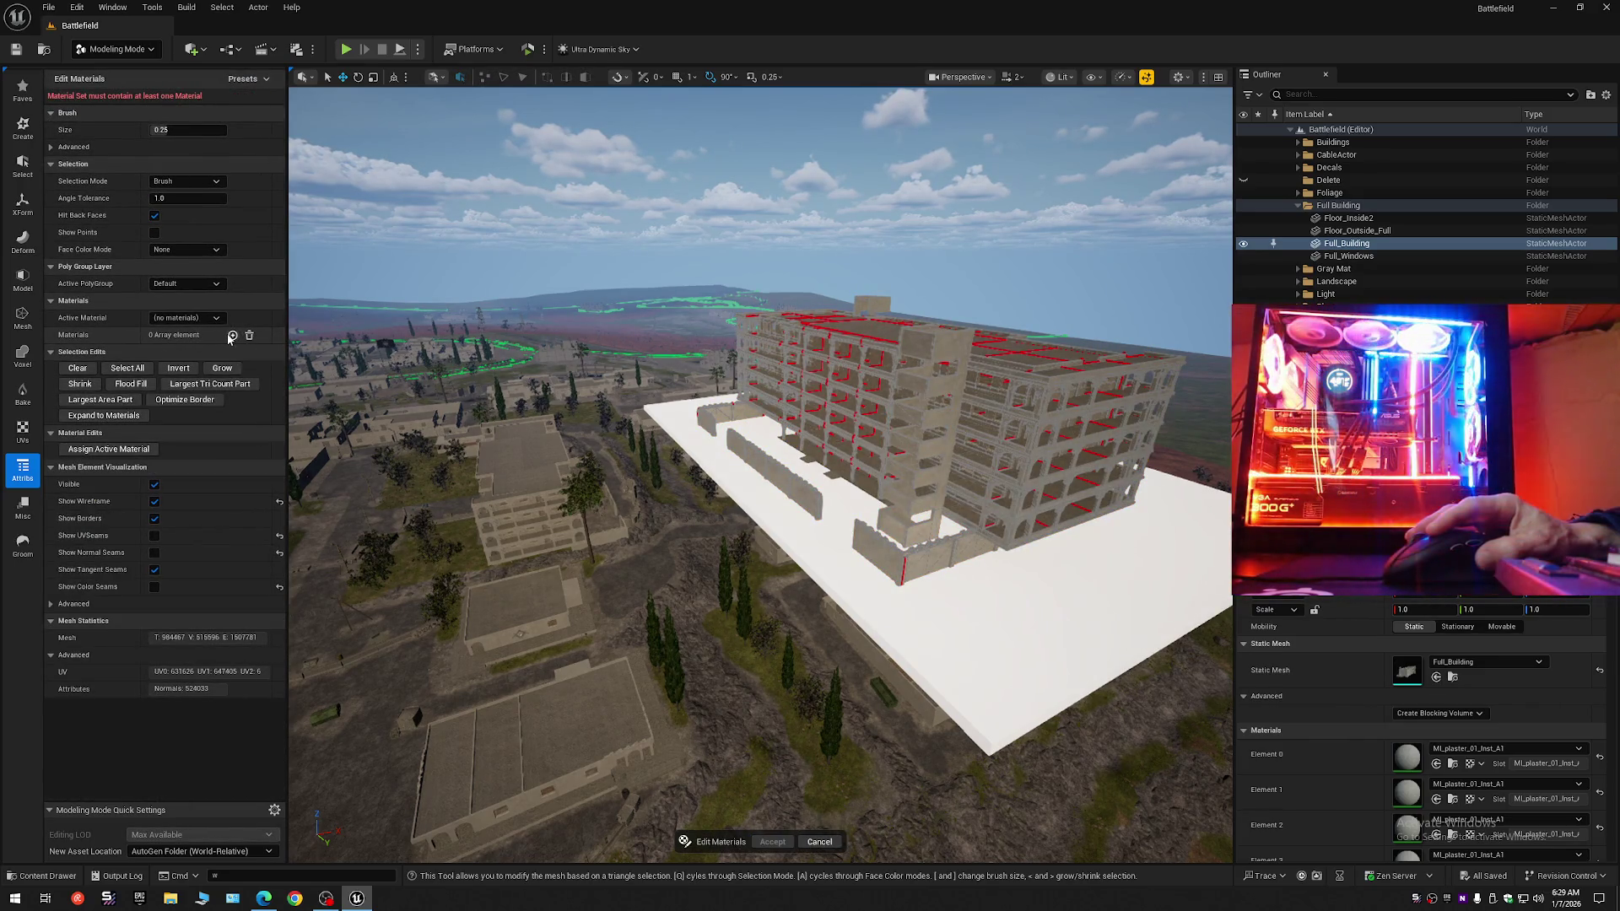
click(233, 336)
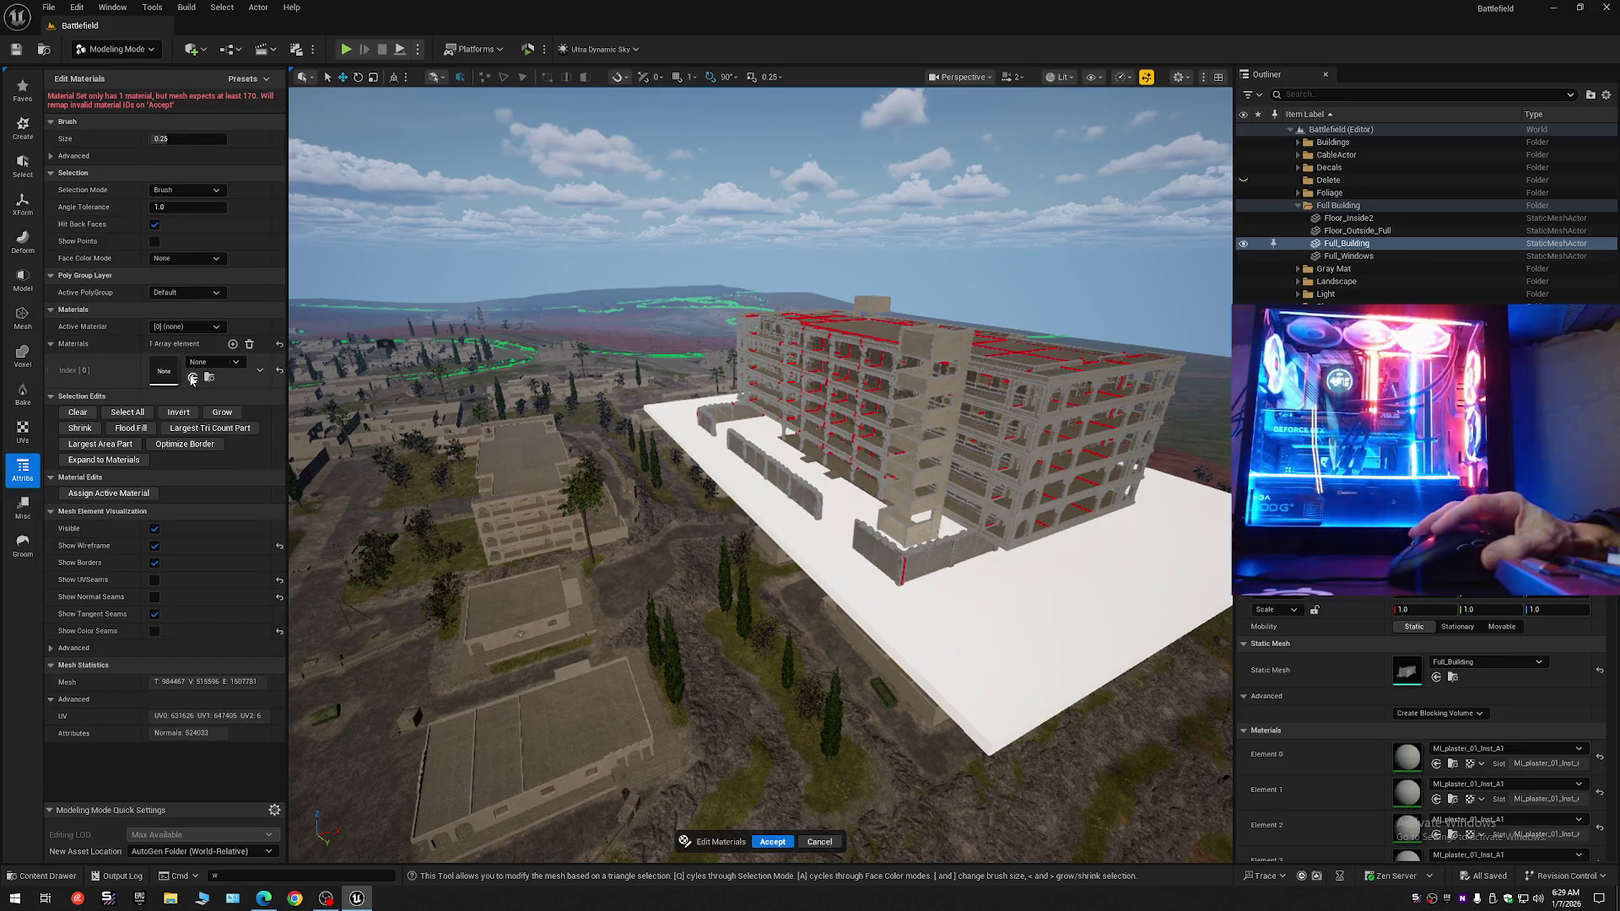
click(192, 377)
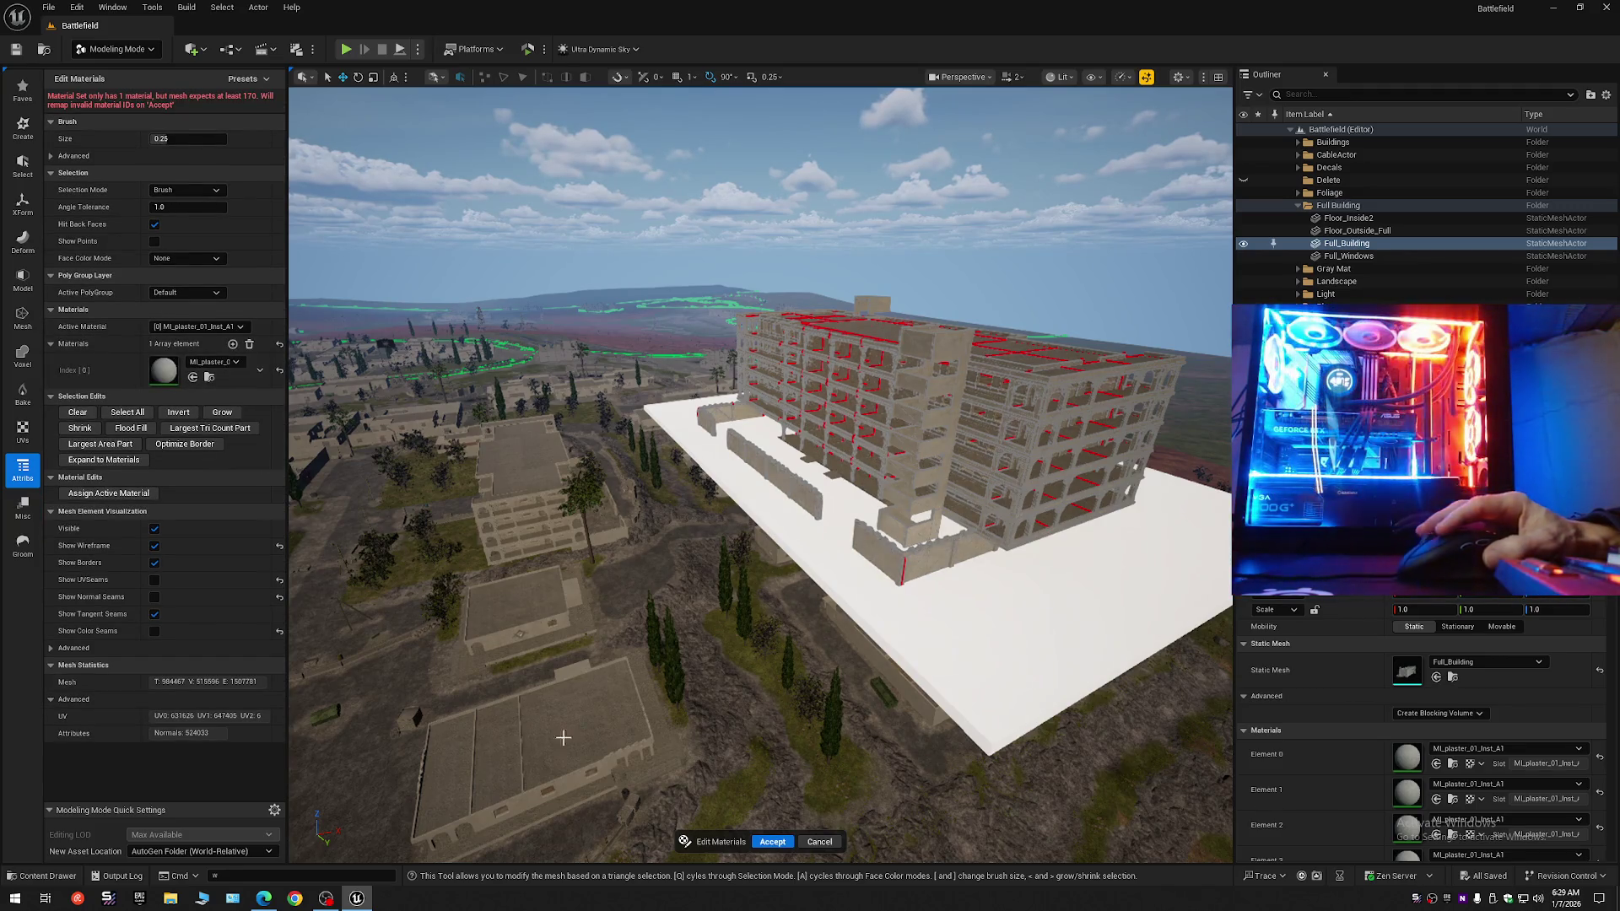
click(769, 843)
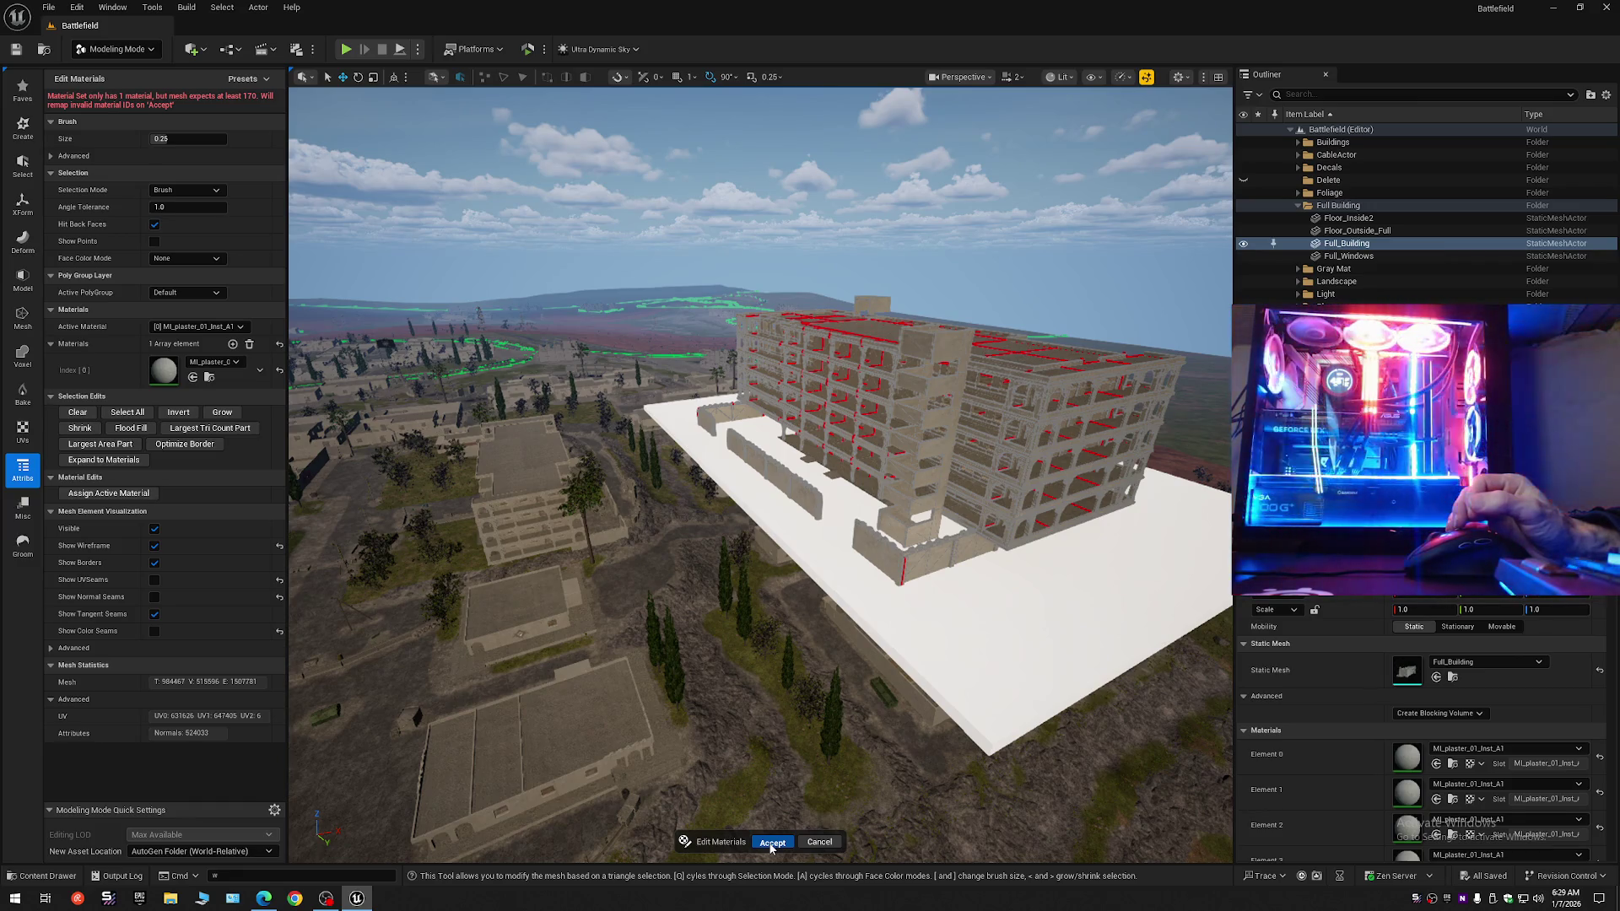
click(769, 843)
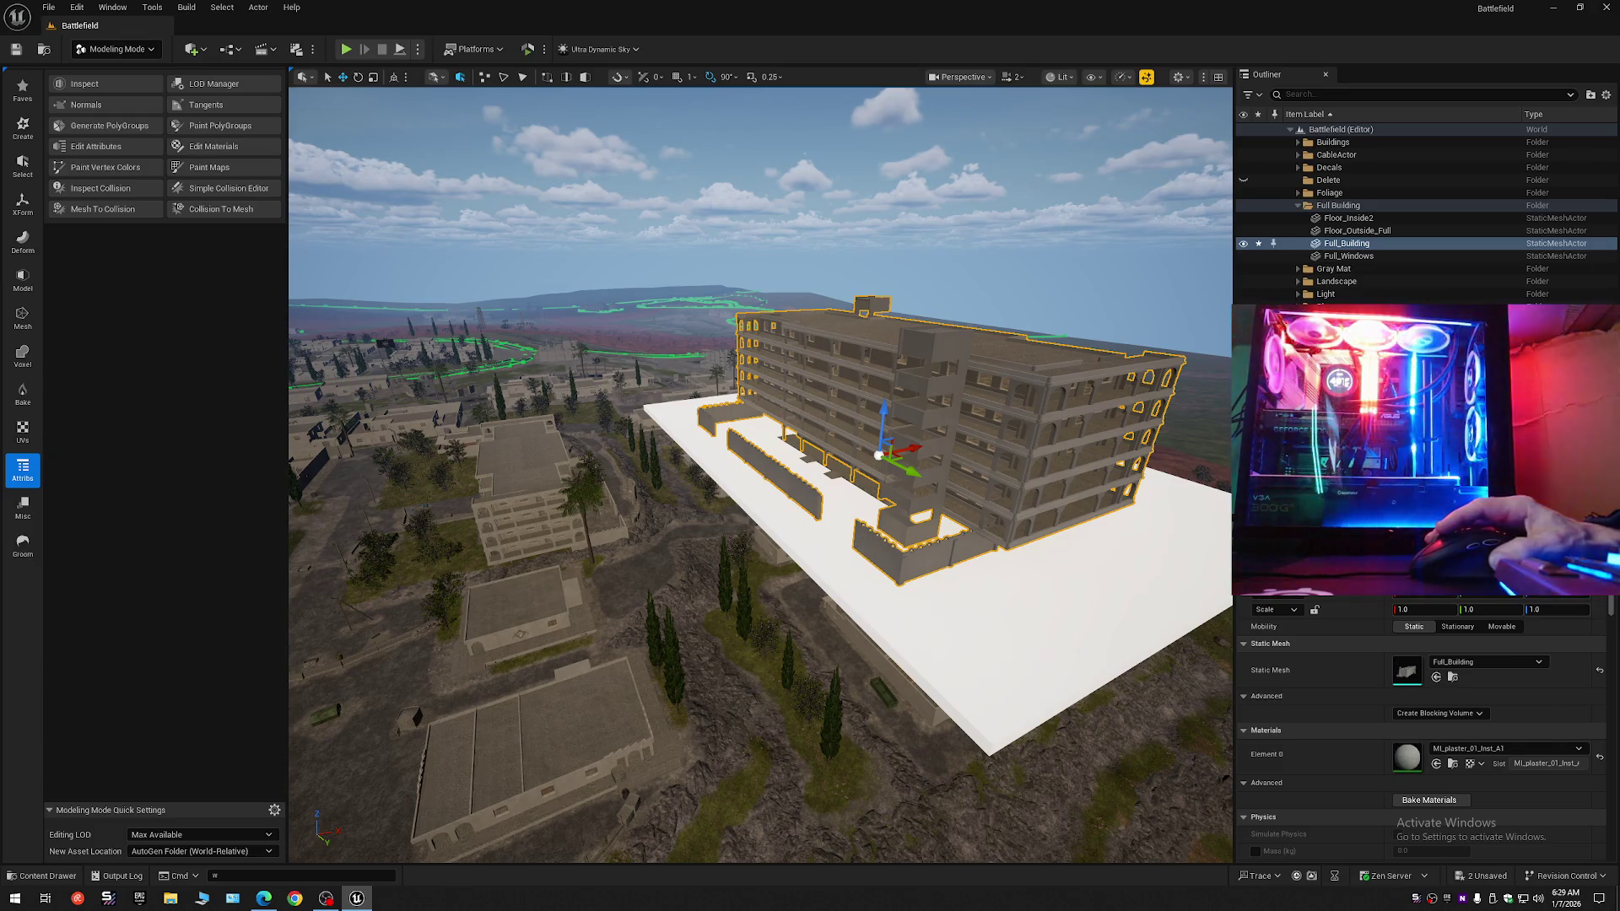
Select Floor_Inside2, Floor_Outside_Full, Full_Building, then Full_Windows, and review Full_Windows' materials.
scroll(864, 548, up, 10)
scroll(566, 331, down, 5)
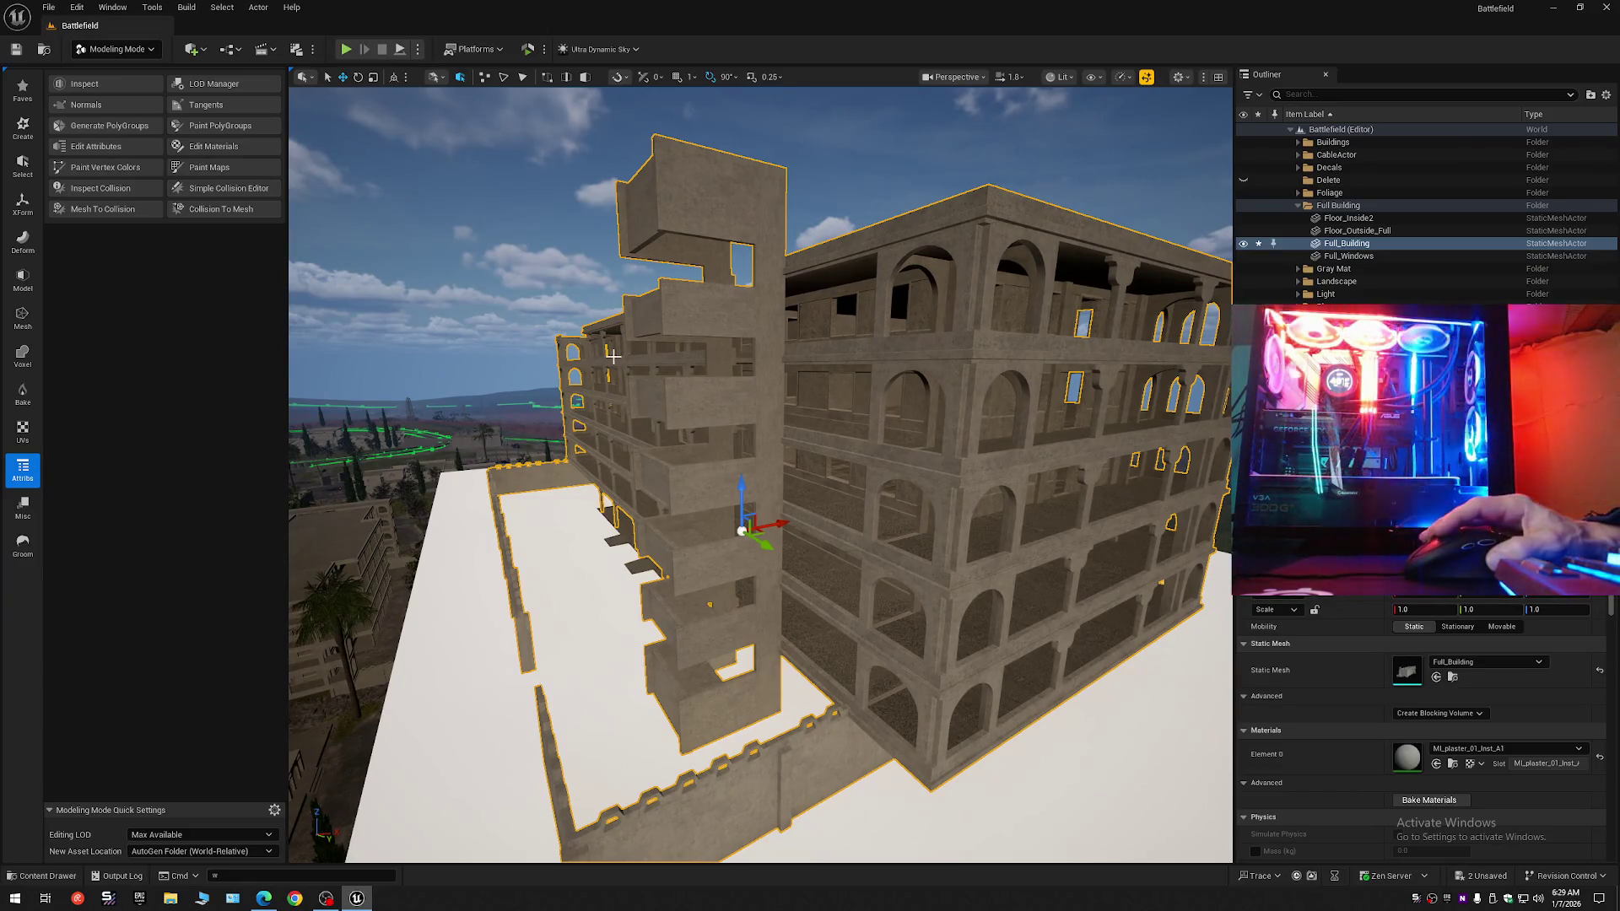
click(1357, 218)
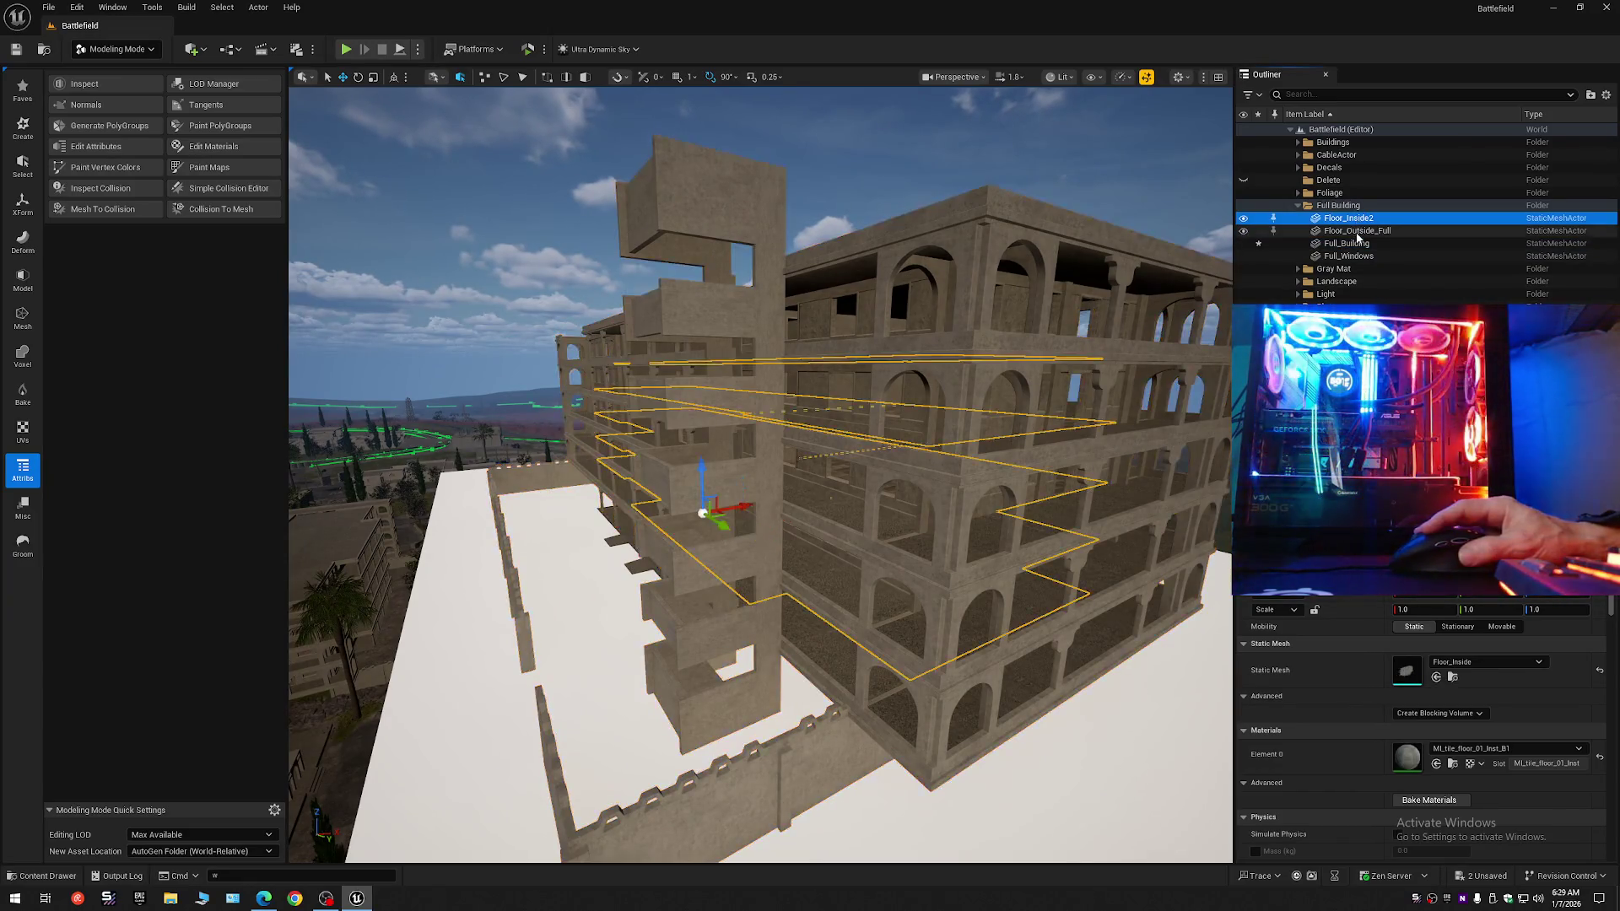
click(1358, 233)
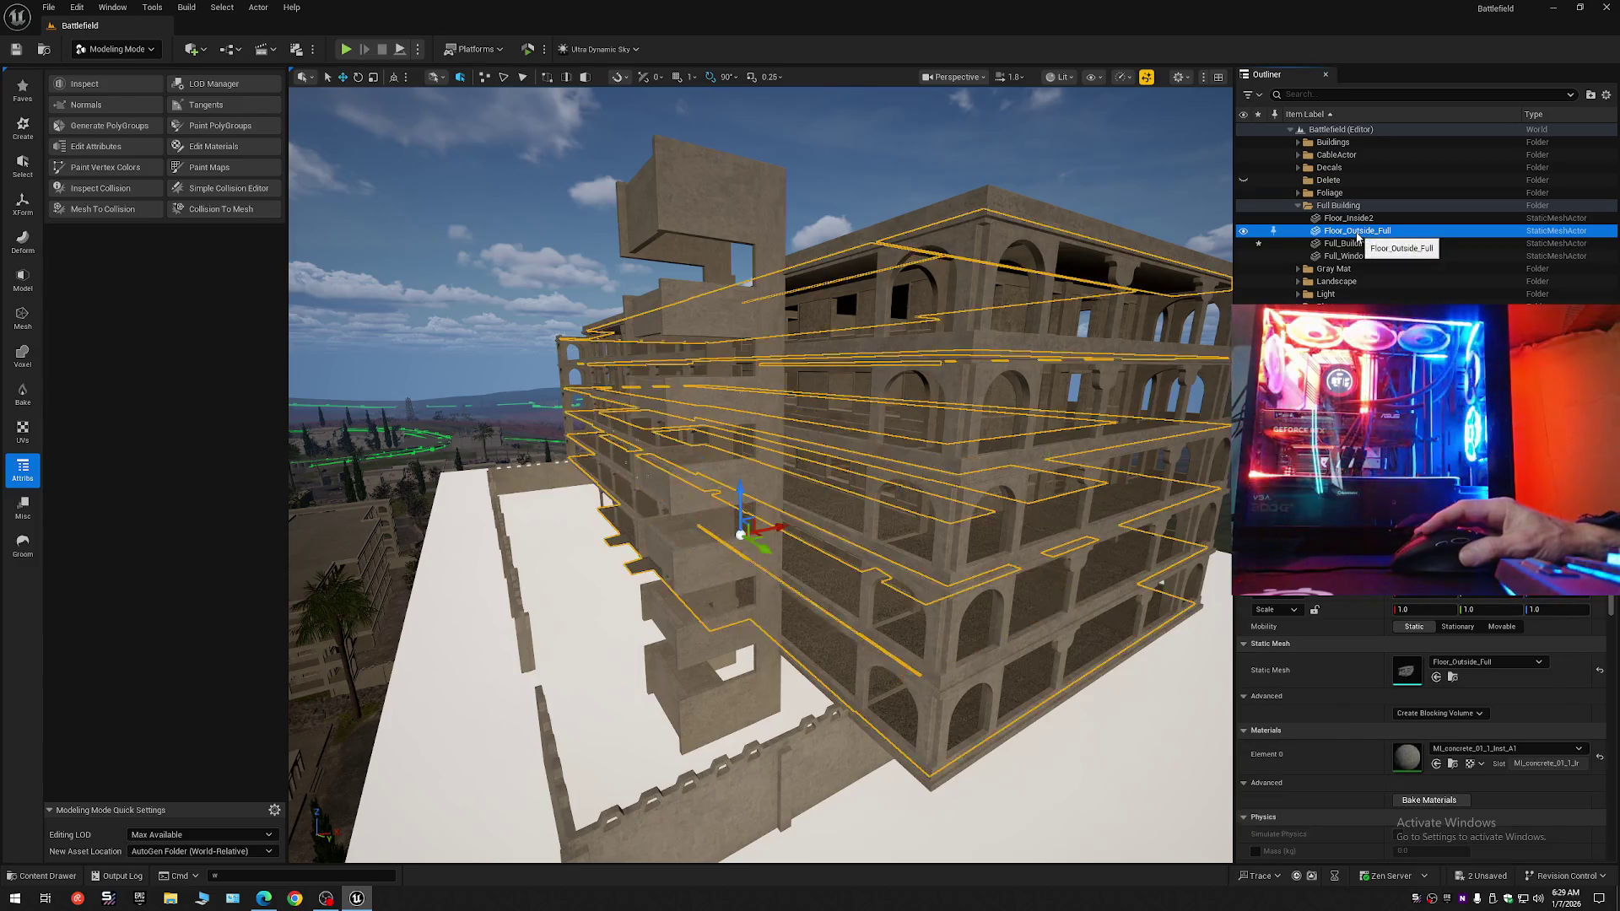
click(1359, 245)
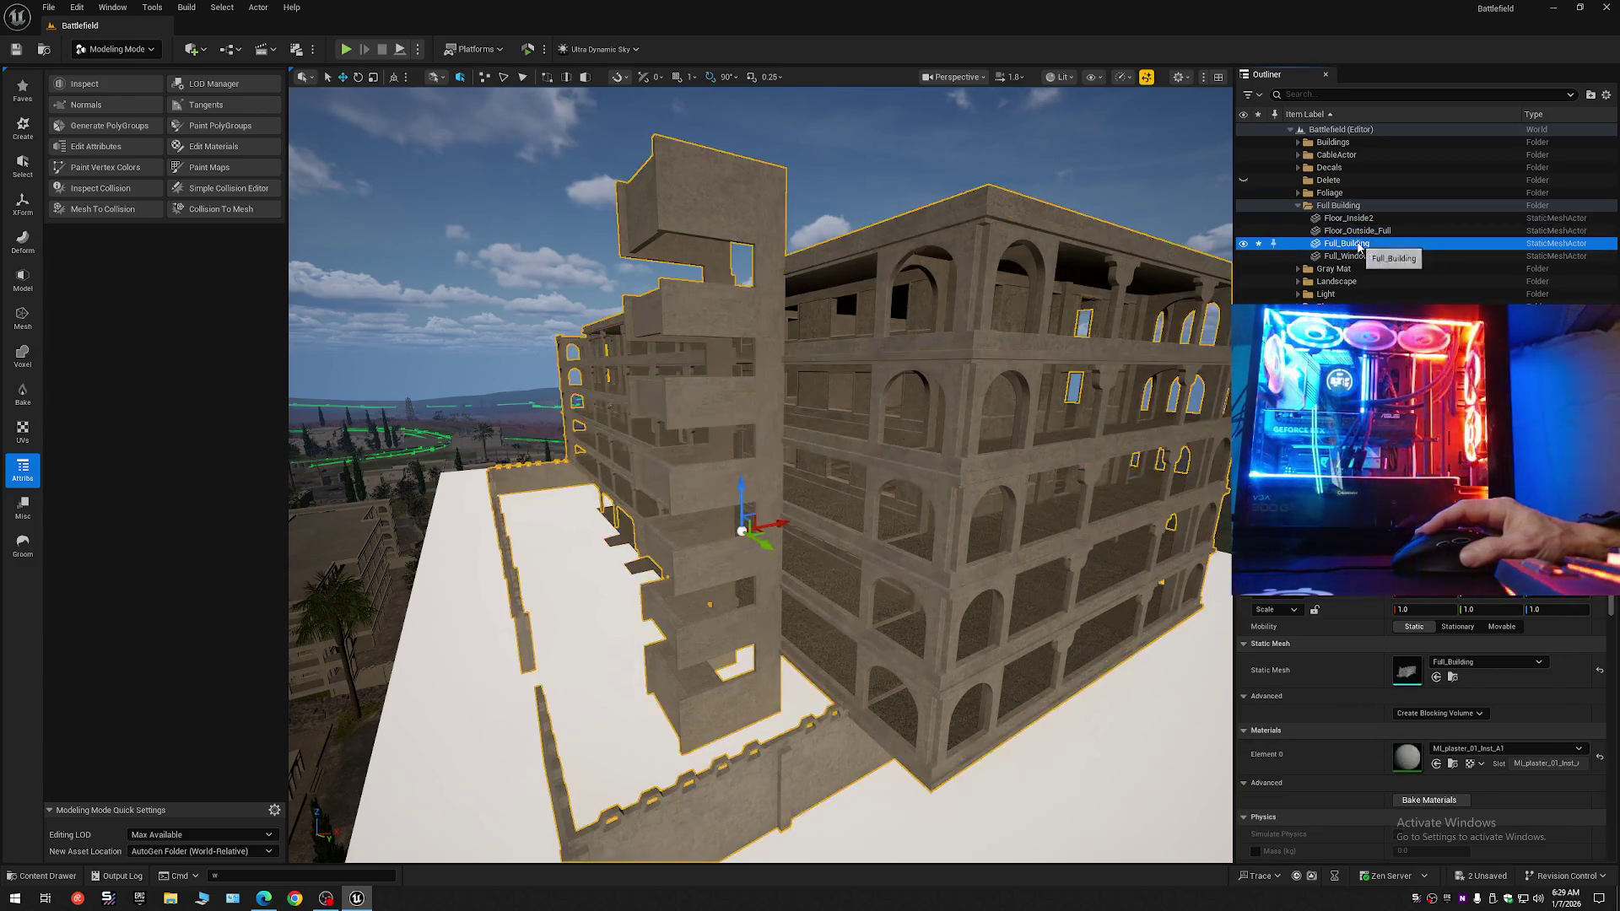
click(1359, 257)
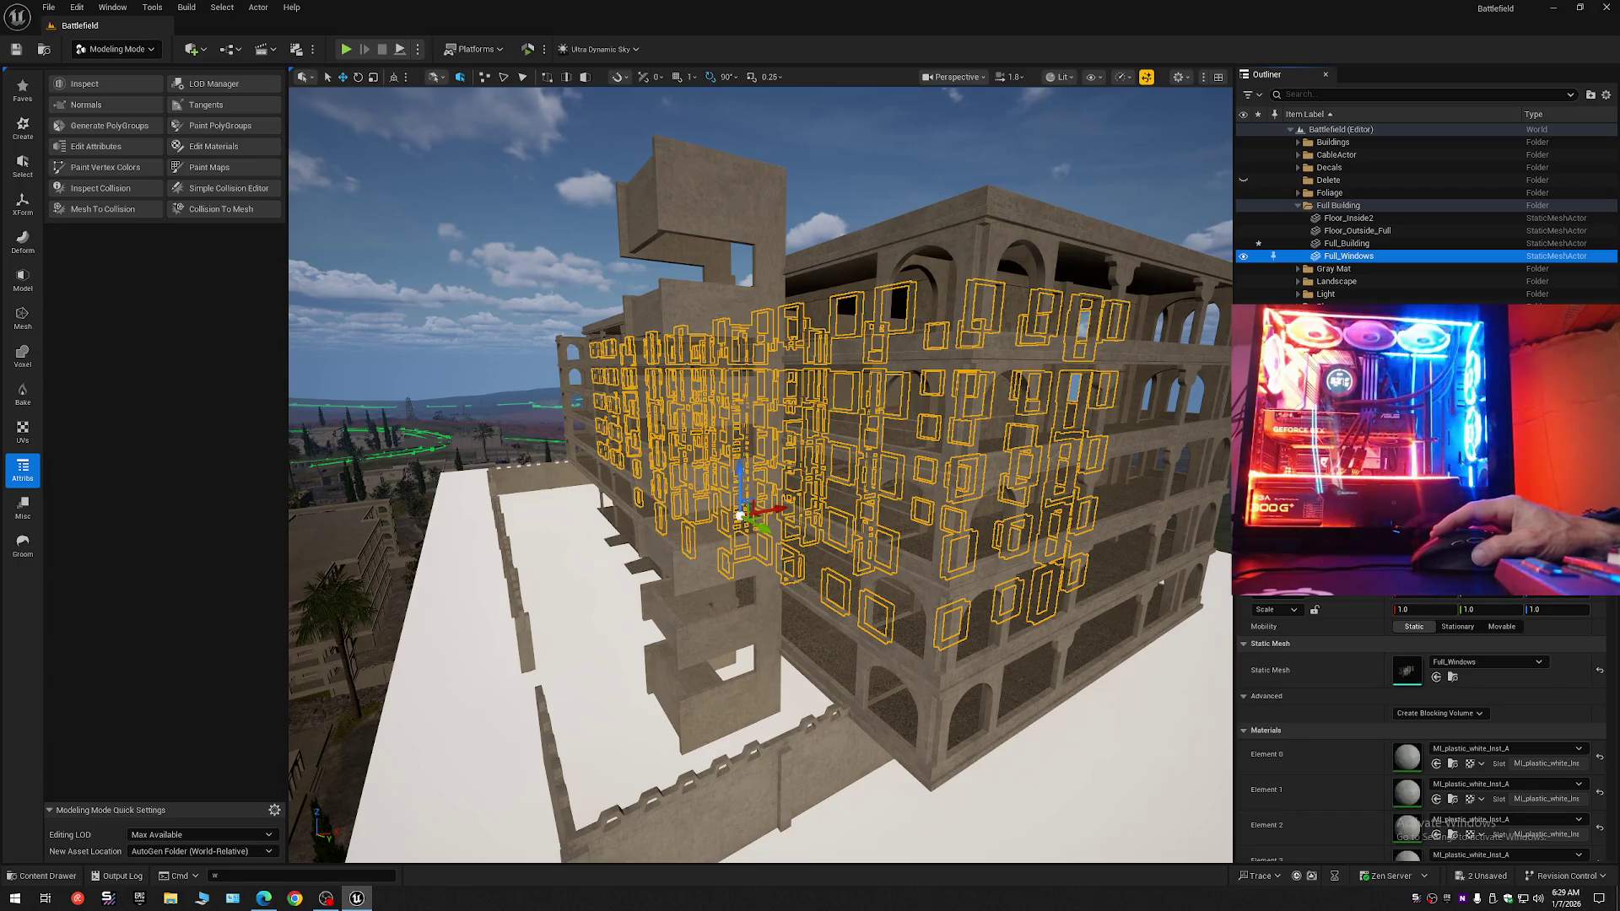
scroll(1422, 734, down, 10)
scroll(1422, 734, up, 5)
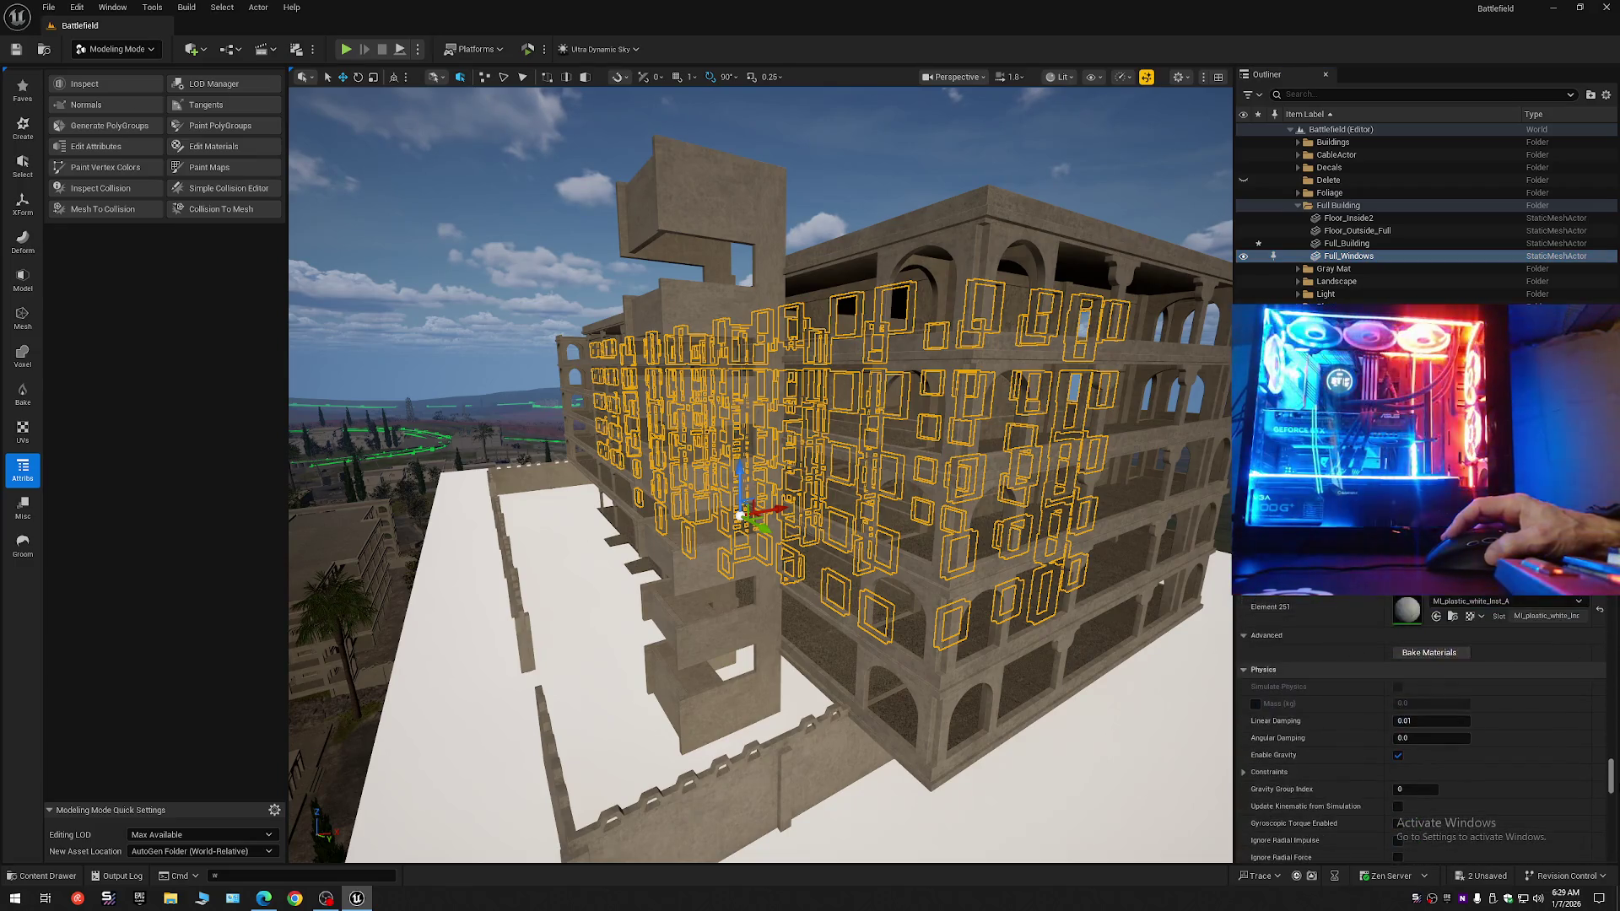
scroll(1422, 734, up, 5)
scroll(1394, 675, up, 10)
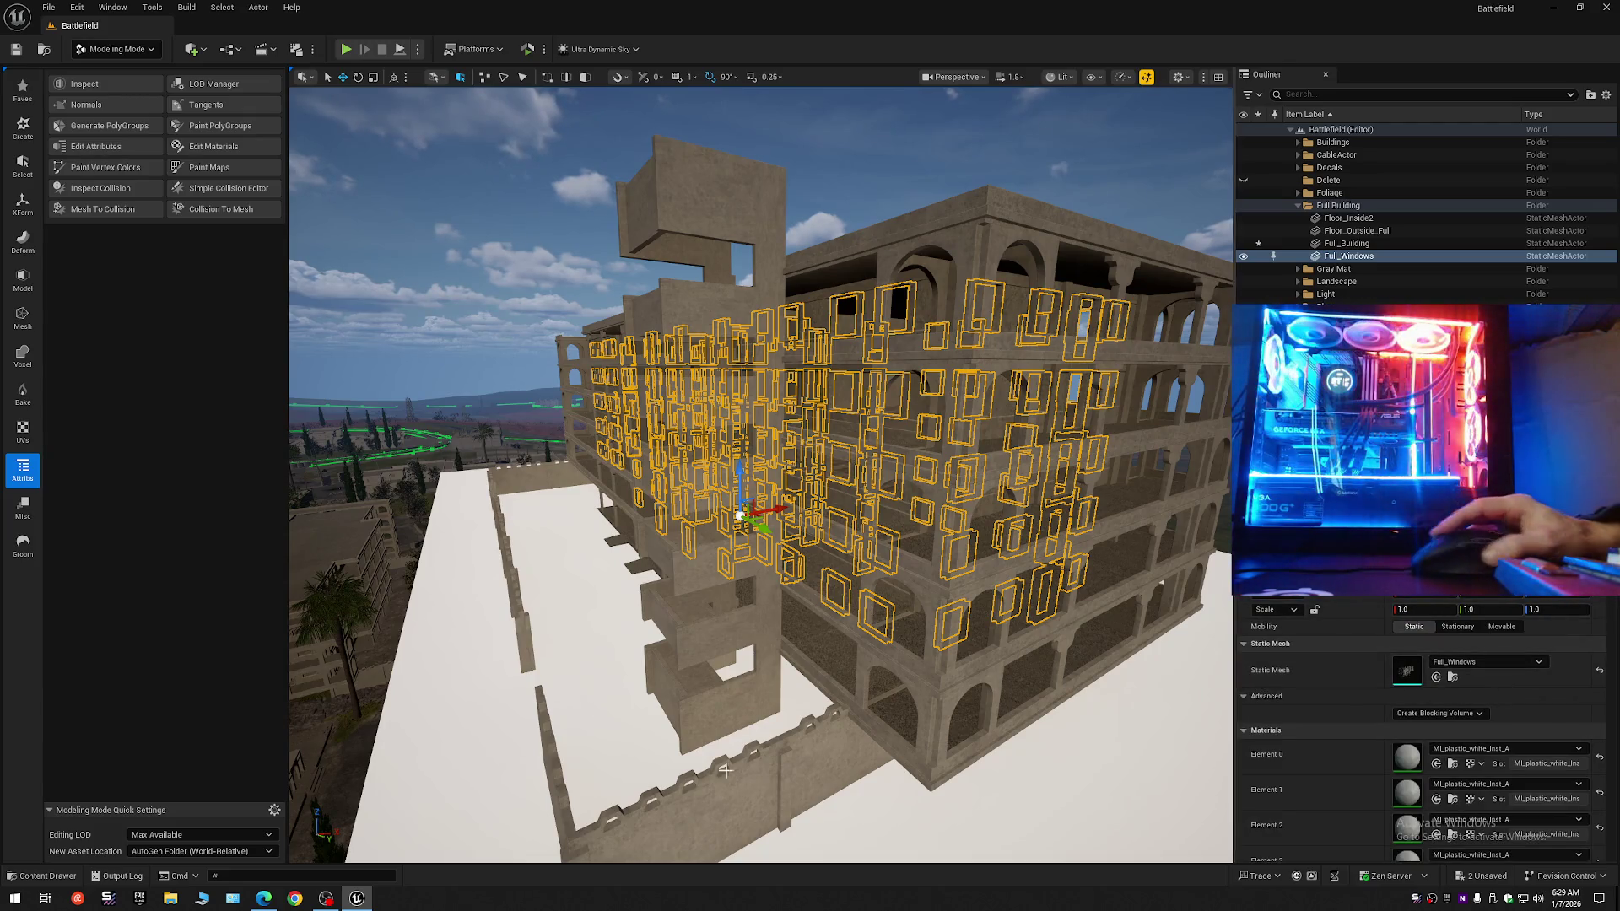
click(61, 872)
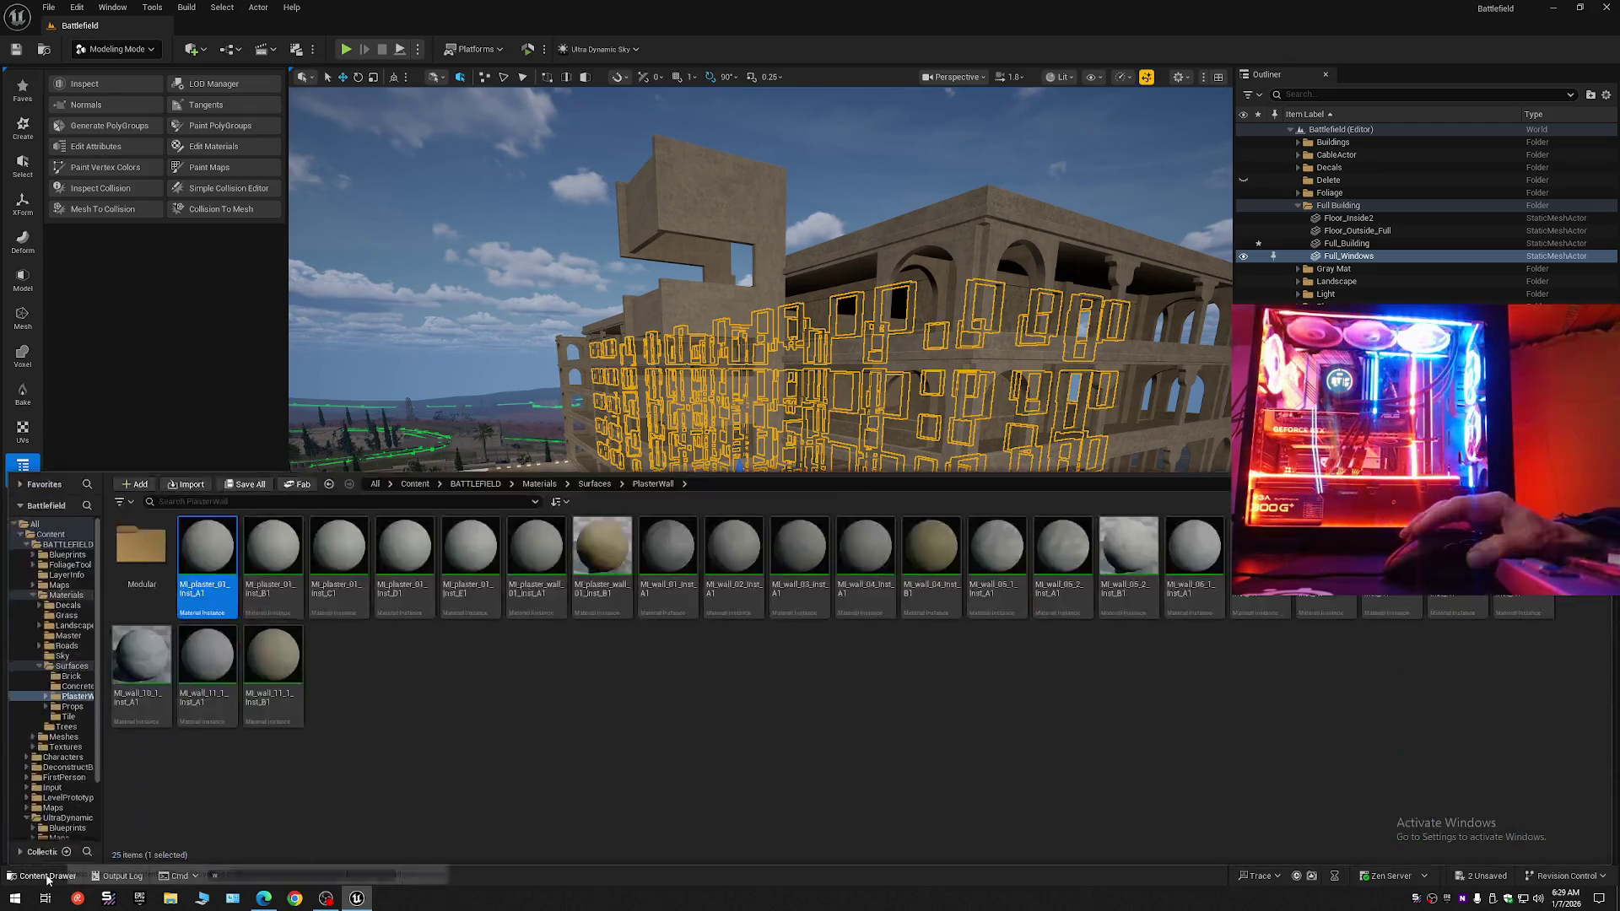
Browse the Modular plaster and Tile material folders, then open Surfaces › Props.
double_click(141, 553)
key(alt+Left)
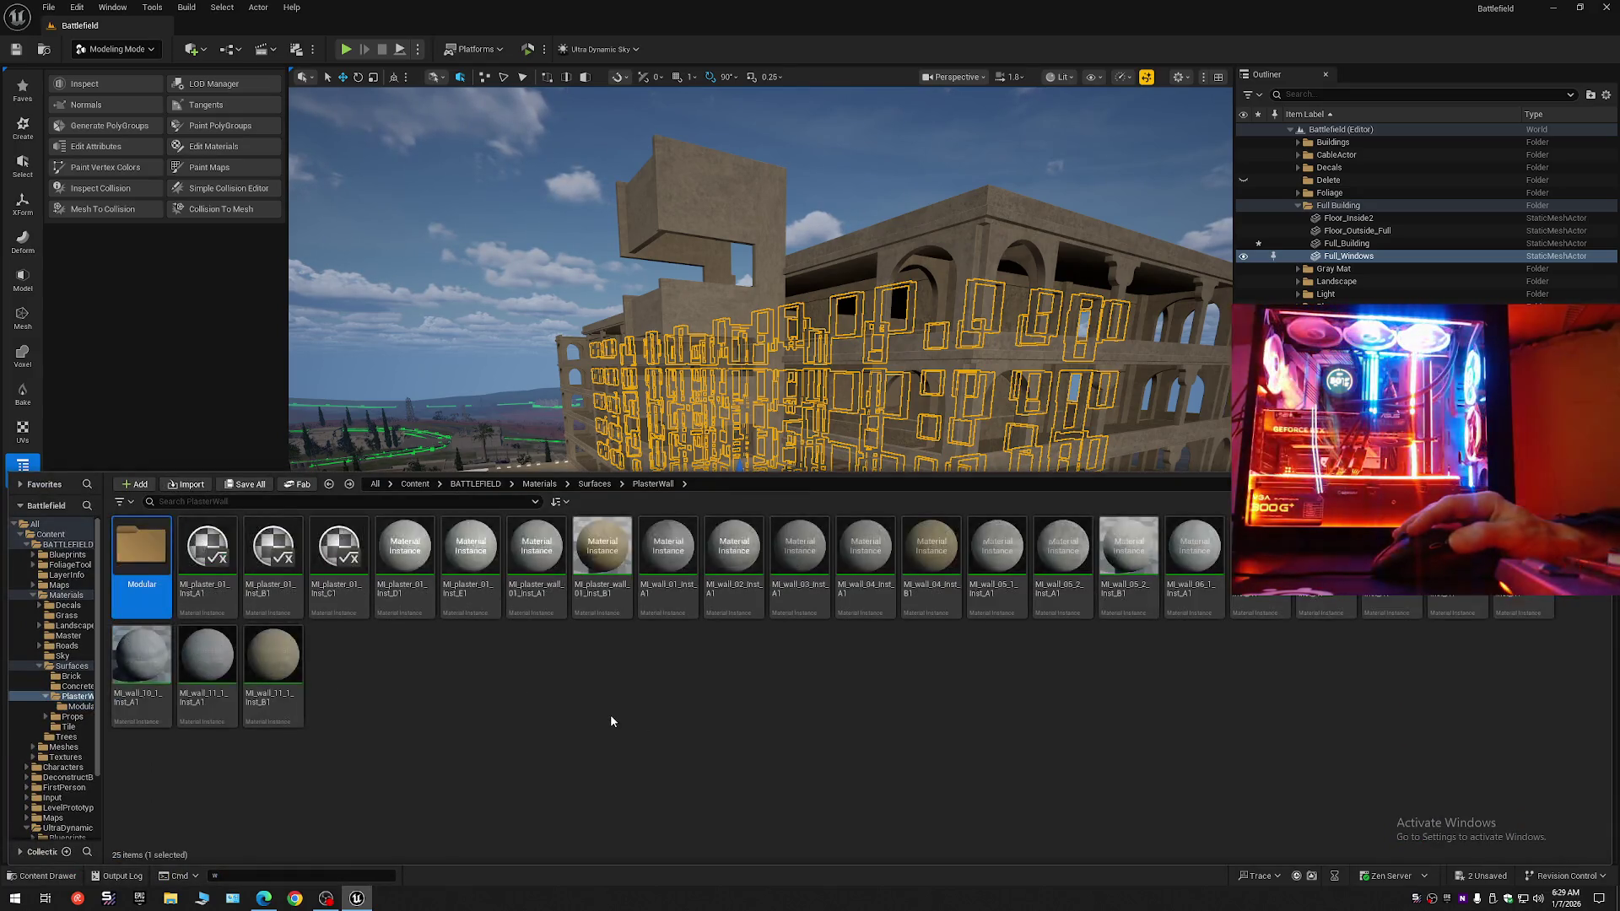
click(595, 484)
click(407, 546)
double_click(407, 546)
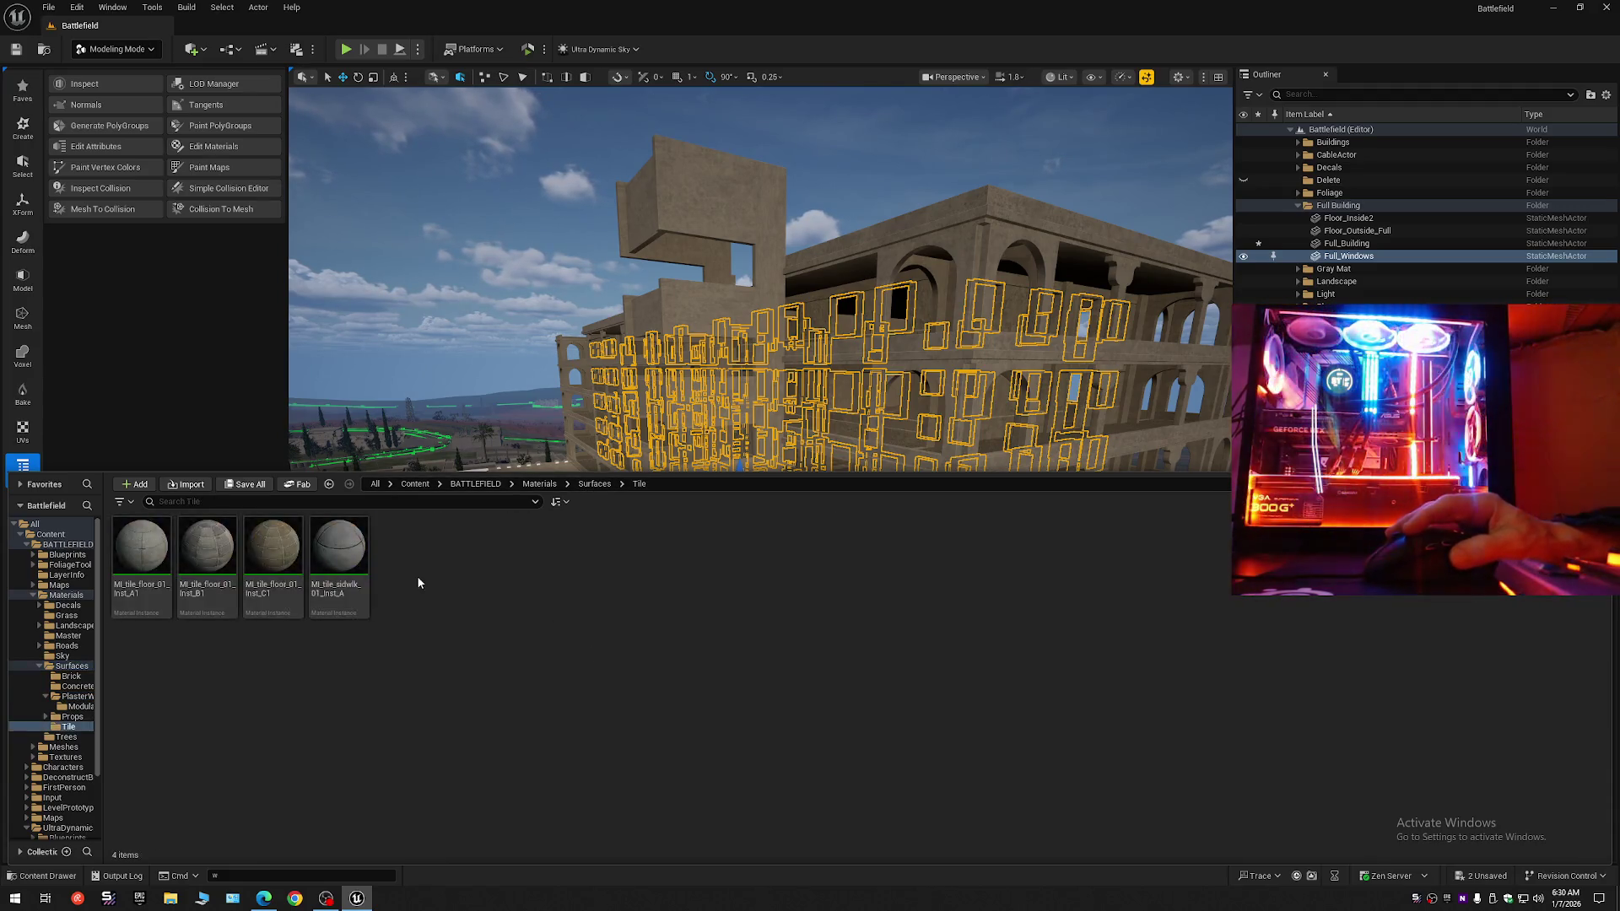
key(alt+Left)
key(Left)
key(Return)
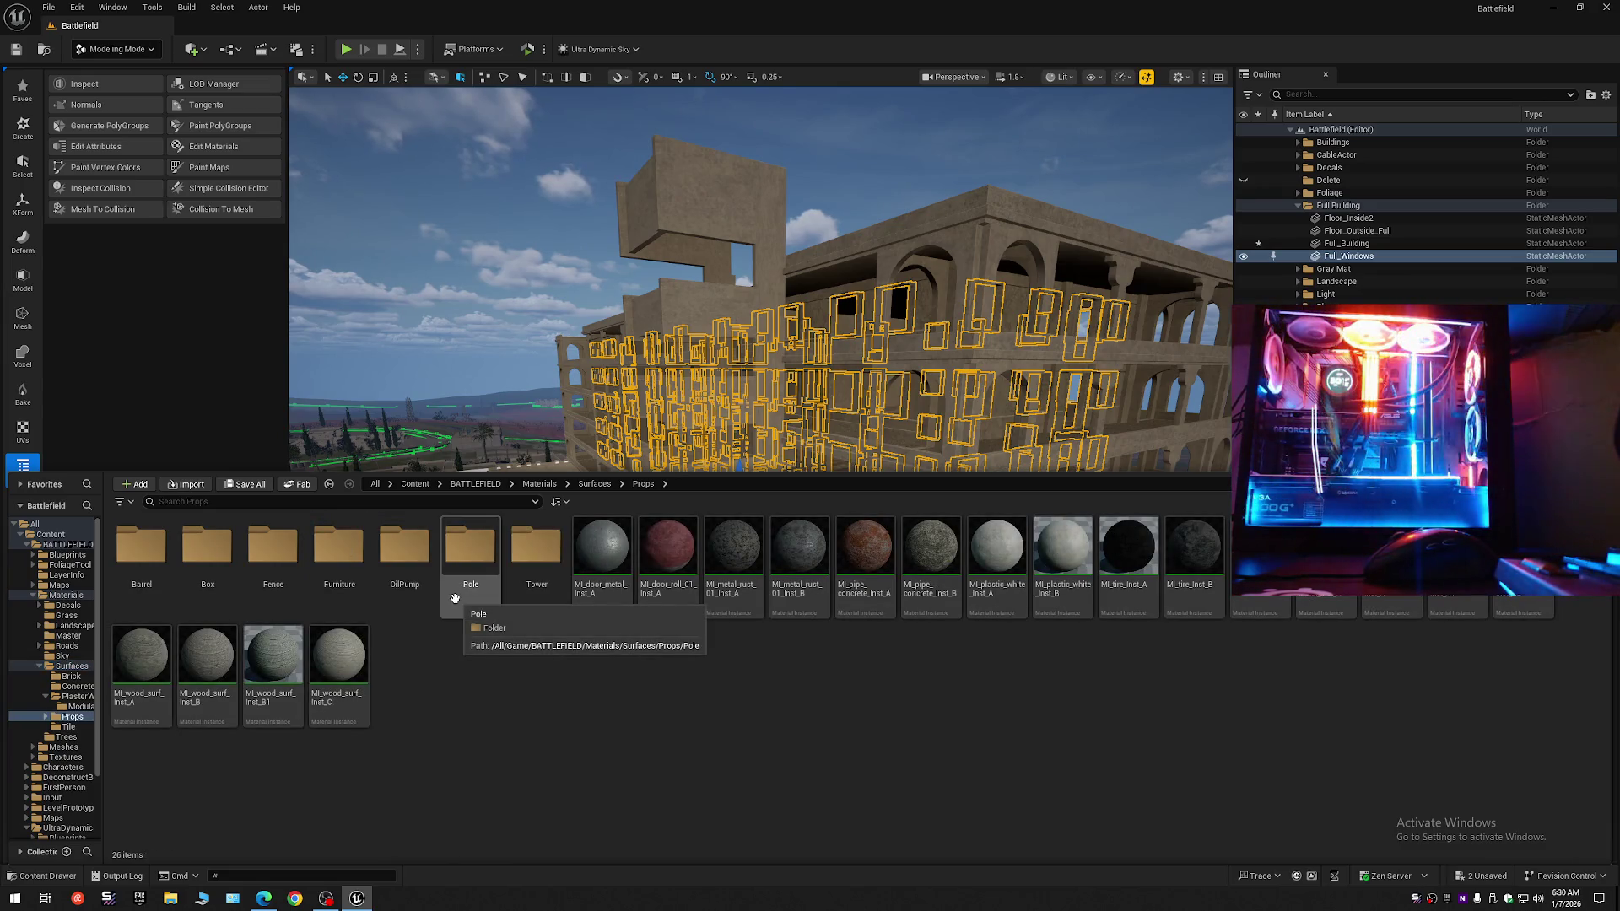
Look through the Tower, Pole, OilPump, Furniture, Fence and Box prop material folders.
double_click(540, 564)
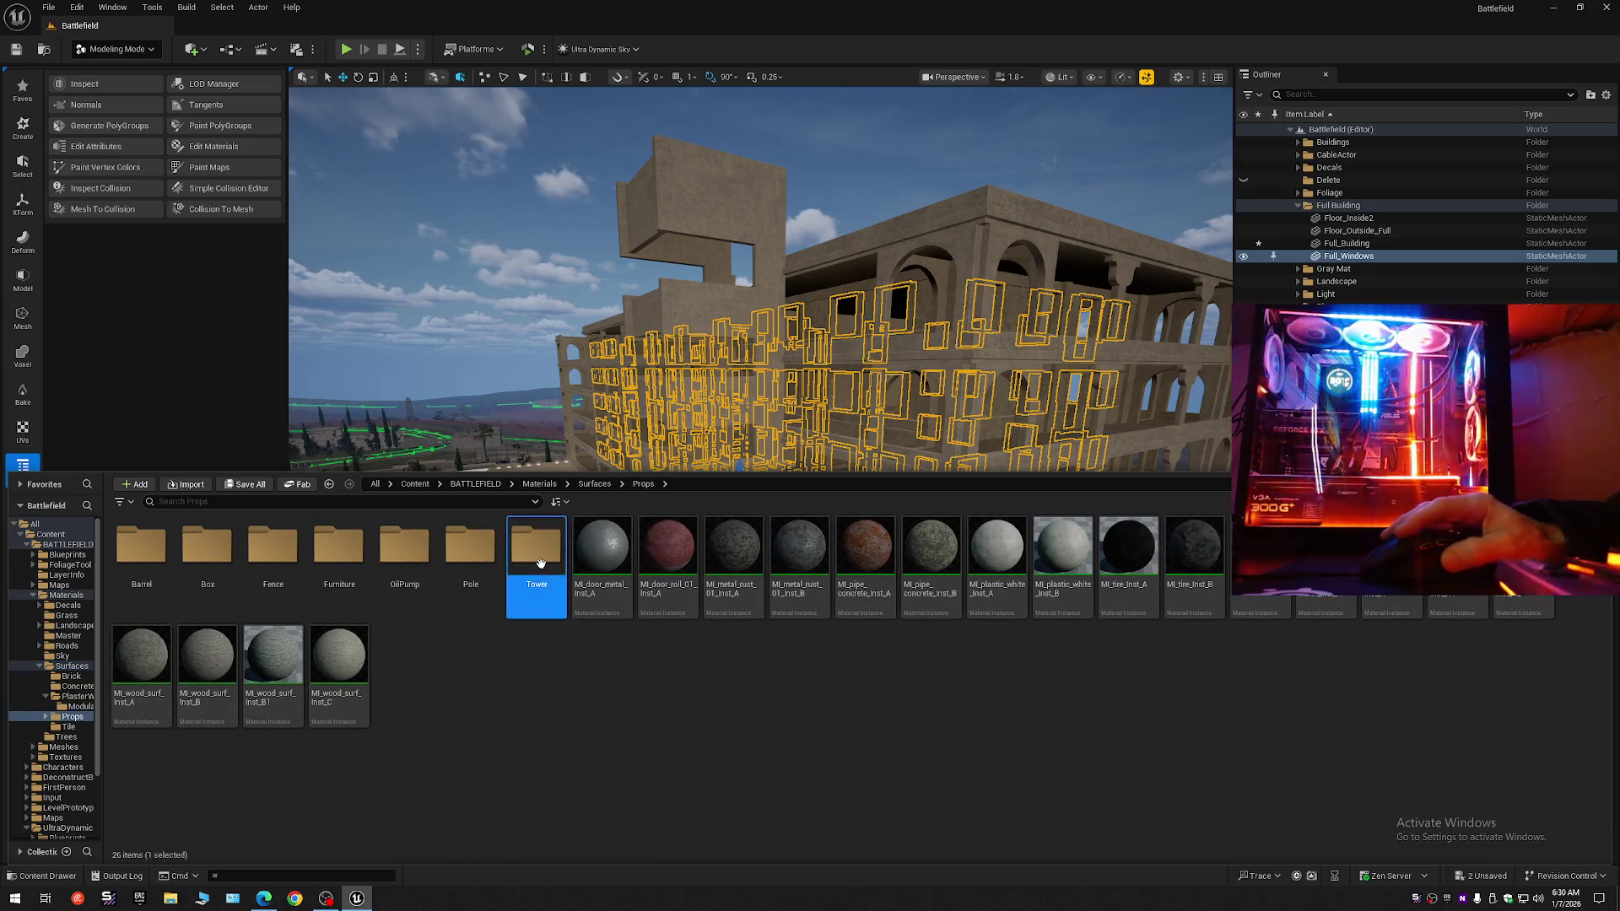
key(alt+Left)
double_click(478, 556)
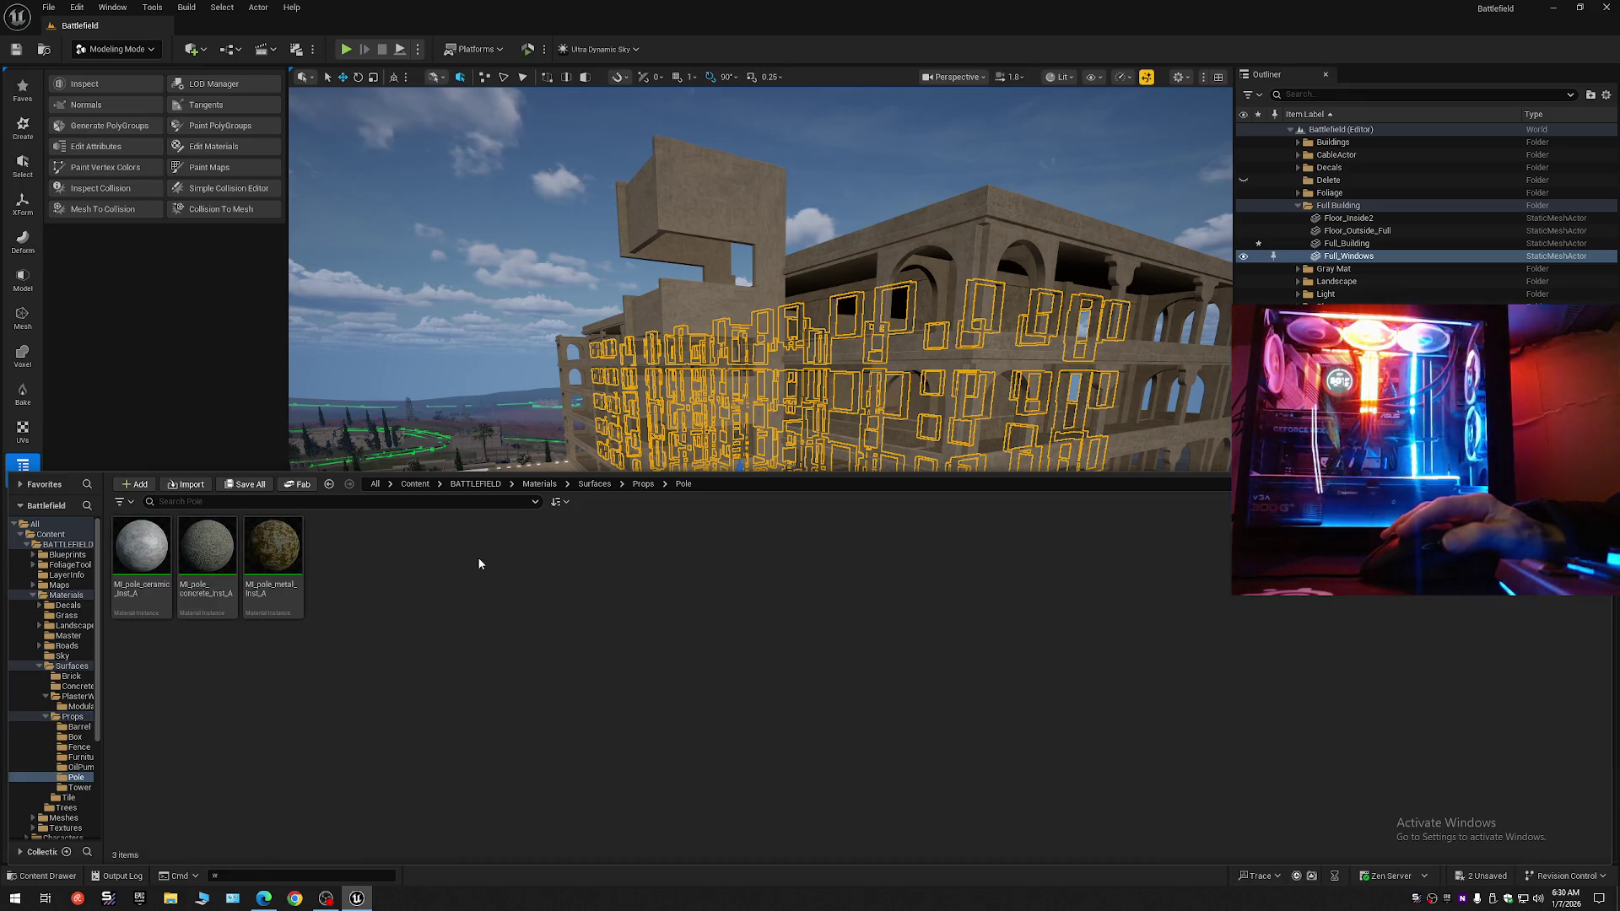
key(alt+Left)
double_click(397, 548)
key(alt+Left)
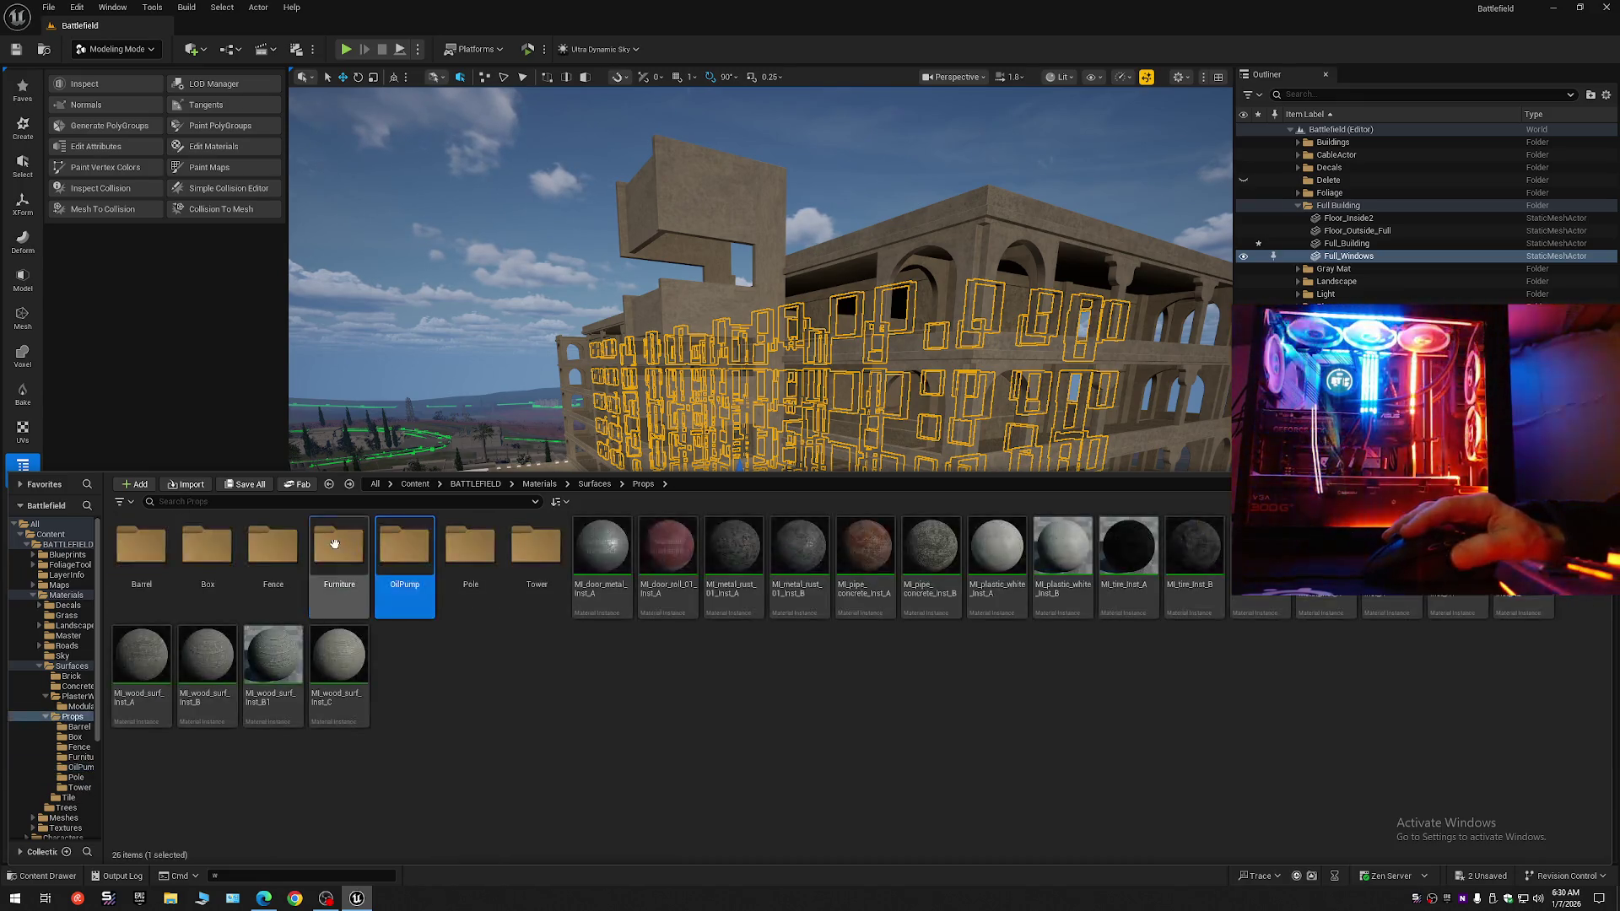
double_click(335, 544)
key(alt+Left)
double_click(284, 544)
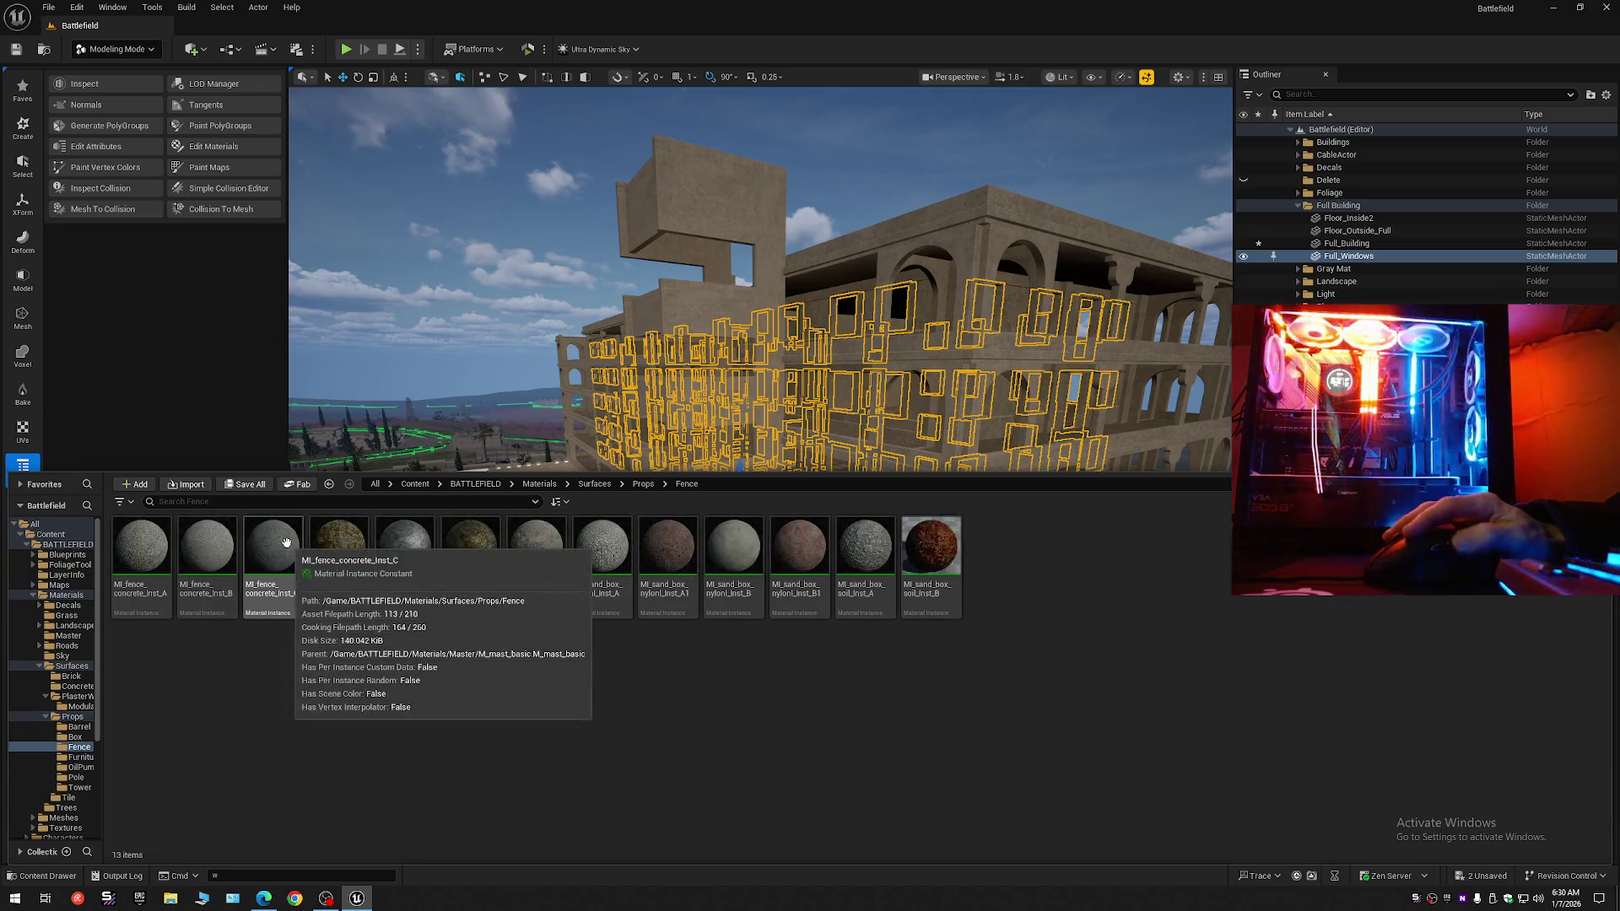
key(alt+Left)
double_click(217, 547)
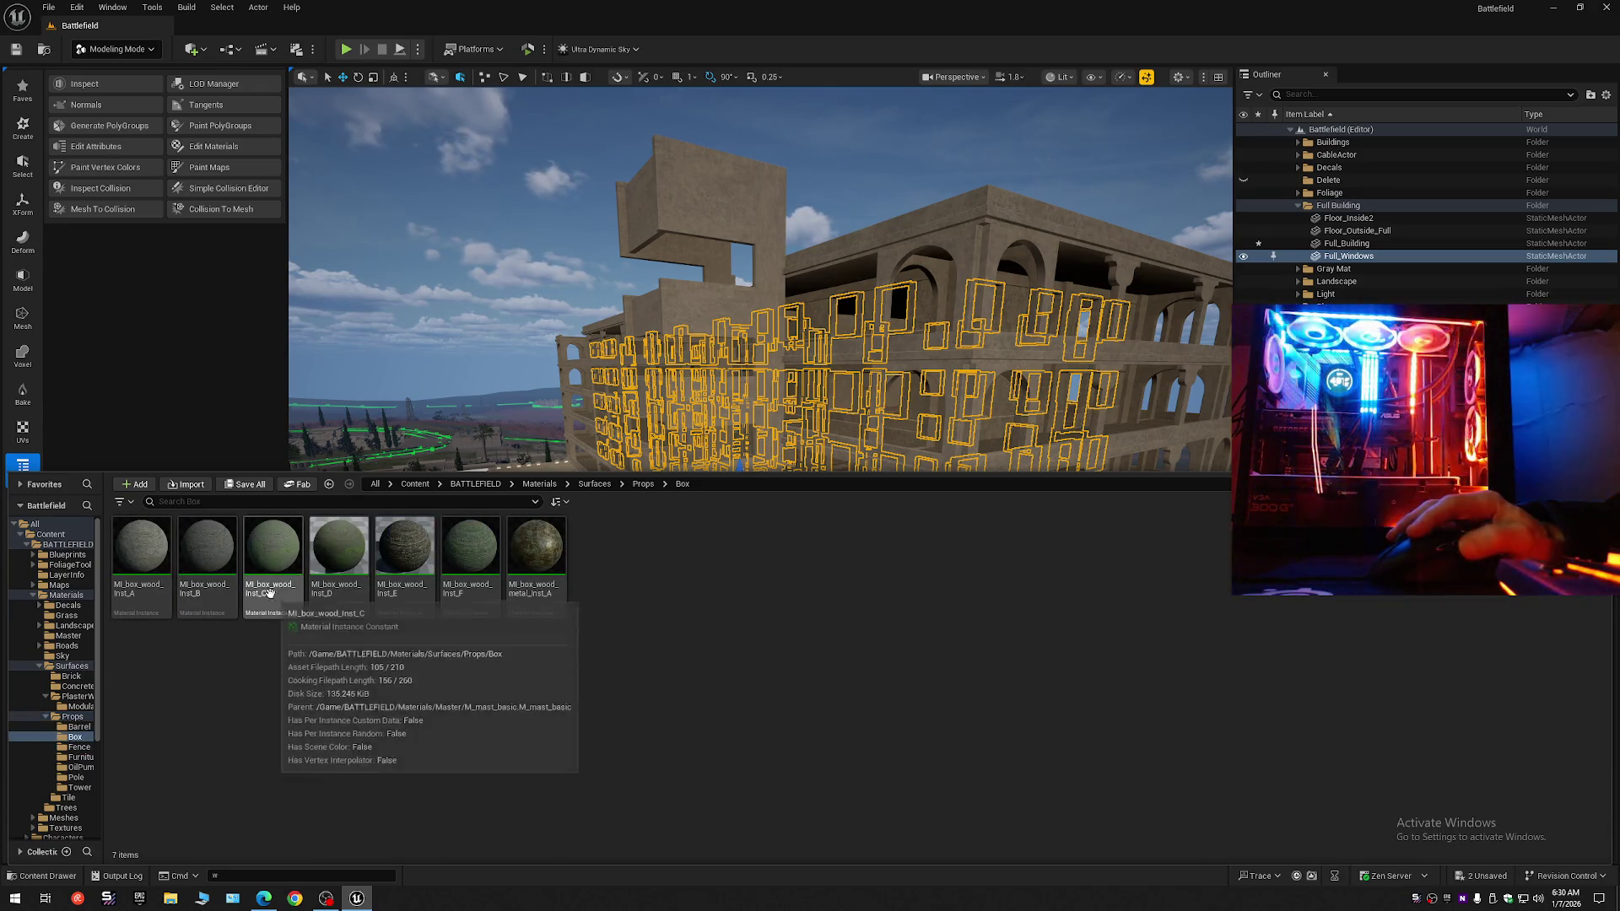
key(alt+Left)
Select MI_barrel_plastic_Inst_A in the Barrel materials folder.
double_click(142, 547)
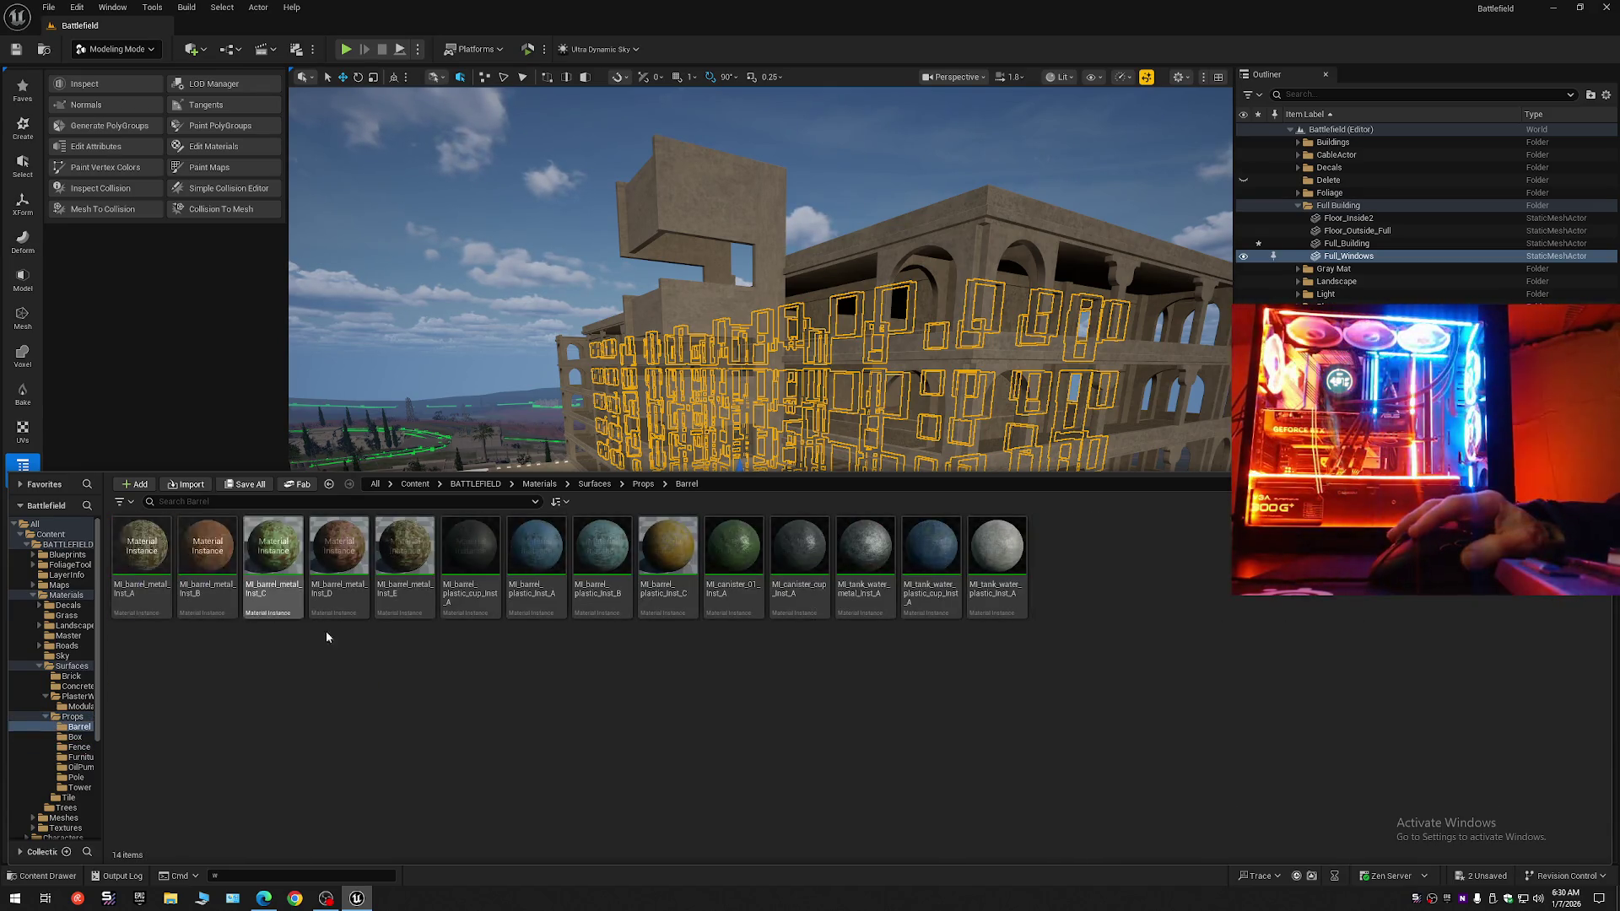
click(535, 557)
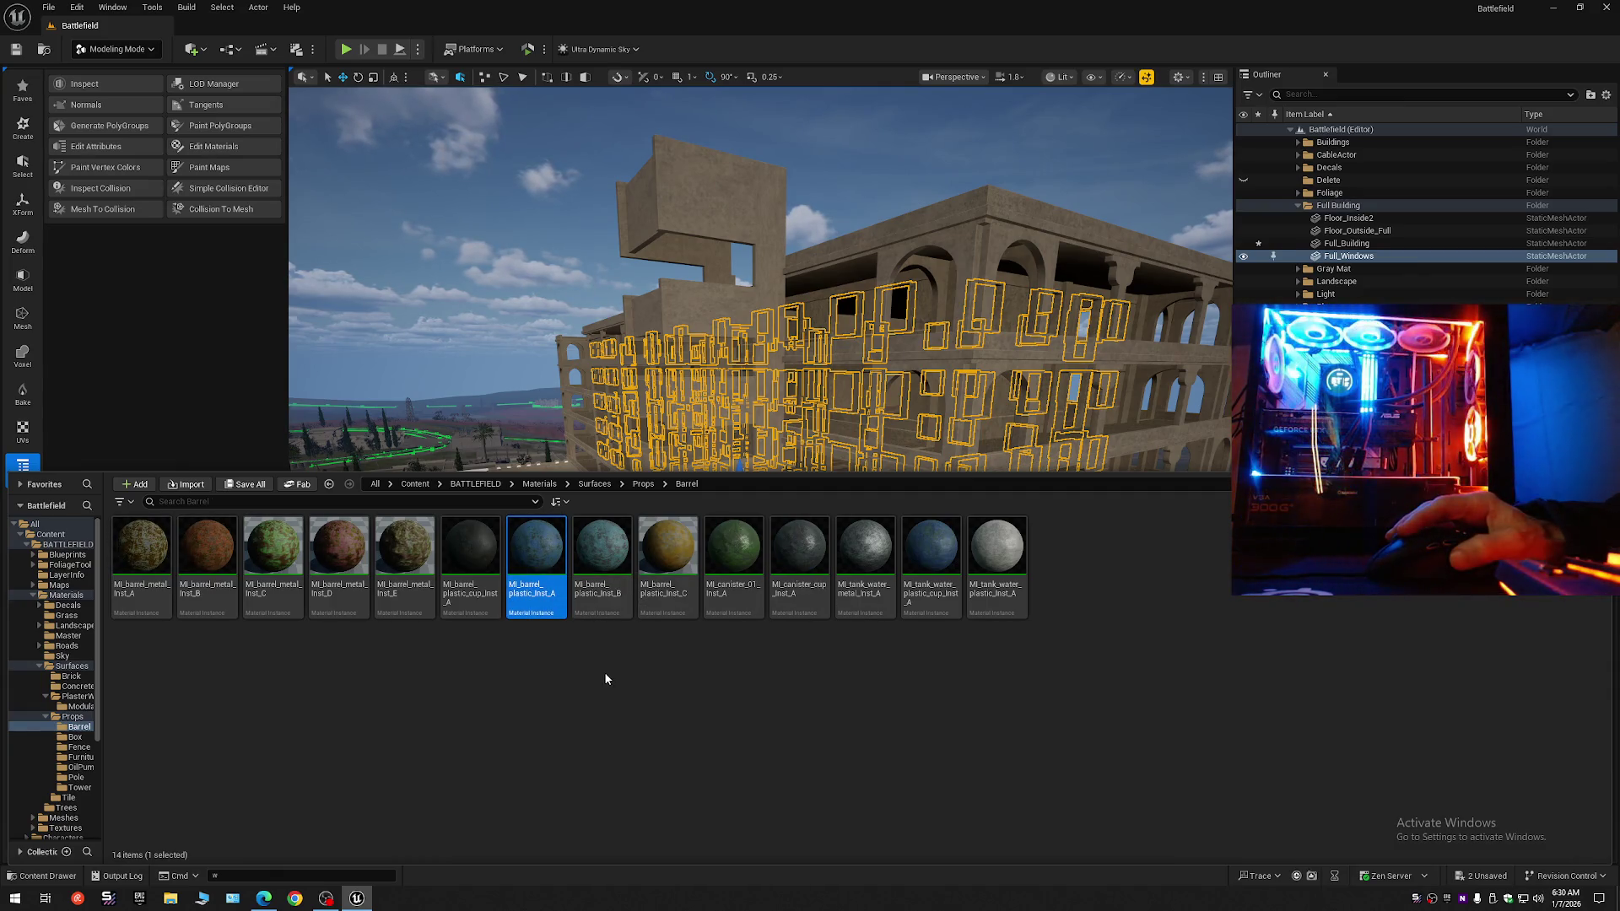
click(216, 149)
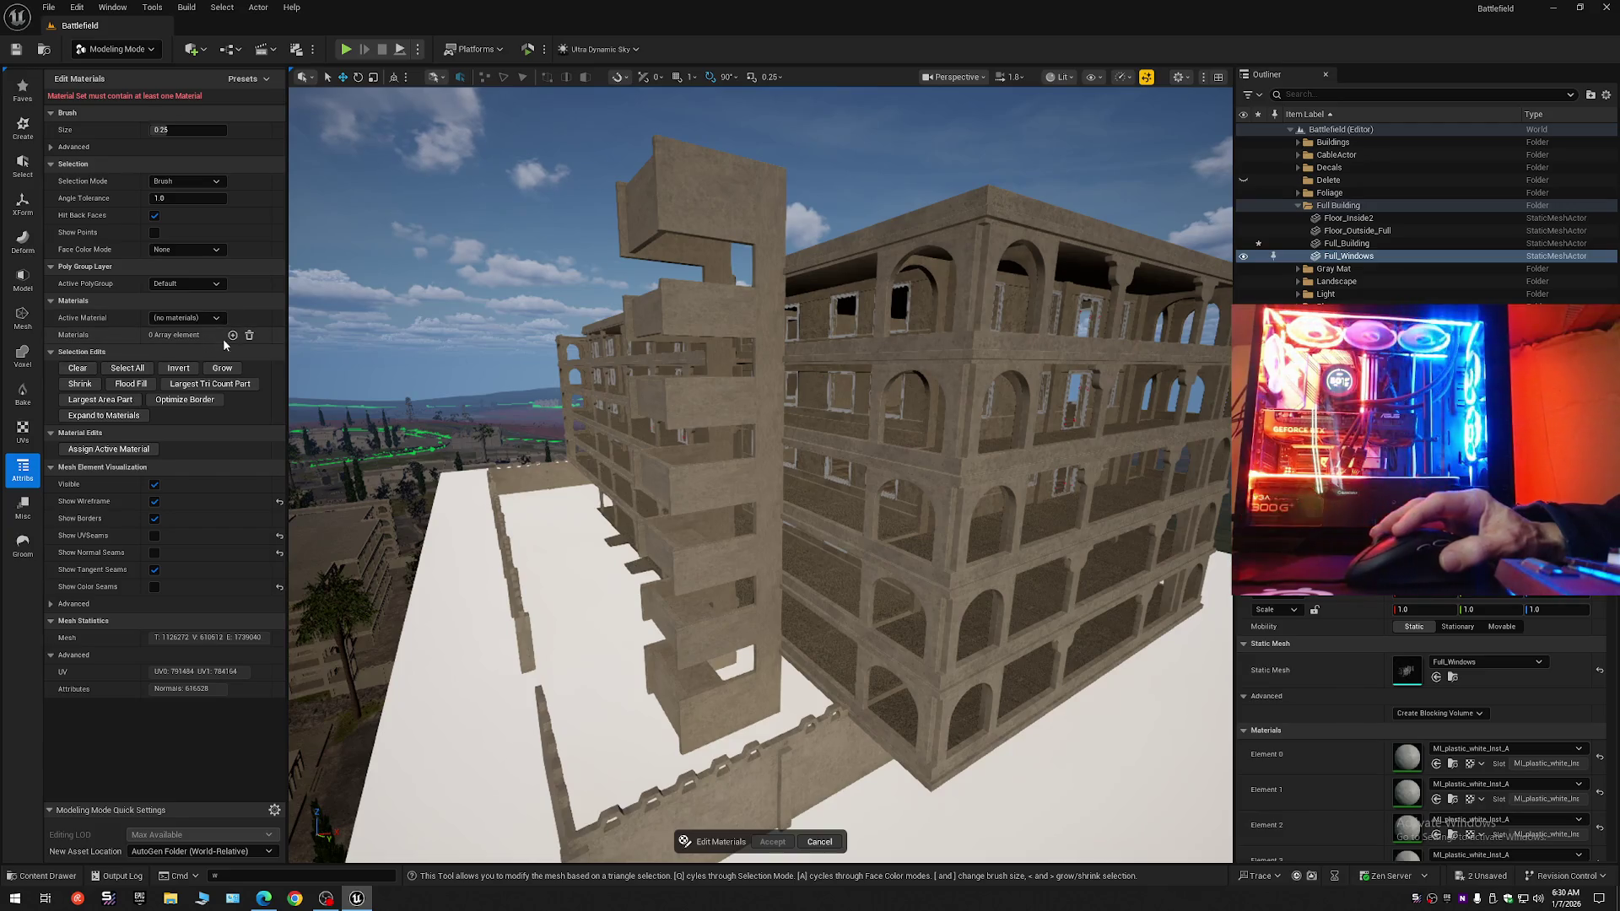
Give Full_Windows one material slot set to MI_barrel_plastic_Inst_A and accept the edit.
click(233, 336)
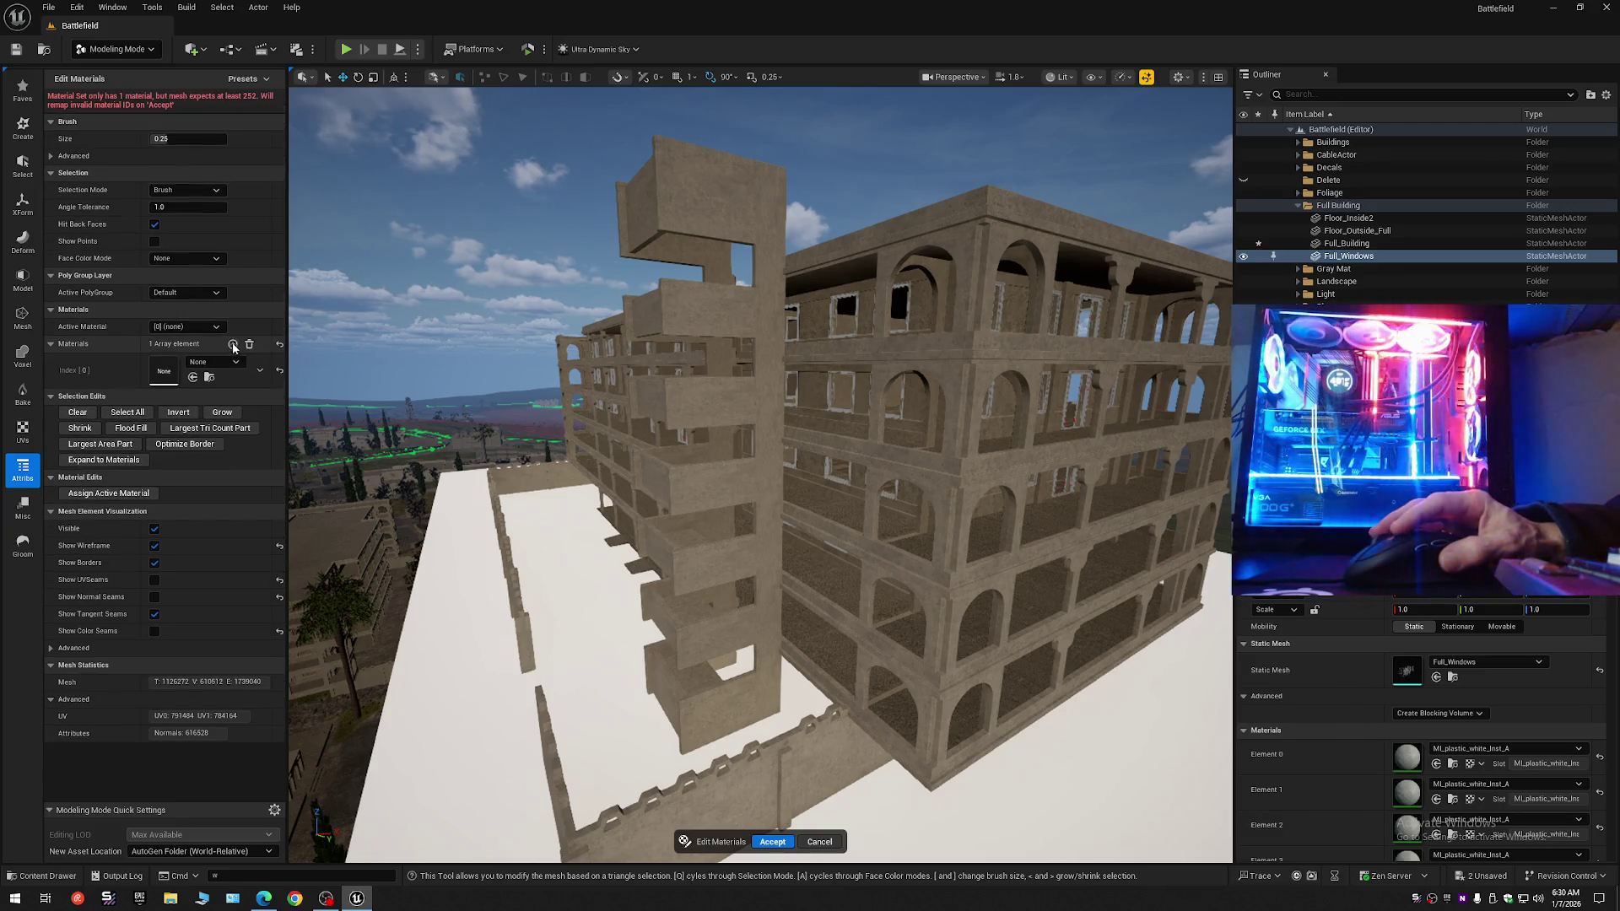
click(193, 378)
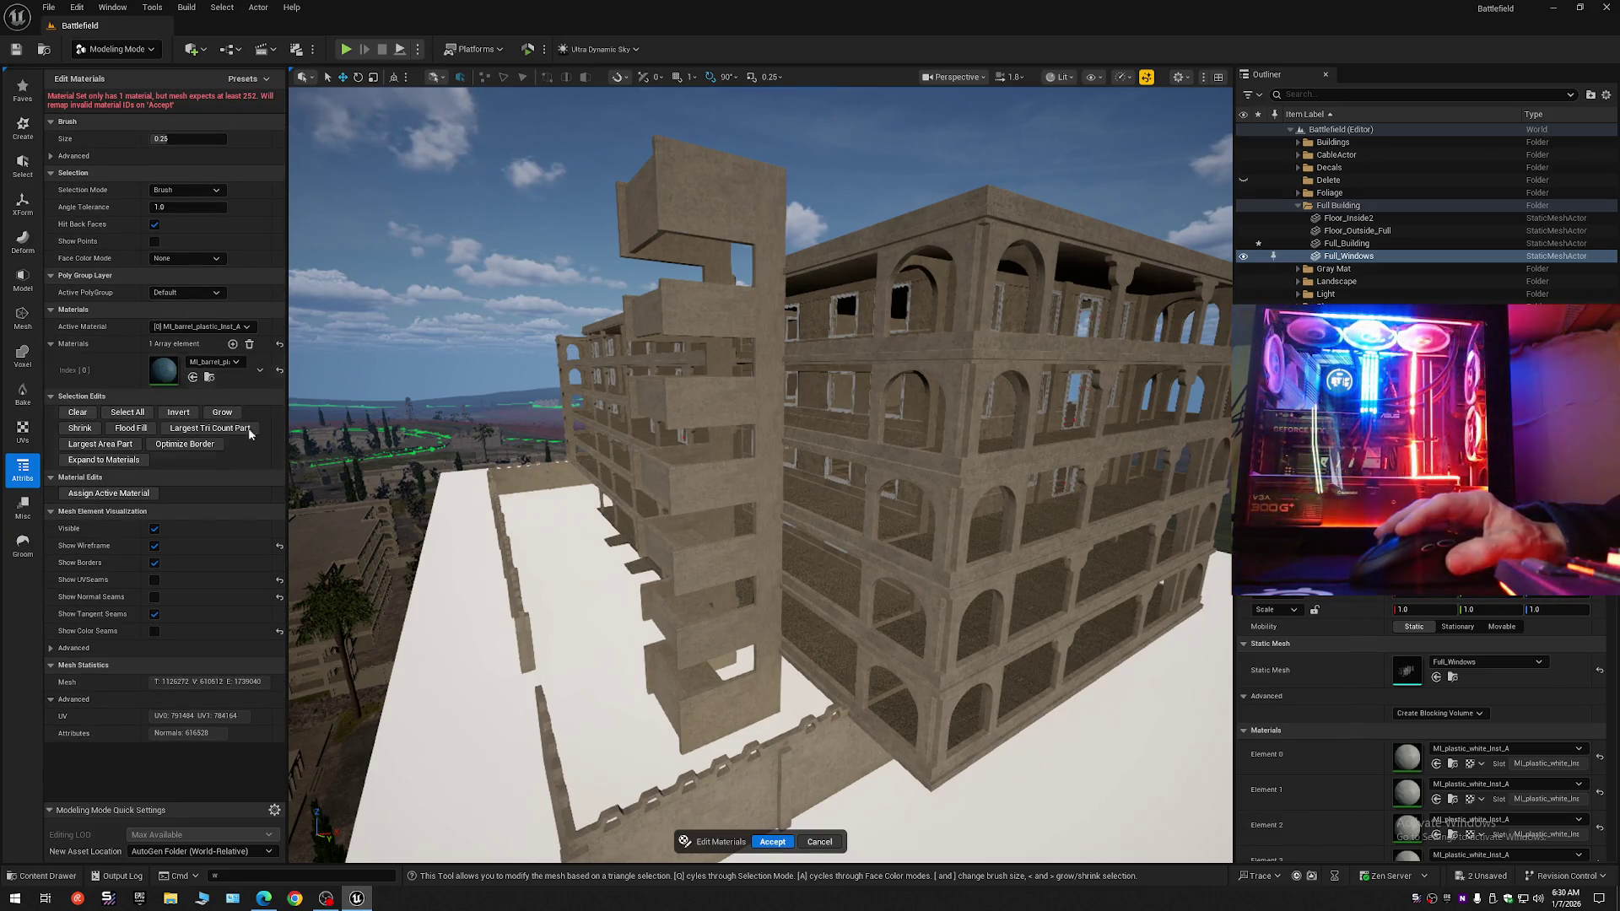
click(770, 844)
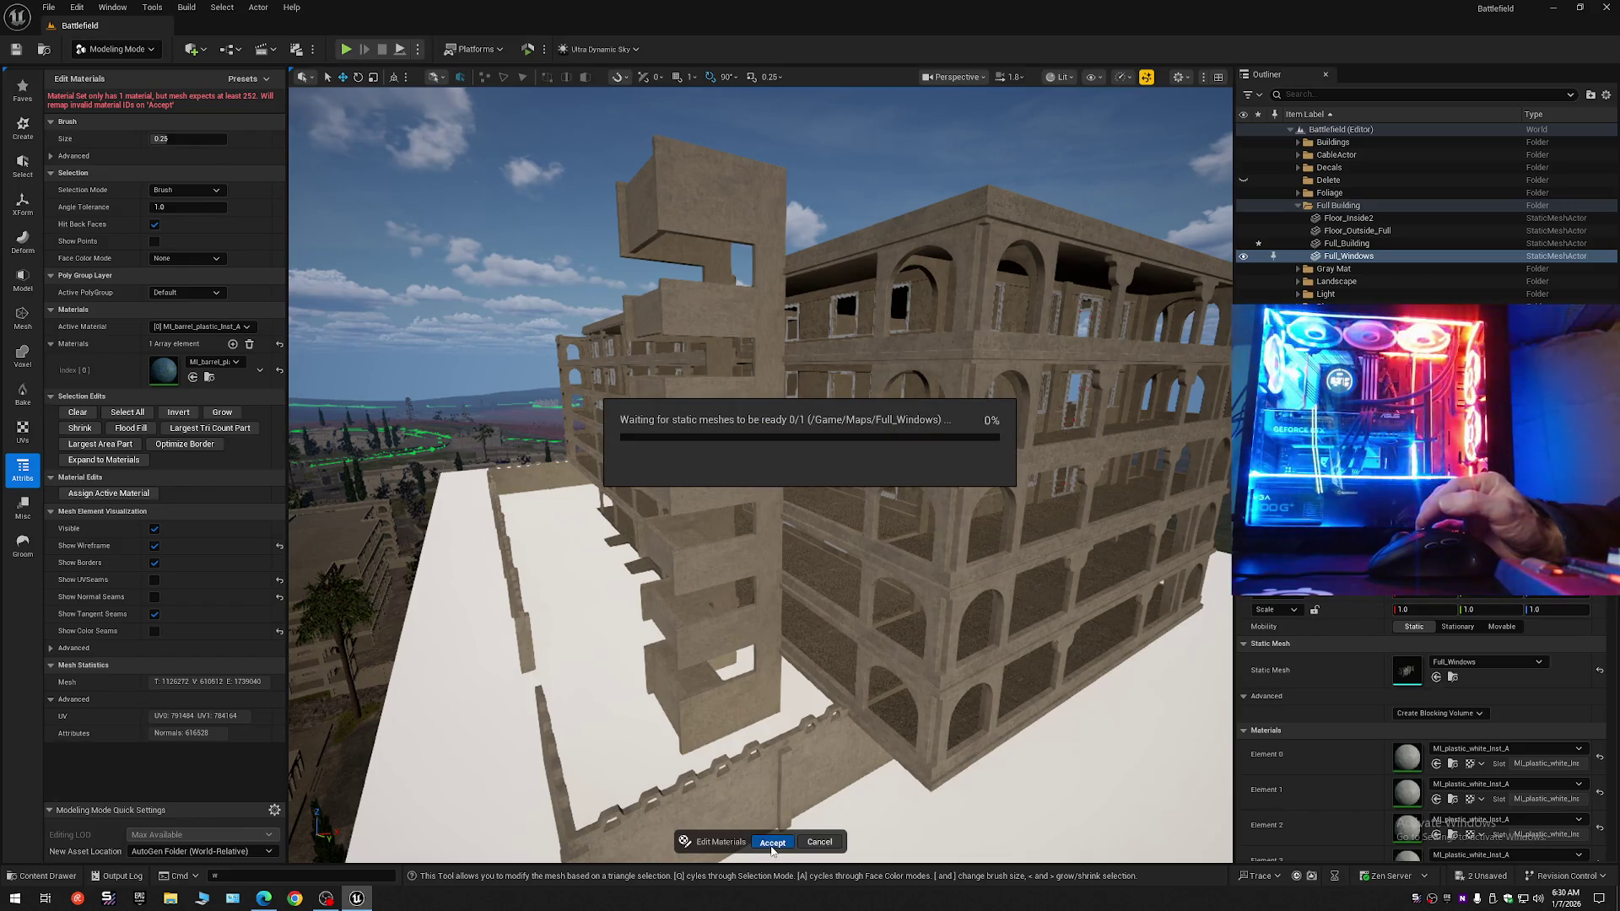
click(770, 844)
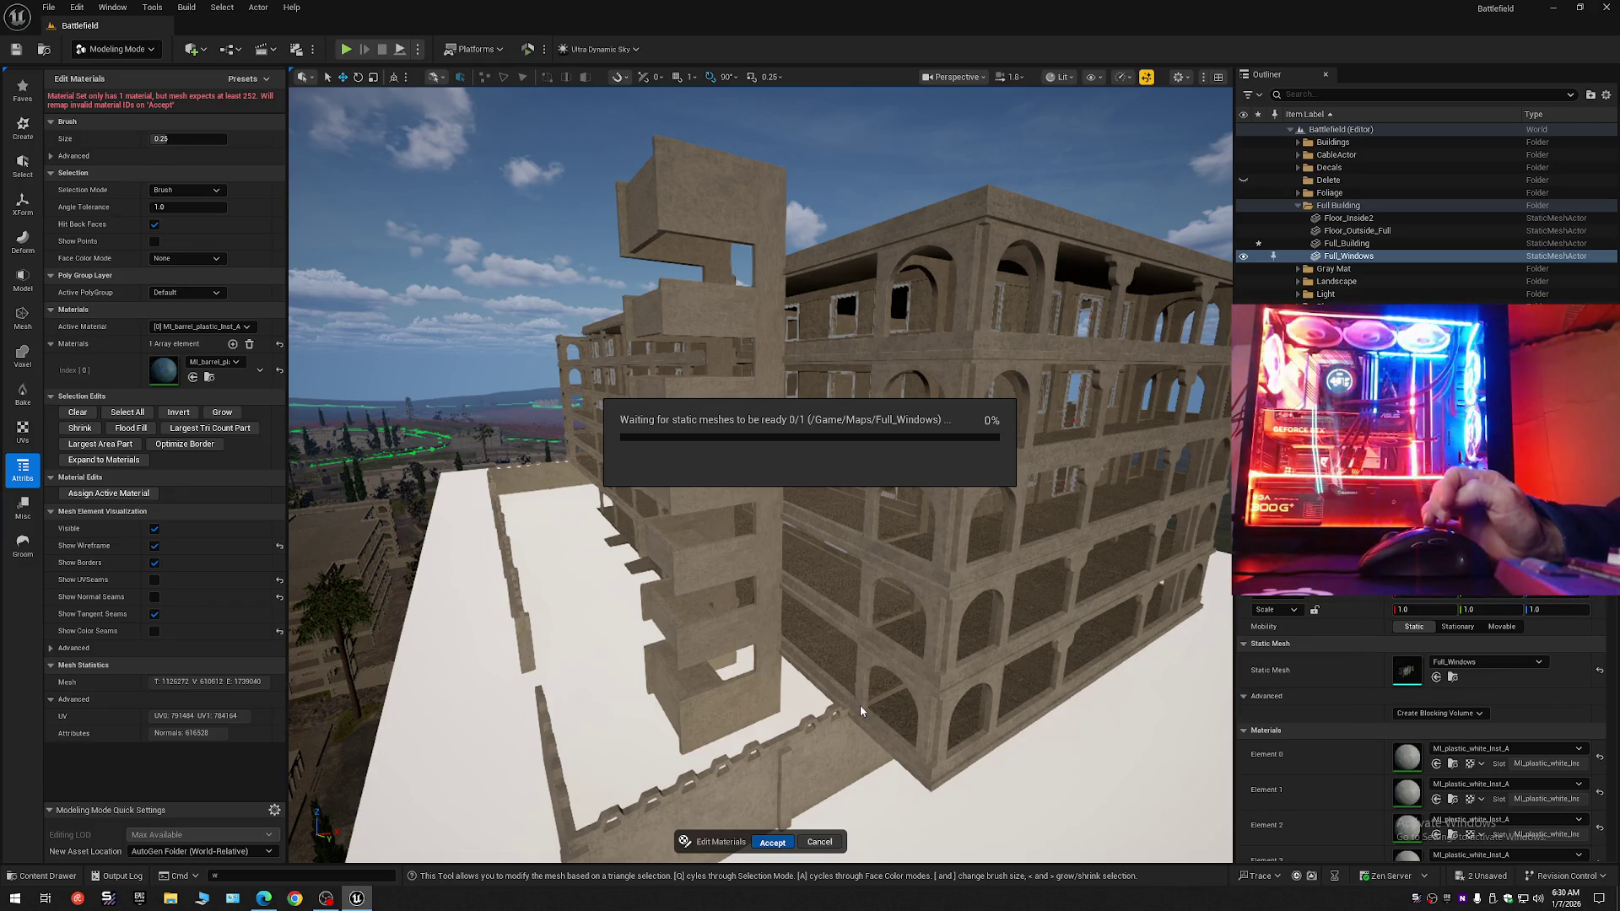
click(1608, 96)
click(1476, 159)
click(1297, 159)
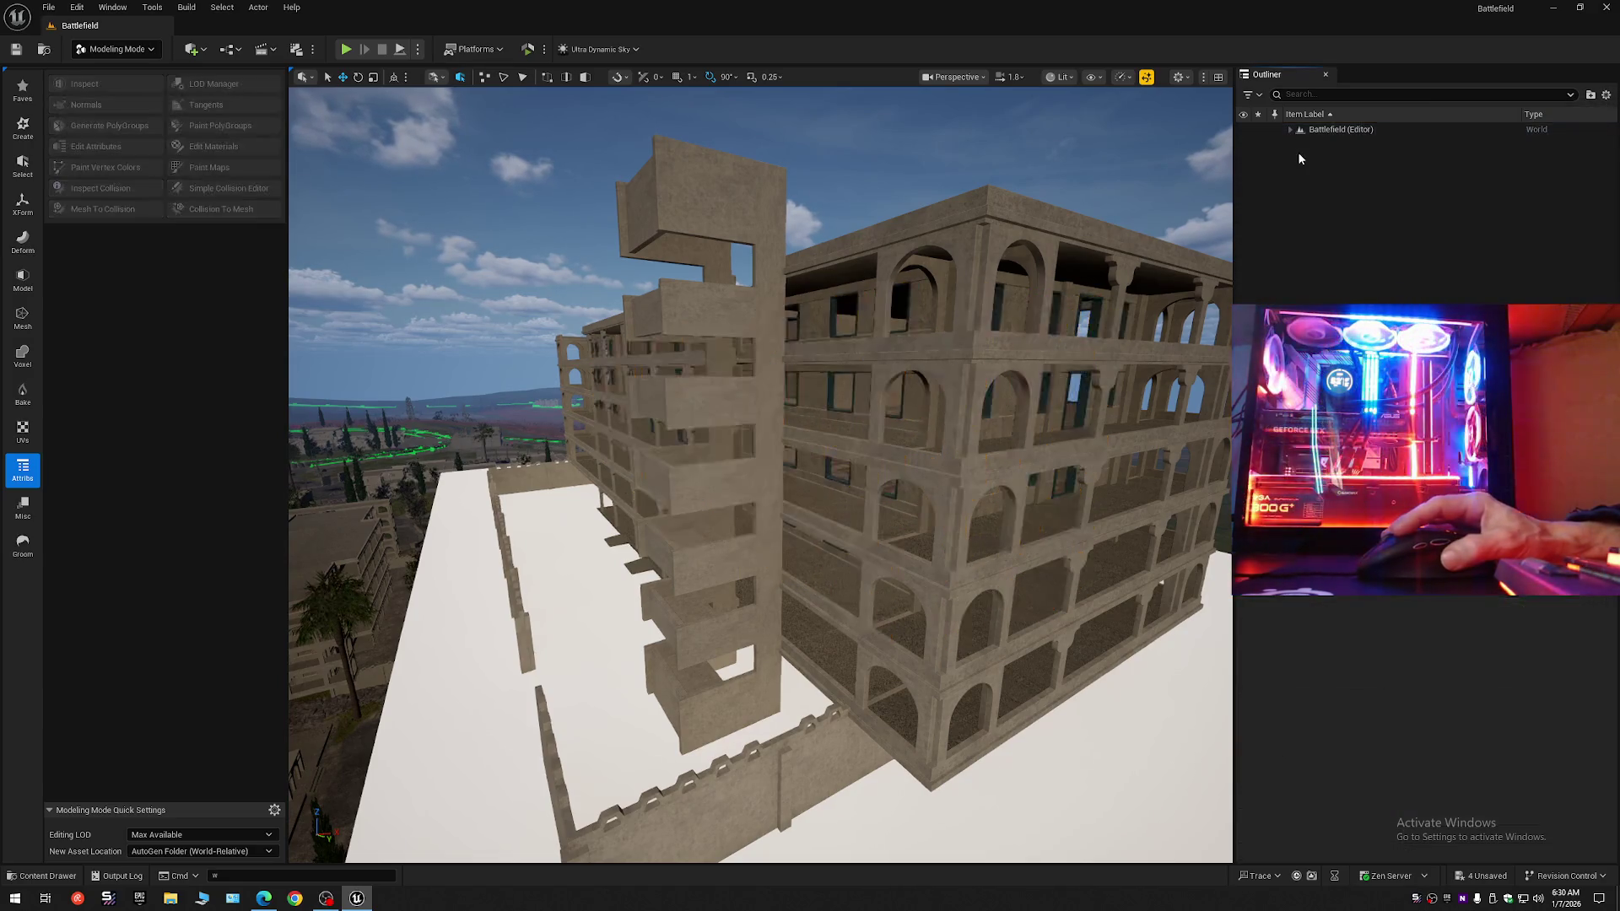
click(1291, 130)
mouse_move(759, 473)
mouse_down()
mouse_move(944, 523)
mouse_move(945, 431)
mouse_move(903, 434)
mouse_move(970, 434)
mouse_move(843, 447)
mouse_move(646, 515)
mouse_up()
scroll(937, 435, down, 1)
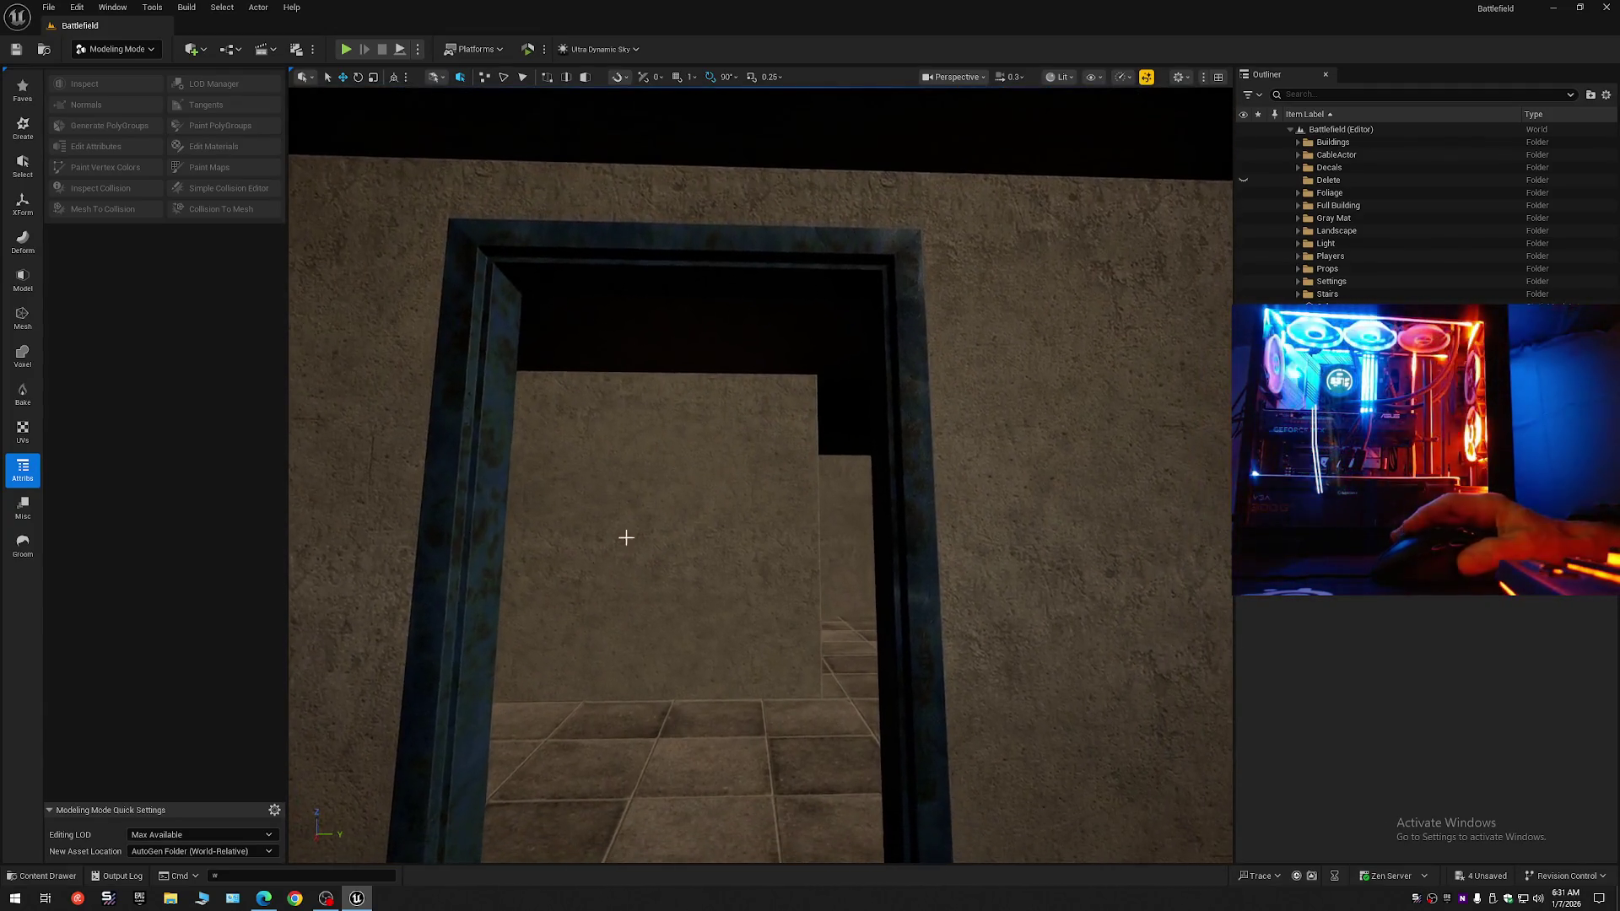
Leave modeling mode for plain object selection with the Content Drawer open.
click(42, 876)
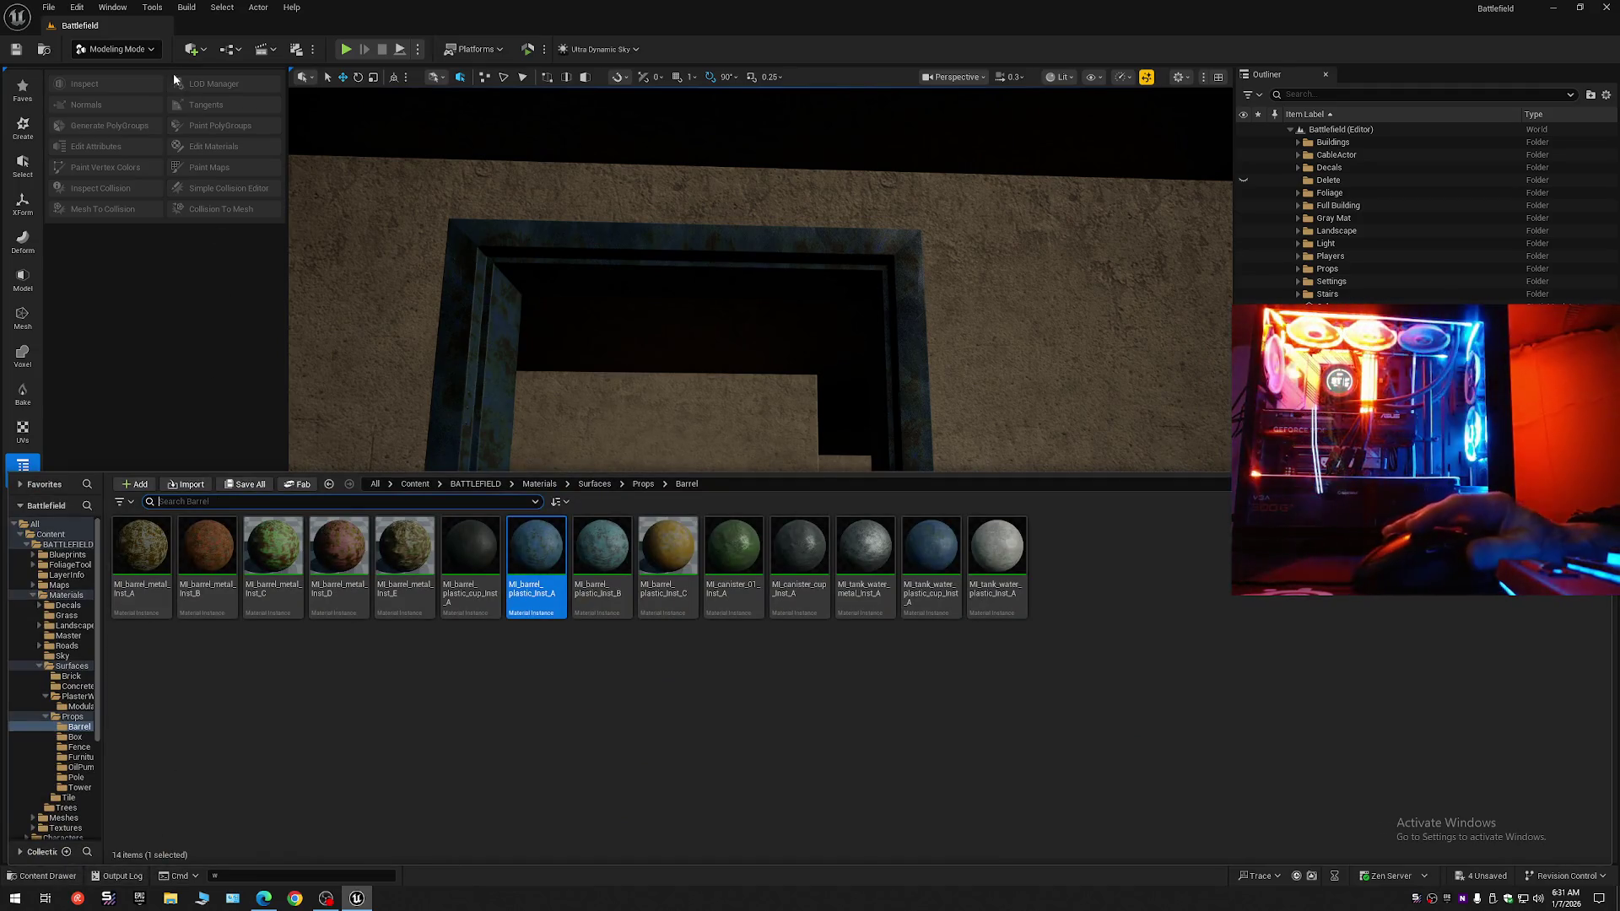
click(117, 49)
click(101, 72)
click(42, 876)
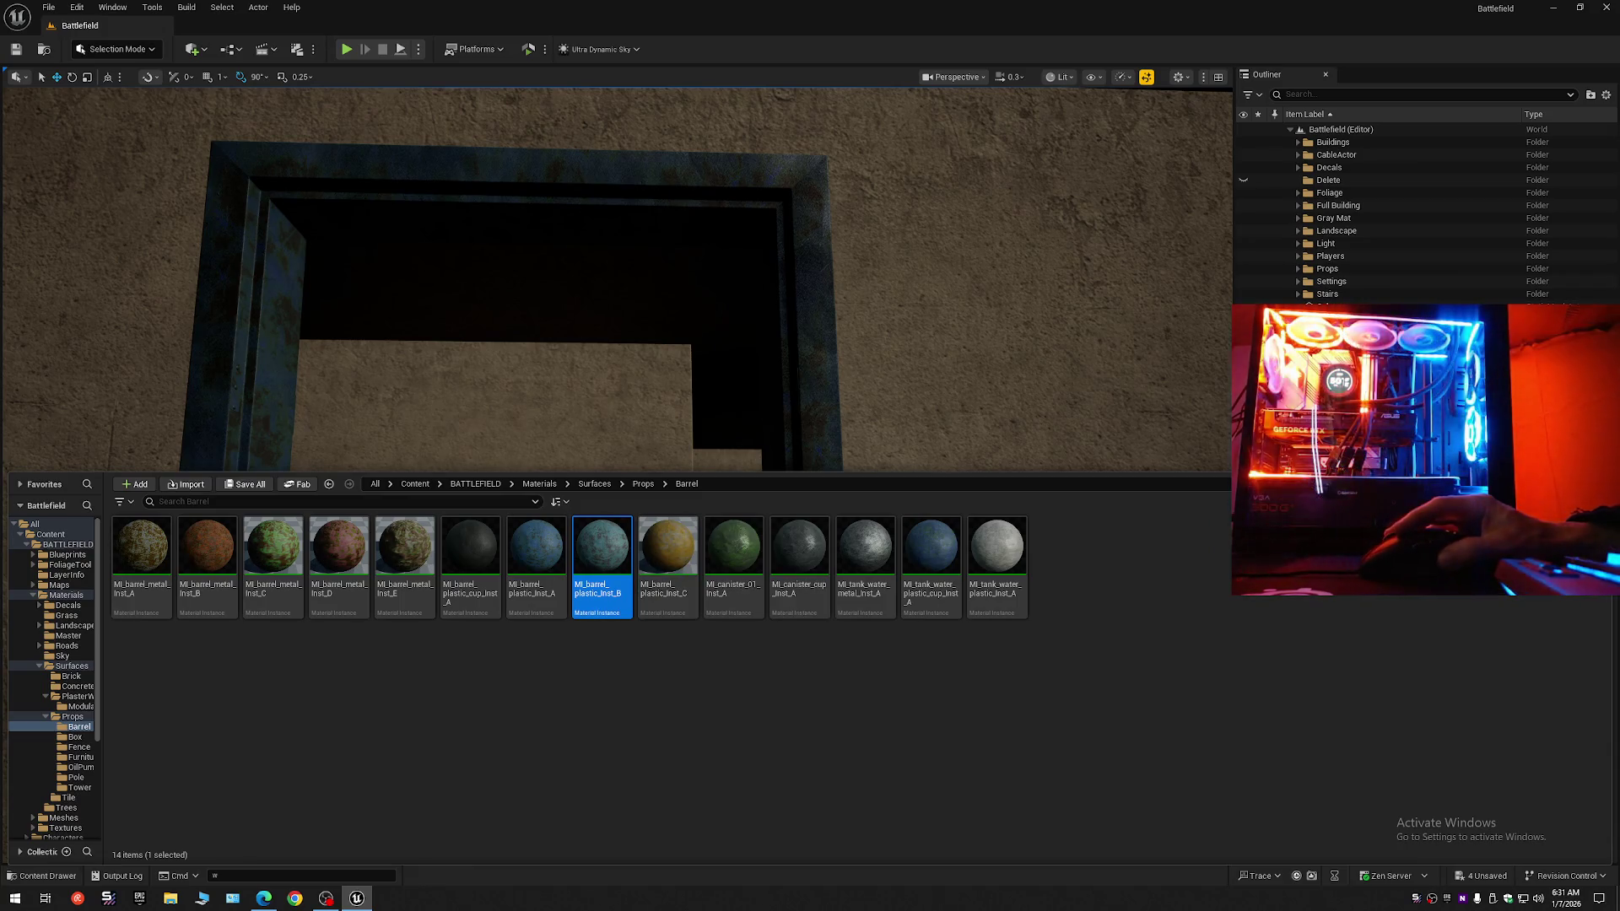
Assign MI_barrel_plastic_Inst_B to Full_Windows' Element 0, then deselect.
click(804, 327)
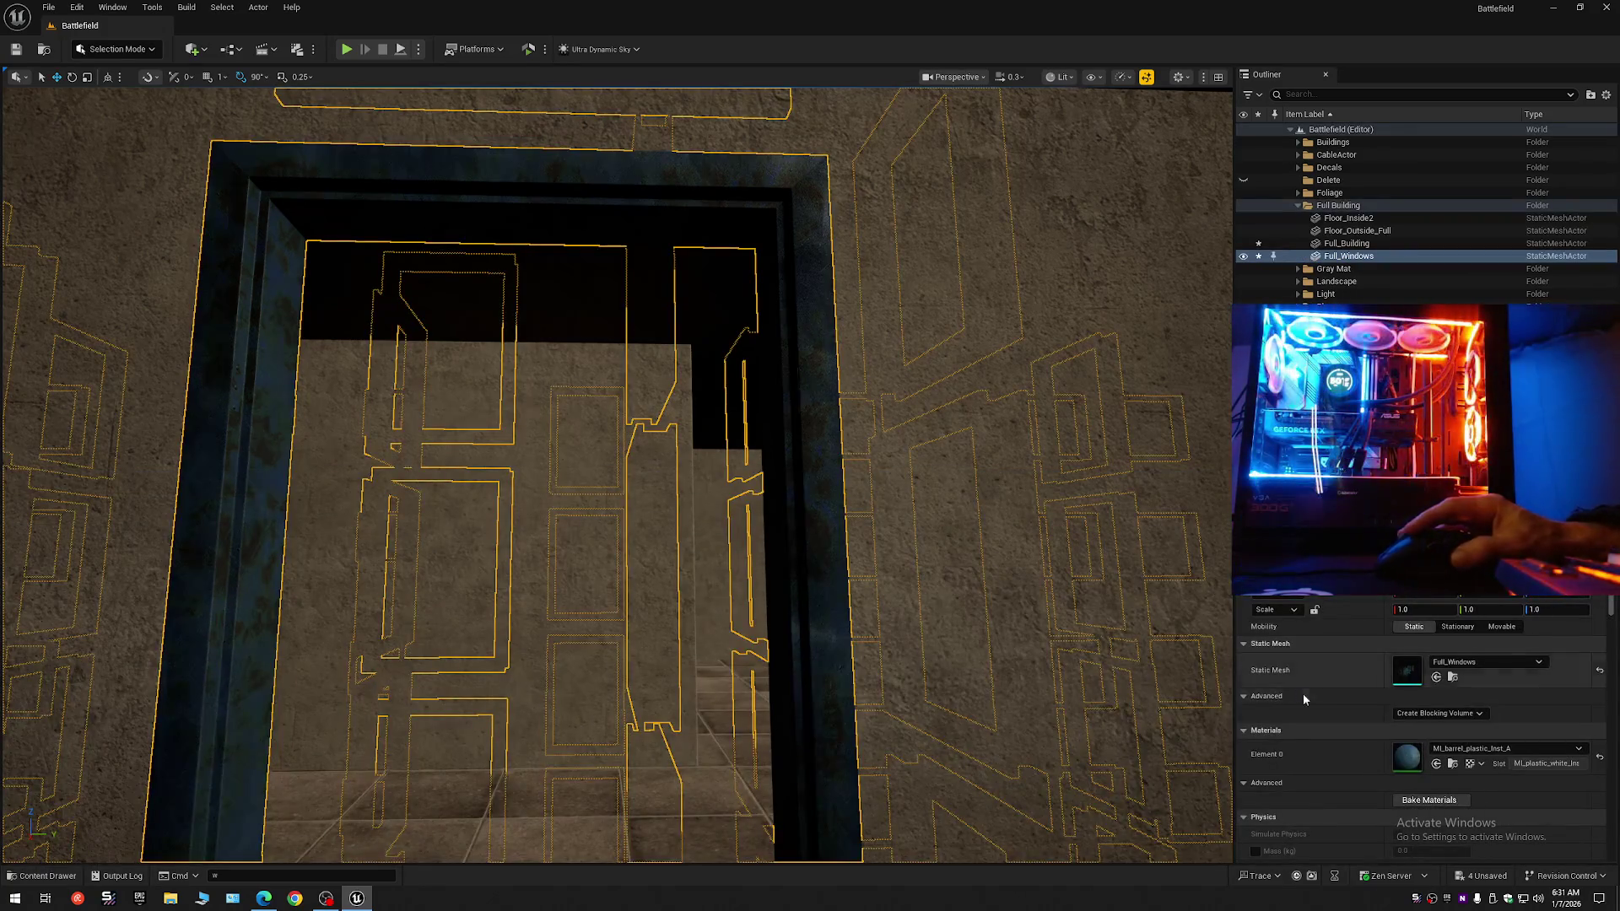
click(1437, 764)
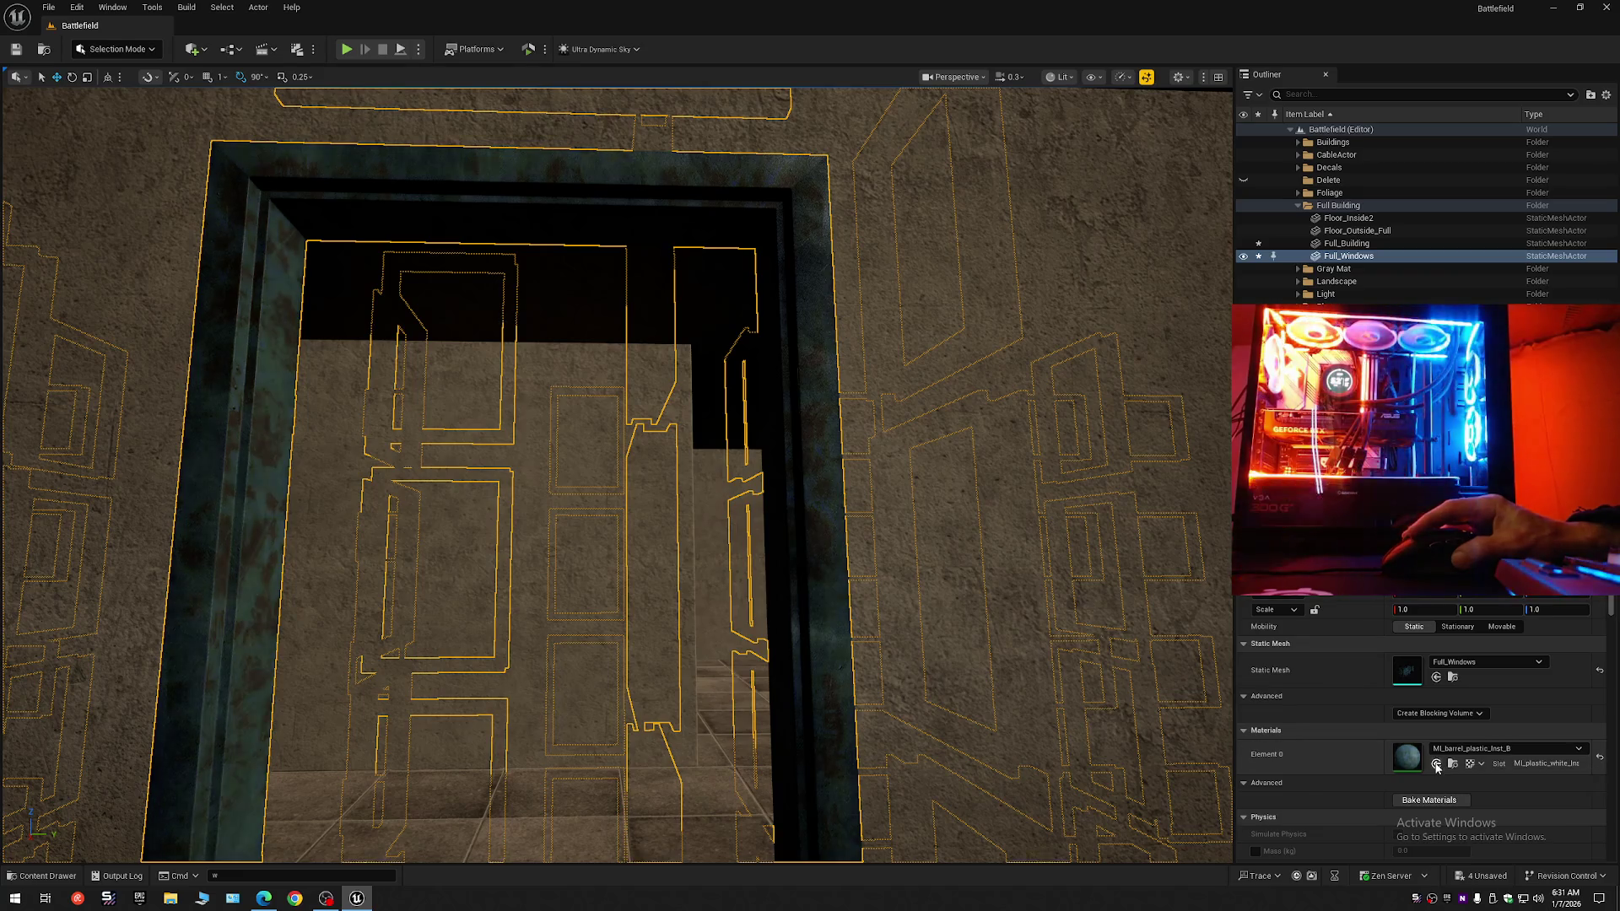
scroll(690, 736, up, 3)
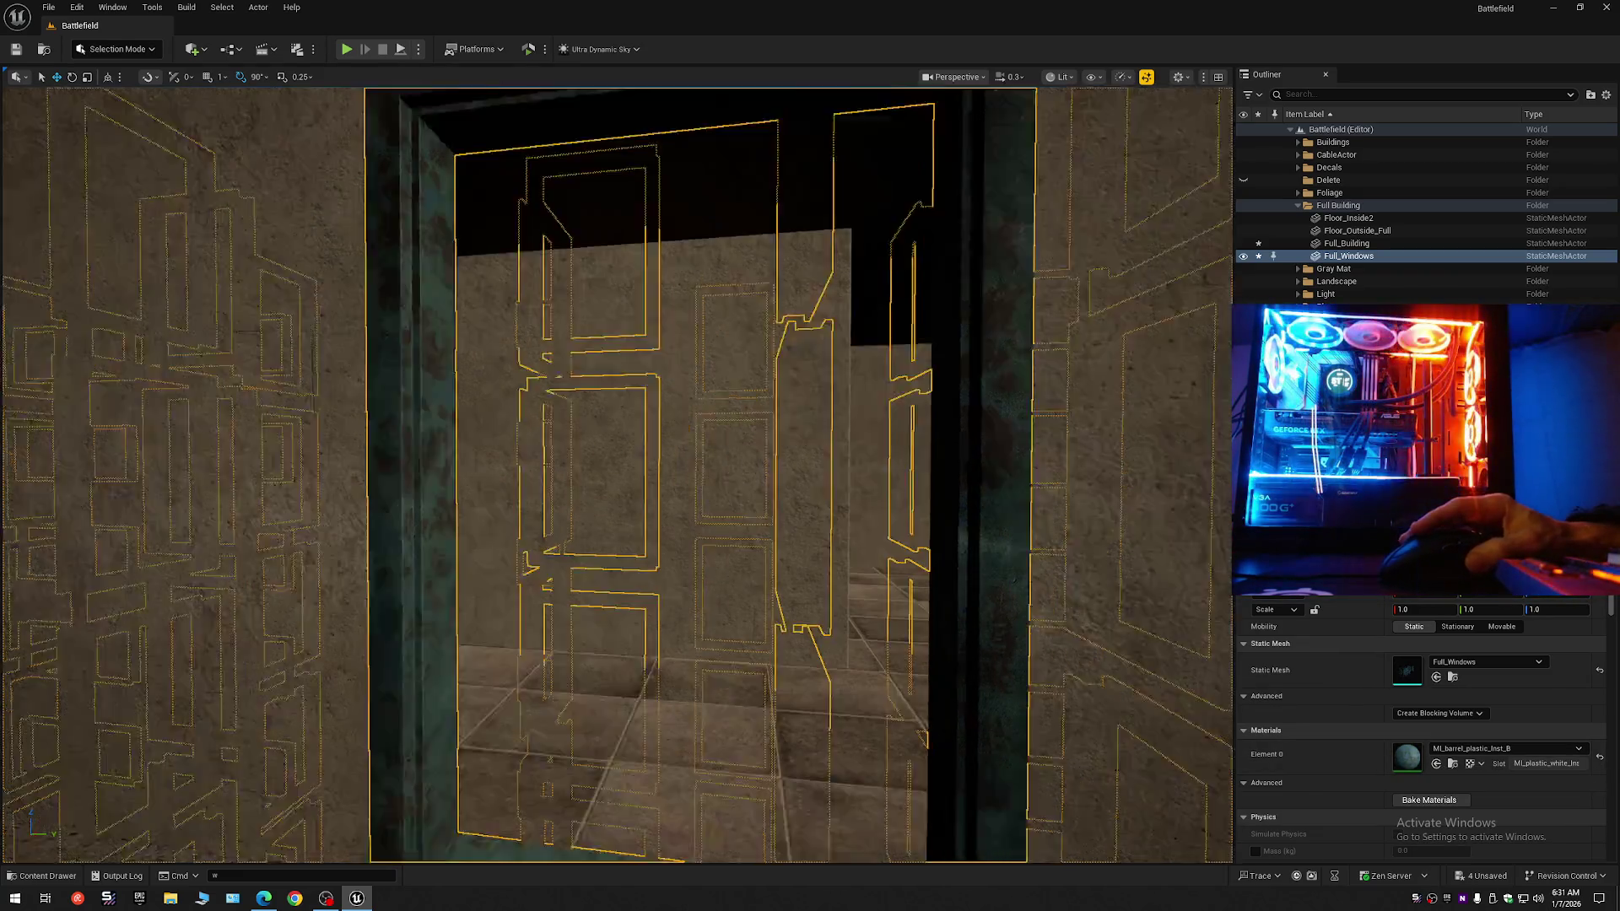
key(Escape)
scroll(687, 742, down, 5)
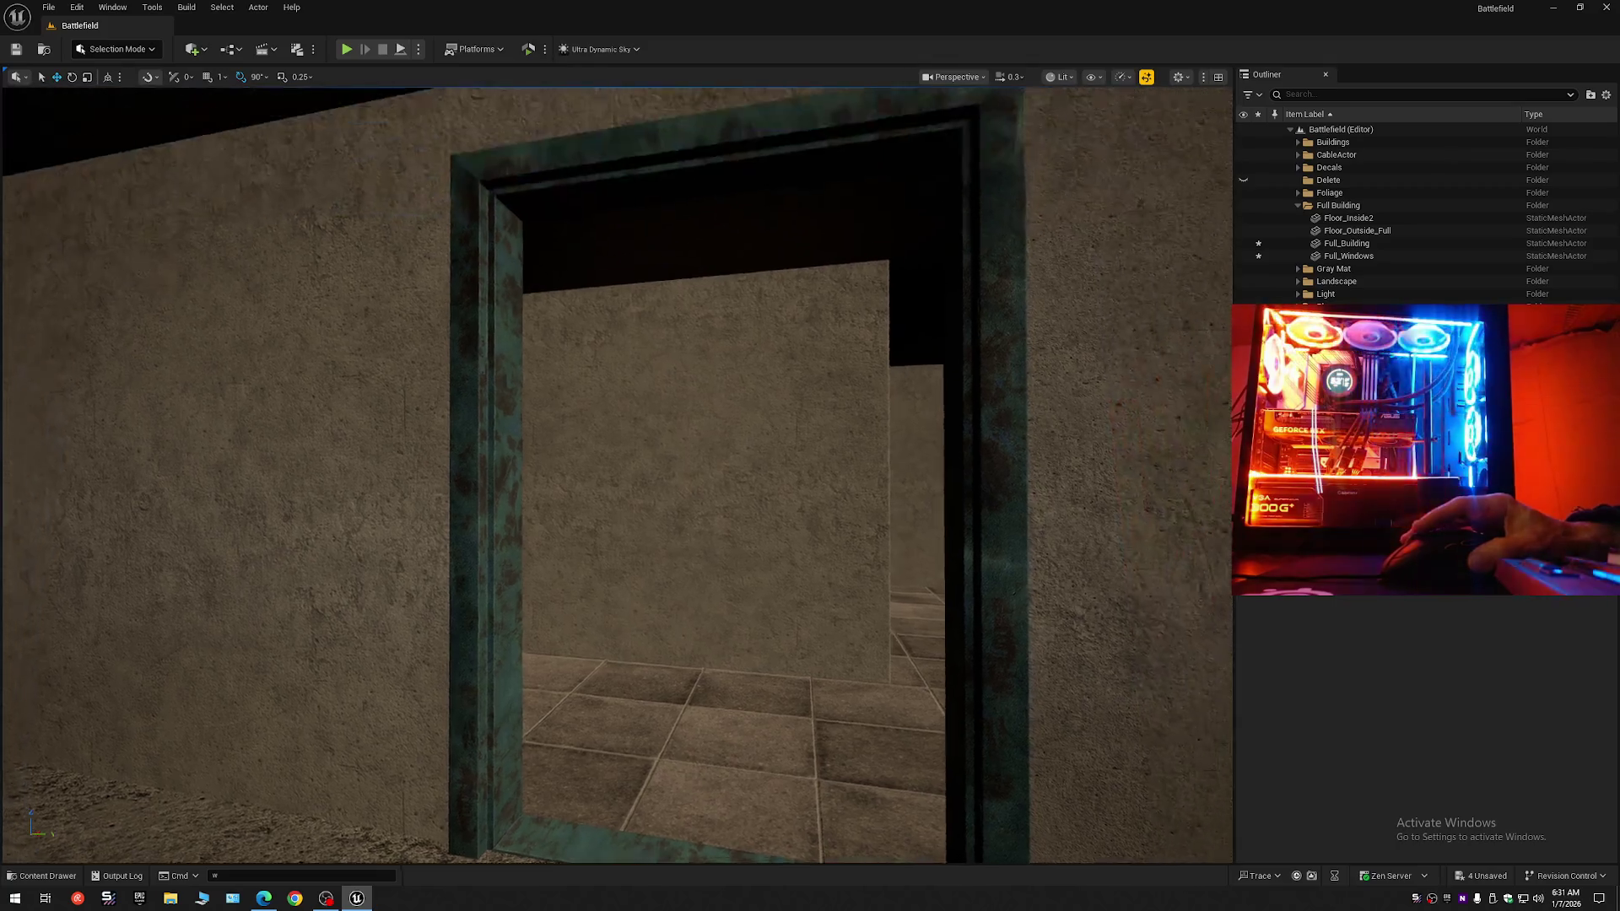
Undo the deselection and the Inst_B swap, restoring MI_barrel_plastic_Inst_A on the frames.
drag(687, 741, 591, 743)
scroll(616, 472, up, 2)
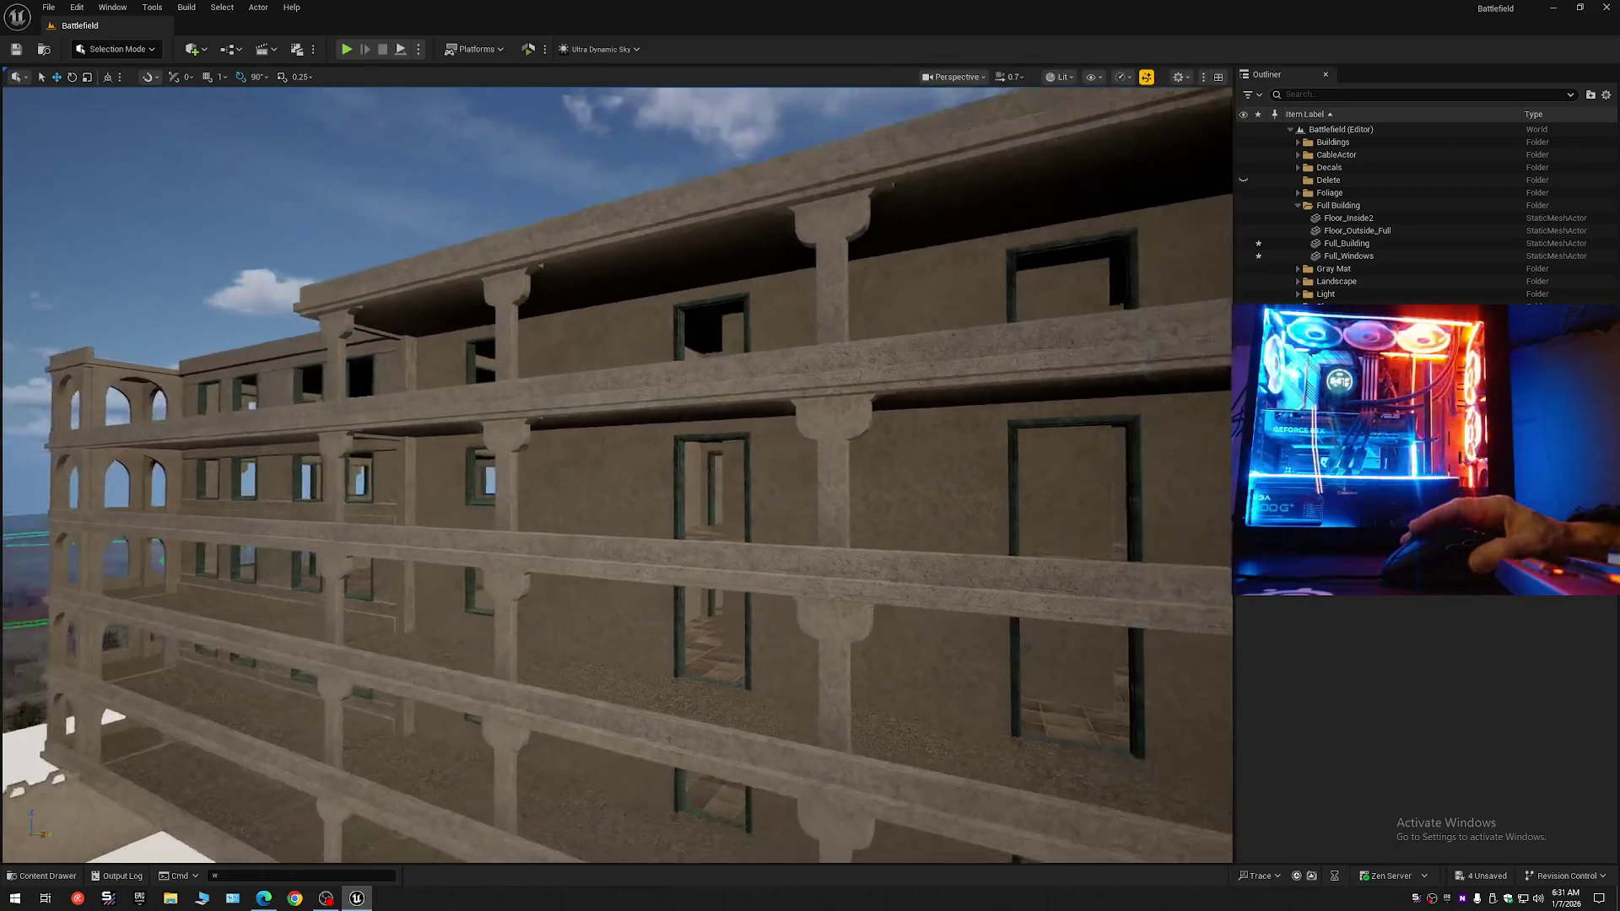
scroll(616, 473, up, 1)
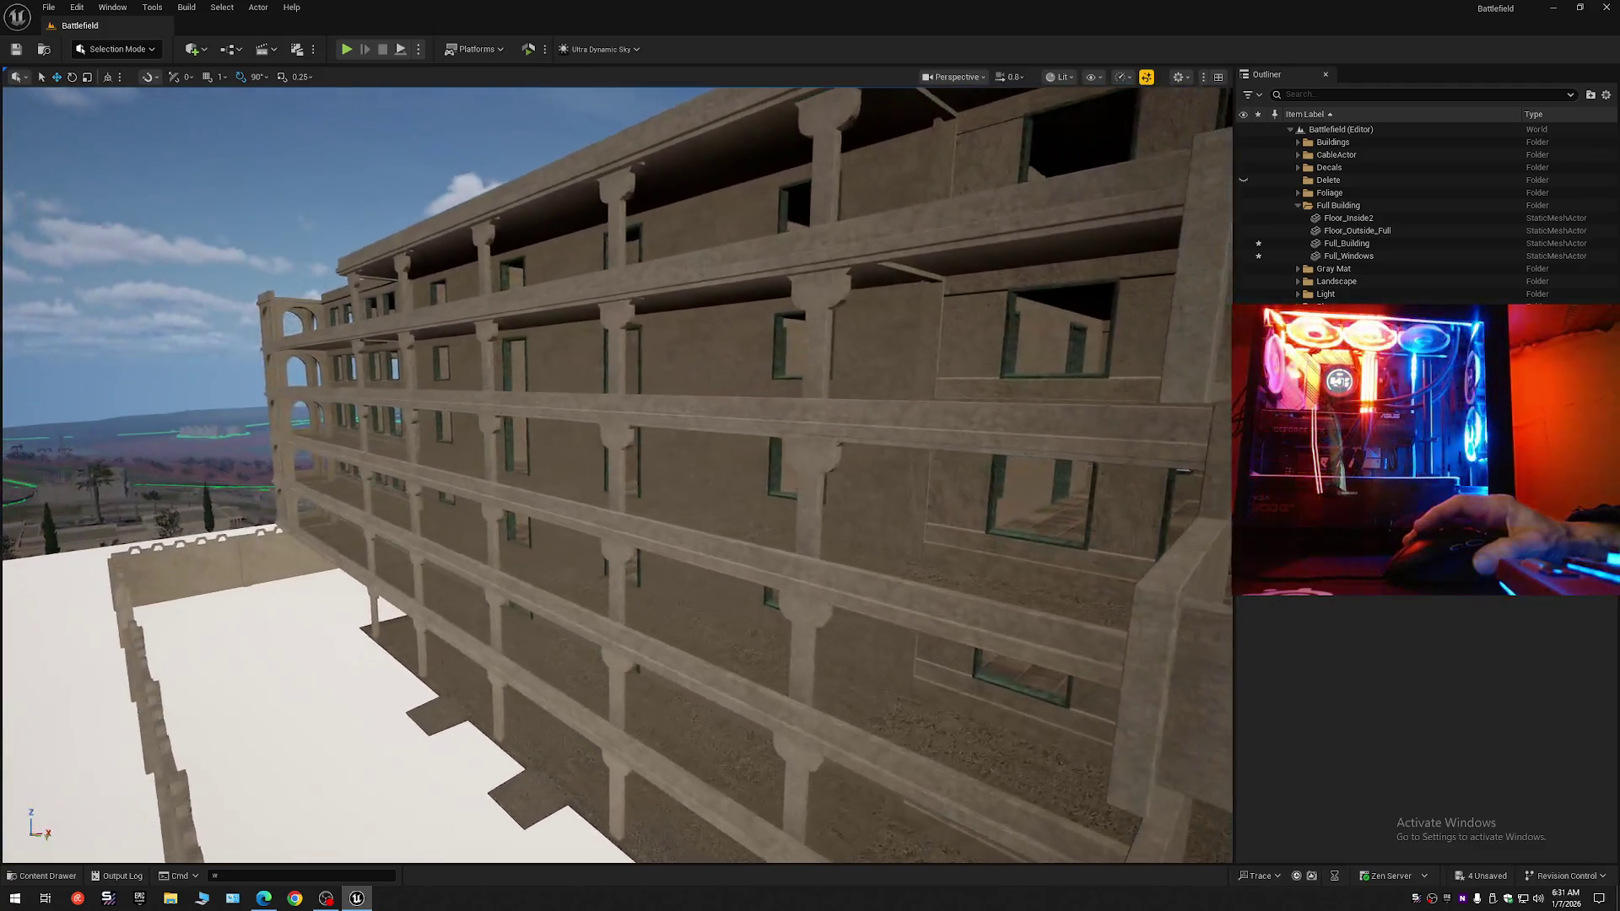
drag(616, 472, 641, 460)
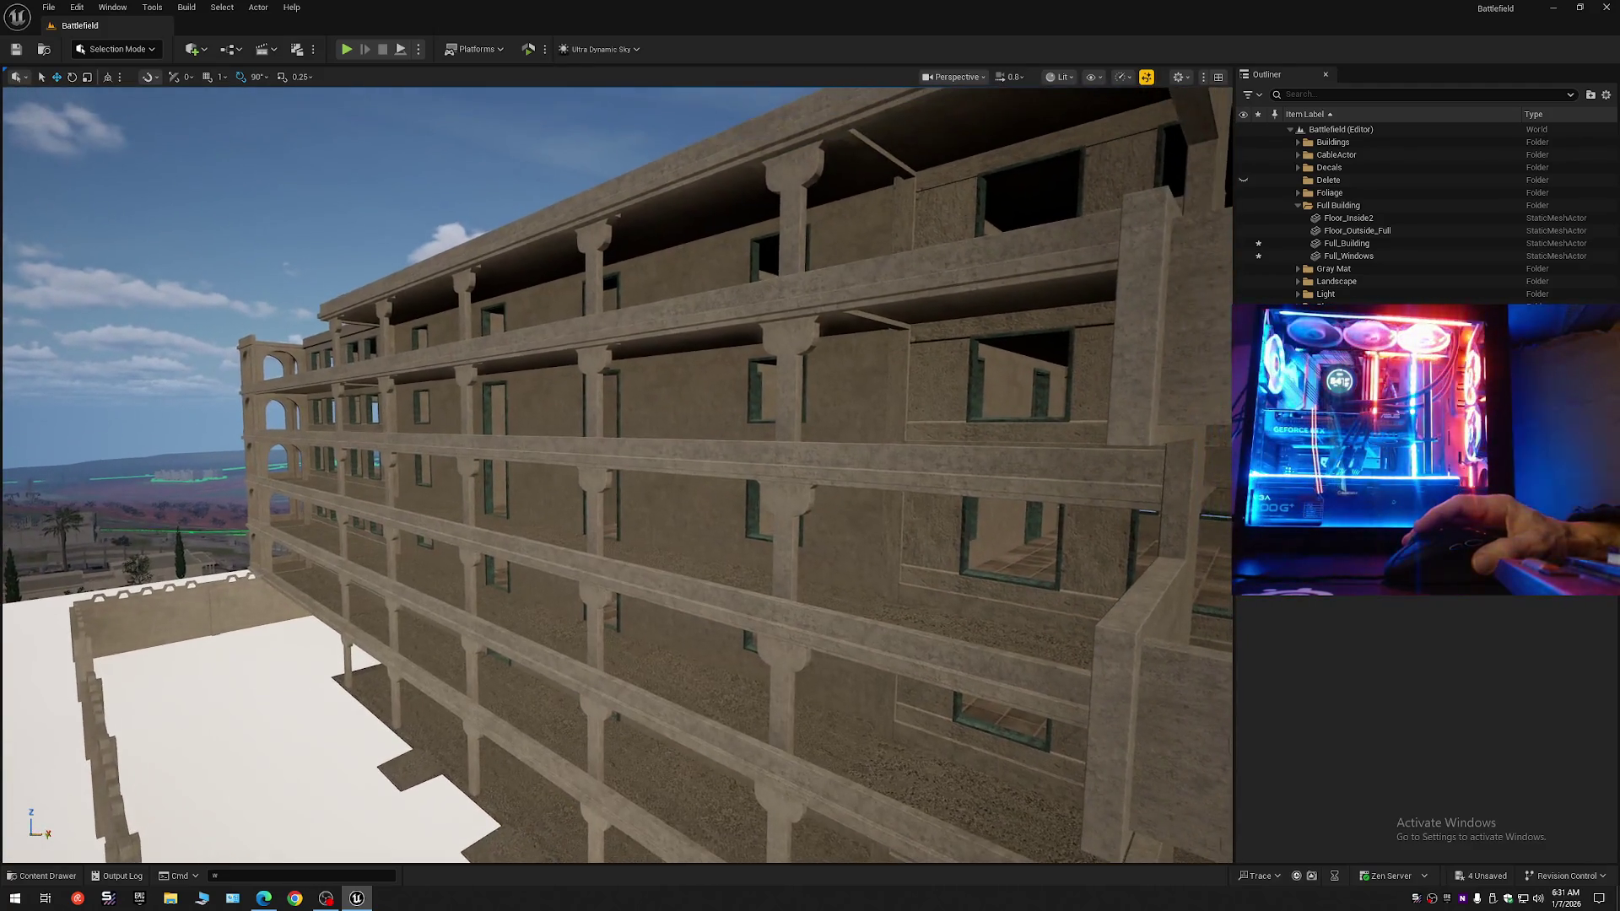
key(ctrl+z)
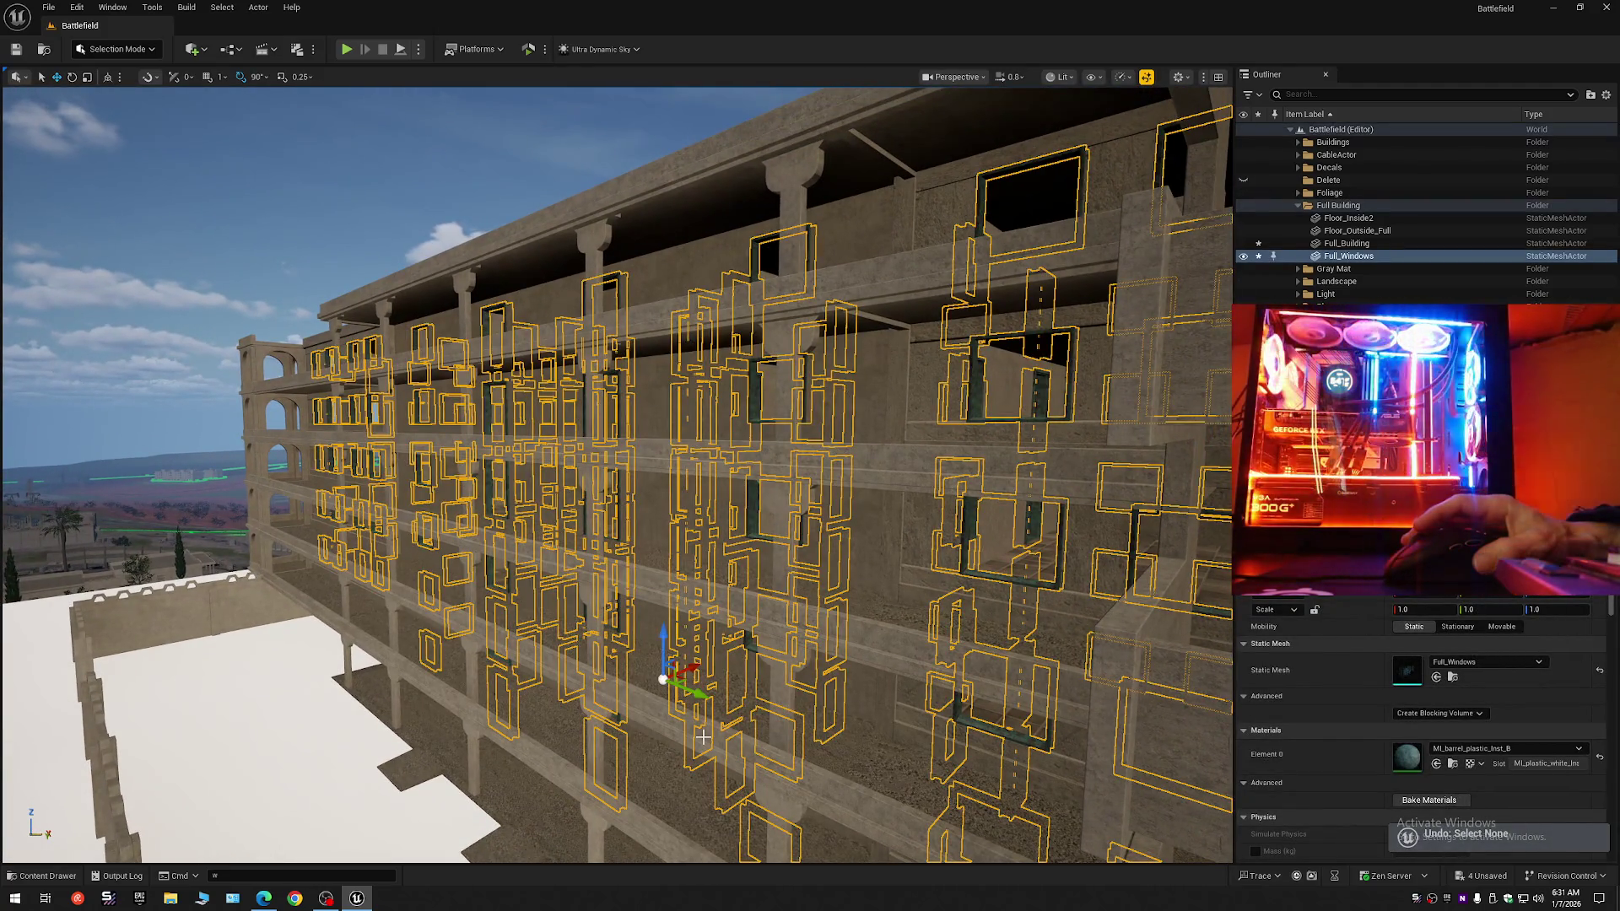
key(ctrl+z)
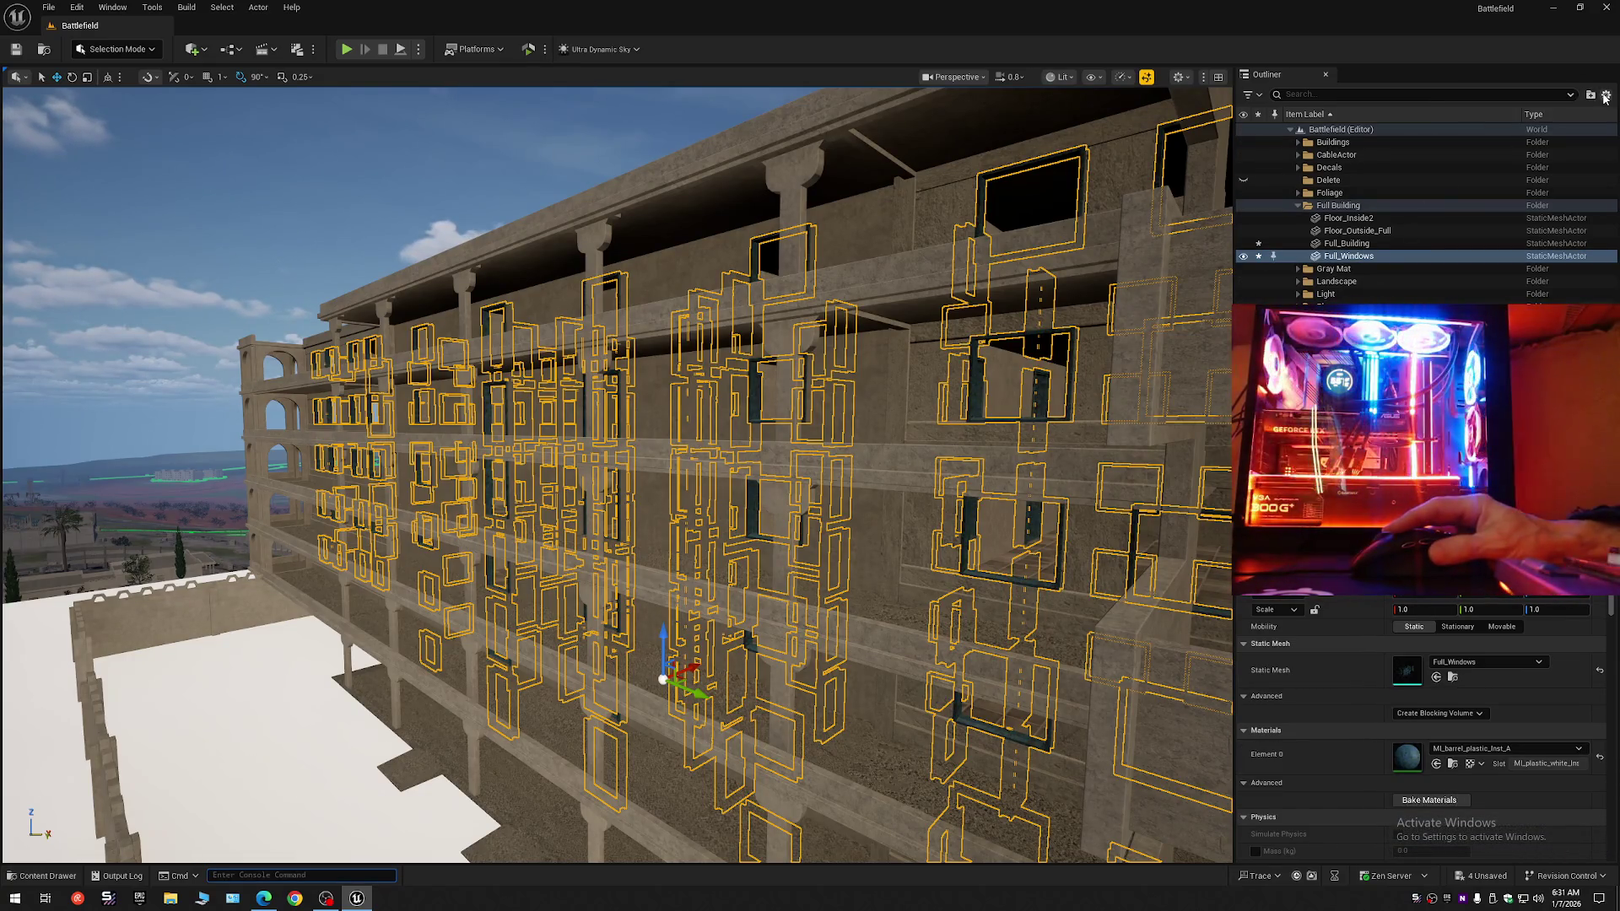
Expand the Full Building folder and select Floor_Outside_Full, Full_Building and Full_Windows in turn.
click(1605, 95)
click(1291, 130)
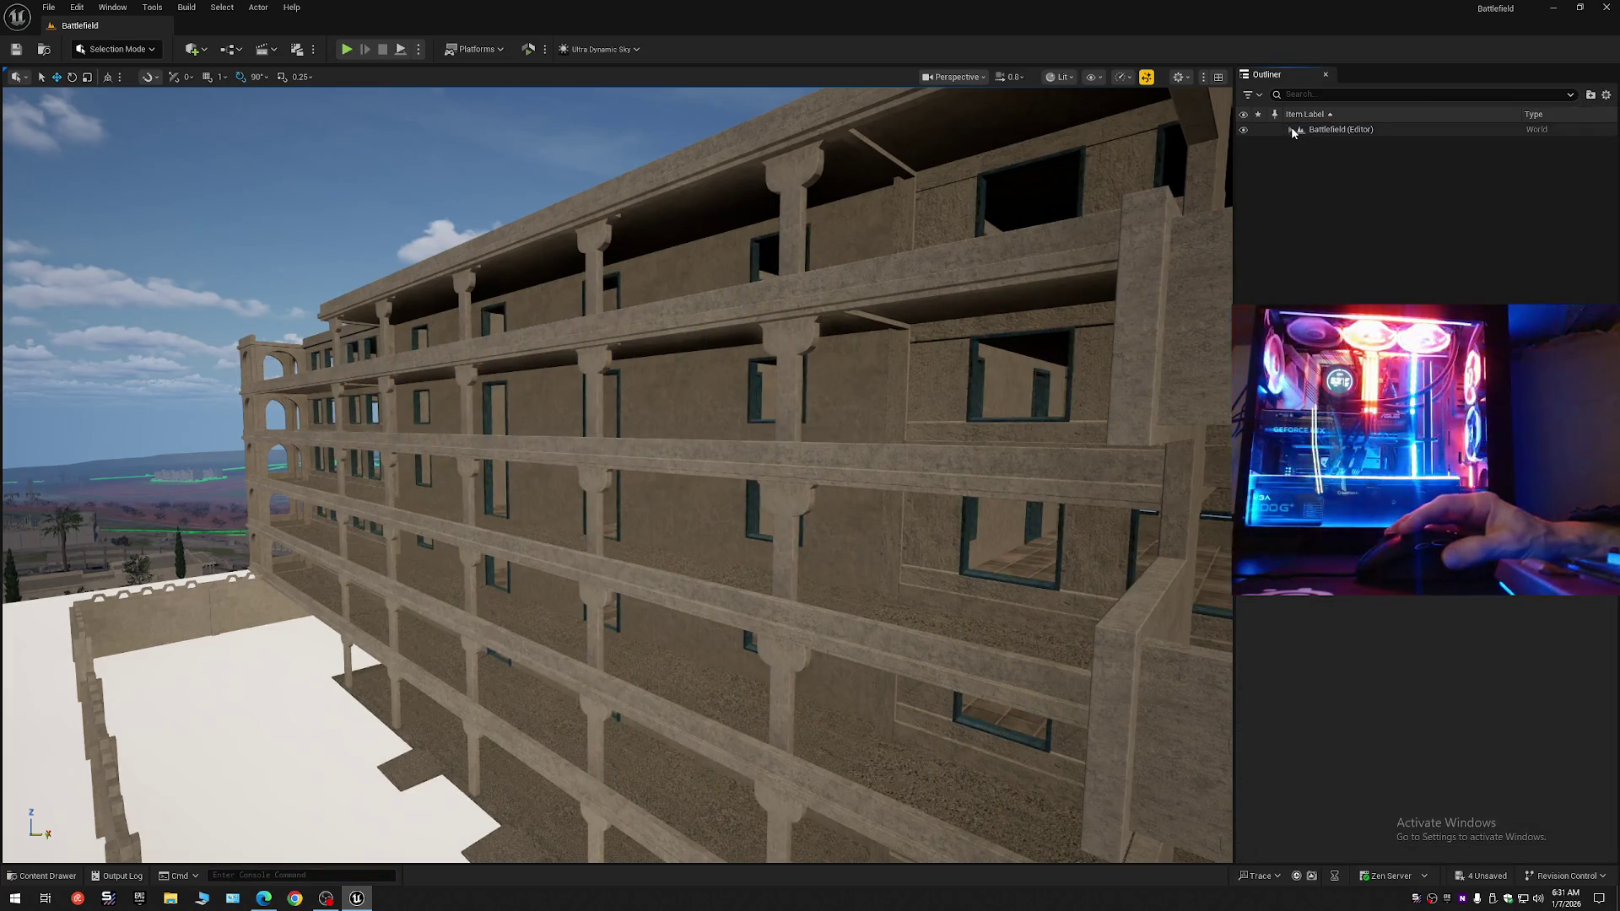
click(1292, 131)
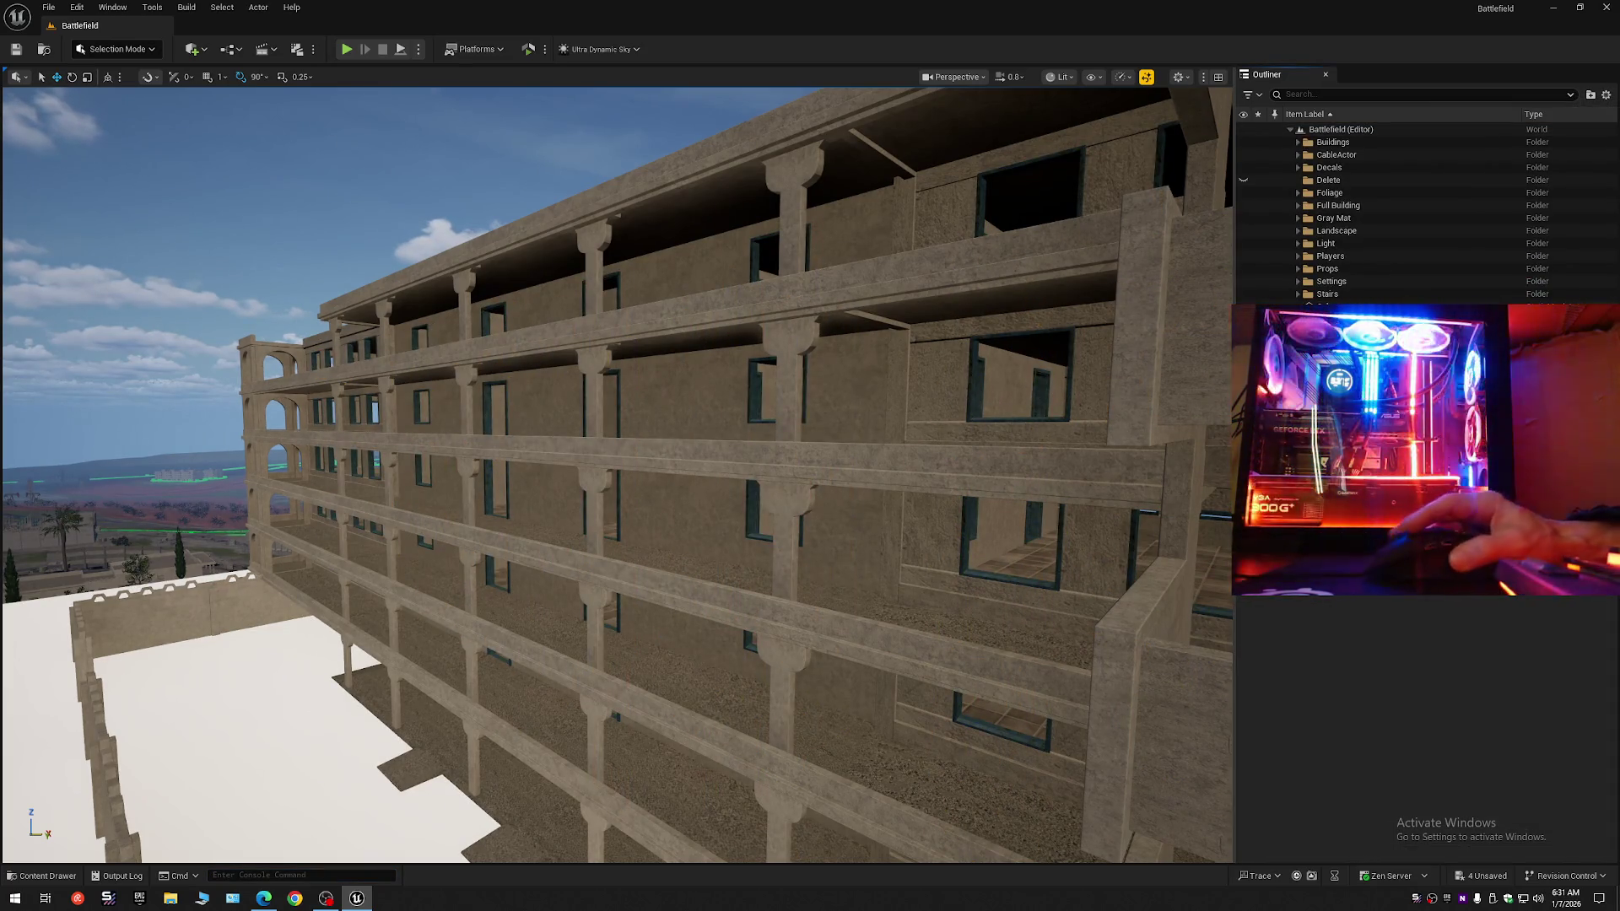
double_click(1346, 205)
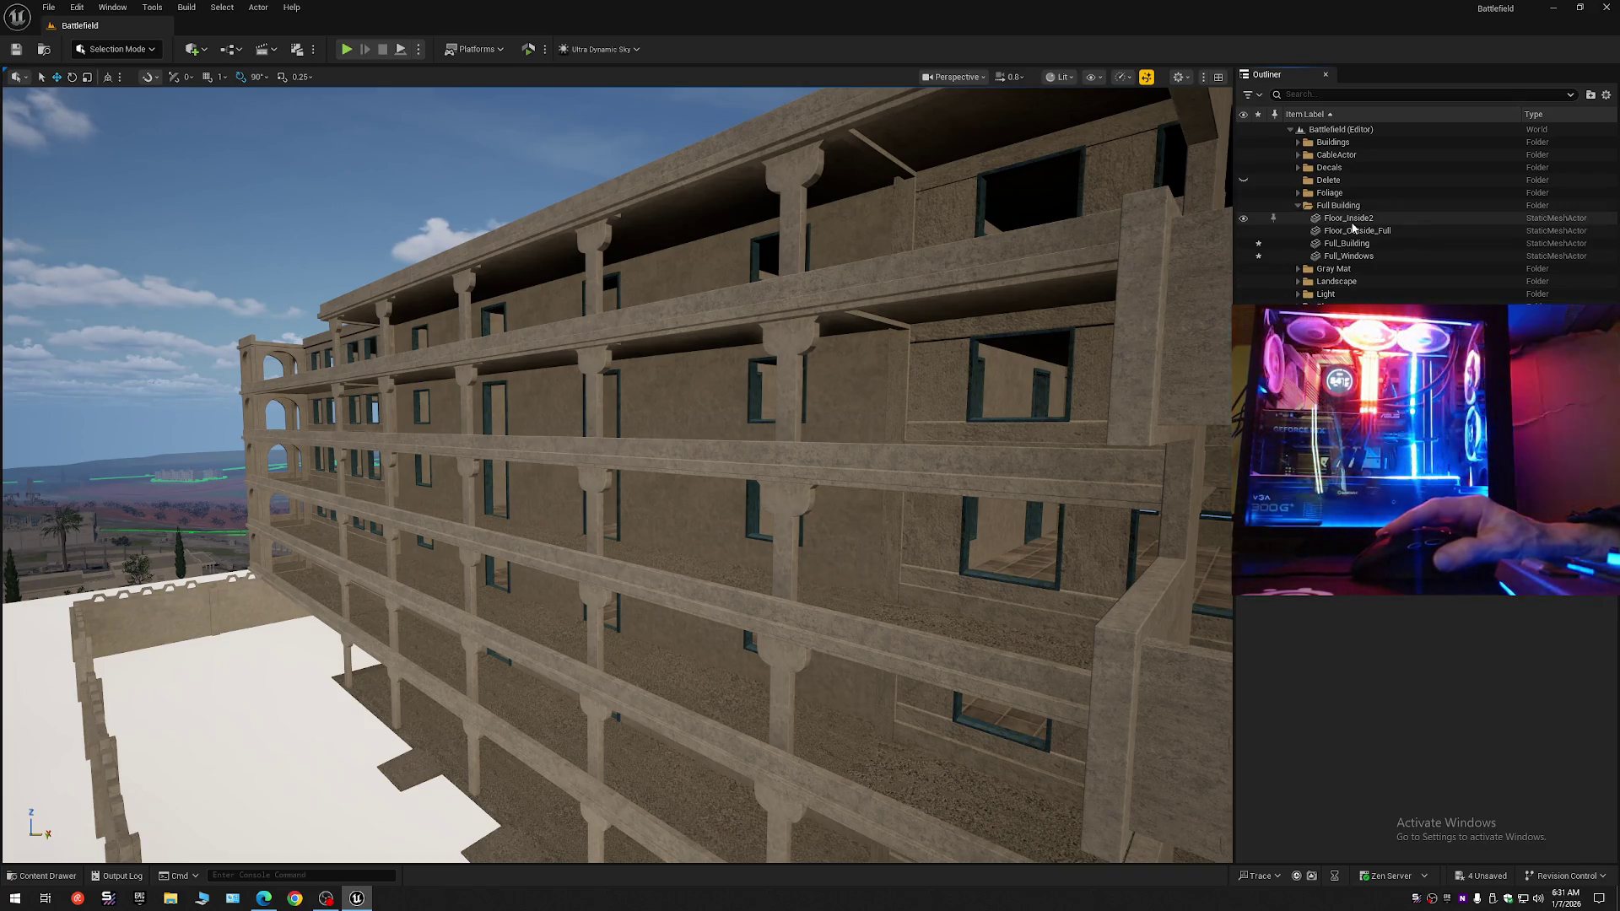
click(1352, 228)
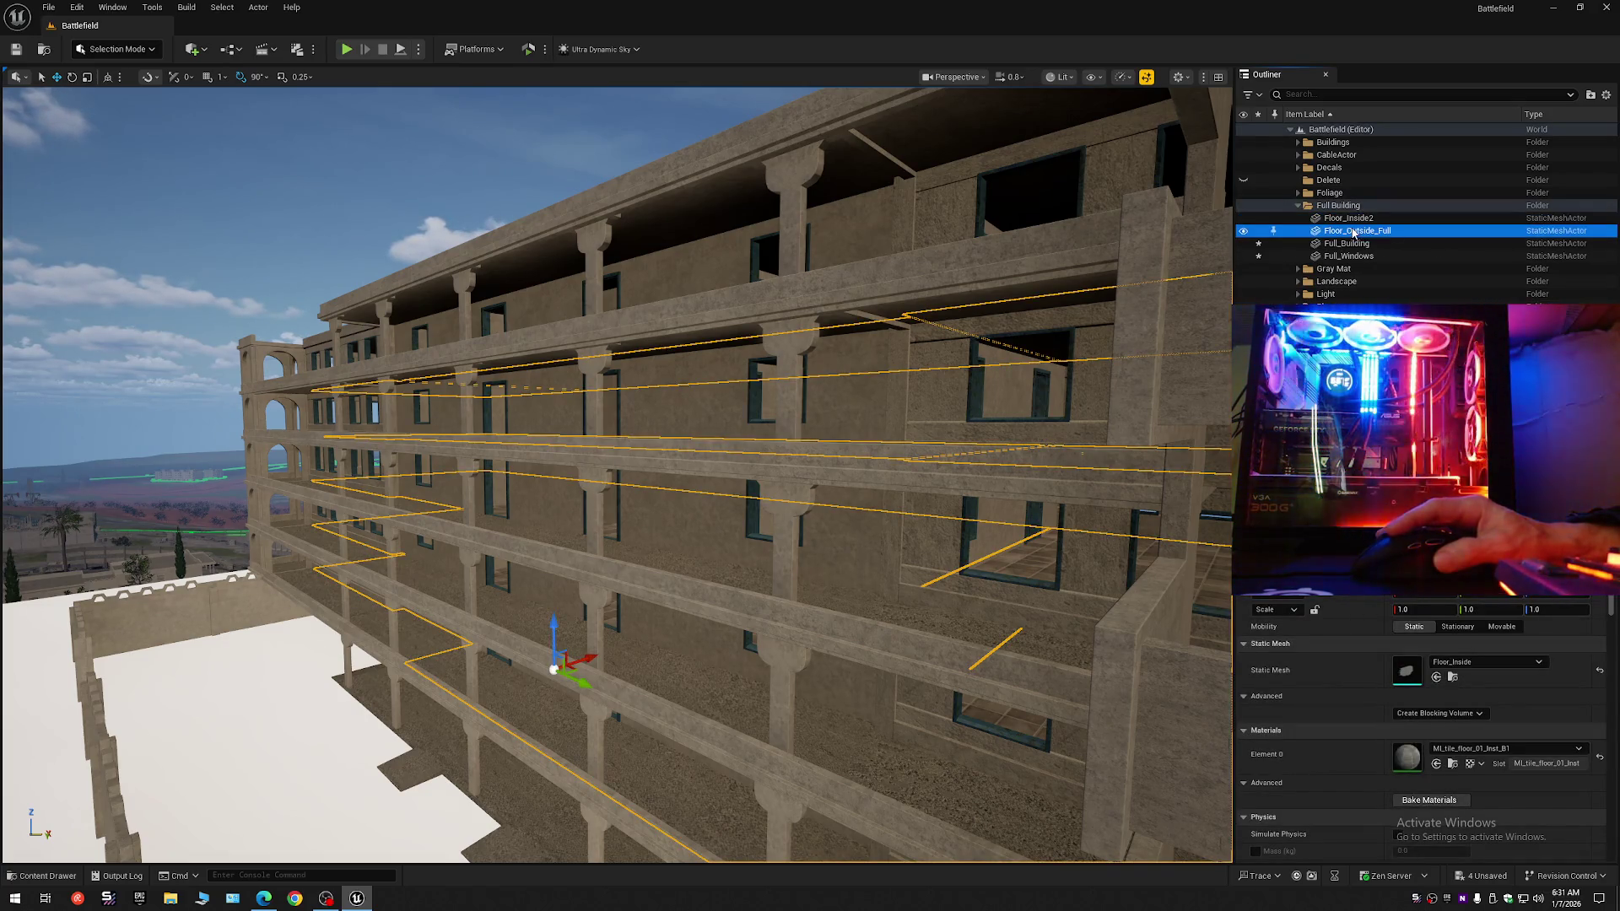
click(1349, 244)
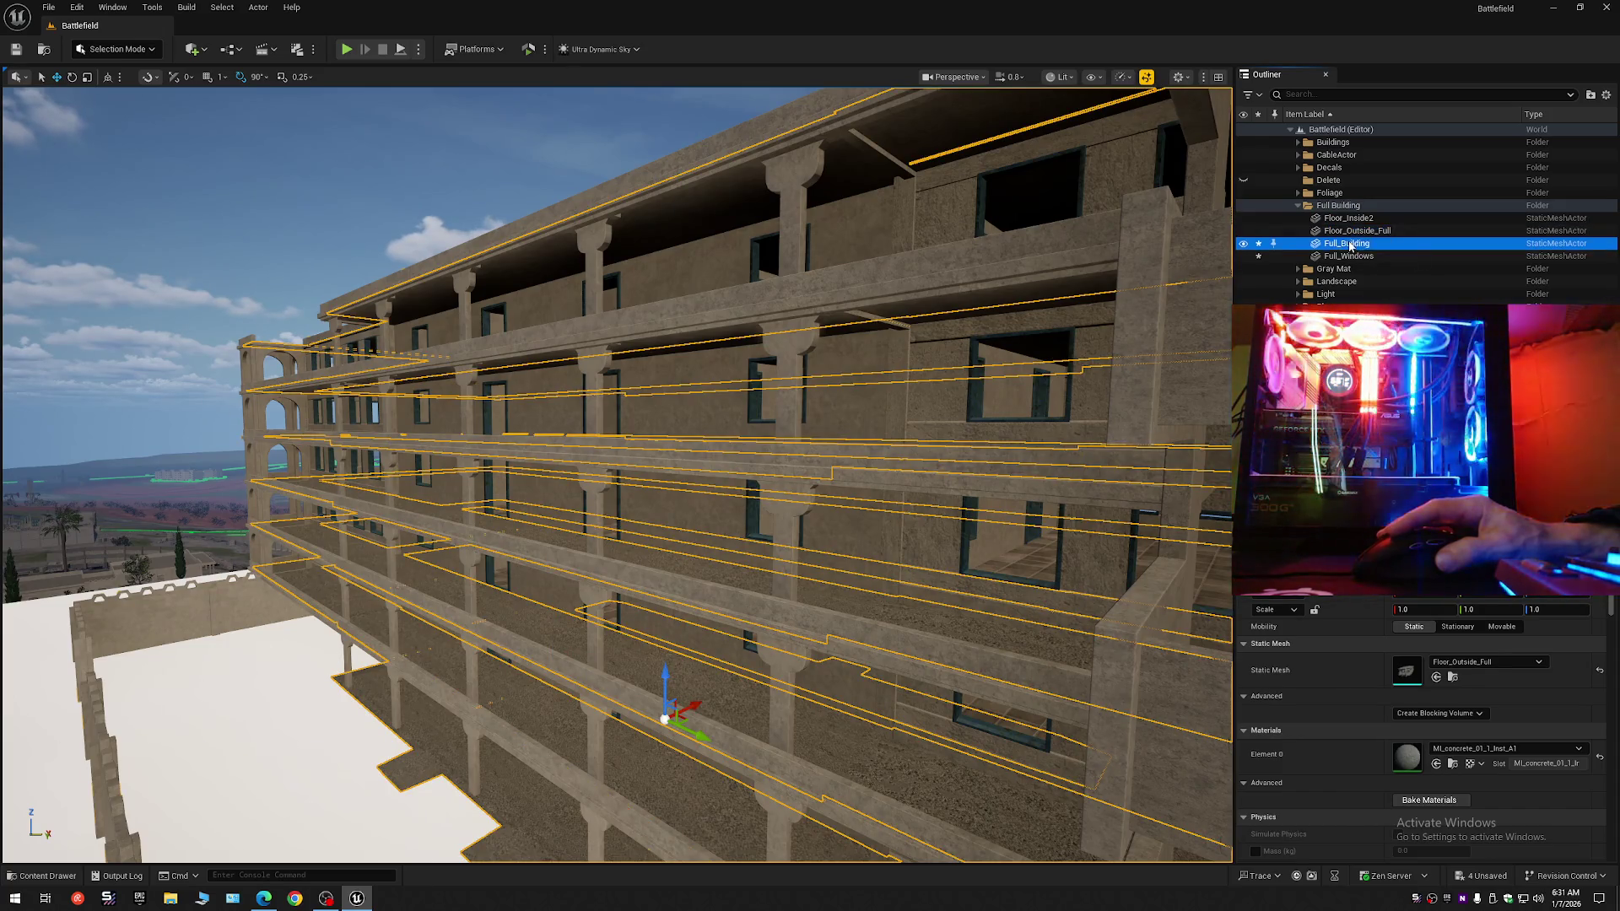
click(1347, 257)
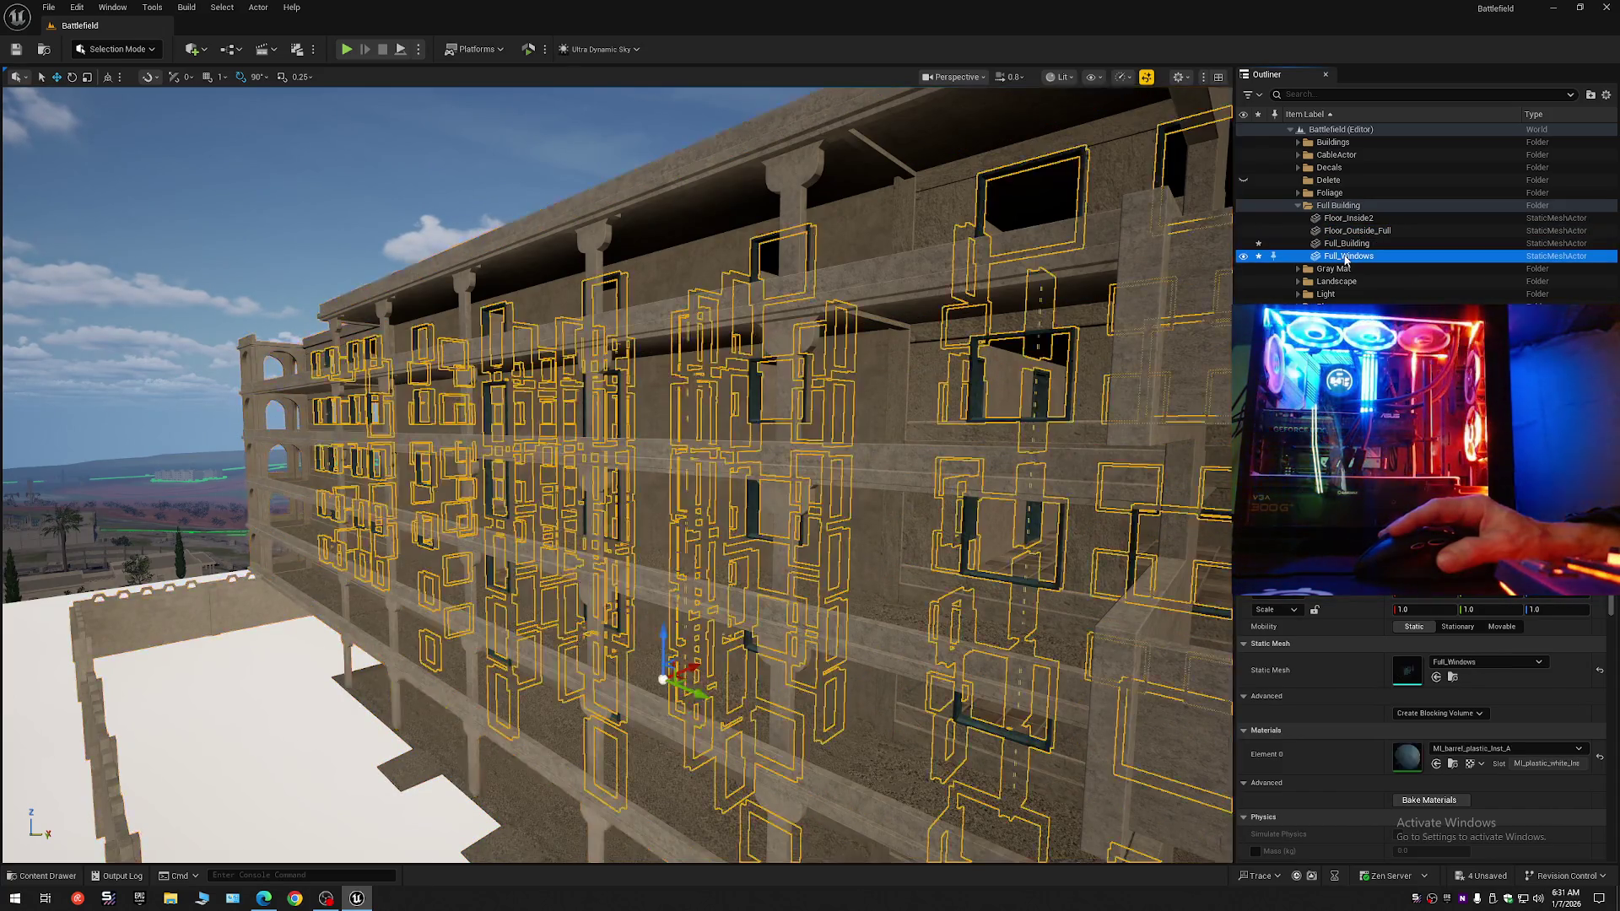
Collapse the Outliner tree, clear the selection, and re-expand the level.
click(1607, 100)
click(1477, 158)
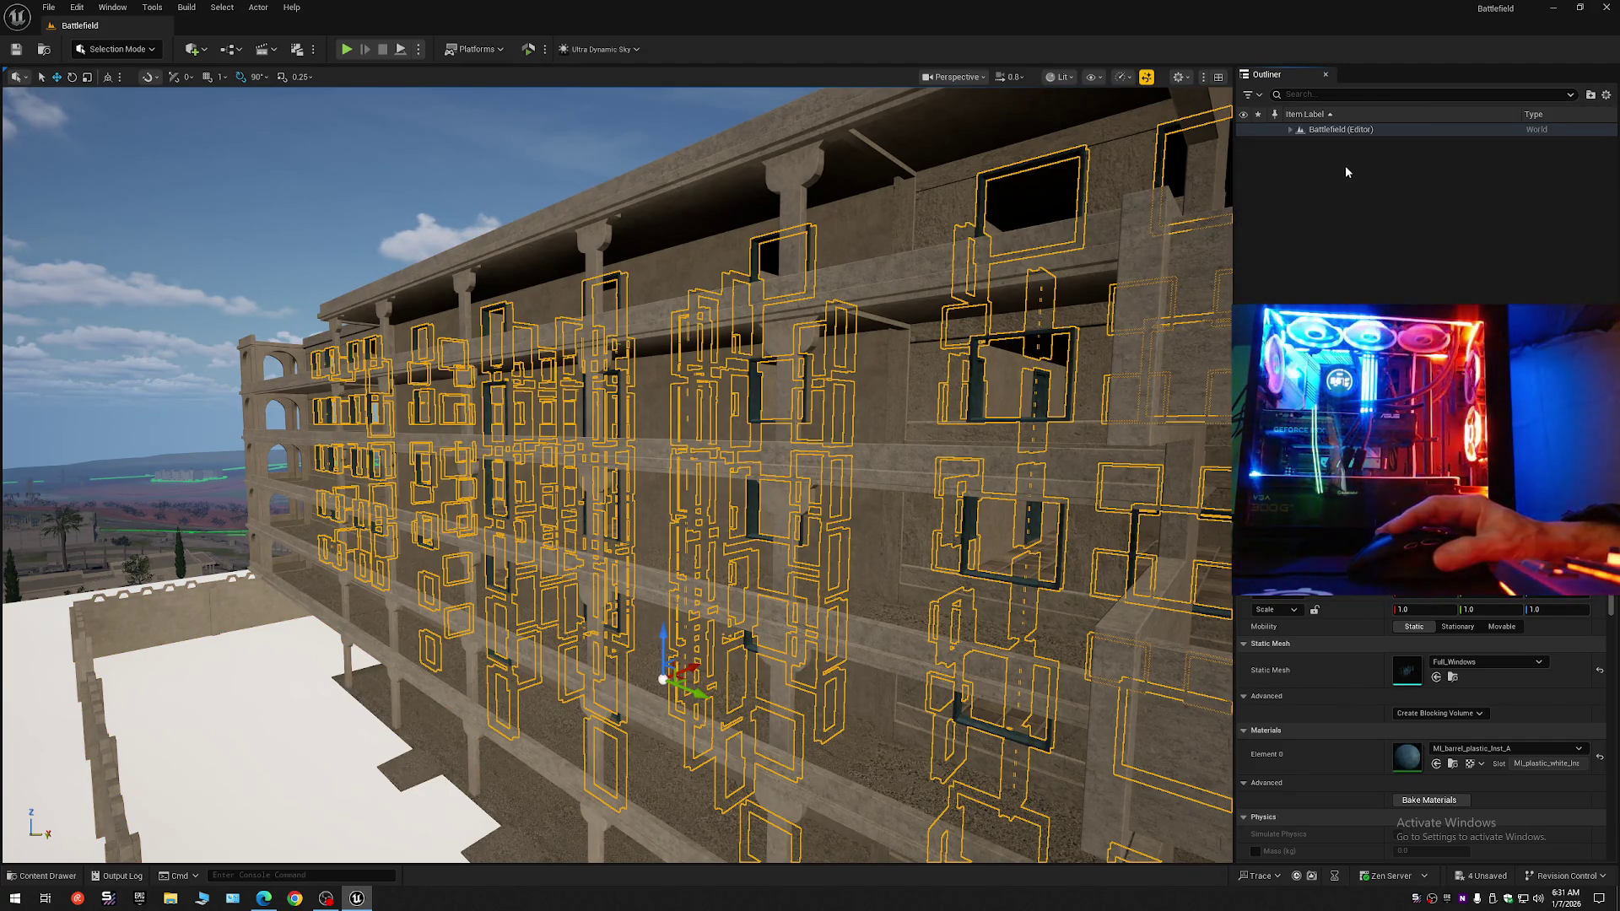
click(1348, 166)
click(1289, 130)
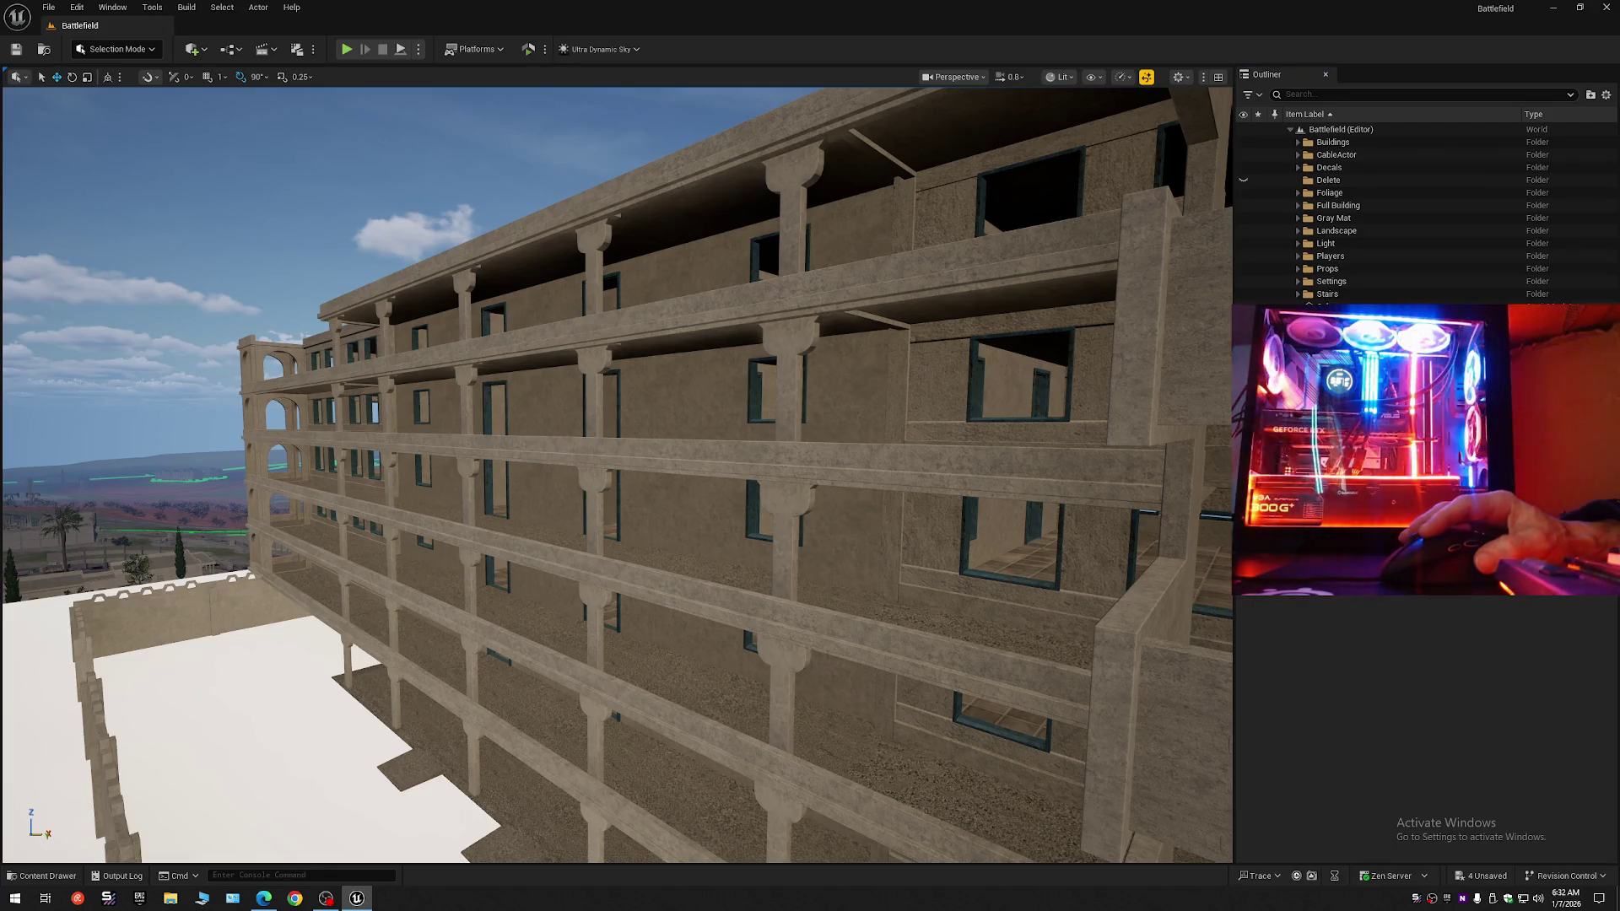
click(971, 373)
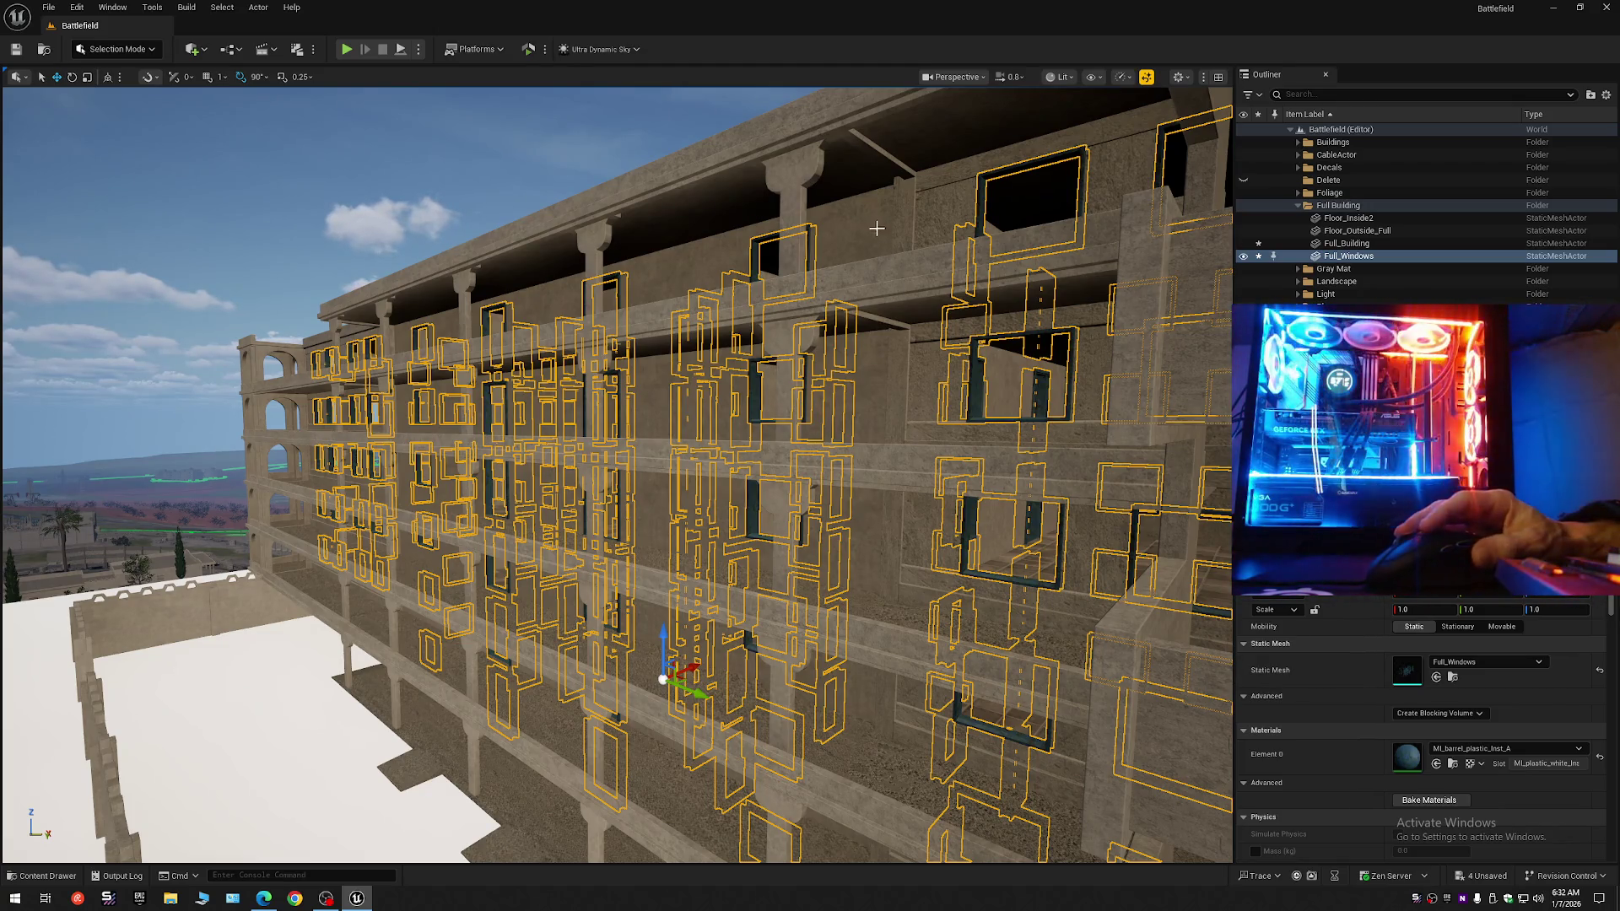
click(847, 221)
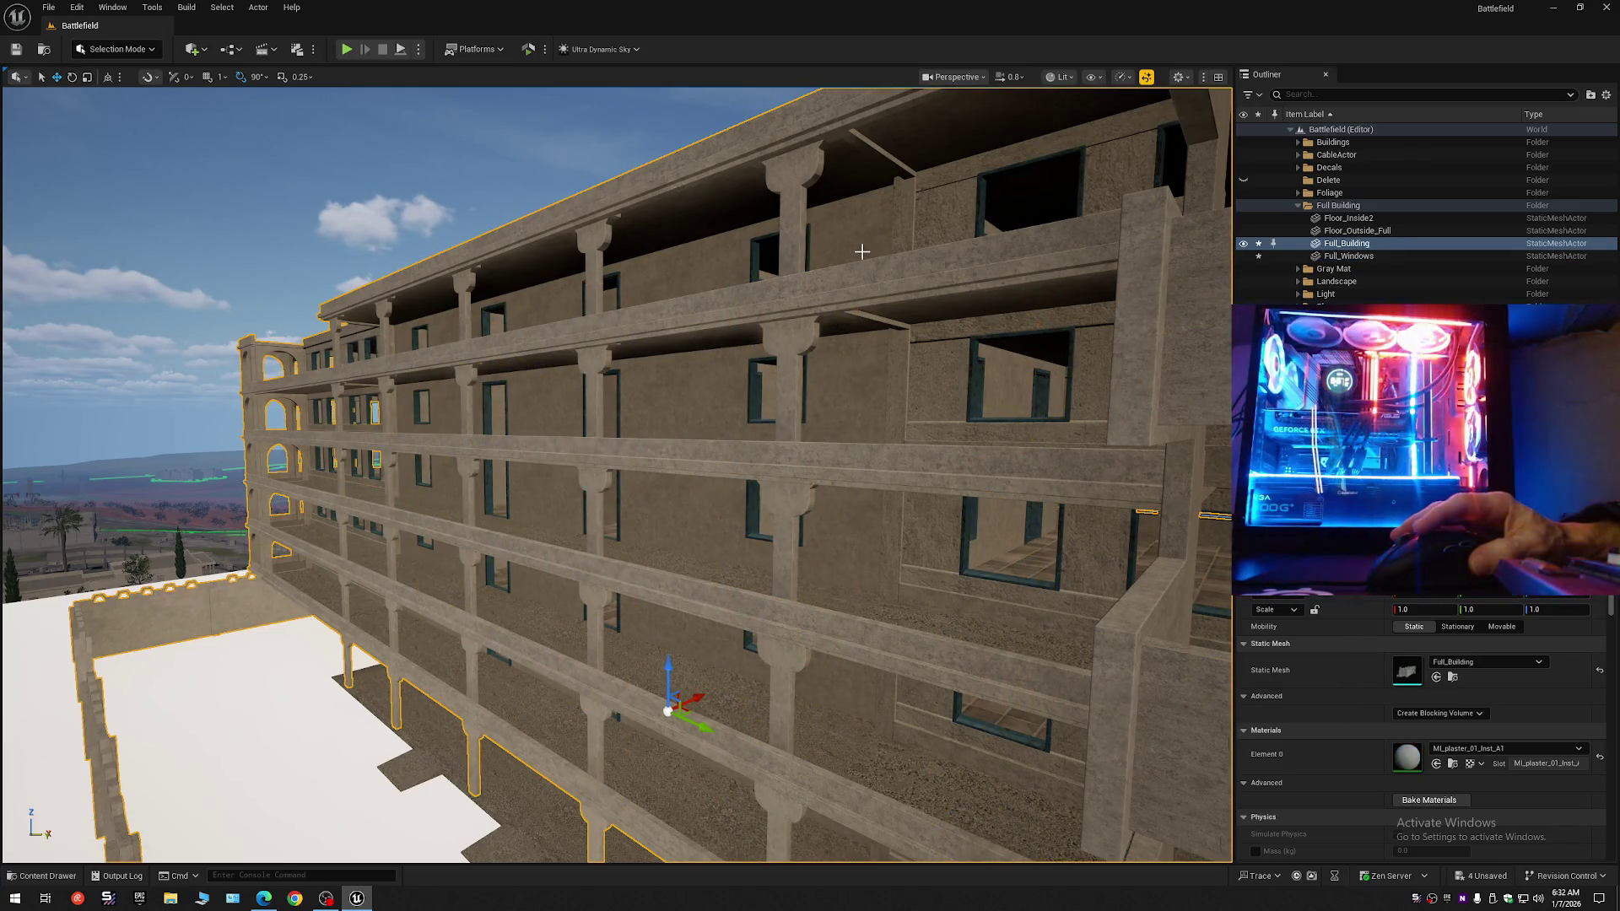
drag(896, 462, 896, 405)
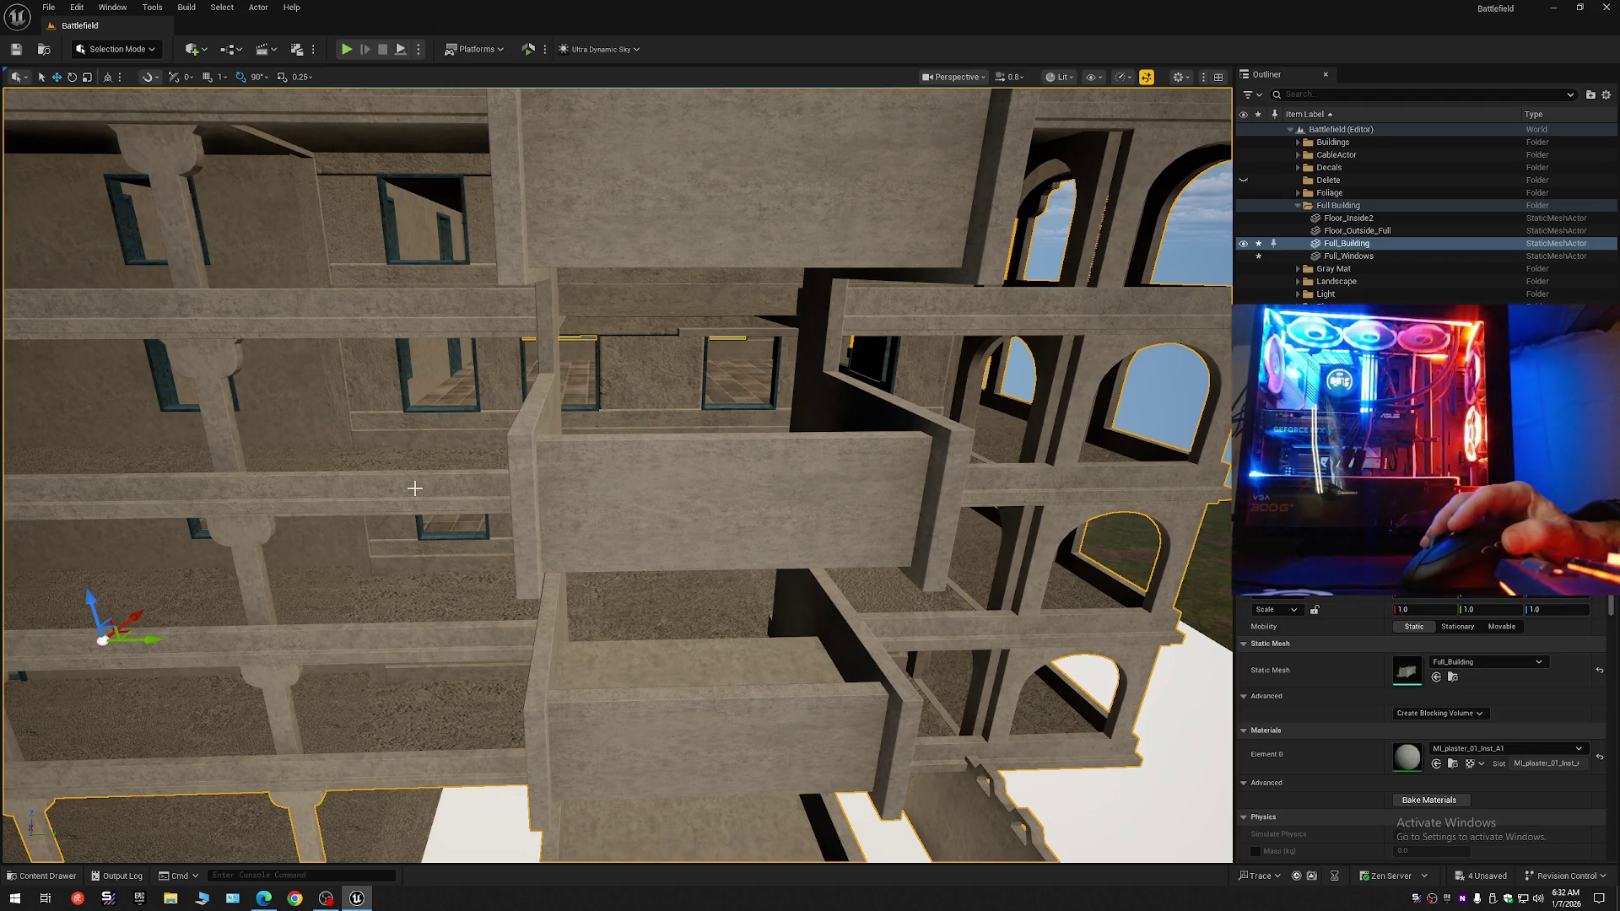
click(1607, 94)
click(1476, 157)
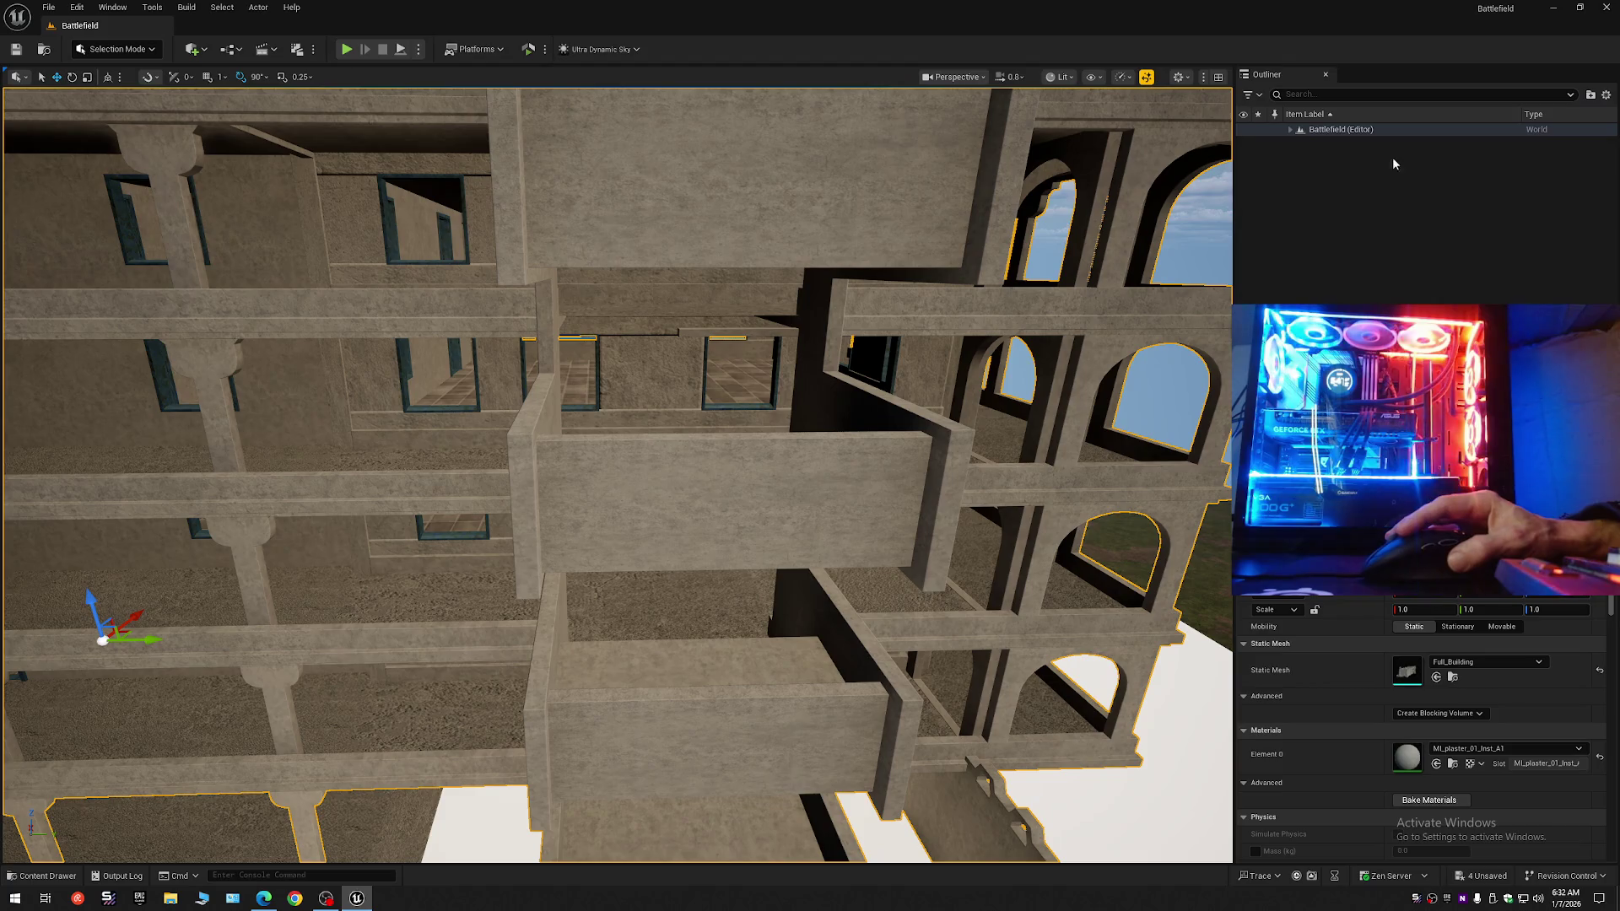
click(1289, 129)
scroll(888, 527, up, 2)
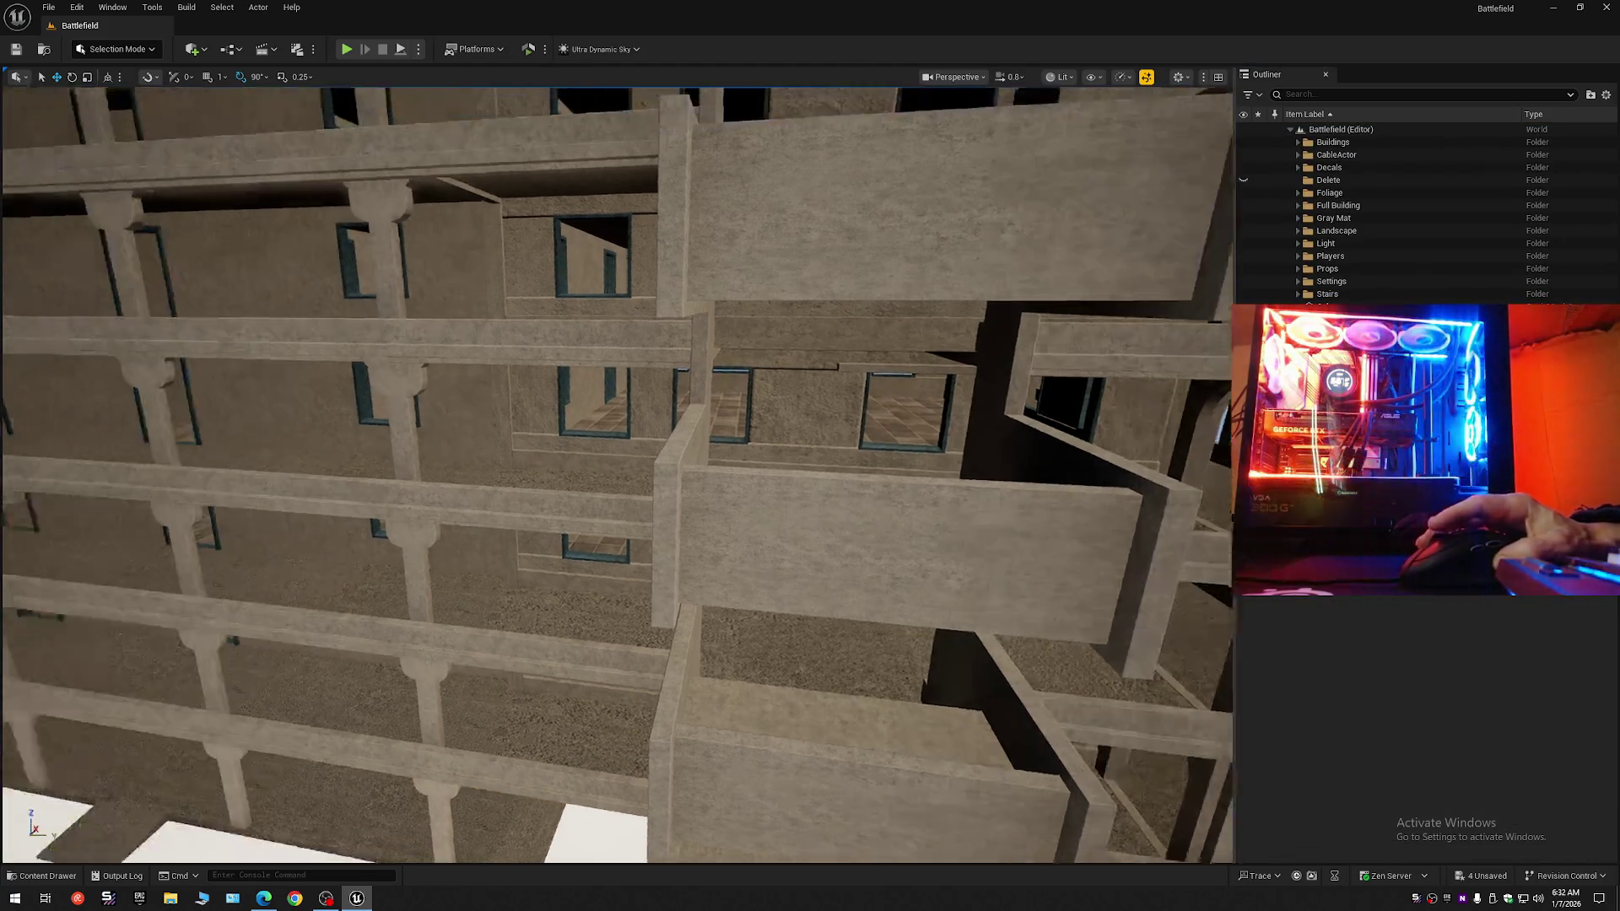
key(s)
key(e)
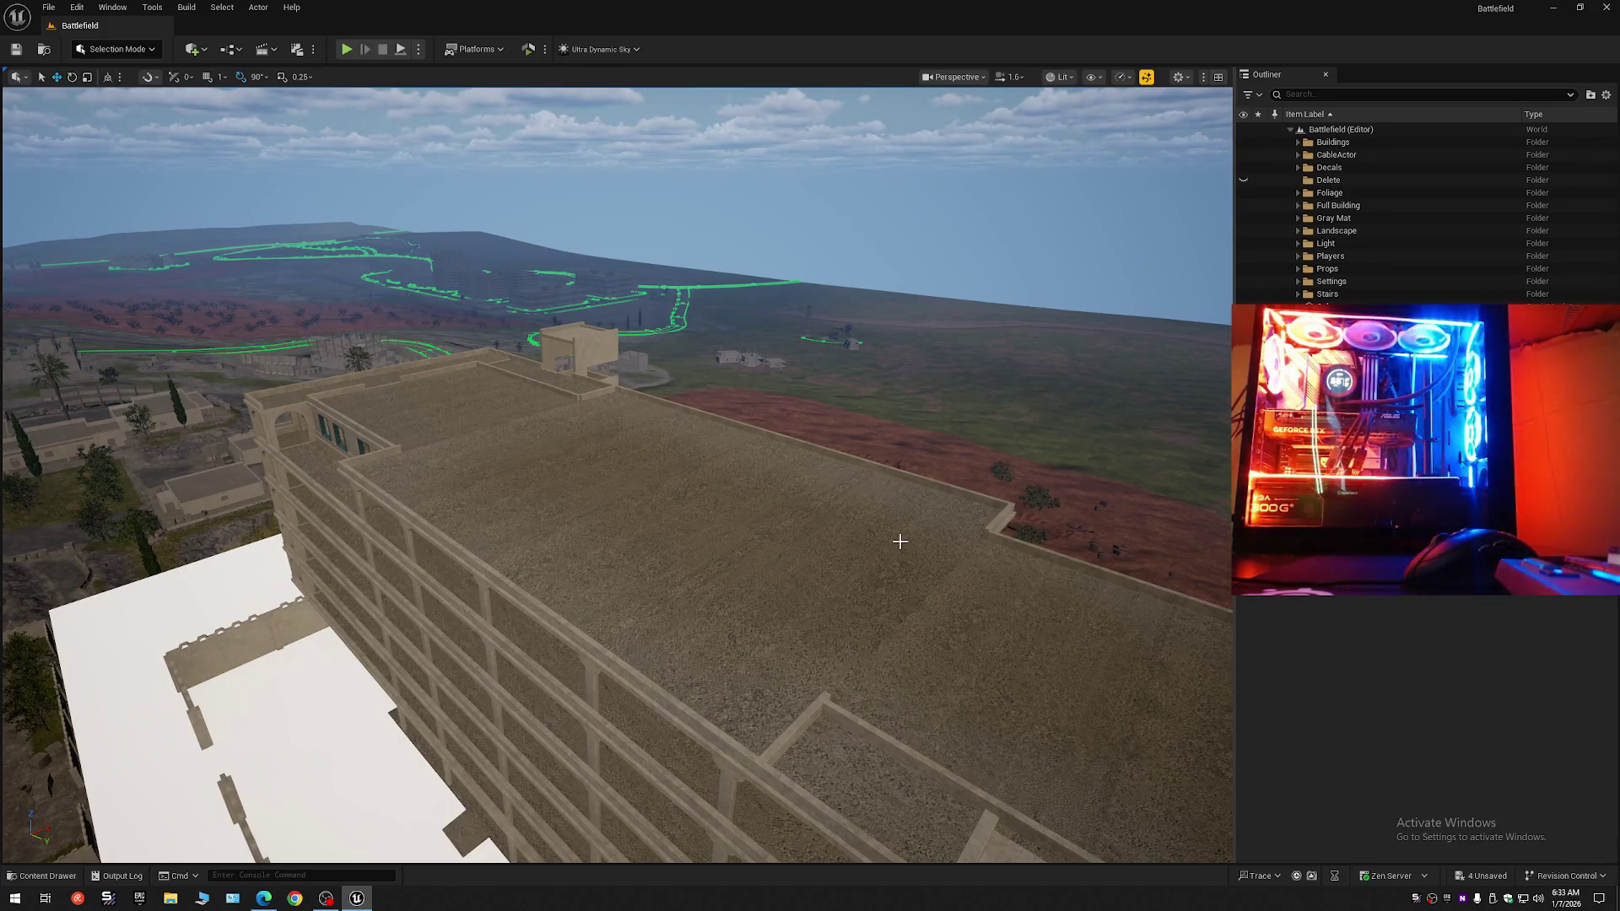
drag(837, 566, 814, 524)
click(747, 481)
mouse_move(723, 481)
mouse_down()
mouse_move(607, 553)
mouse_move(810, 469)
mouse_up()
scroll(709, 502, down, 2)
scroll(616, 472, down, 4)
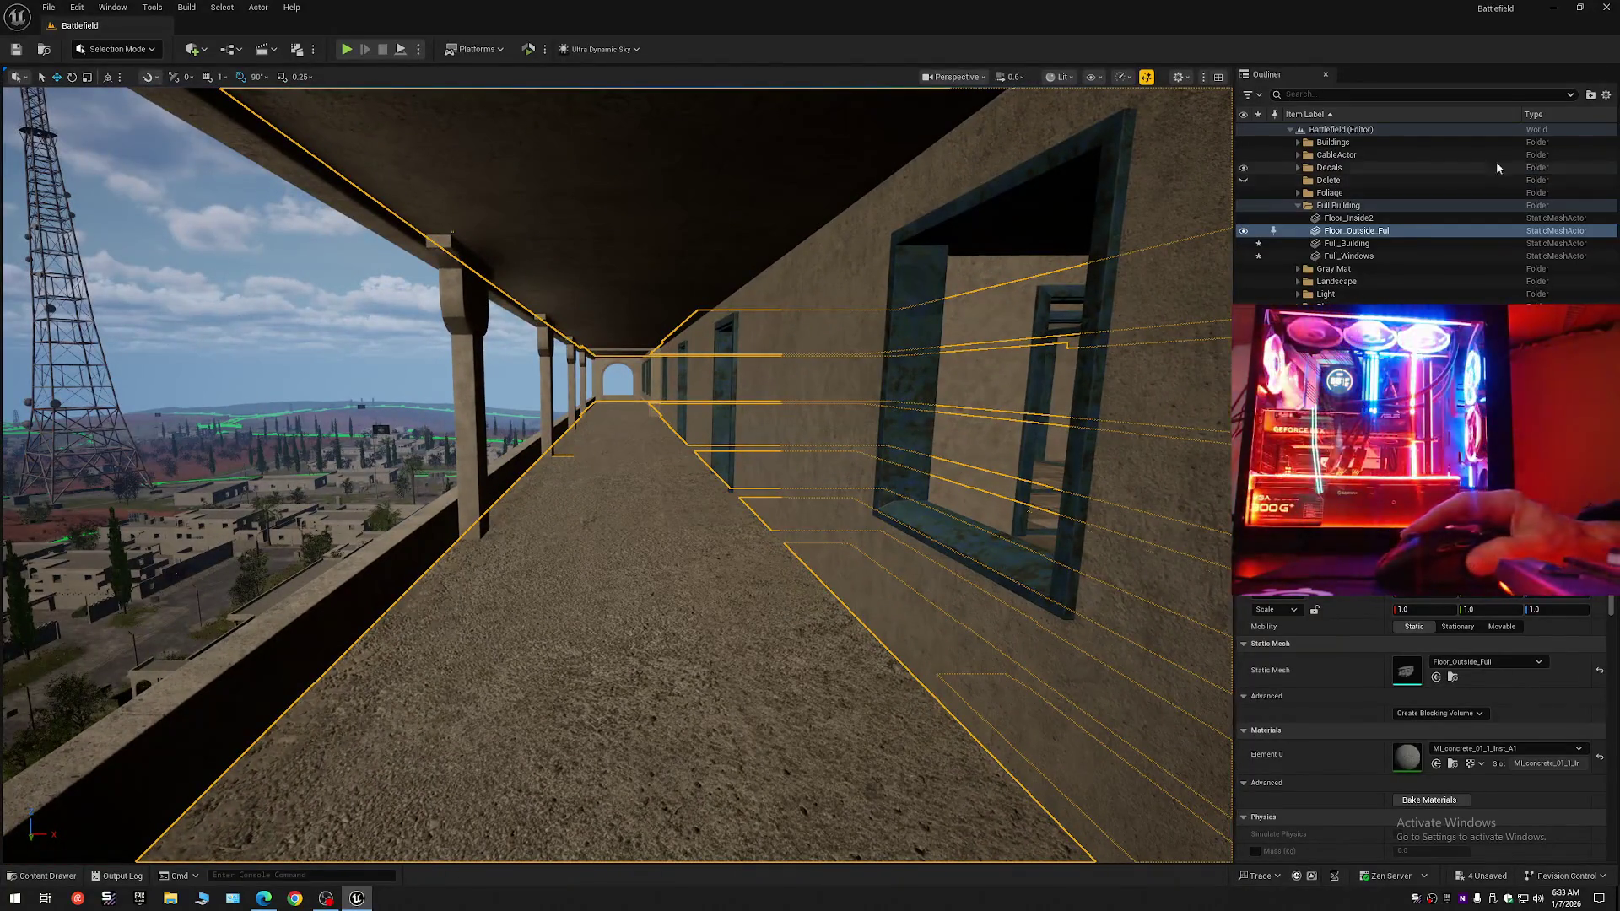
click(1605, 97)
click(1484, 158)
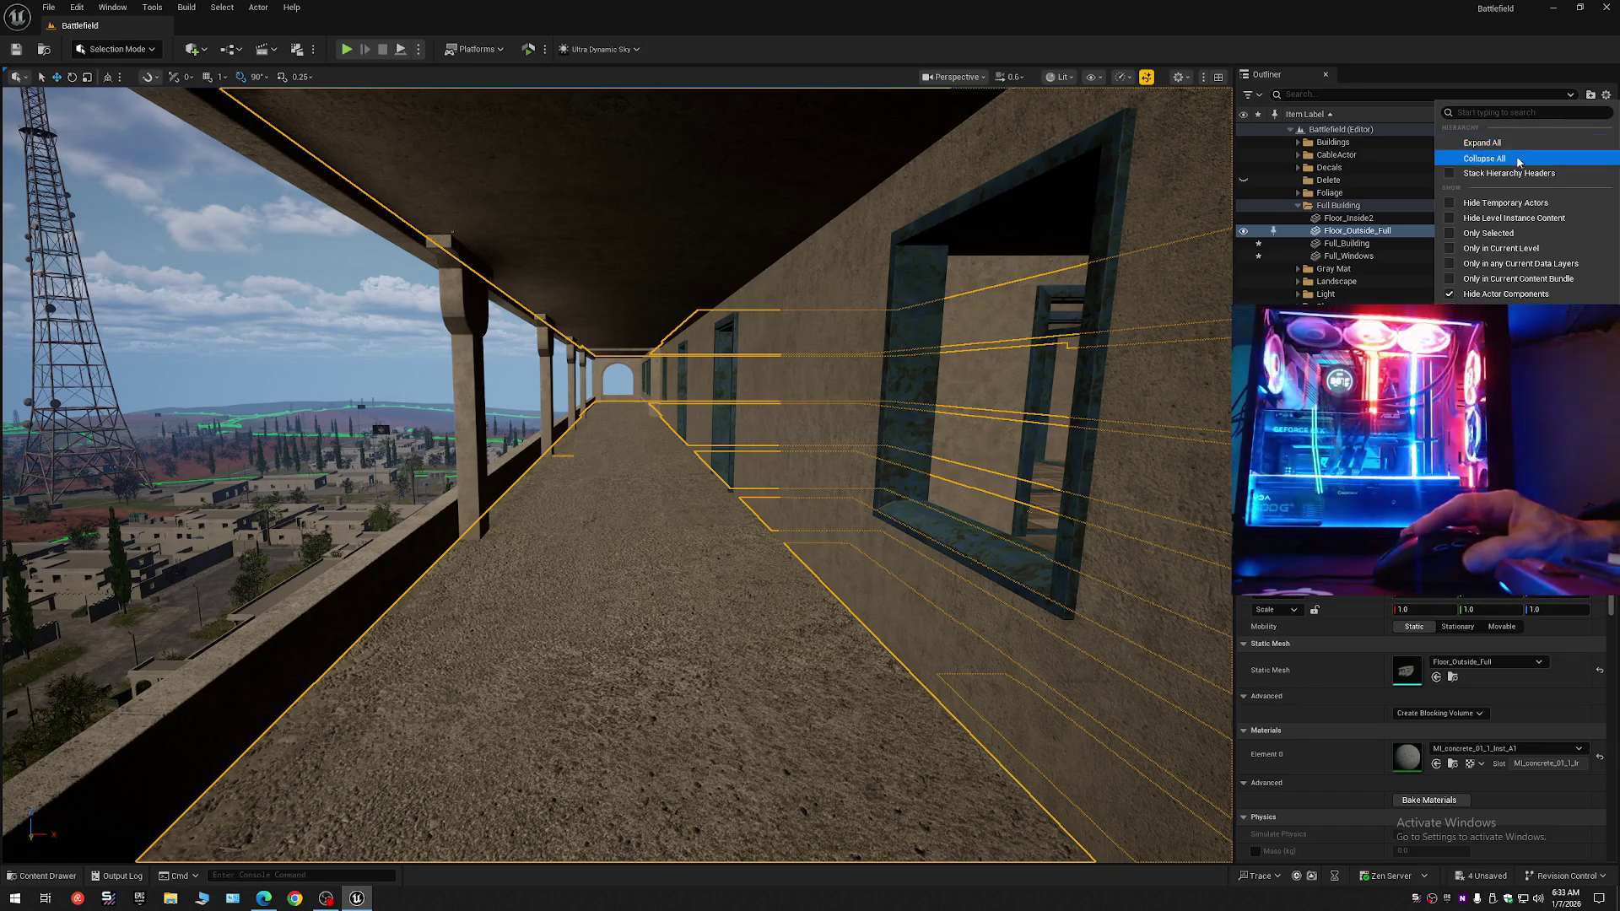
click(1289, 130)
mouse_move(912, 434)
mouse_down()
mouse_move(641, 440)
mouse_move(894, 443)
mouse_move(827, 445)
mouse_move(822, 473)
mouse_move(835, 426)
mouse_up()
scroll(759, 438, down, 1)
scroll(877, 444, up, 1)
click(811, 513)
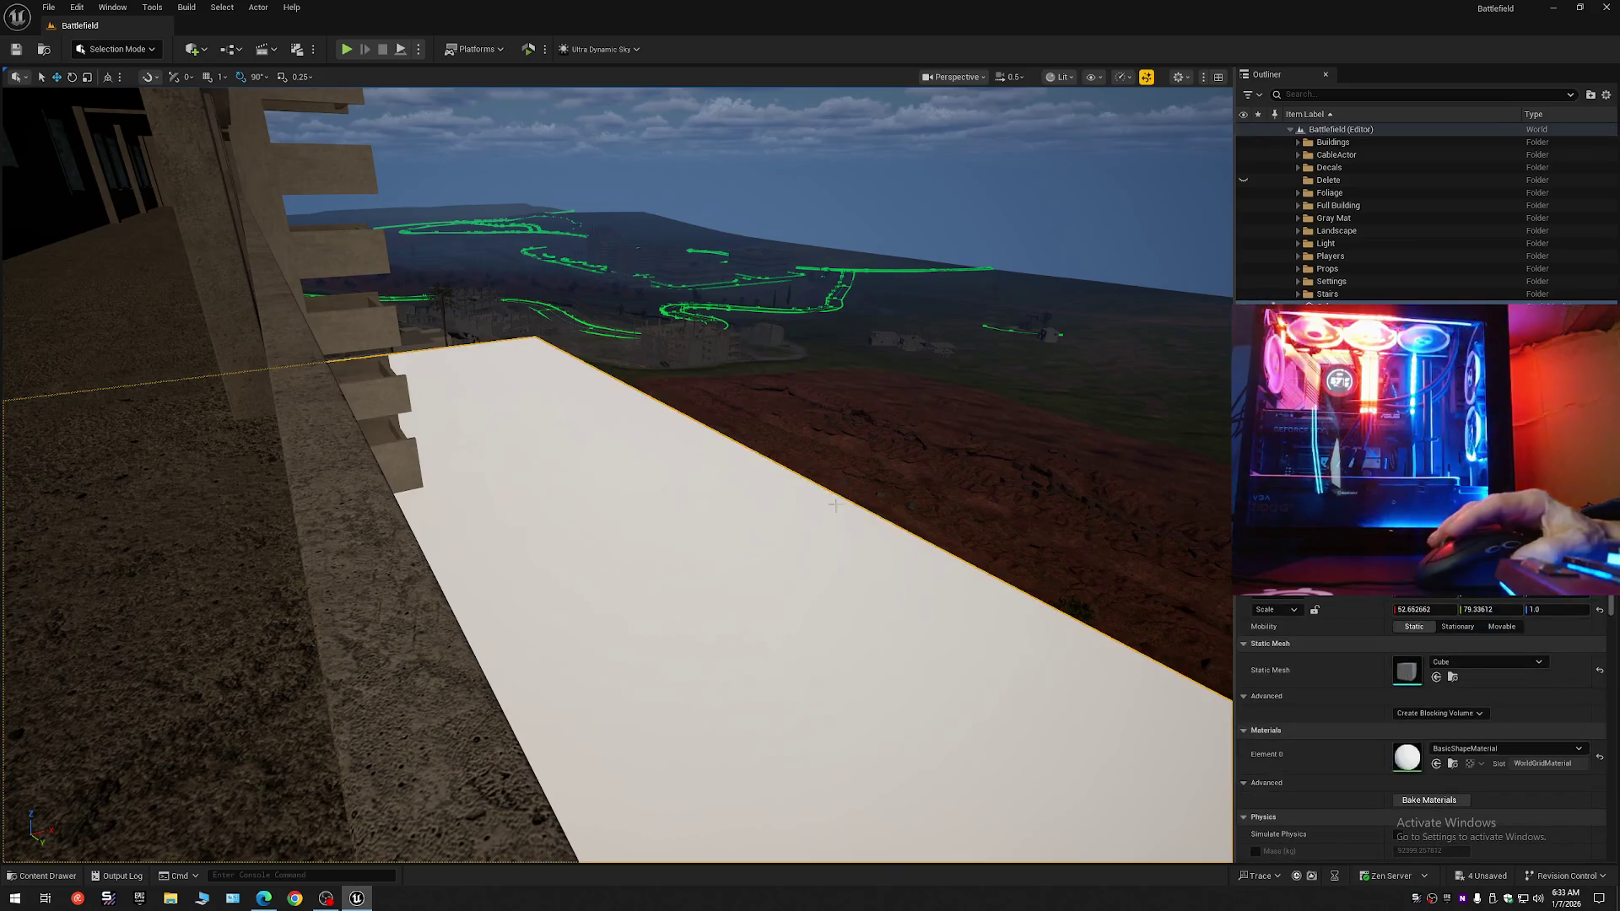
mouse_move(1207, 332)
mouse_down()
mouse_move(1207, 404)
mouse_move(1206, 279)
mouse_move(1231, 278)
mouse_move(1164, 282)
mouse_up()
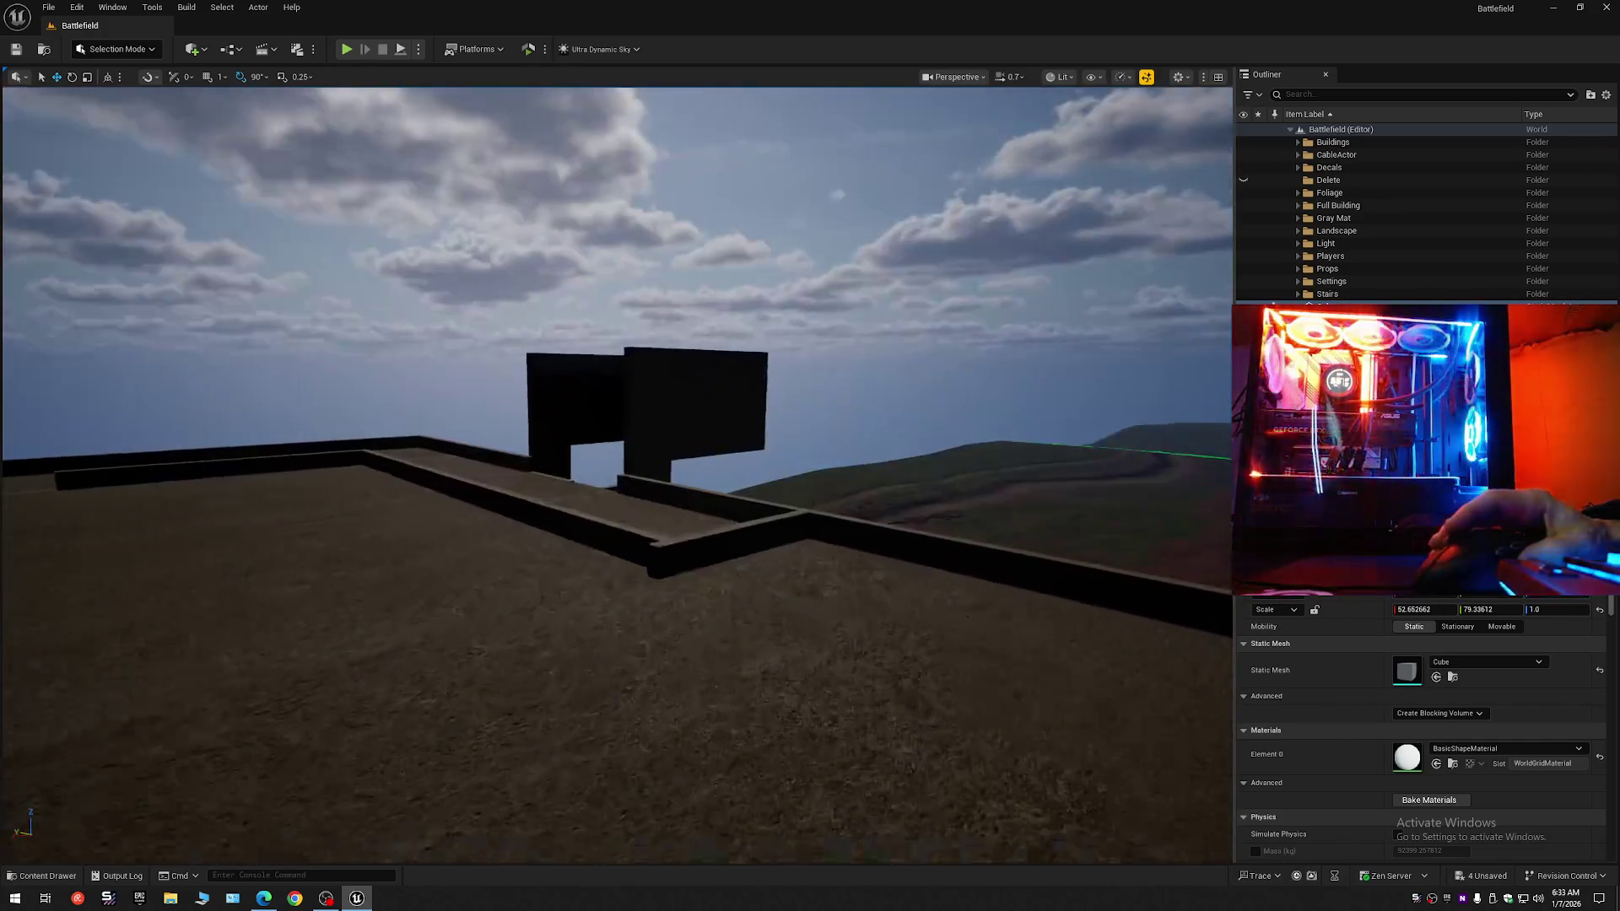
mouse_move(913, 457)
mouse_down()
mouse_move(913, 481)
mouse_move(913, 458)
mouse_up()
mouse_move(742, 653)
mouse_down()
mouse_move(721, 621)
mouse_move(623, 580)
mouse_move(299, 510)
mouse_up()
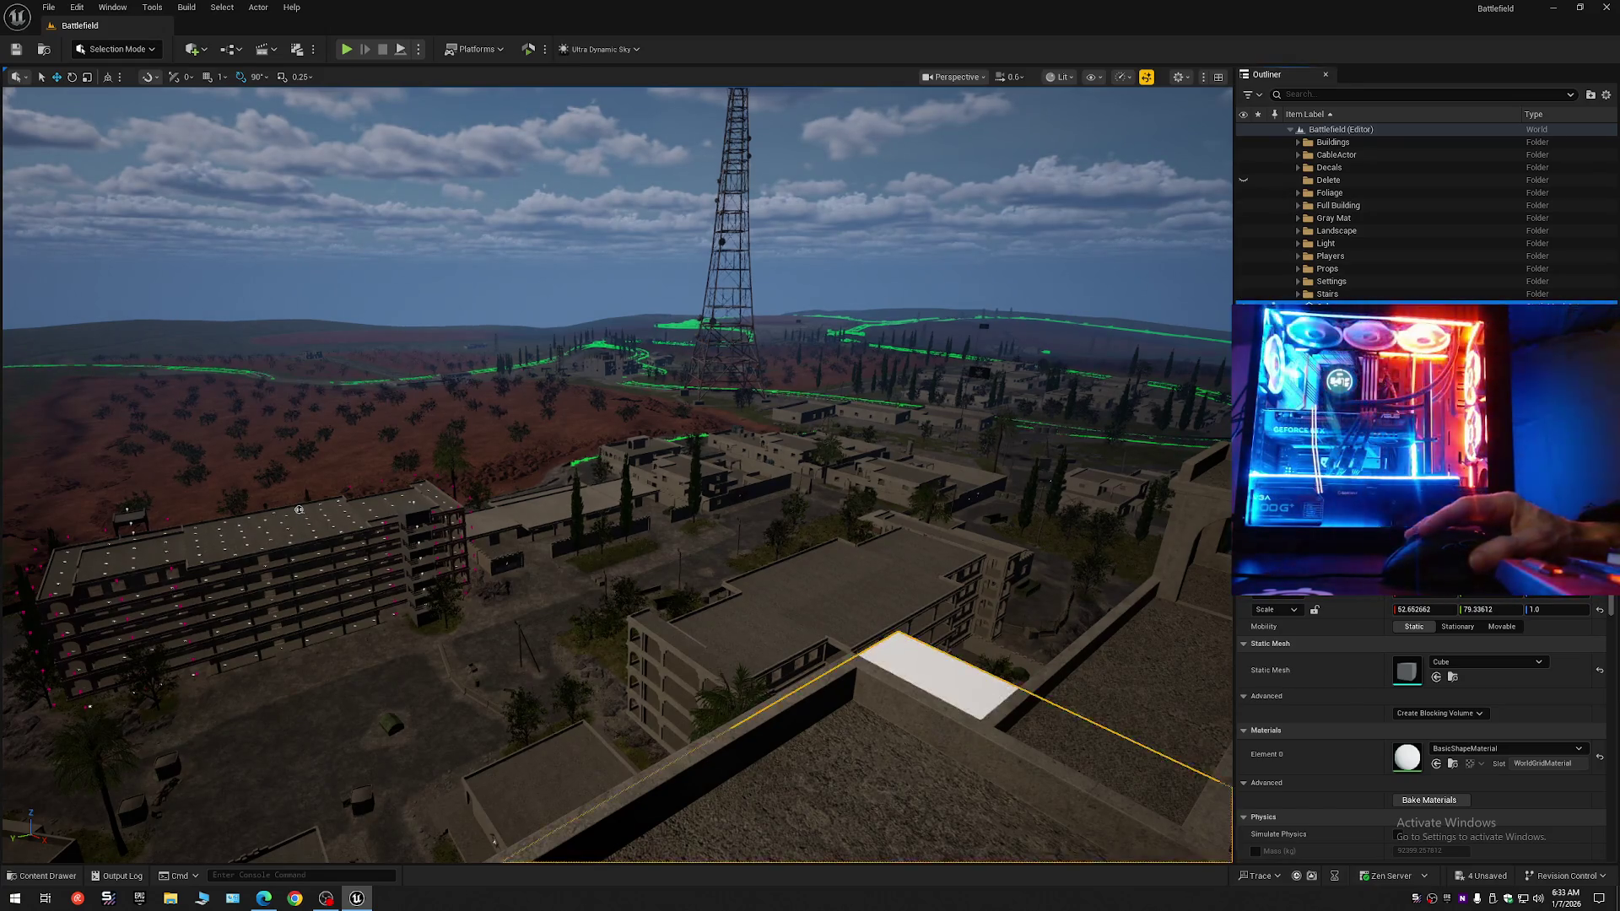
click(1606, 93)
click(1498, 150)
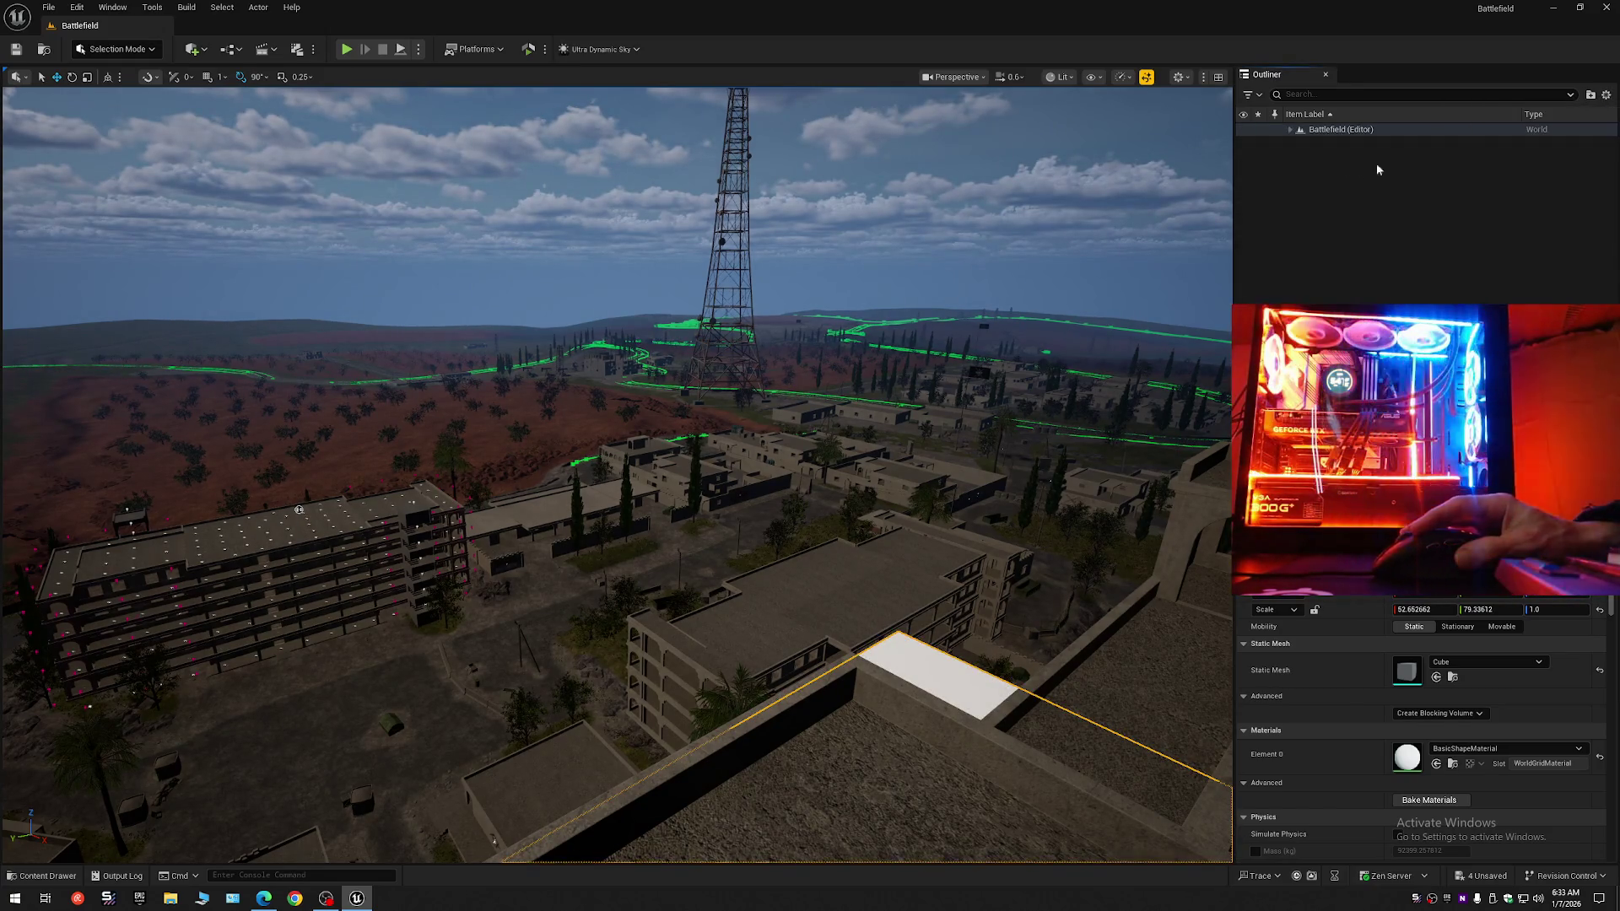
mouse_move(912, 447)
mouse_down()
mouse_move(878, 473)
mouse_move(759, 455)
mouse_move(911, 447)
mouse_up()
mouse_move(1025, 550)
mouse_down()
mouse_move(928, 540)
mouse_move(928, 633)
mouse_move(900, 500)
mouse_up()
scroll(970, 549, up, 1)
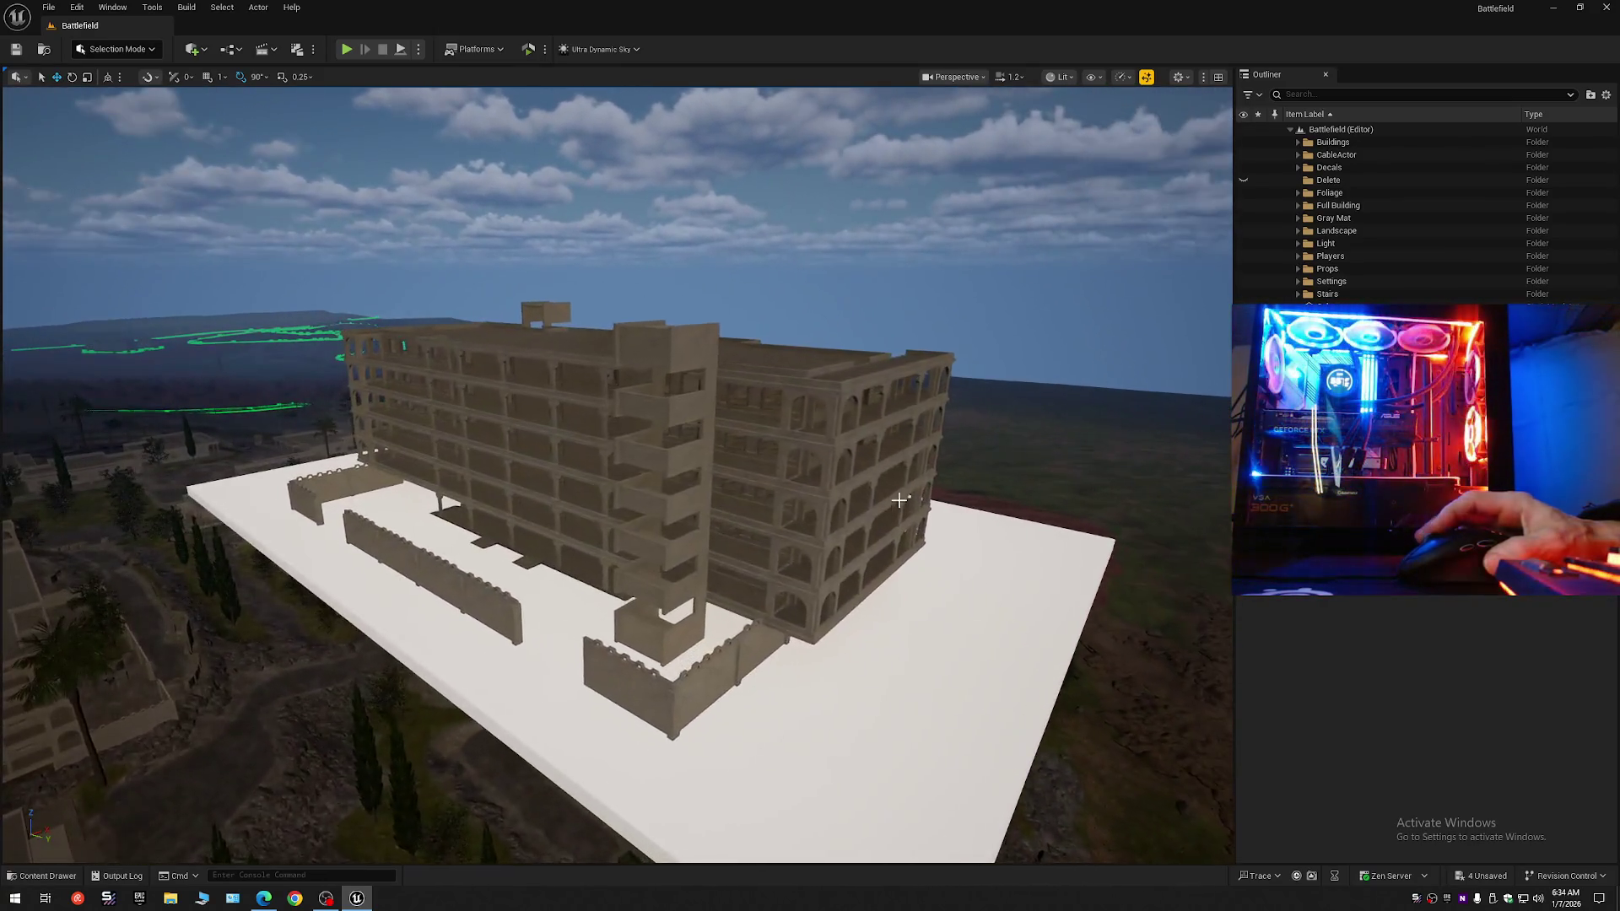
Set Full_Building's Forced Lod Model to 1, after first trying 0.
click(653, 475)
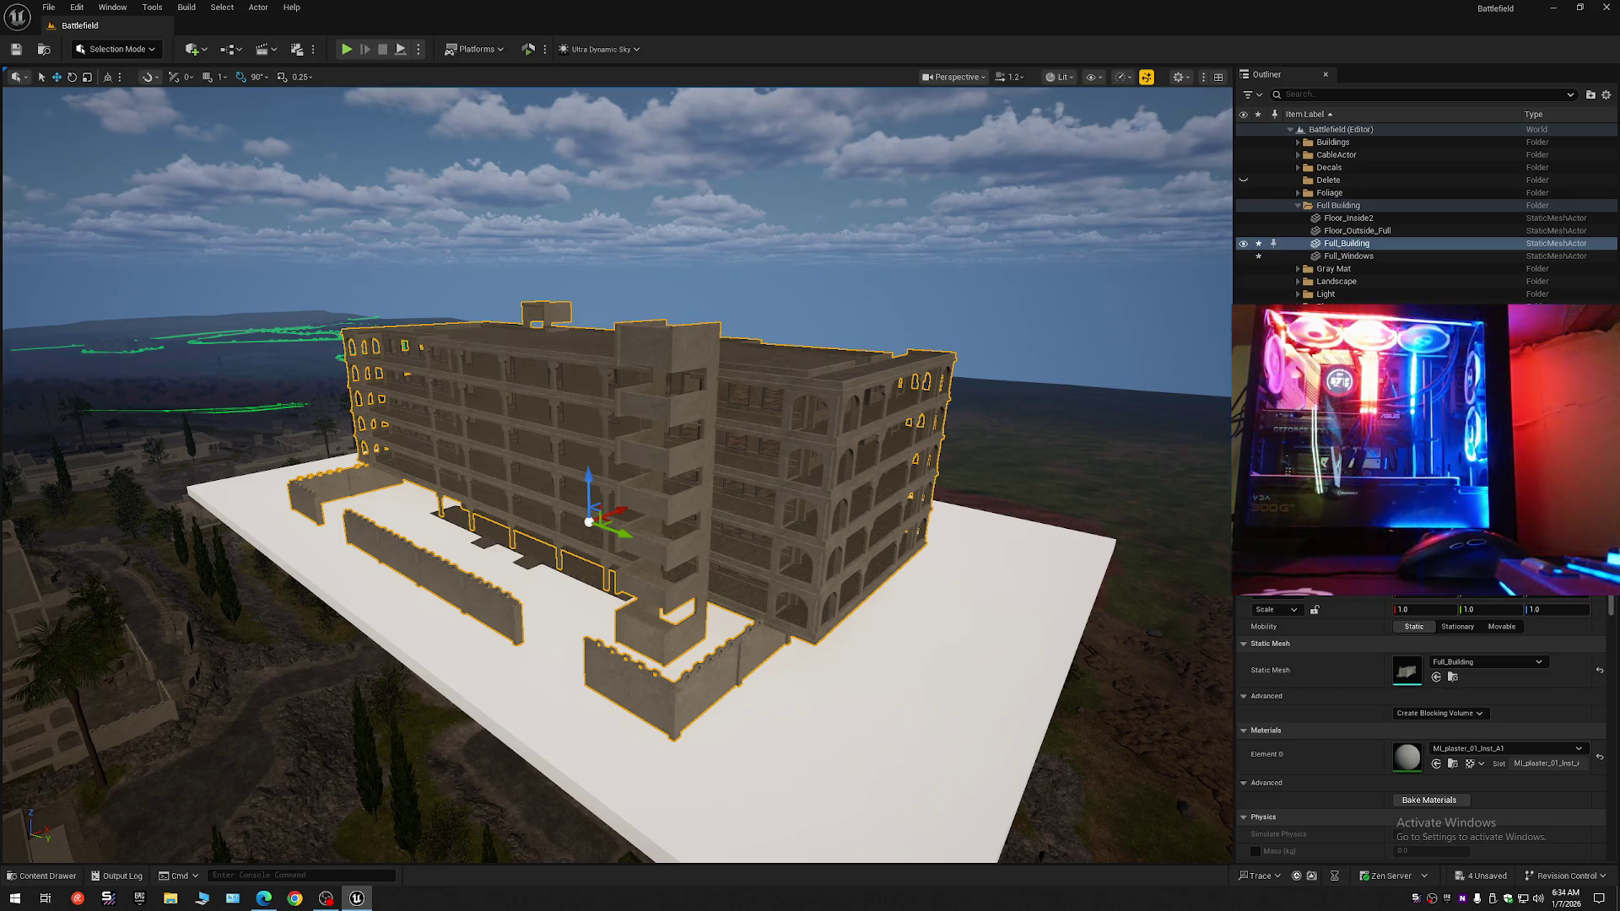
scroll(1425, 732, down, 10)
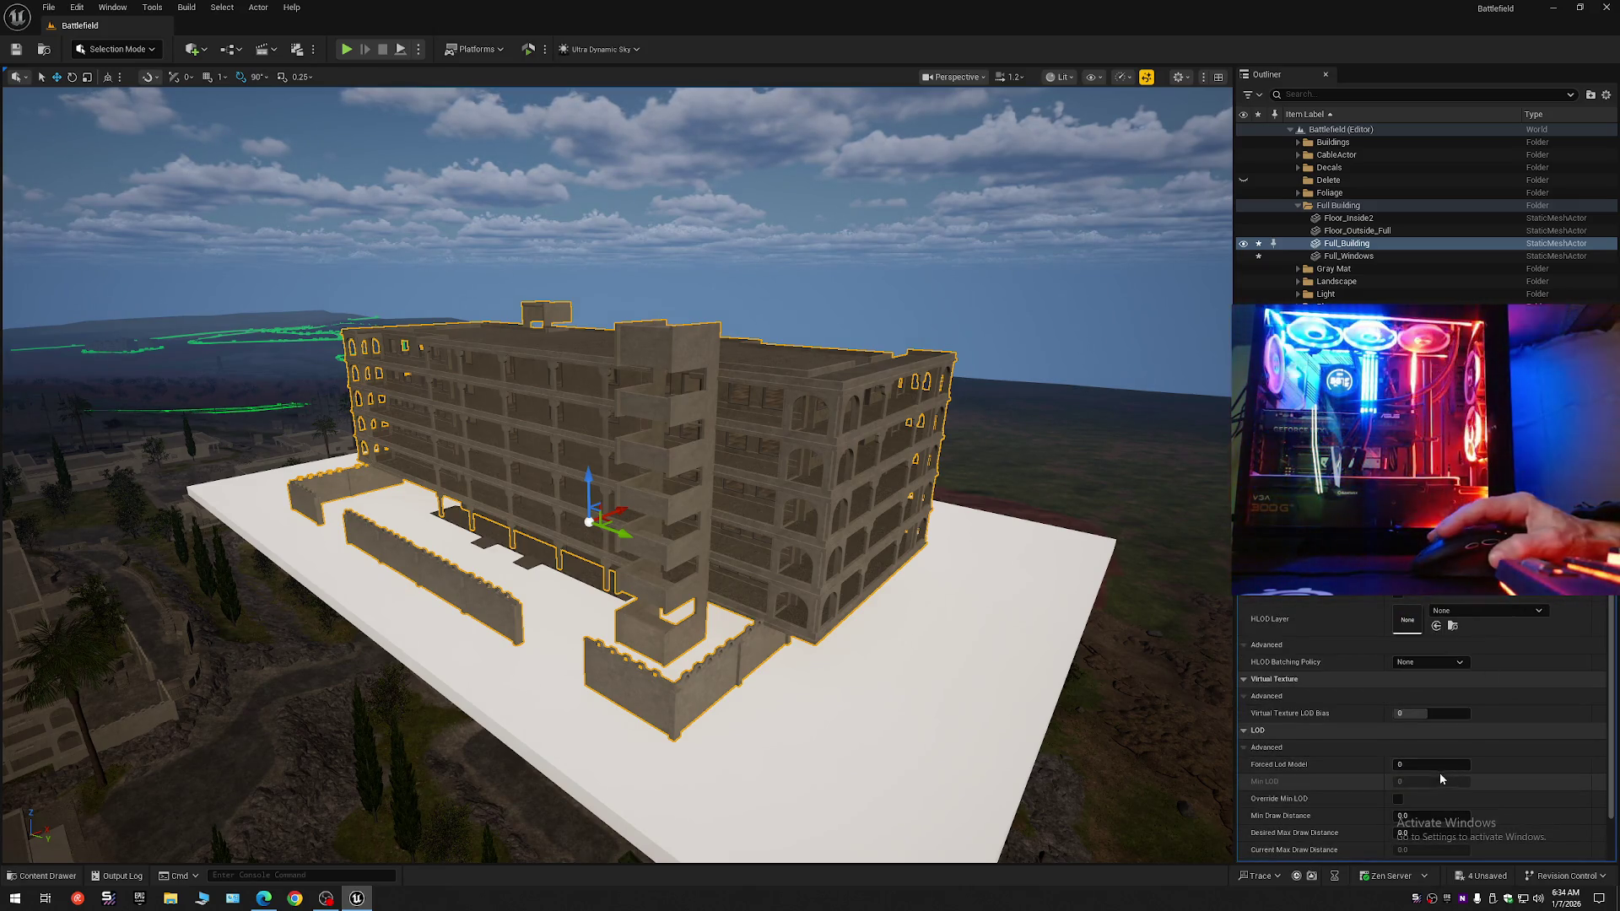
click(1443, 768)
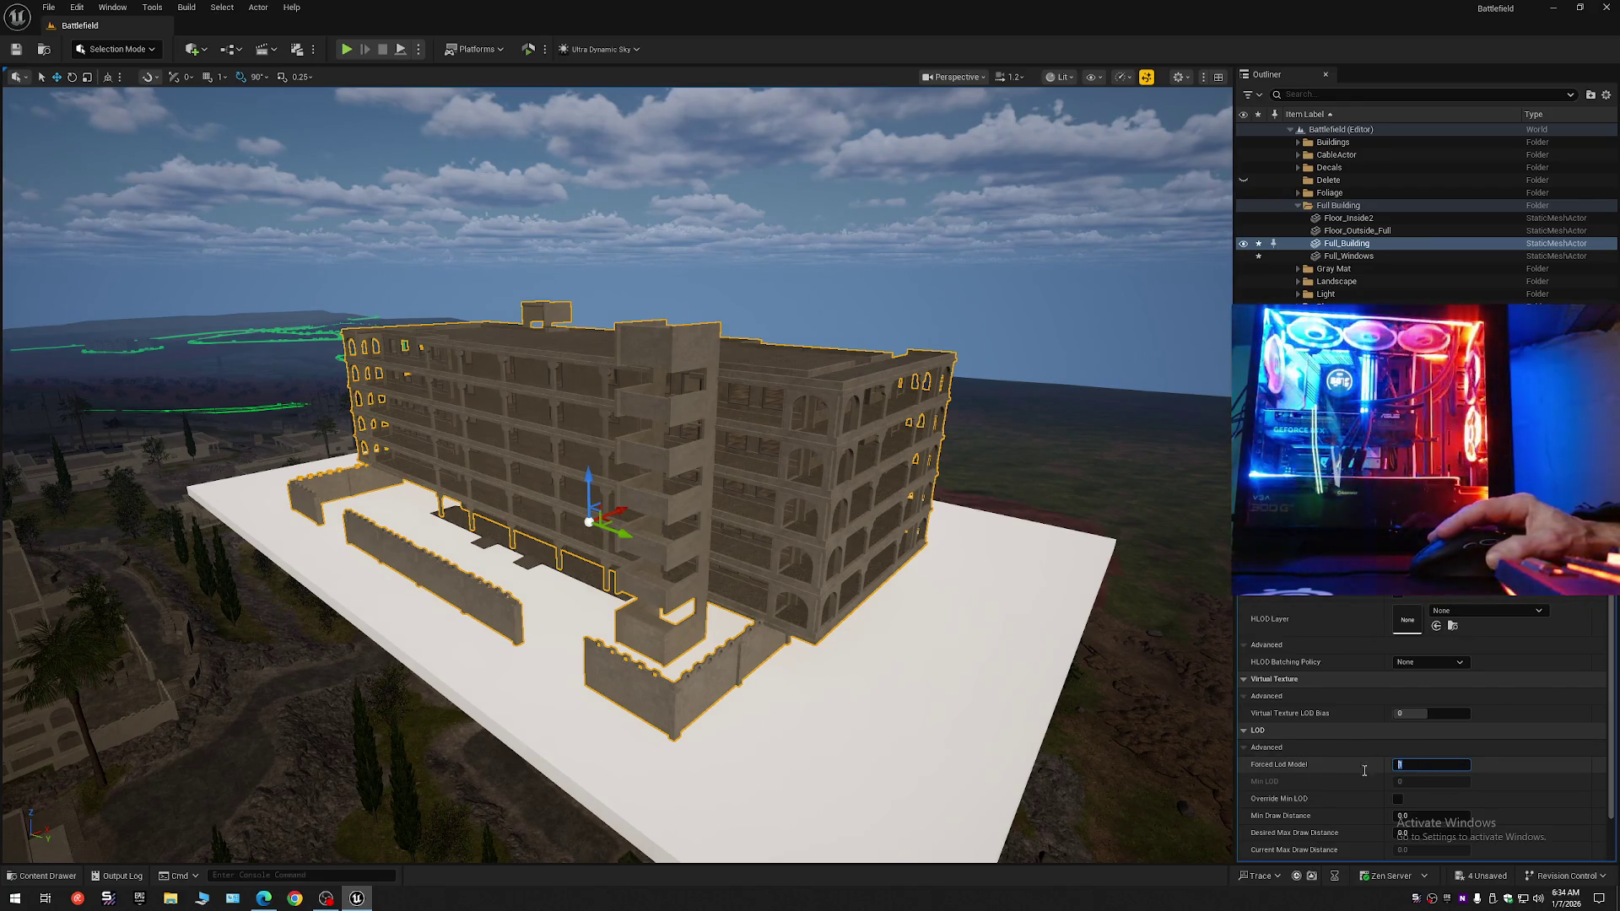
text(0)
key(Return)
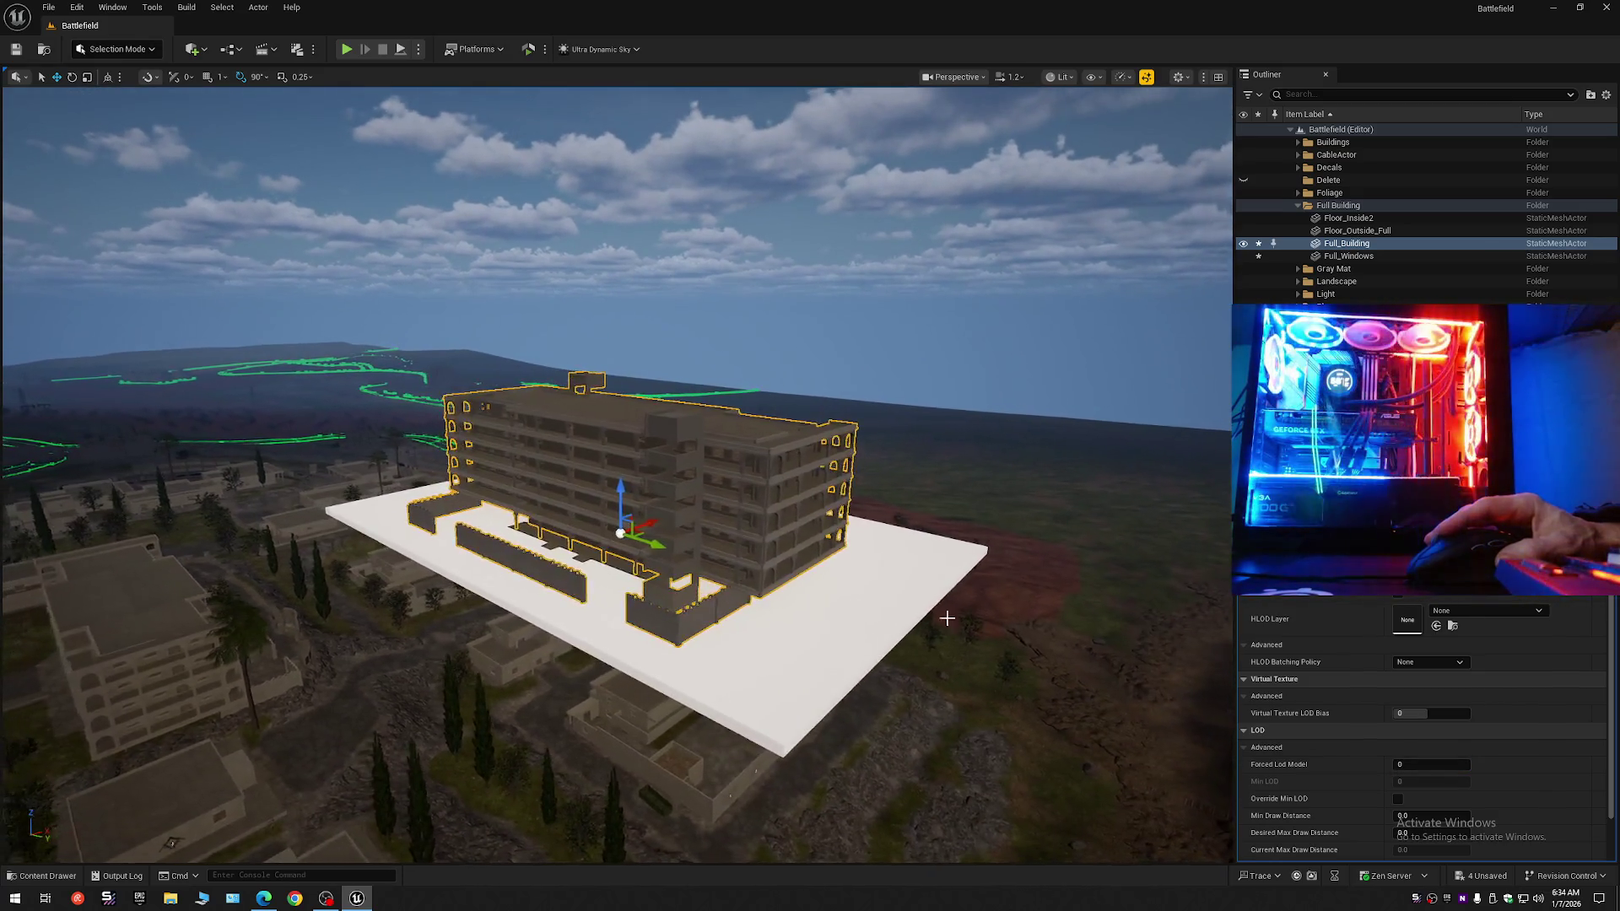
click(1407, 763)
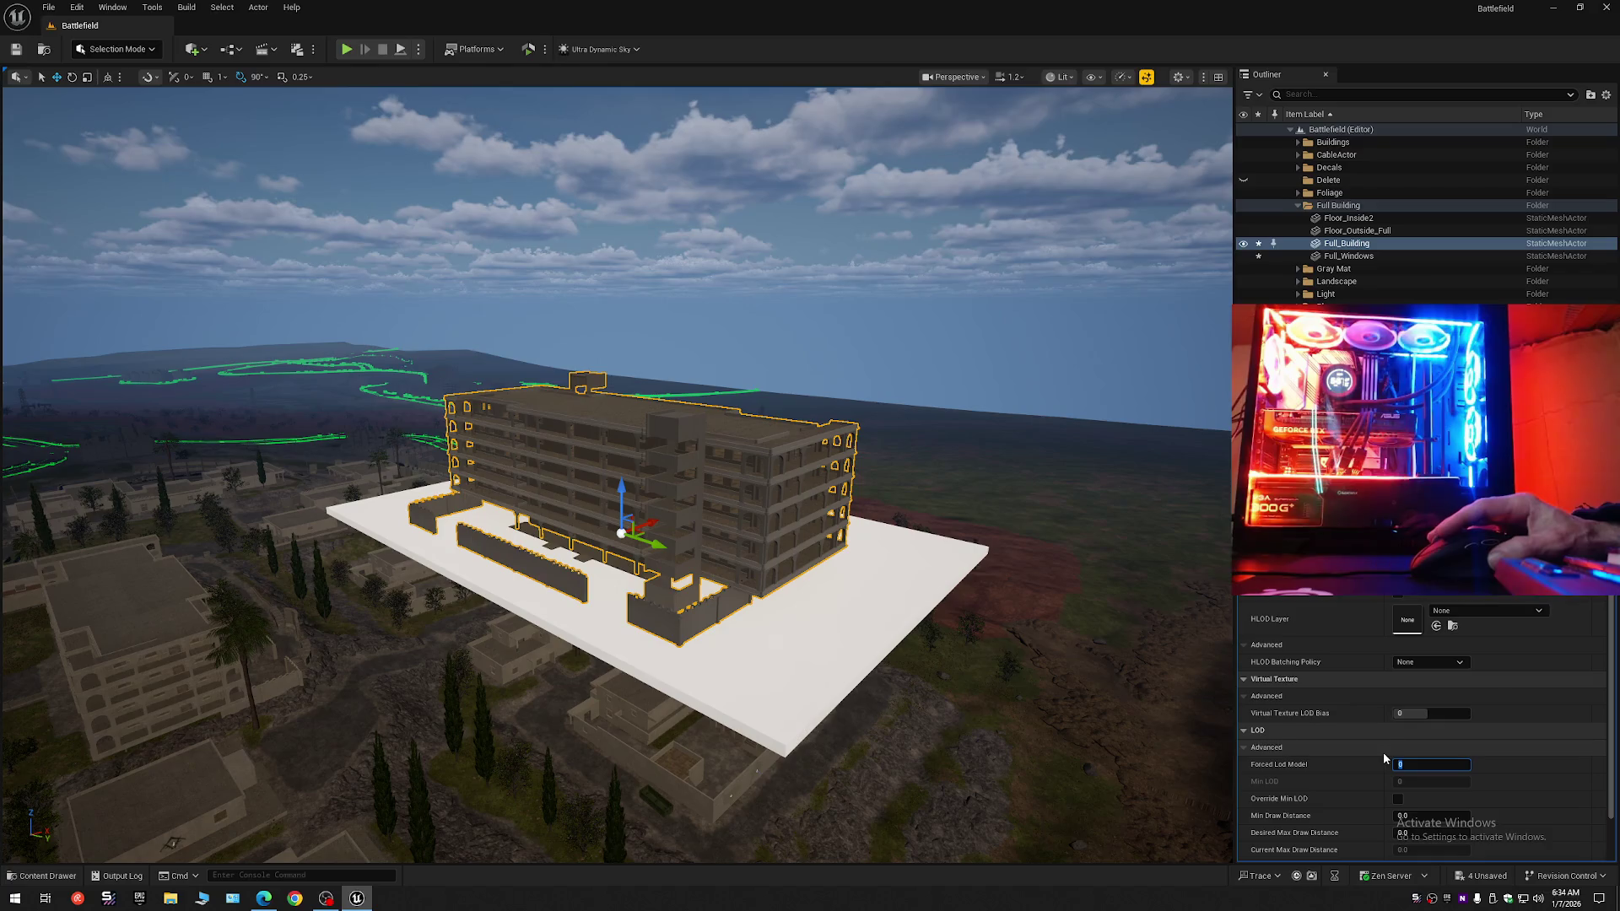
text(1)
key(Return)
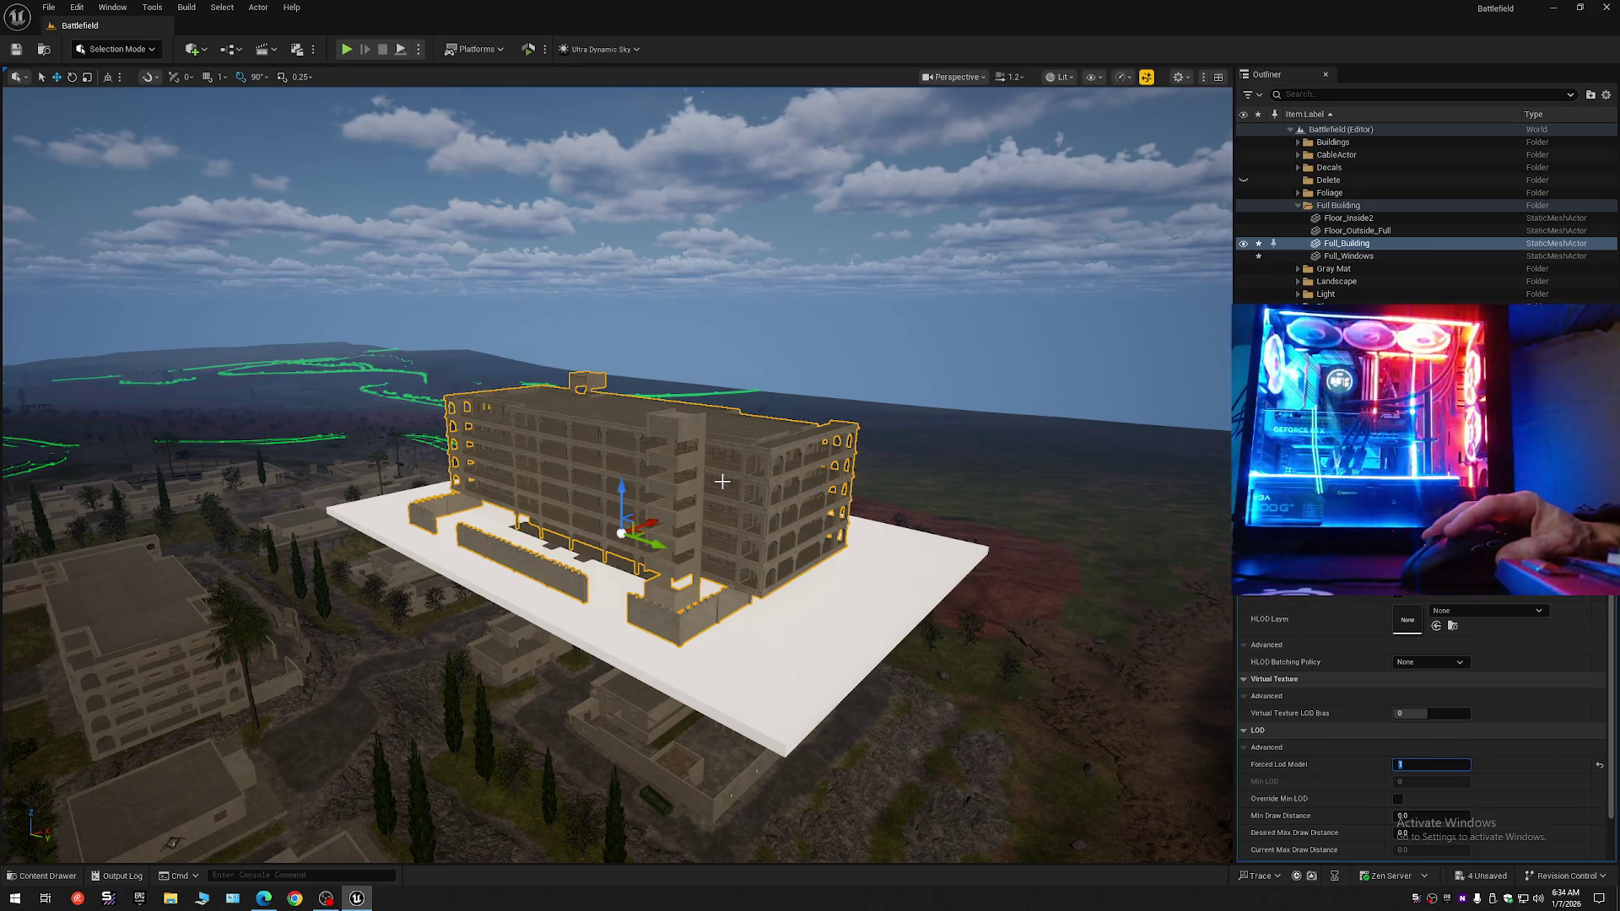
Set Forced Lod Model to 1 on Full_Windows and Floor_Outside_Full.
click(497, 505)
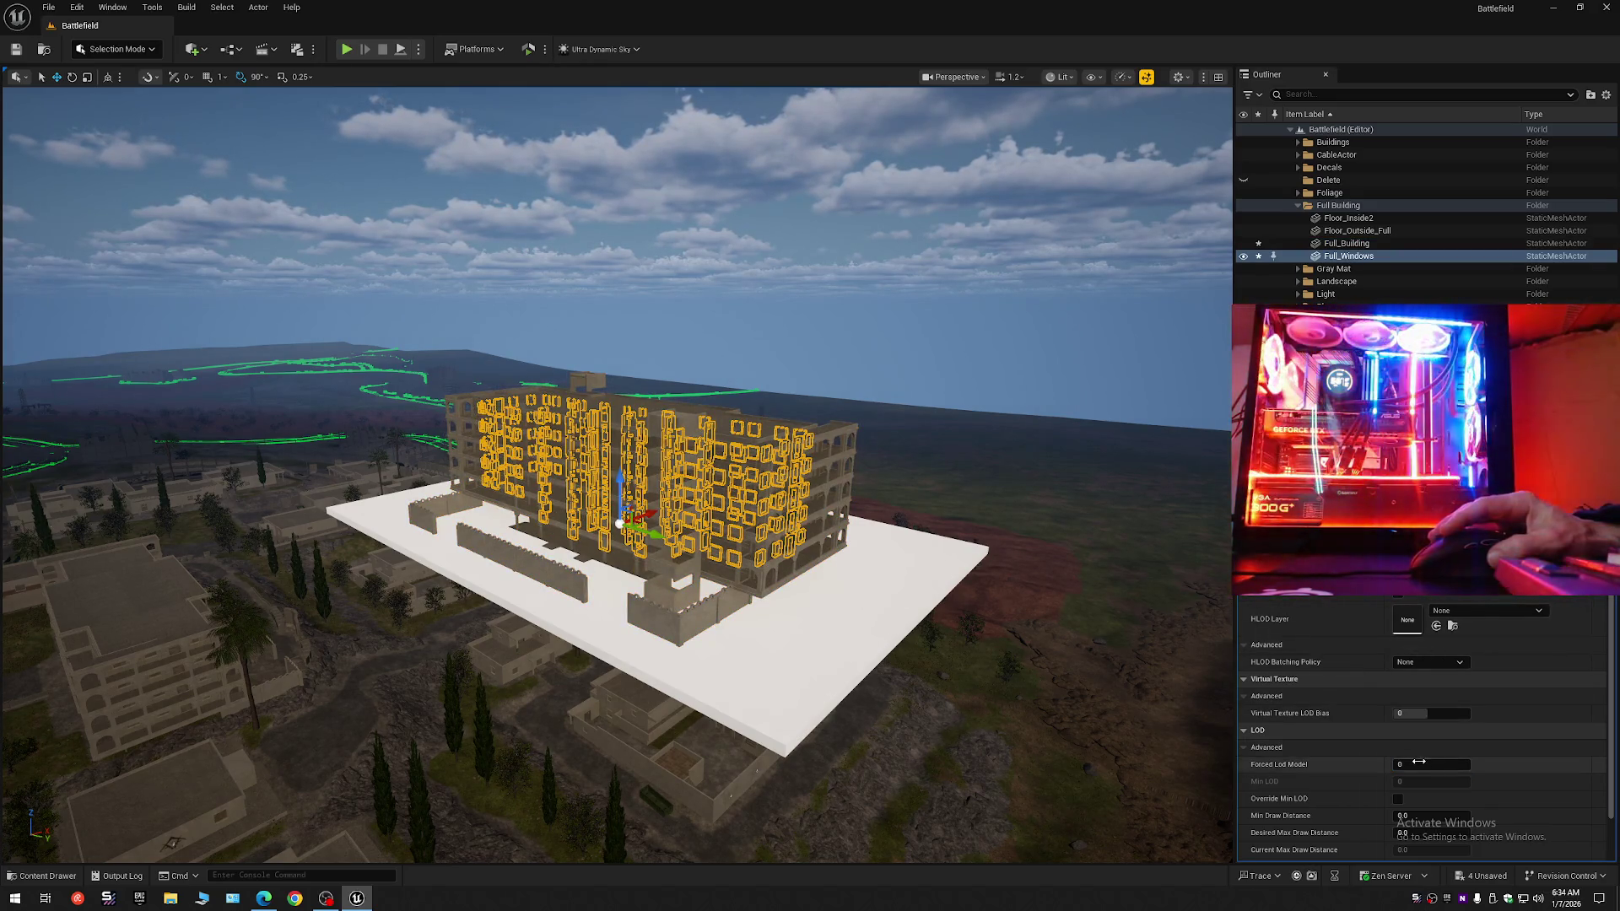
click(1420, 763)
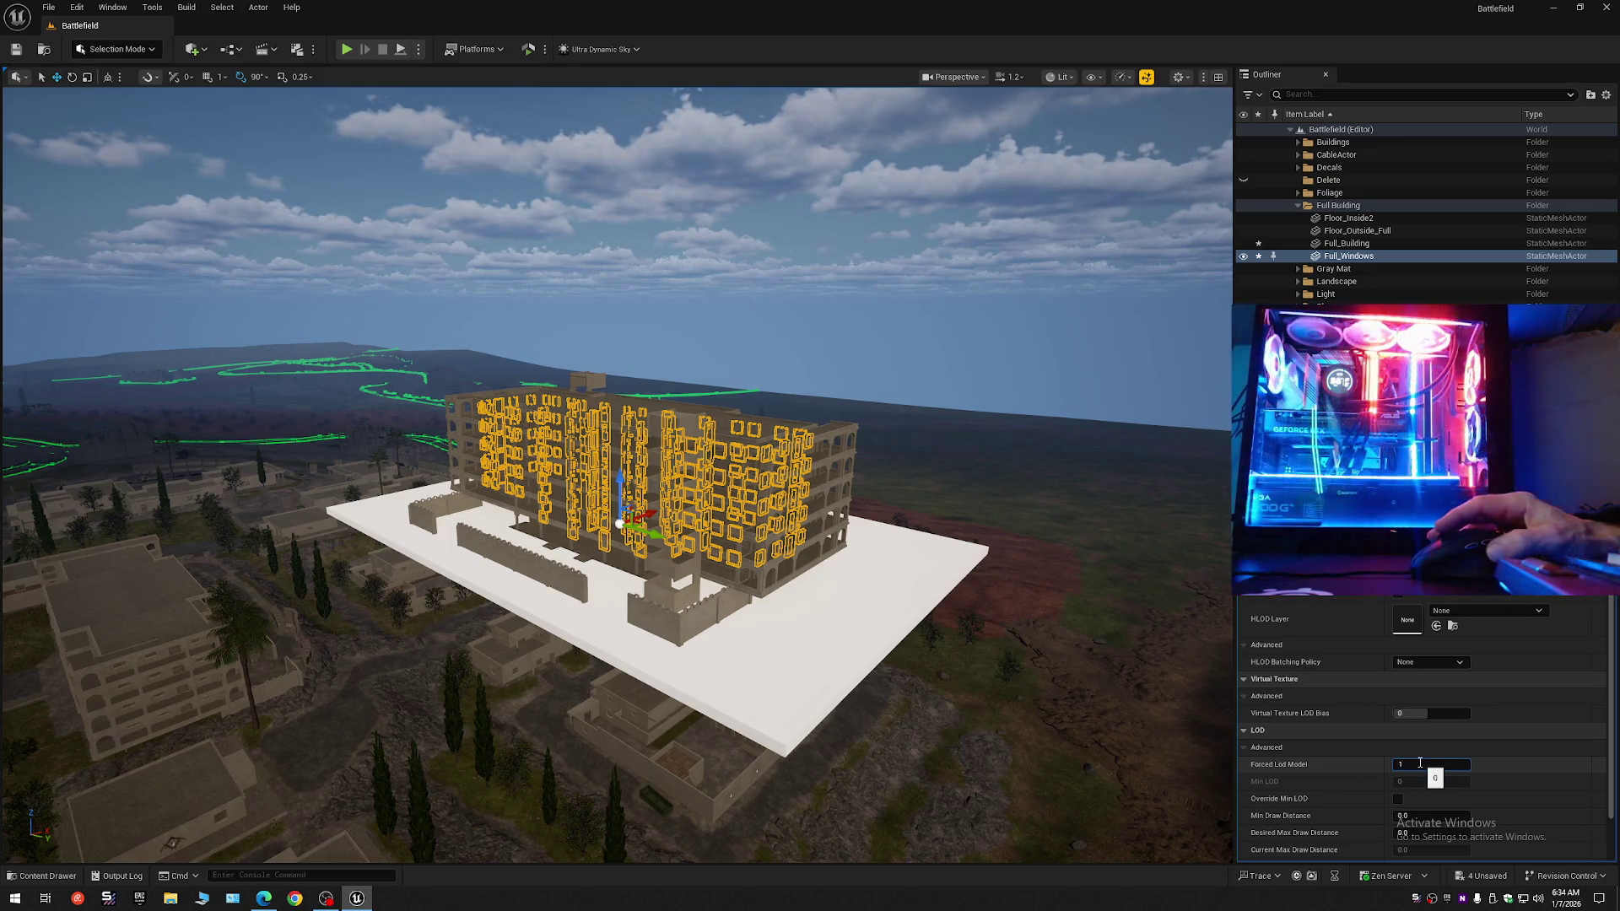
text(1)
key(Return)
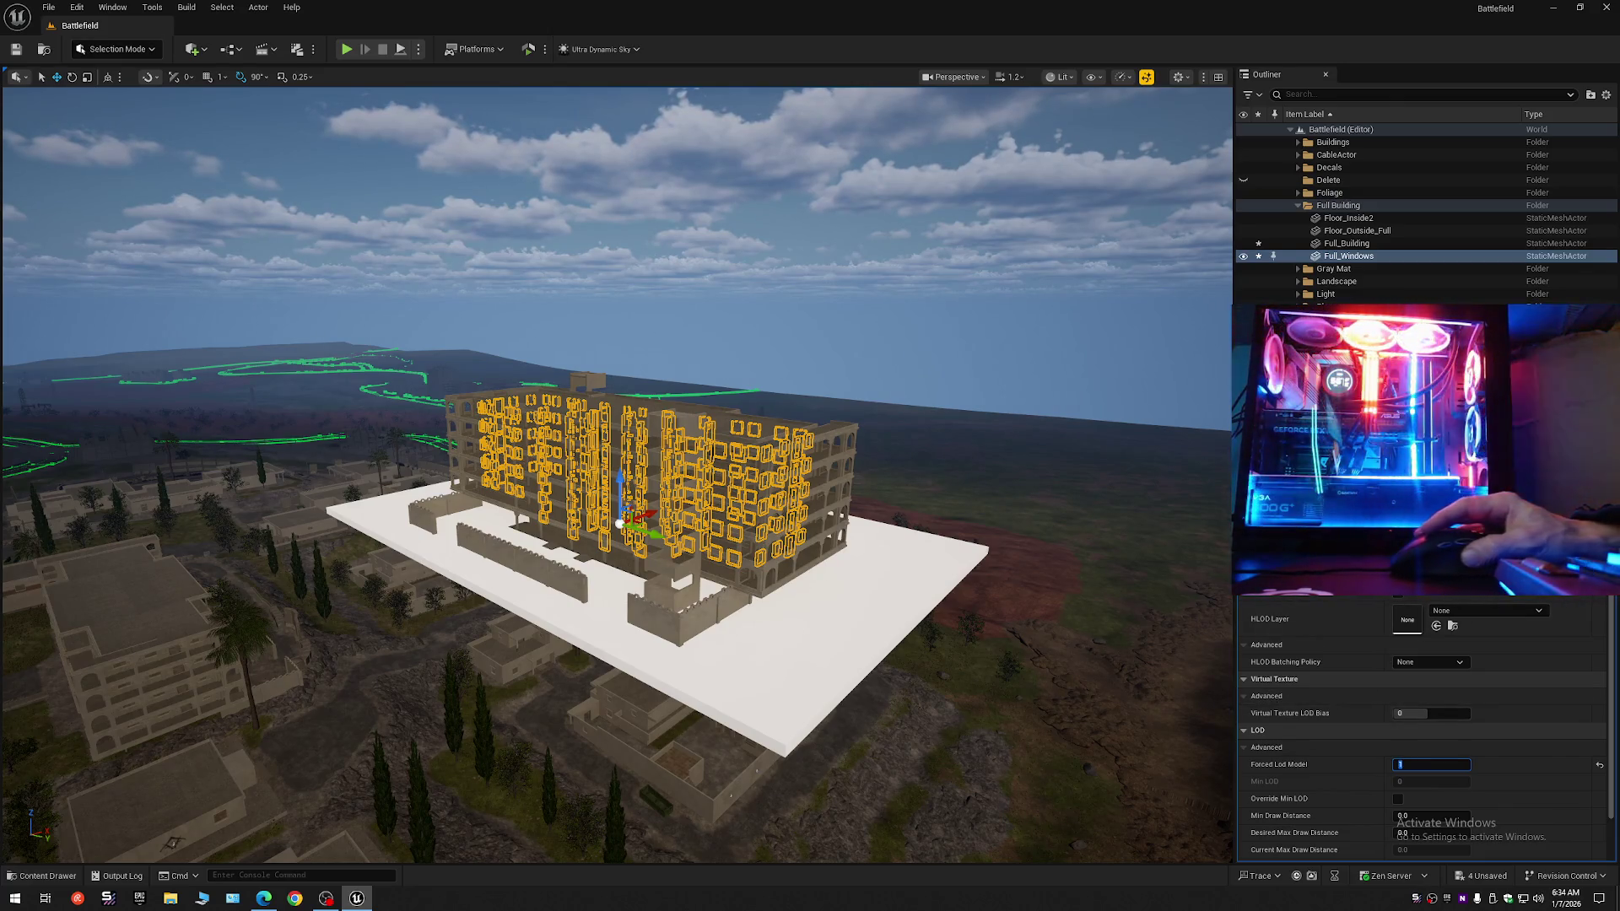
click(1351, 220)
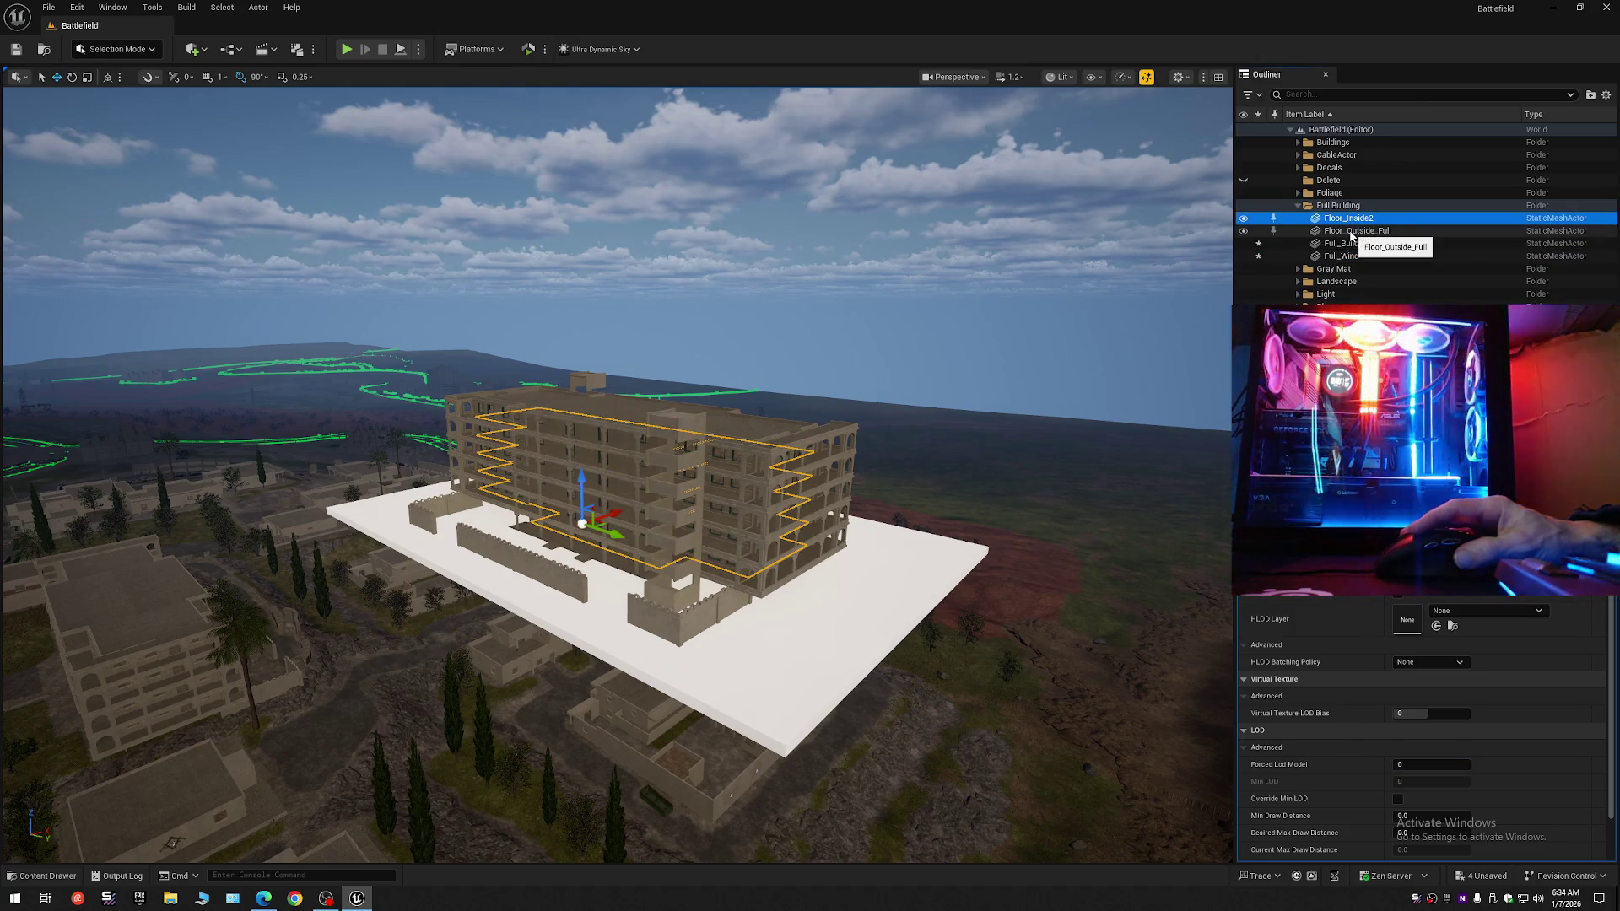
click(1349, 230)
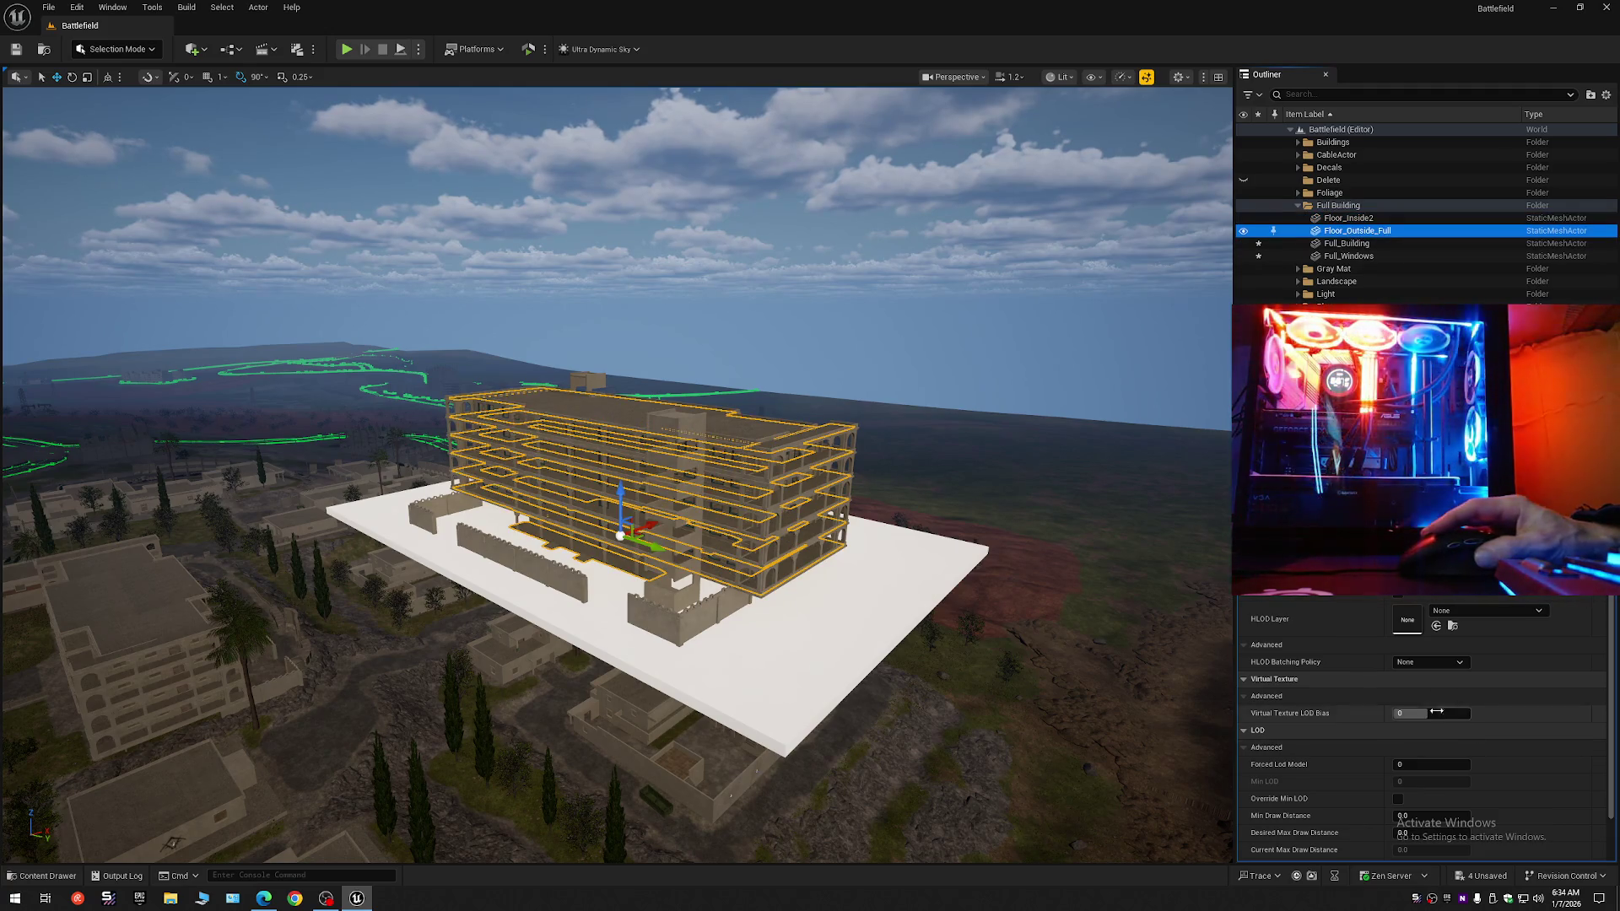
click(1425, 763)
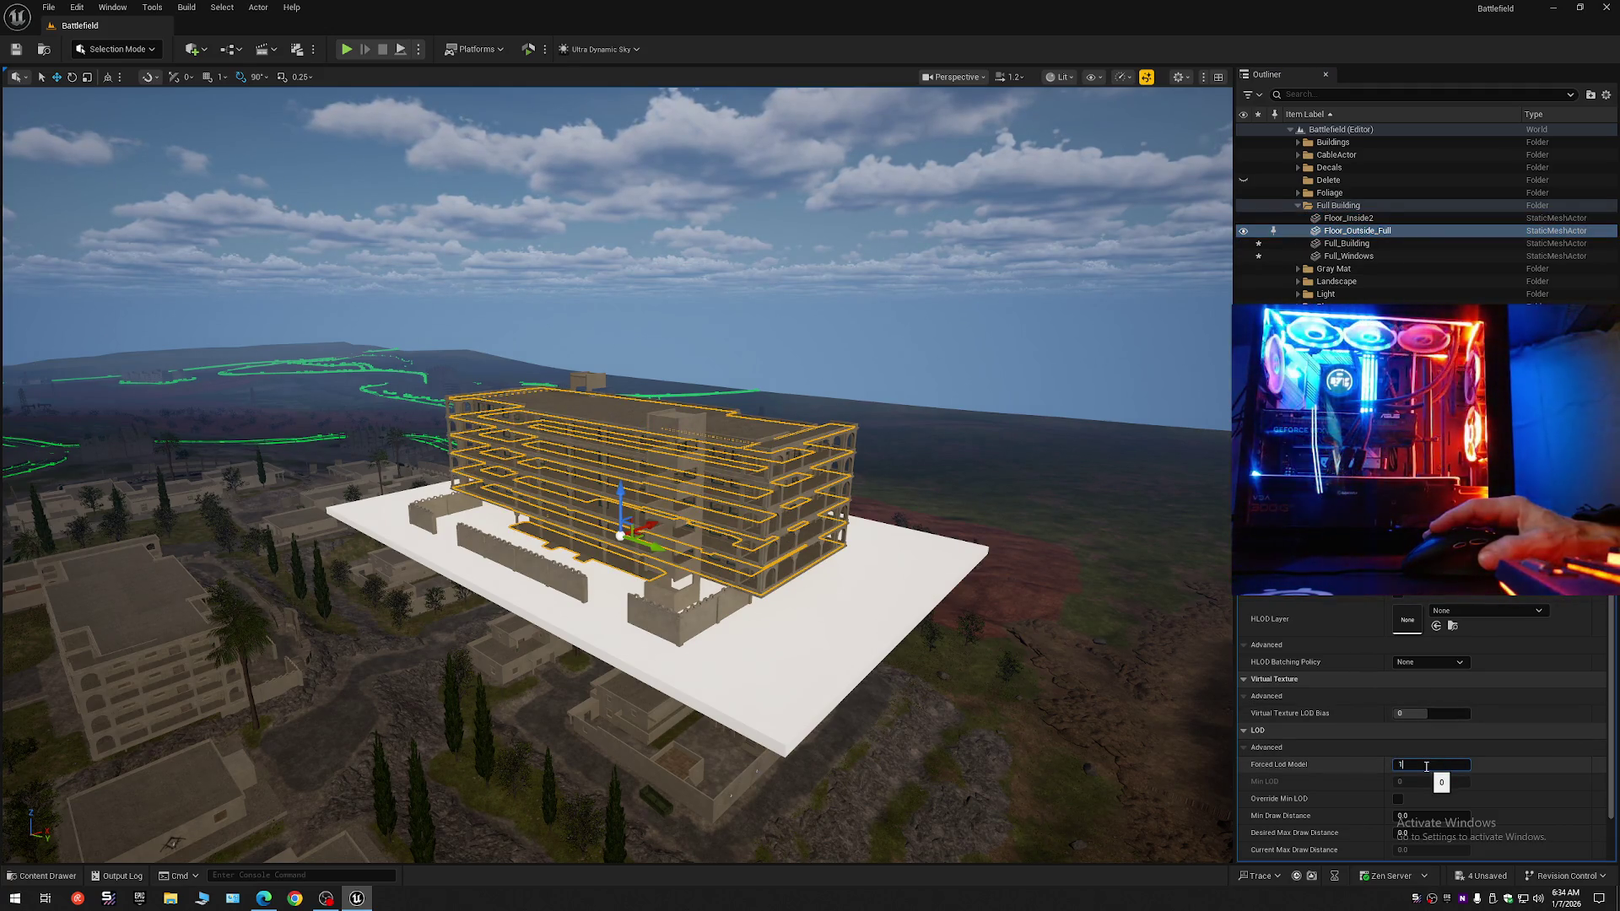
text(1)
key(Return)
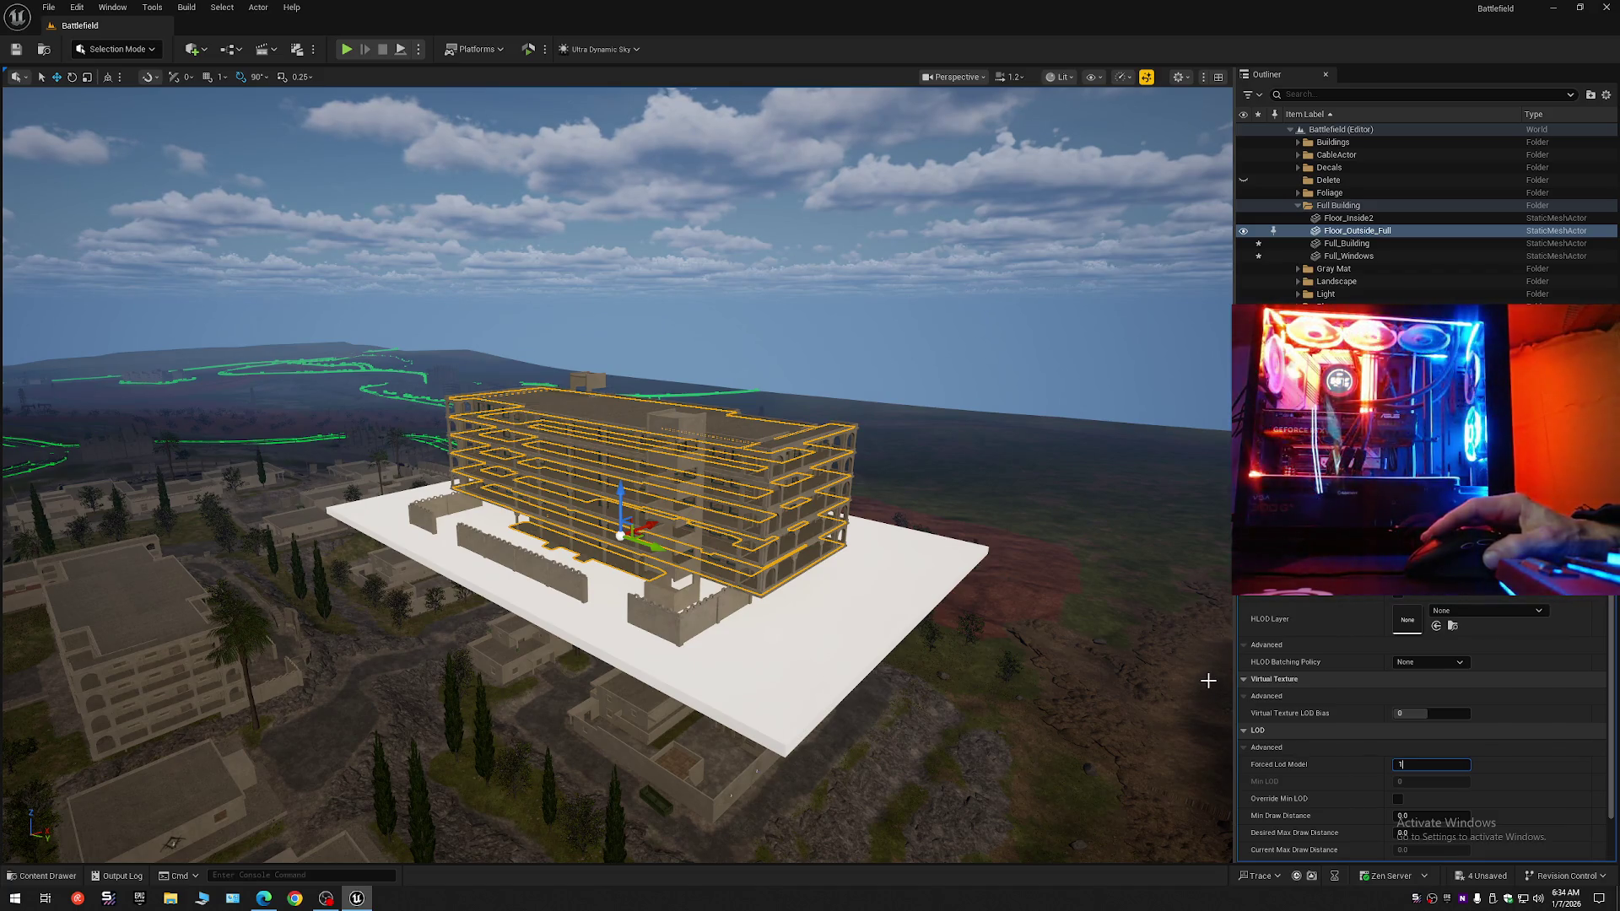
Collapse the Outliner tree and clear the building selection.
right_click(1434, 129)
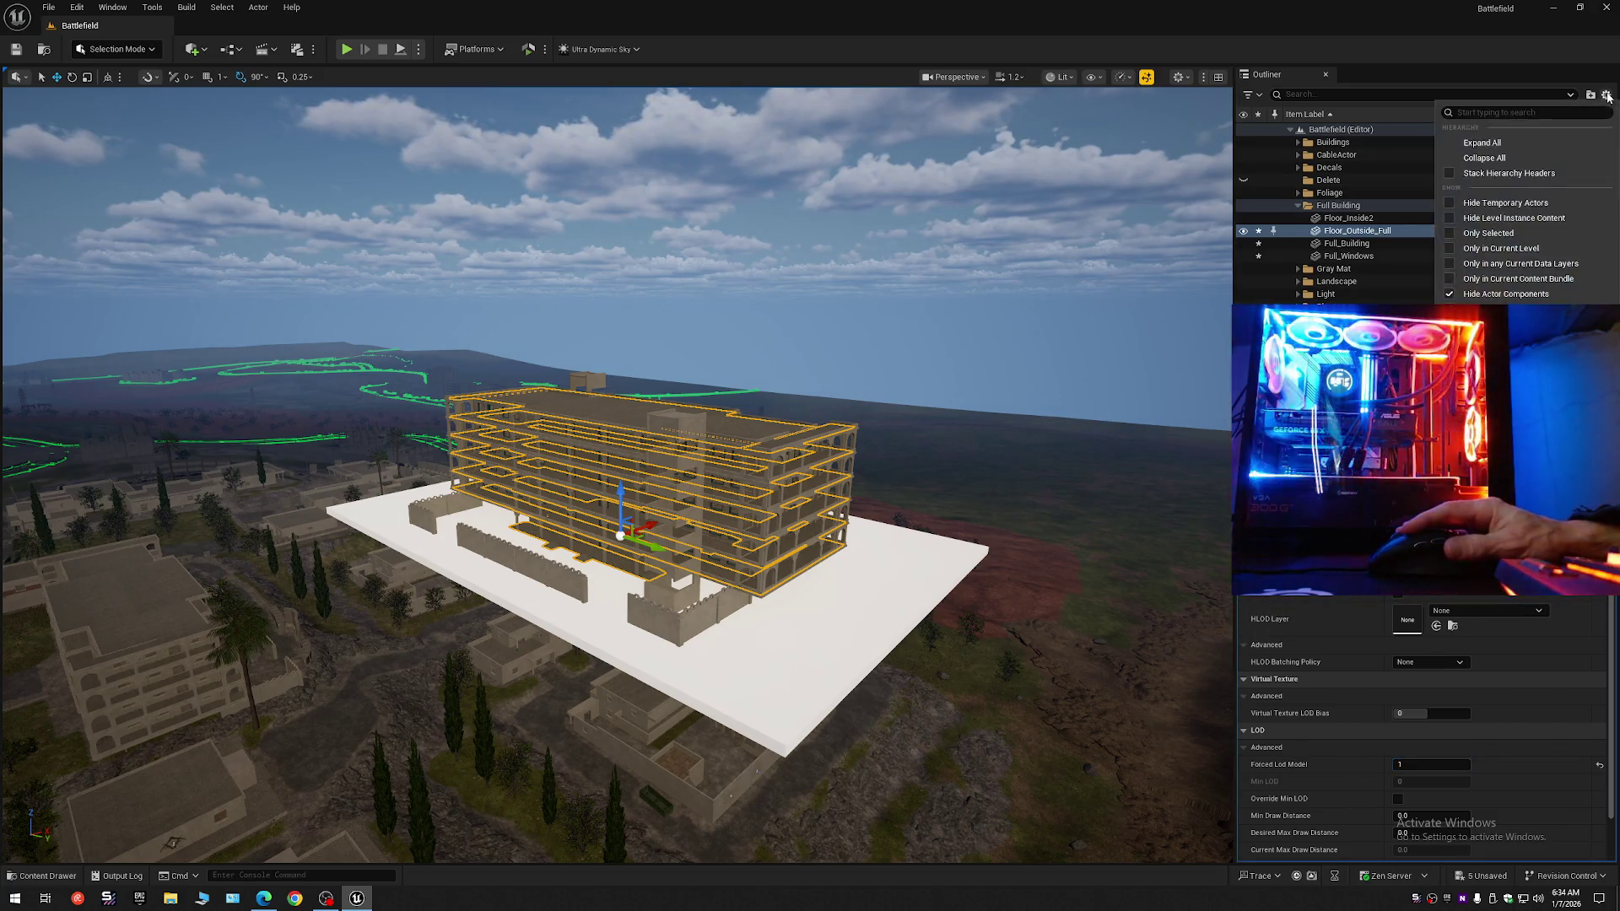
click(1484, 160)
click(1350, 152)
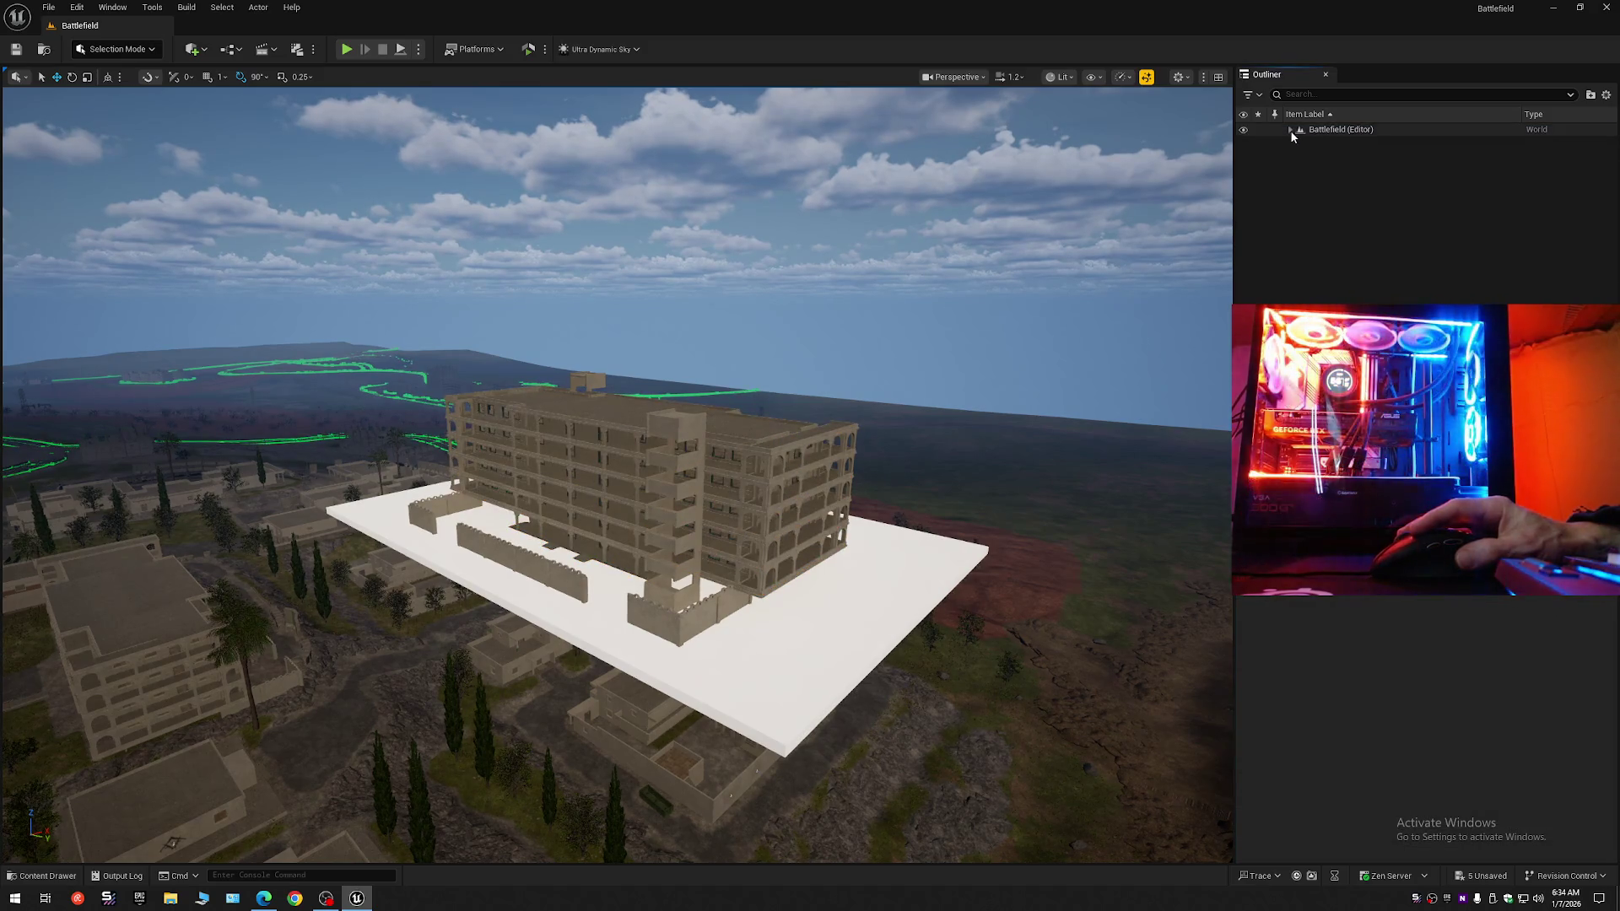
Save the current level from a wide city view.
click(1289, 130)
drag(808, 590, 591, 532)
click(48, 6)
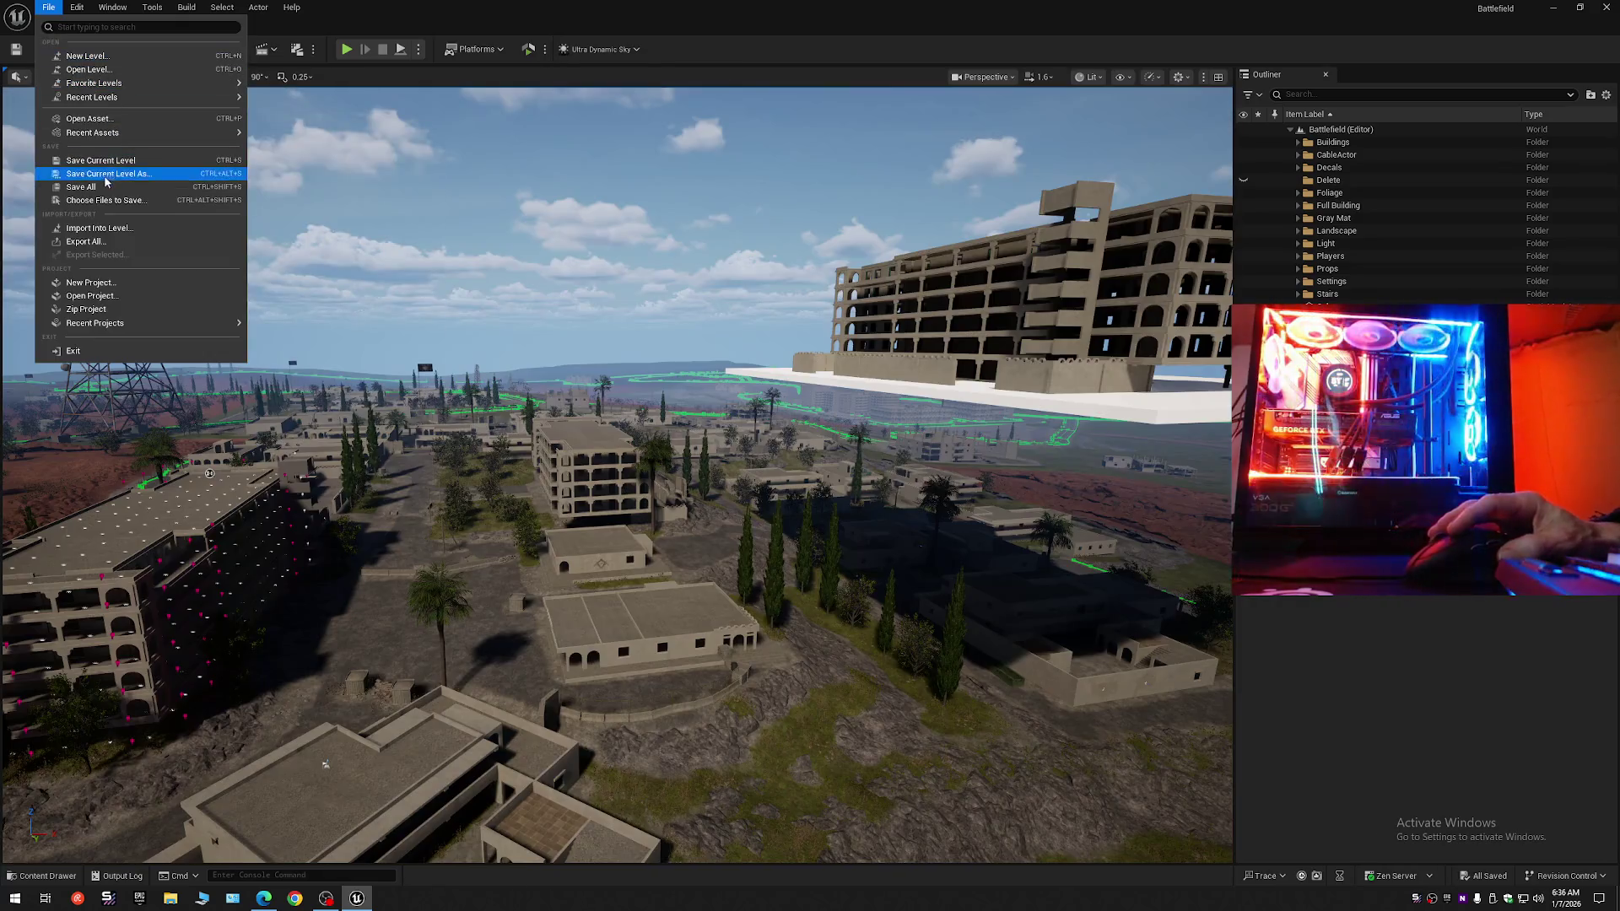
click(101, 181)
Save the level as the existing Battlefield map, confirming the replacement.
click(48, 7)
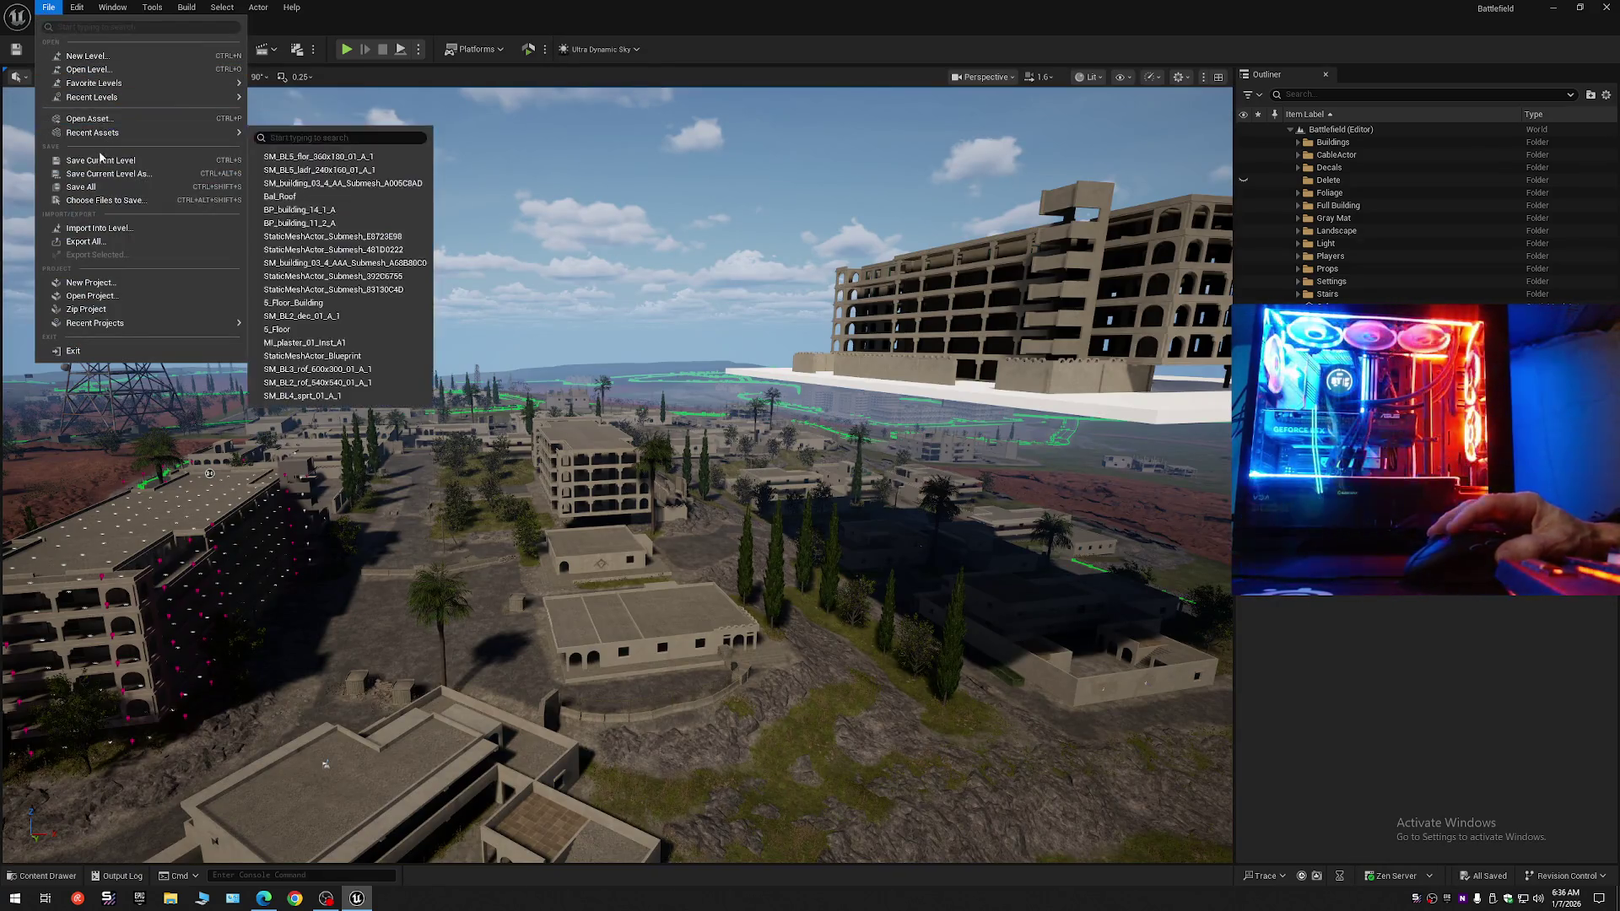
click(89, 177)
double_click(748, 333)
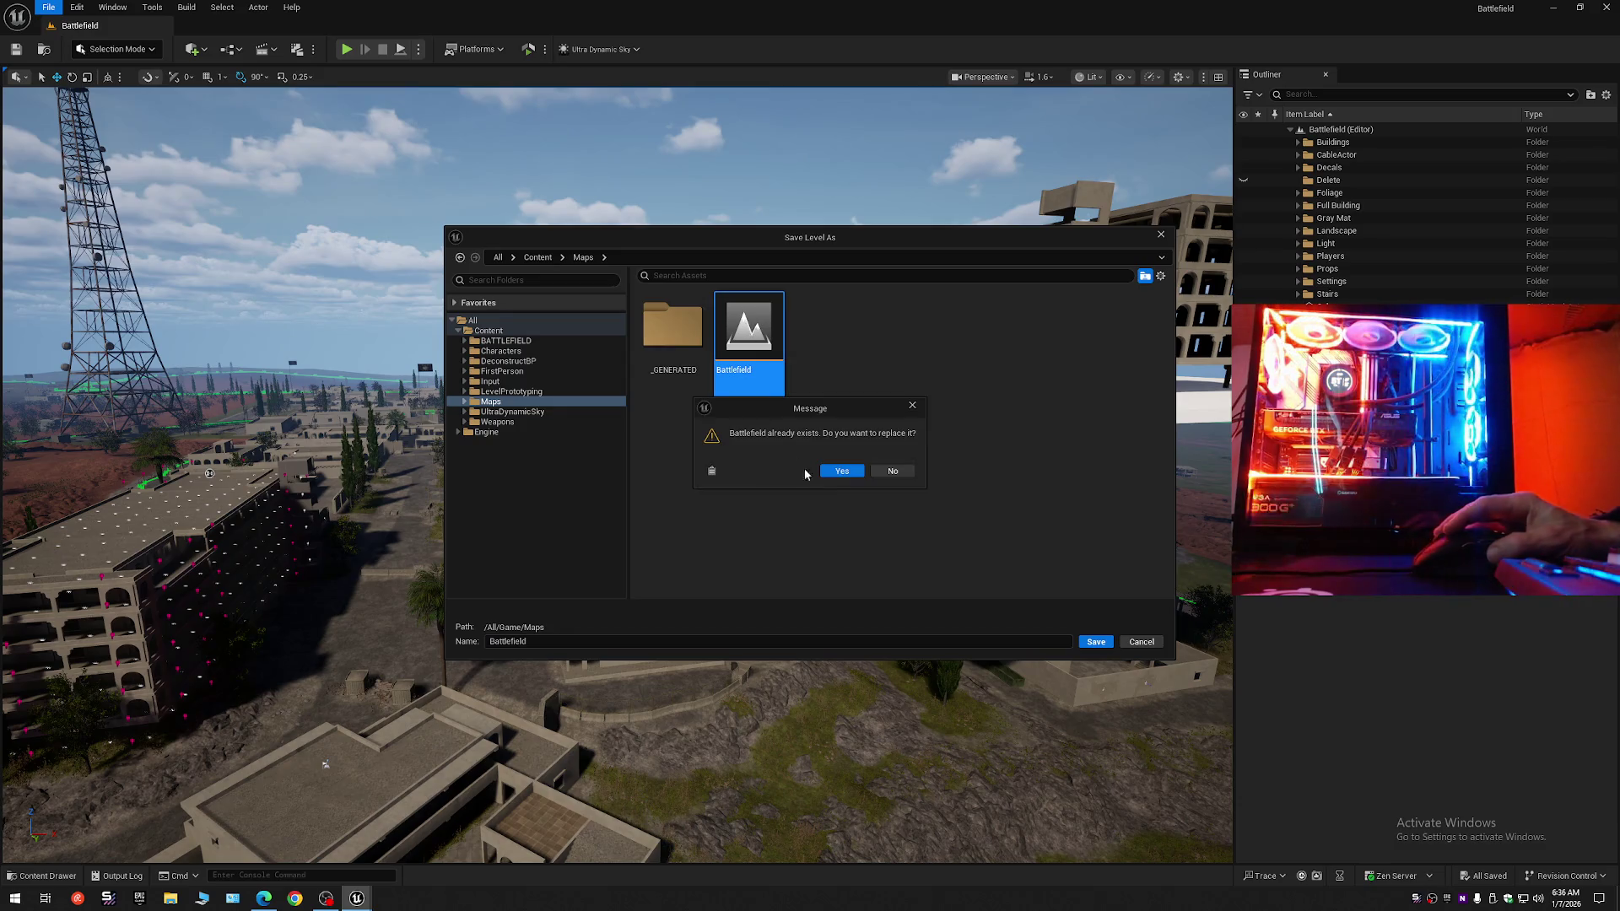
click(839, 466)
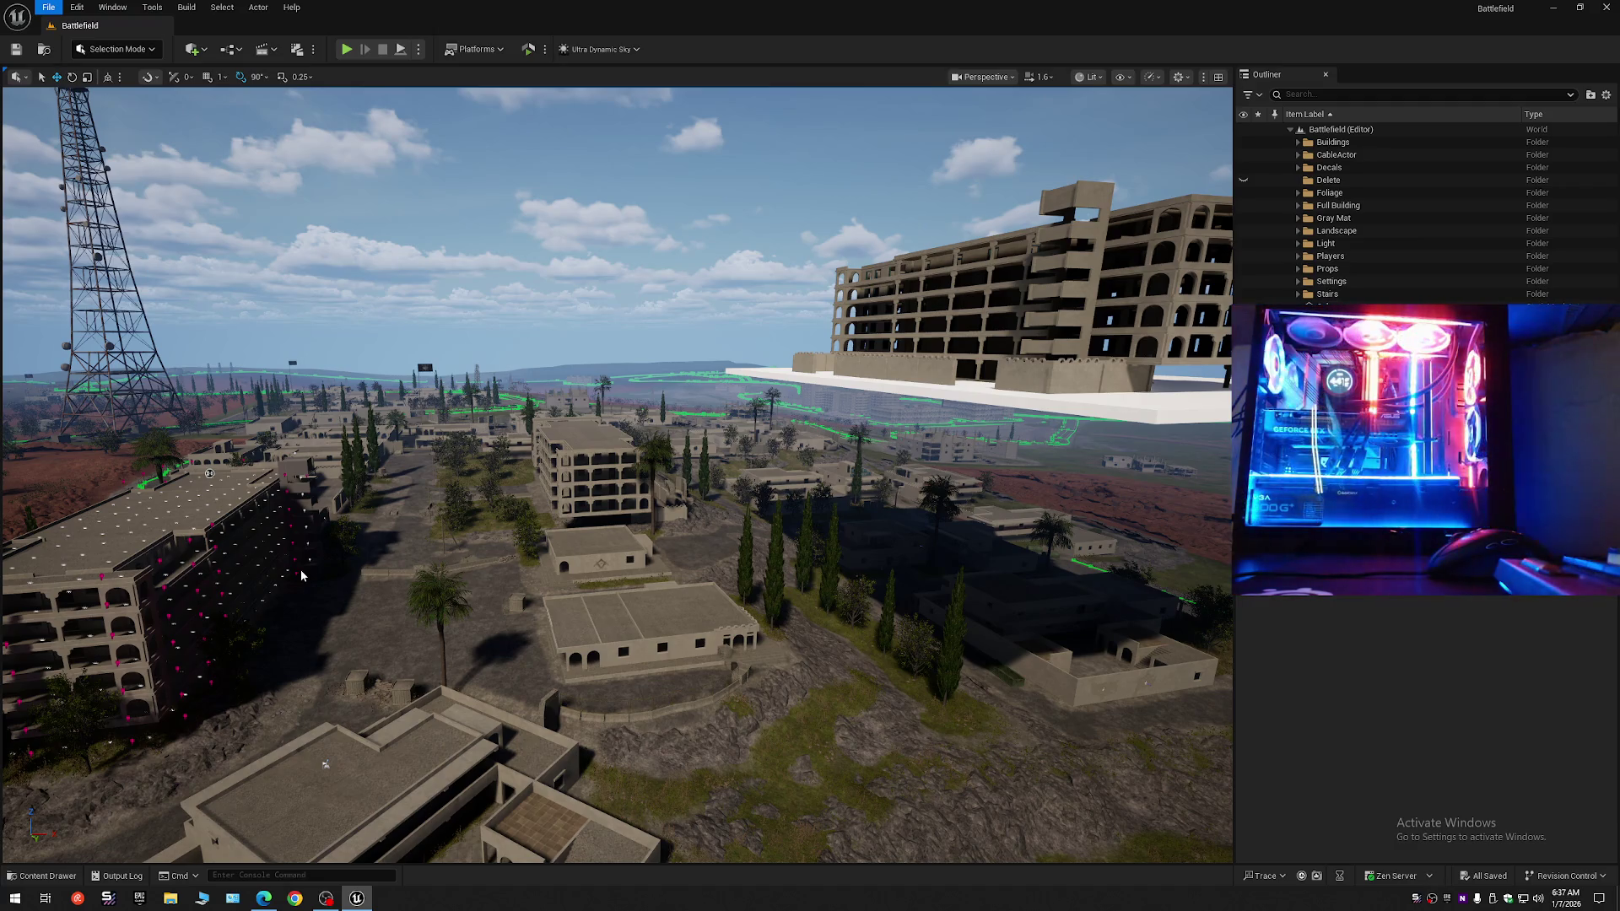
click(150, 455)
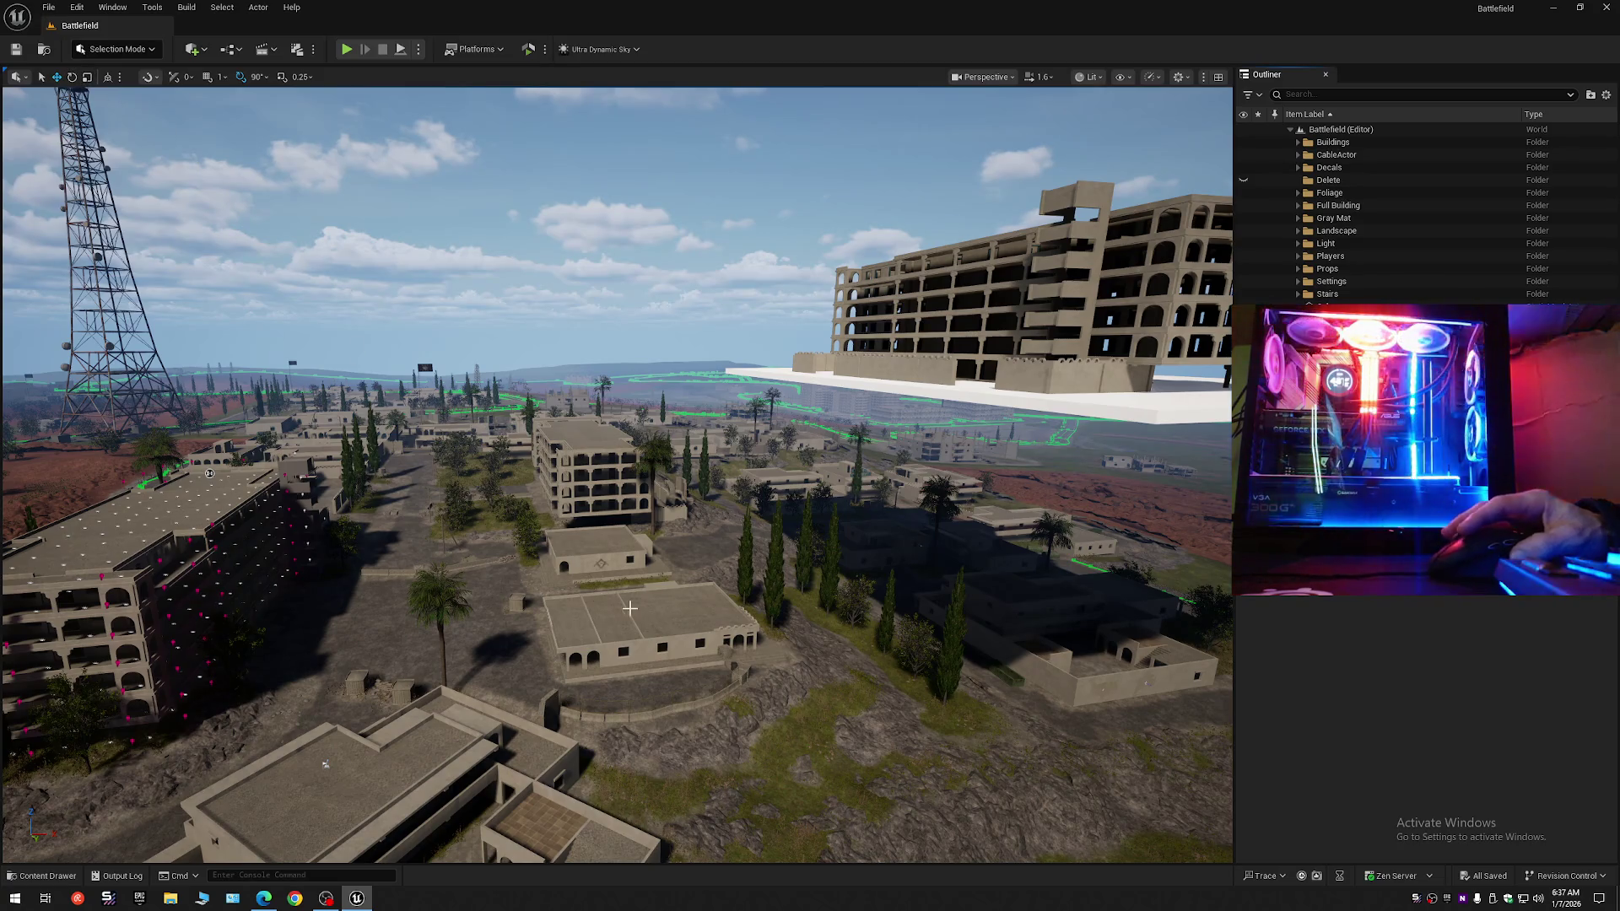
drag(646, 606, 646, 607)
drag(441, 530, 442, 530)
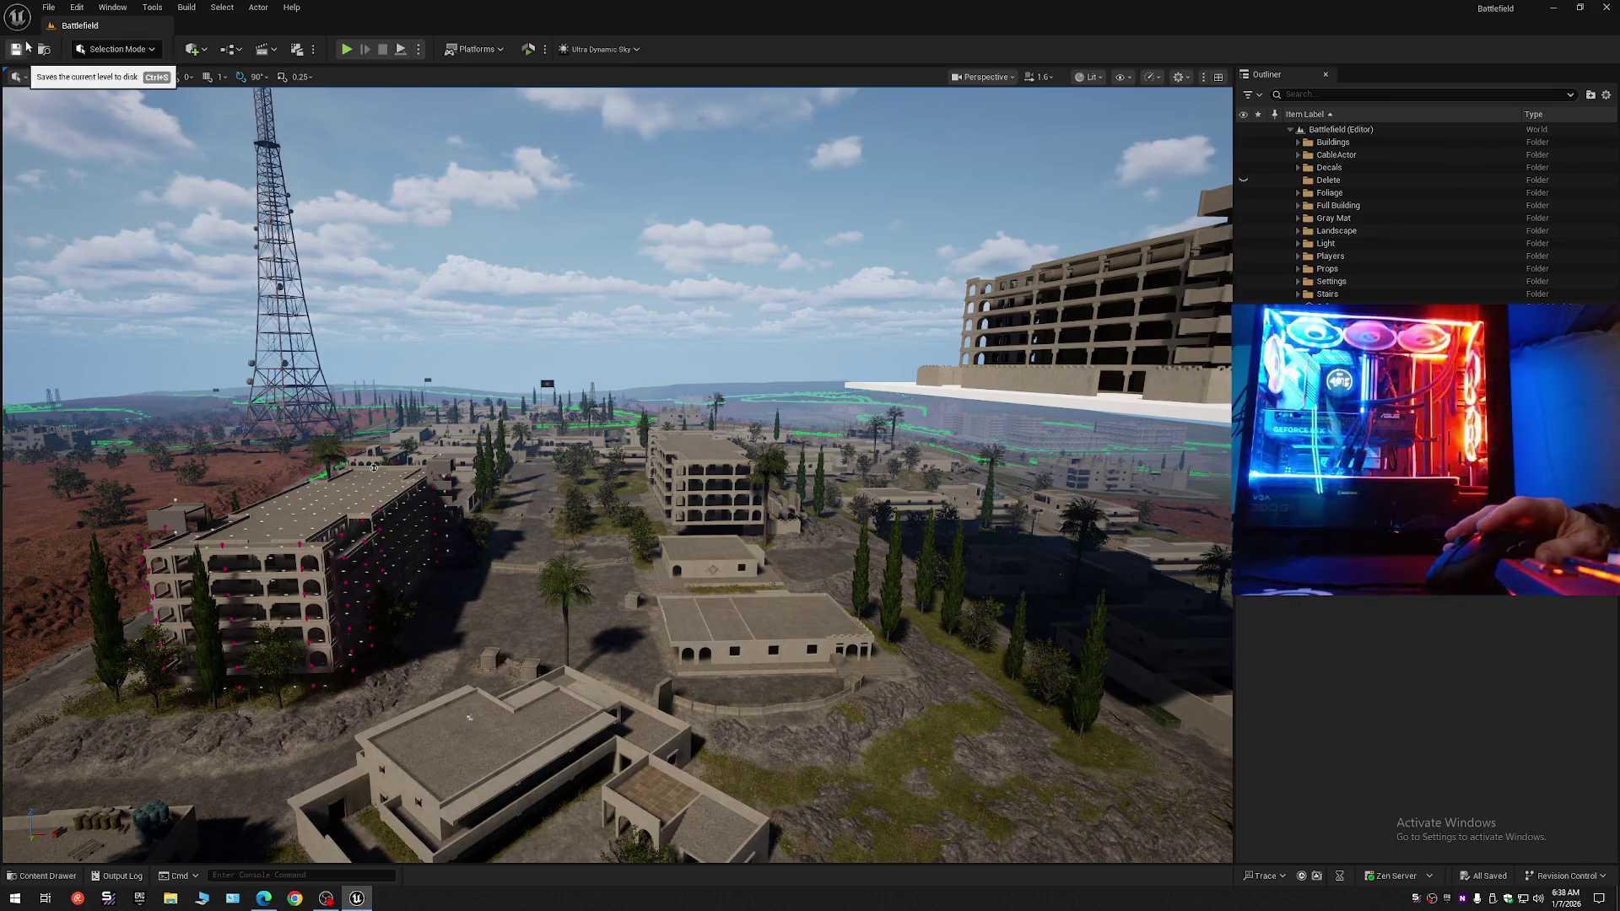
Save the current level and all unsaved work.
click(49, 7)
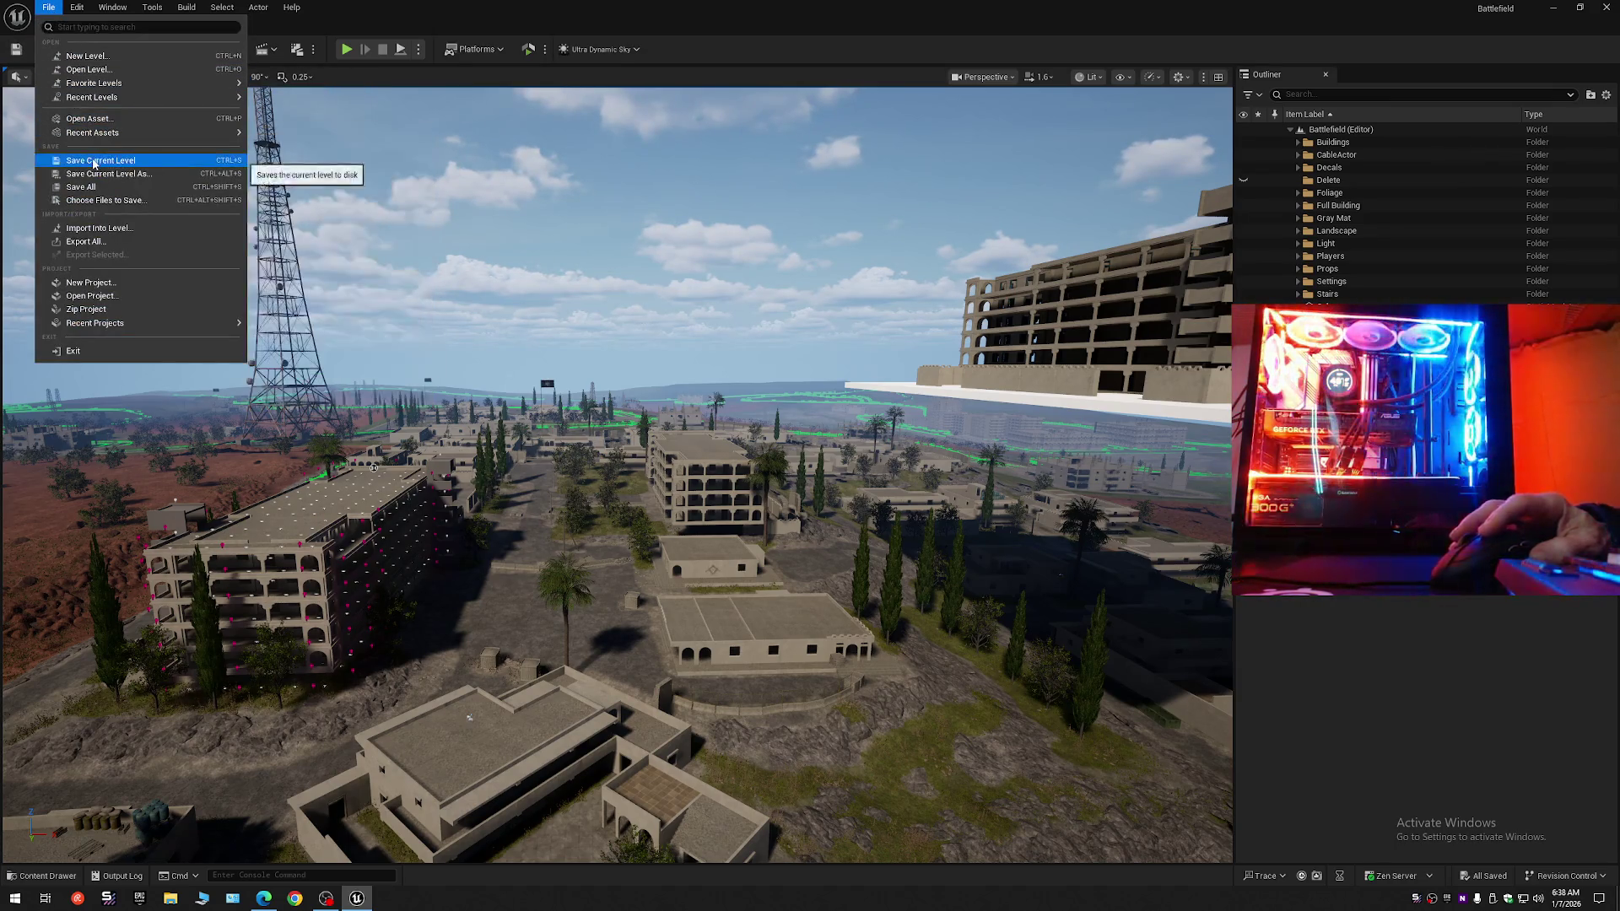
click(93, 160)
click(48, 7)
click(108, 187)
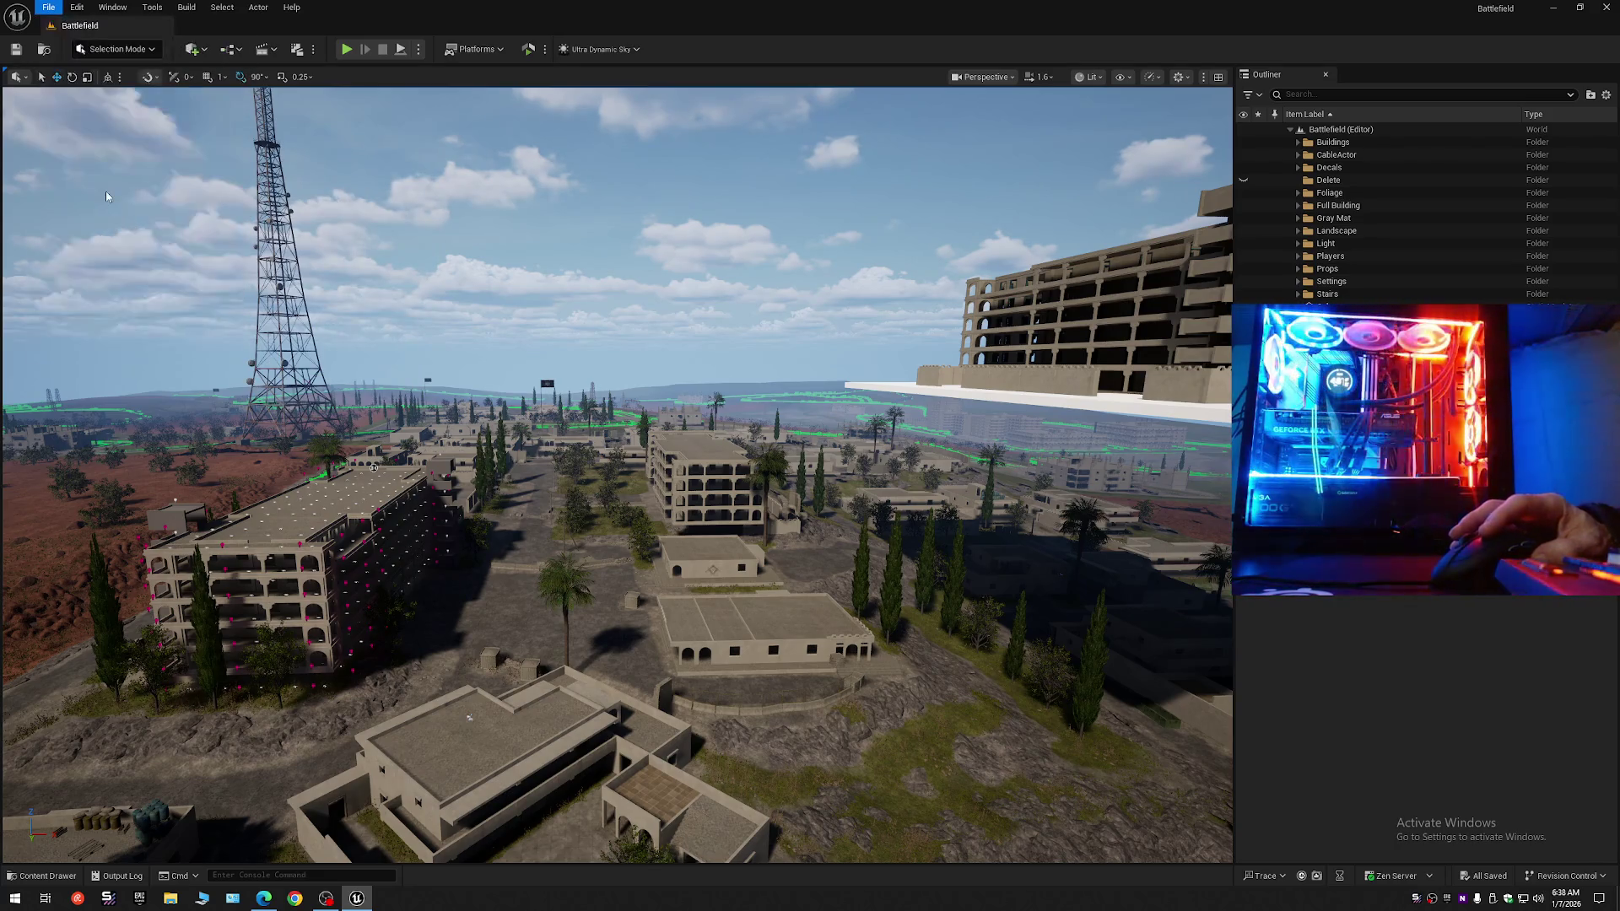
key(d)
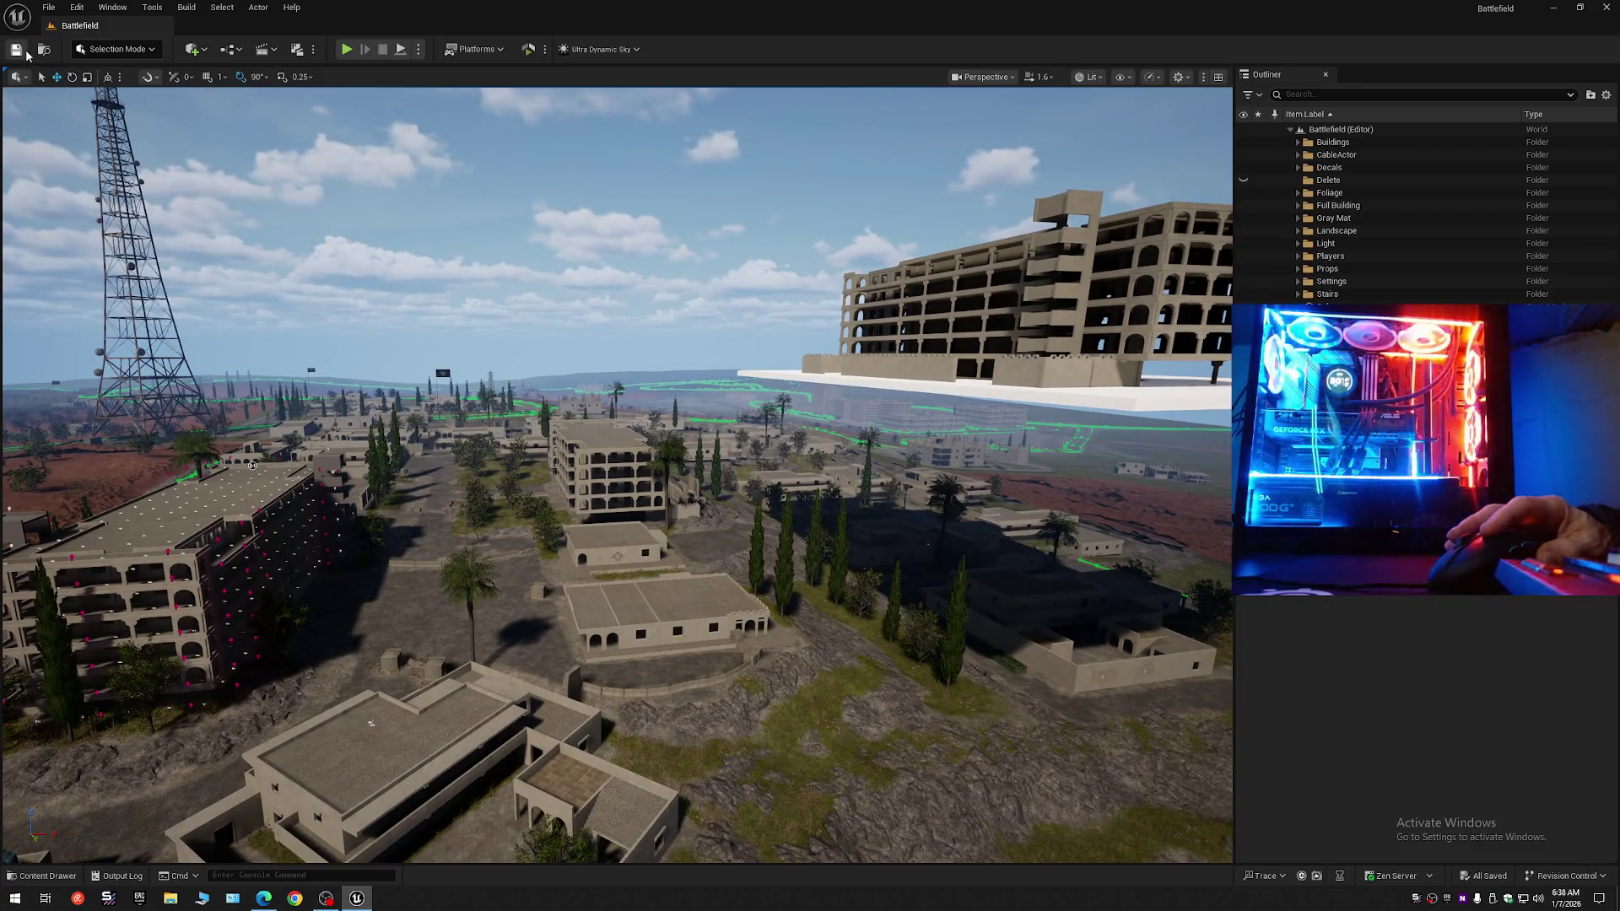
click(48, 7)
click(93, 161)
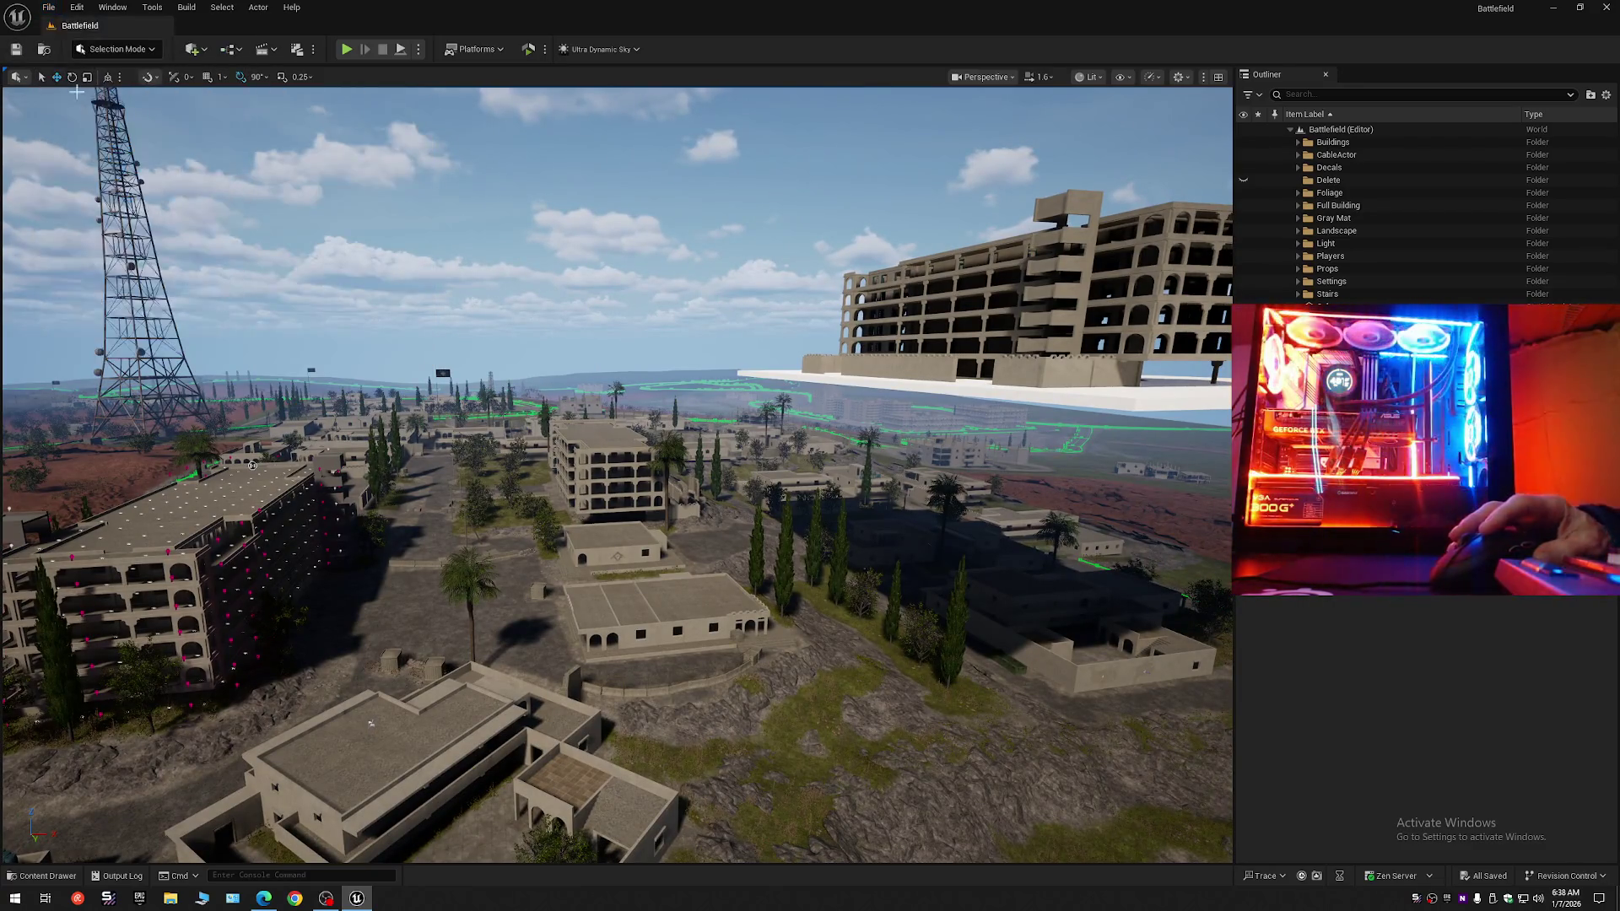
click(48, 7)
click(84, 186)
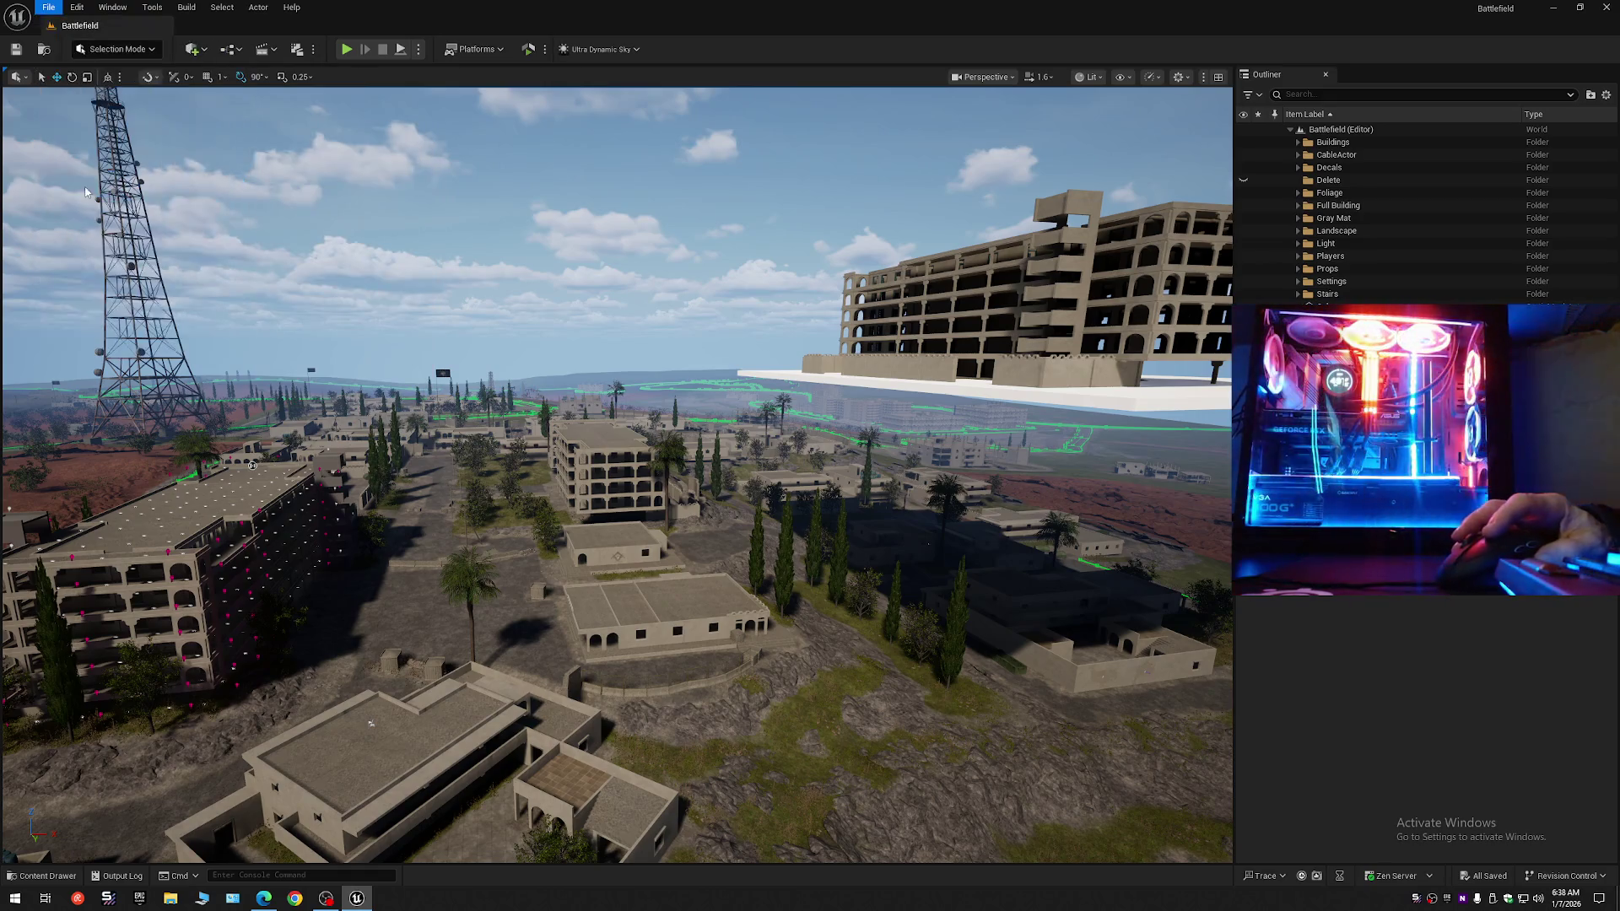
Save the level as Battlefield, confirming Yes to replace the existing map.
click(48, 7)
click(121, 174)
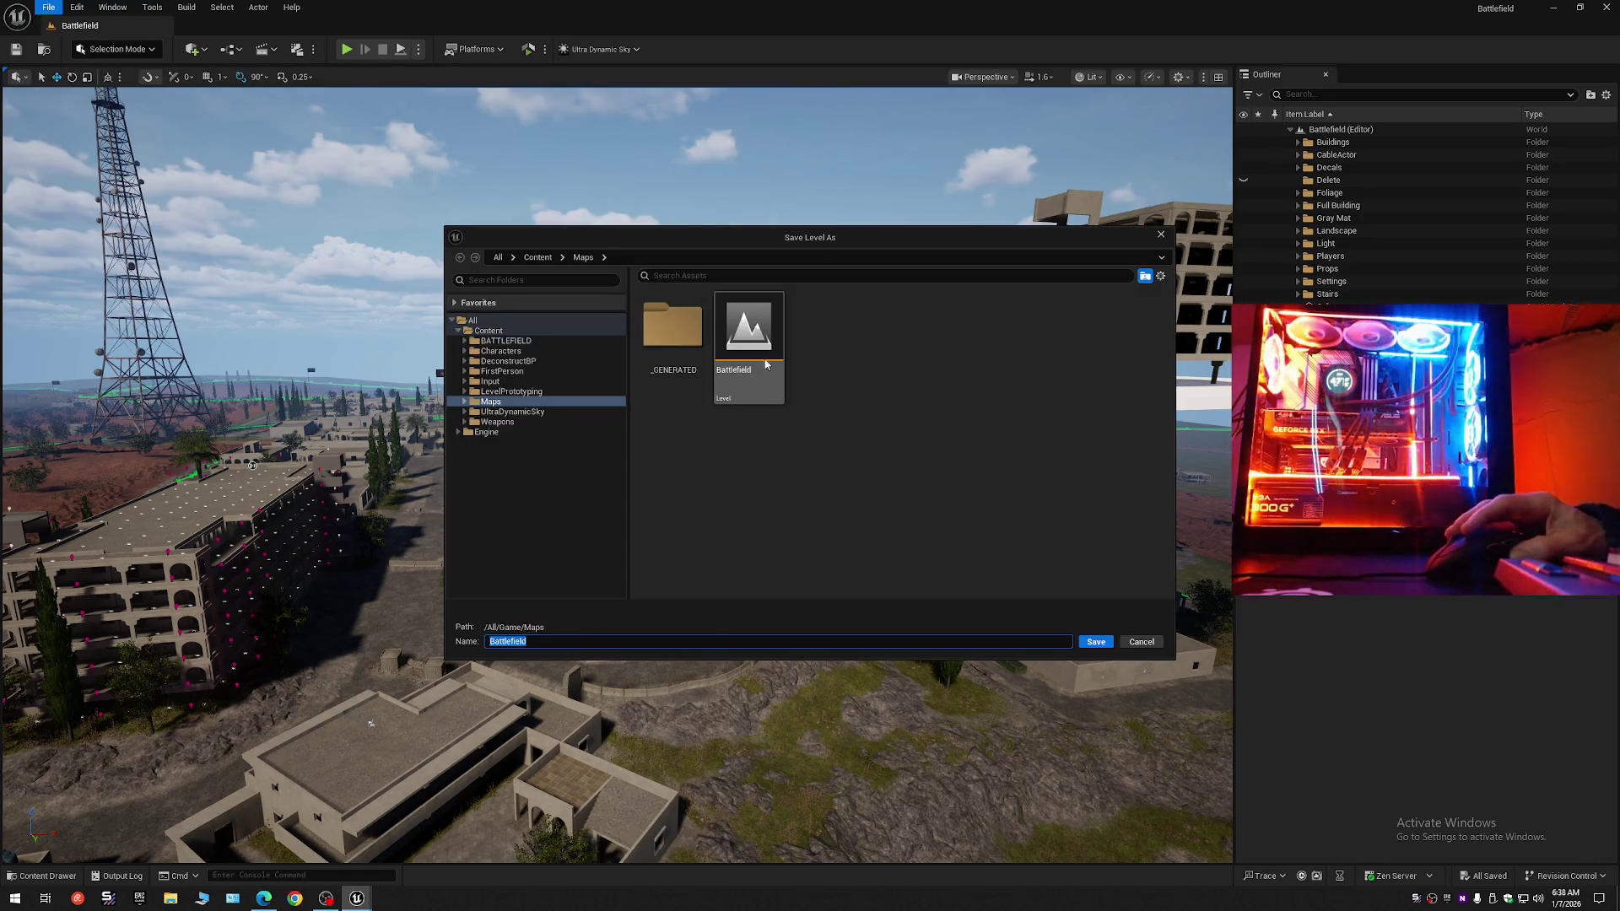
double_click(748, 333)
click(860, 476)
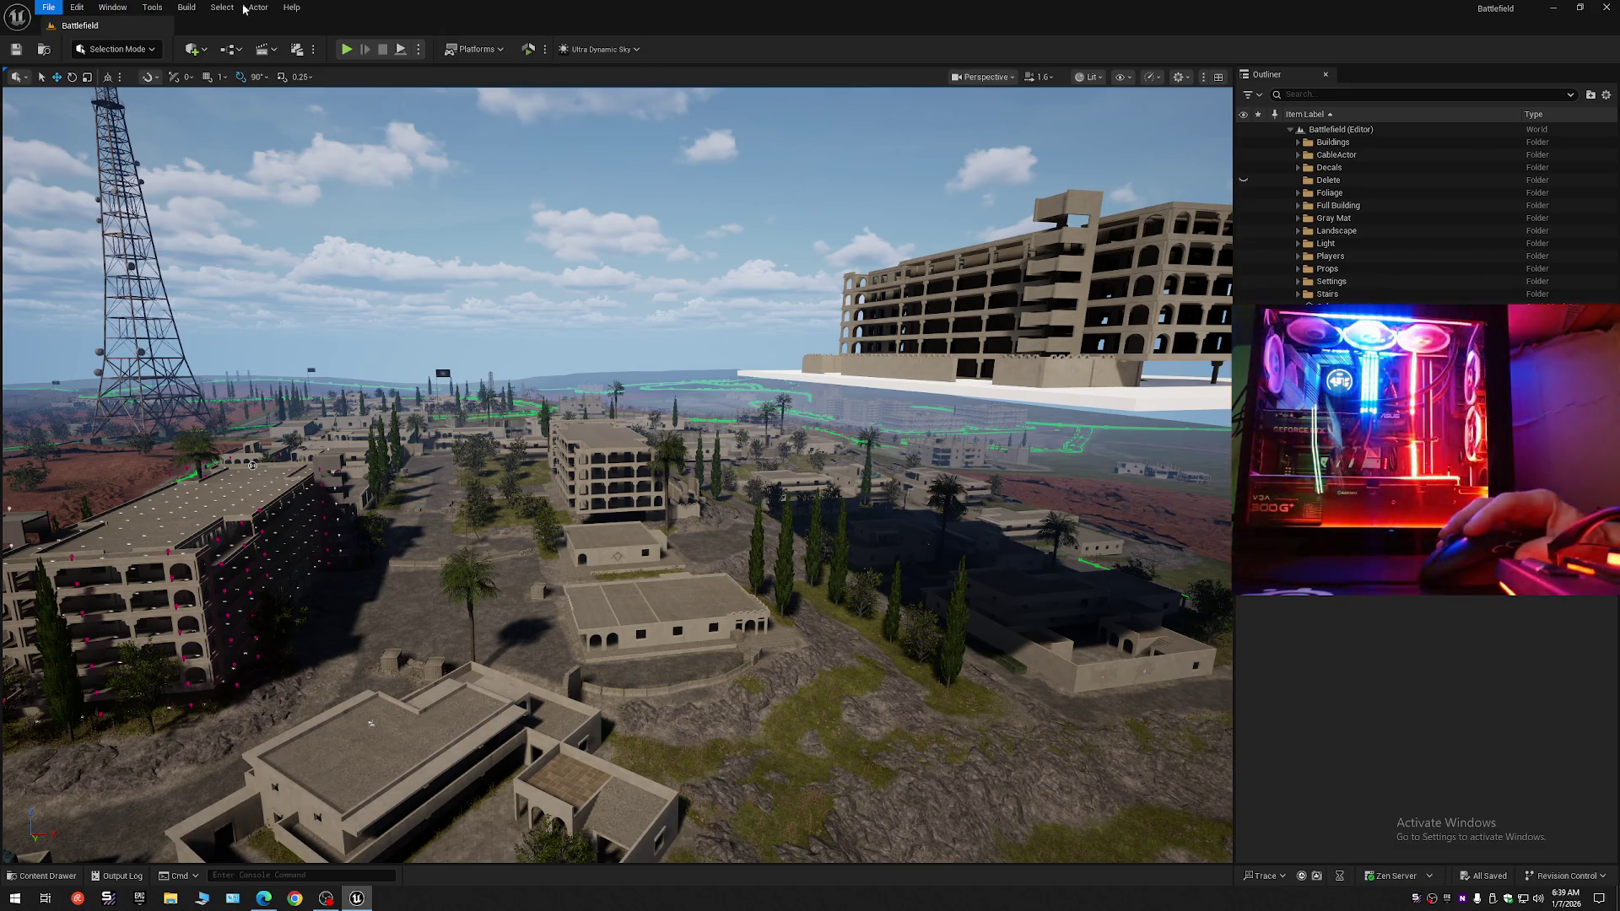
key(Escape)
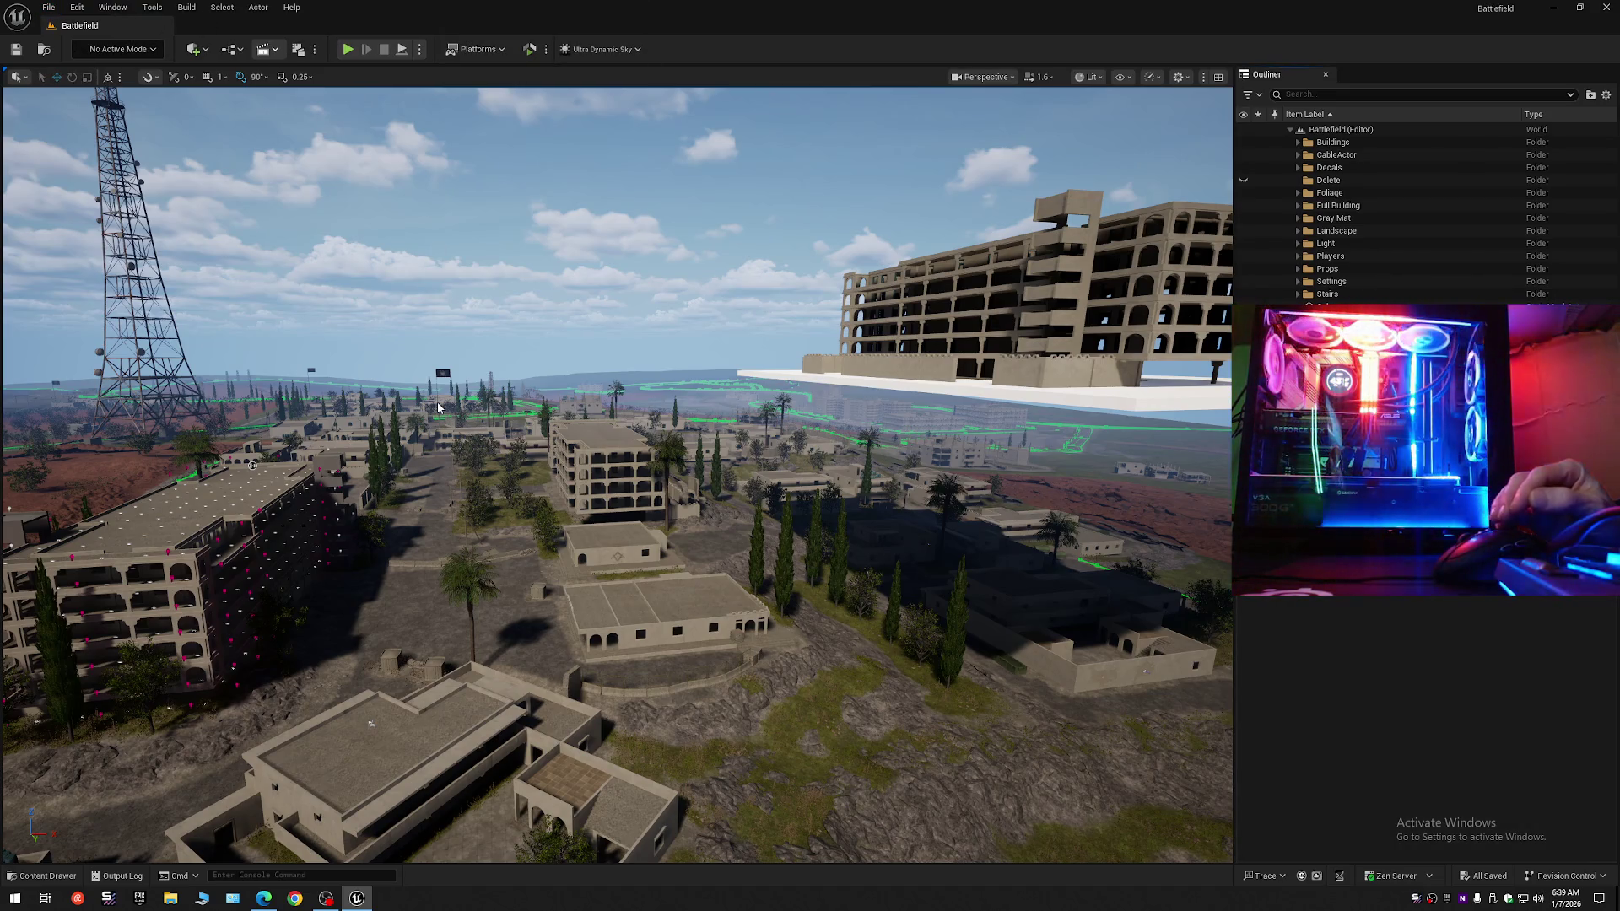
click(436, 402)
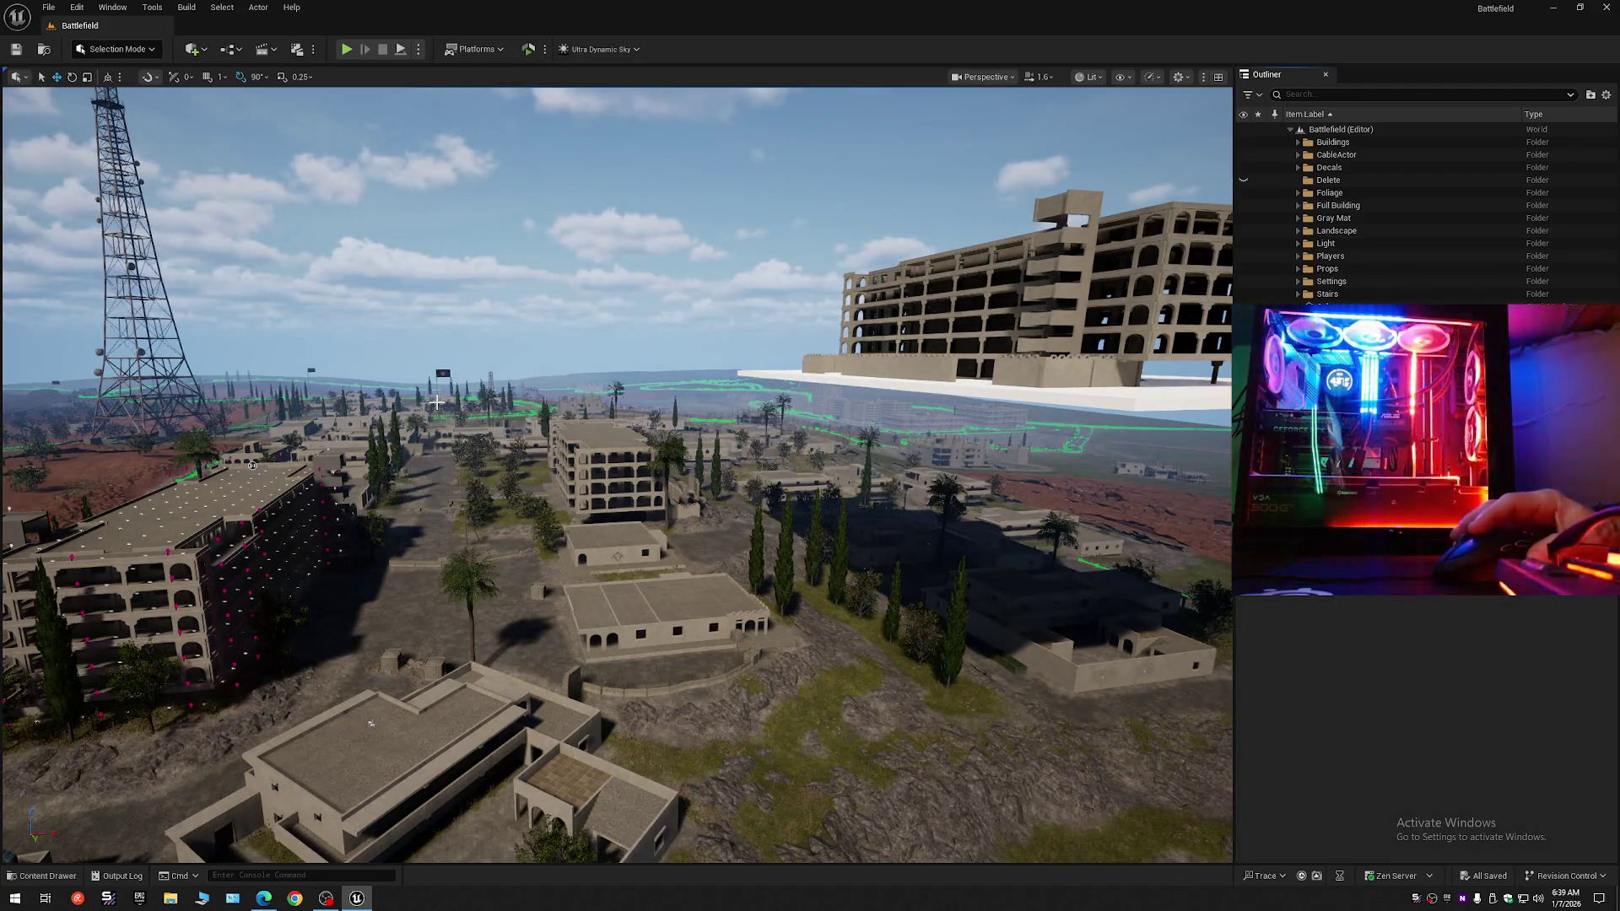
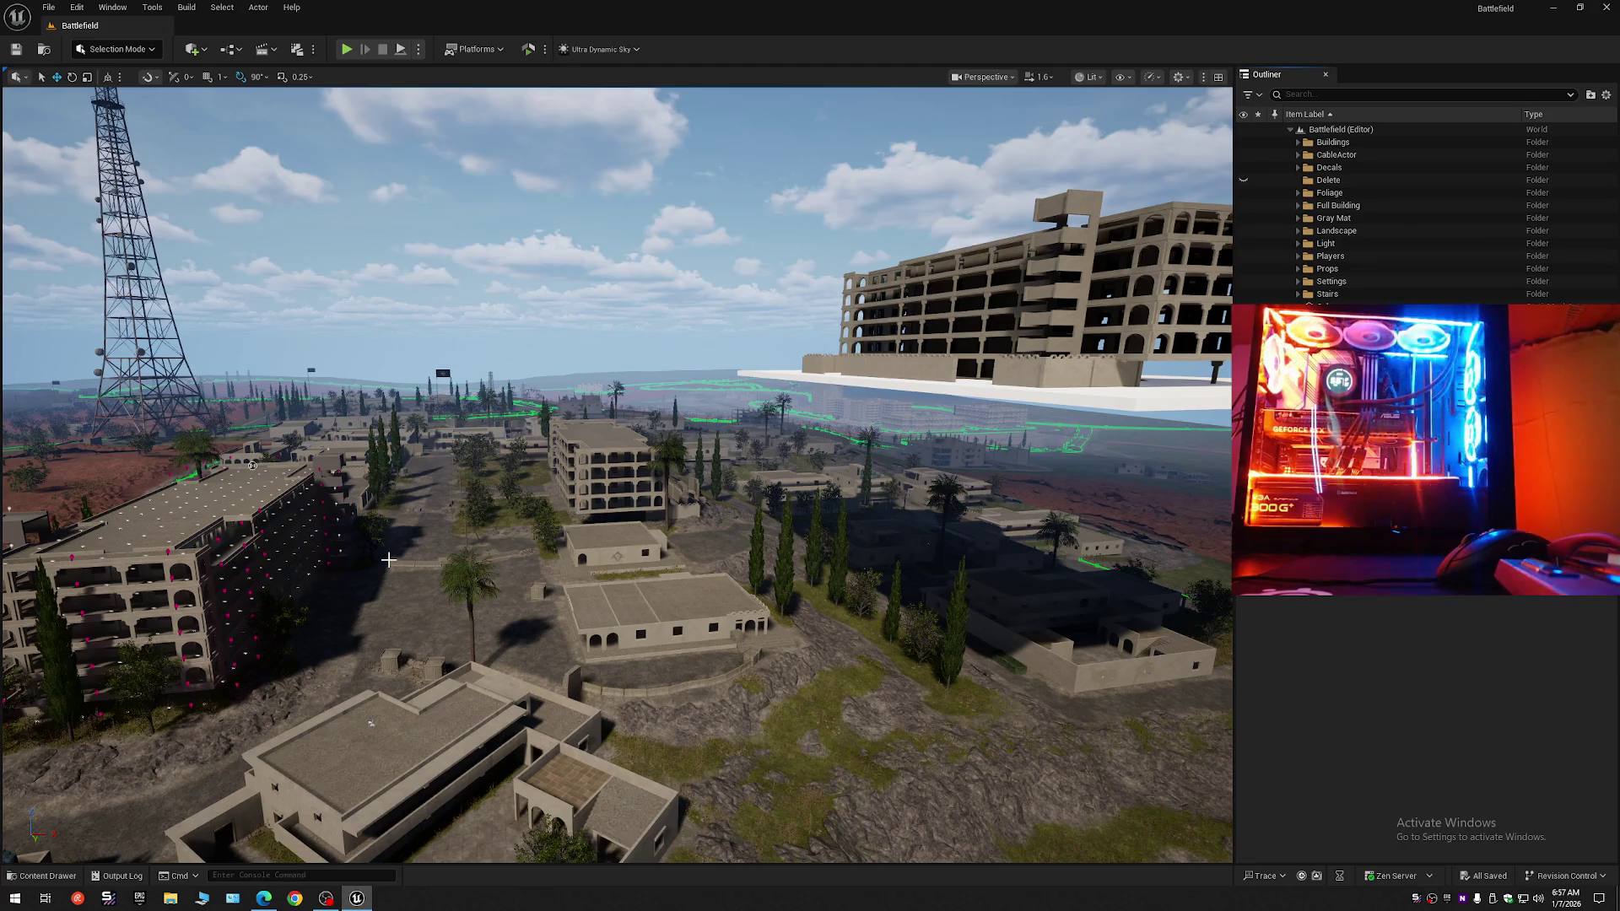
Fly across the city to face the multistorey arched building on the white platform.
mouse_move(388, 559)
mouse_down()
mouse_move(372, 556)
mouse_move(388, 559)
mouse_up()
drag(702, 433, 702, 433)
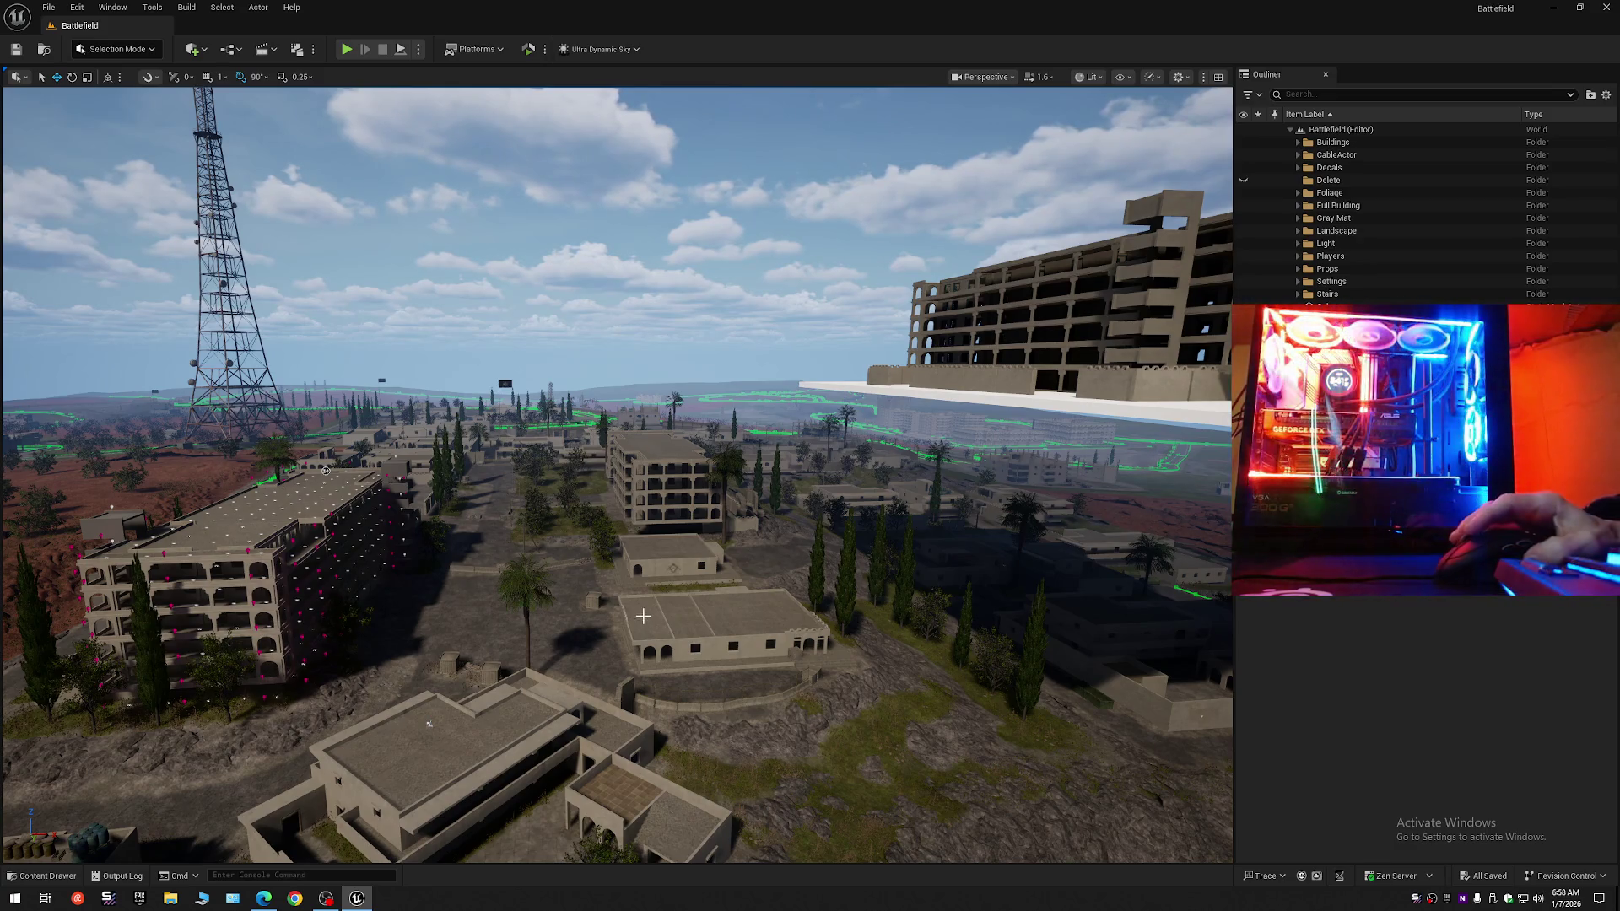
mouse_move(668, 615)
mouse_down()
mouse_move(507, 615)
mouse_move(696, 604)
mouse_up()
mouse_move(378, 433)
mouse_down()
mouse_move(438, 405)
mouse_move(472, 303)
mouse_move(491, 297)
mouse_up()
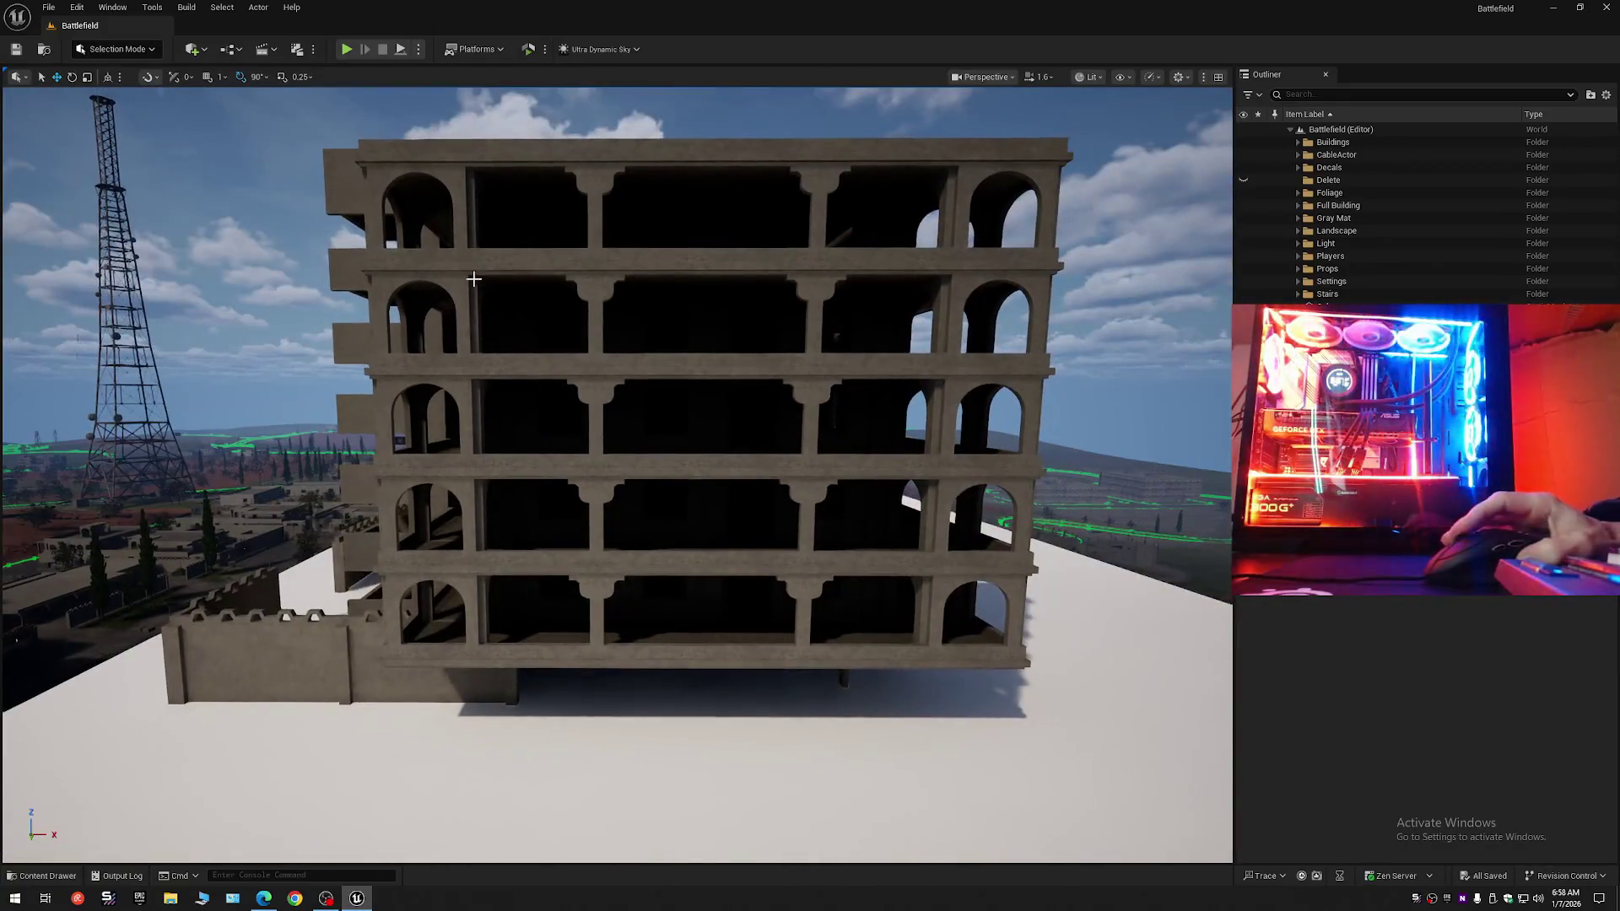
Set viewport scalability Shadows to Low and move in close to the grey building.
click(1149, 77)
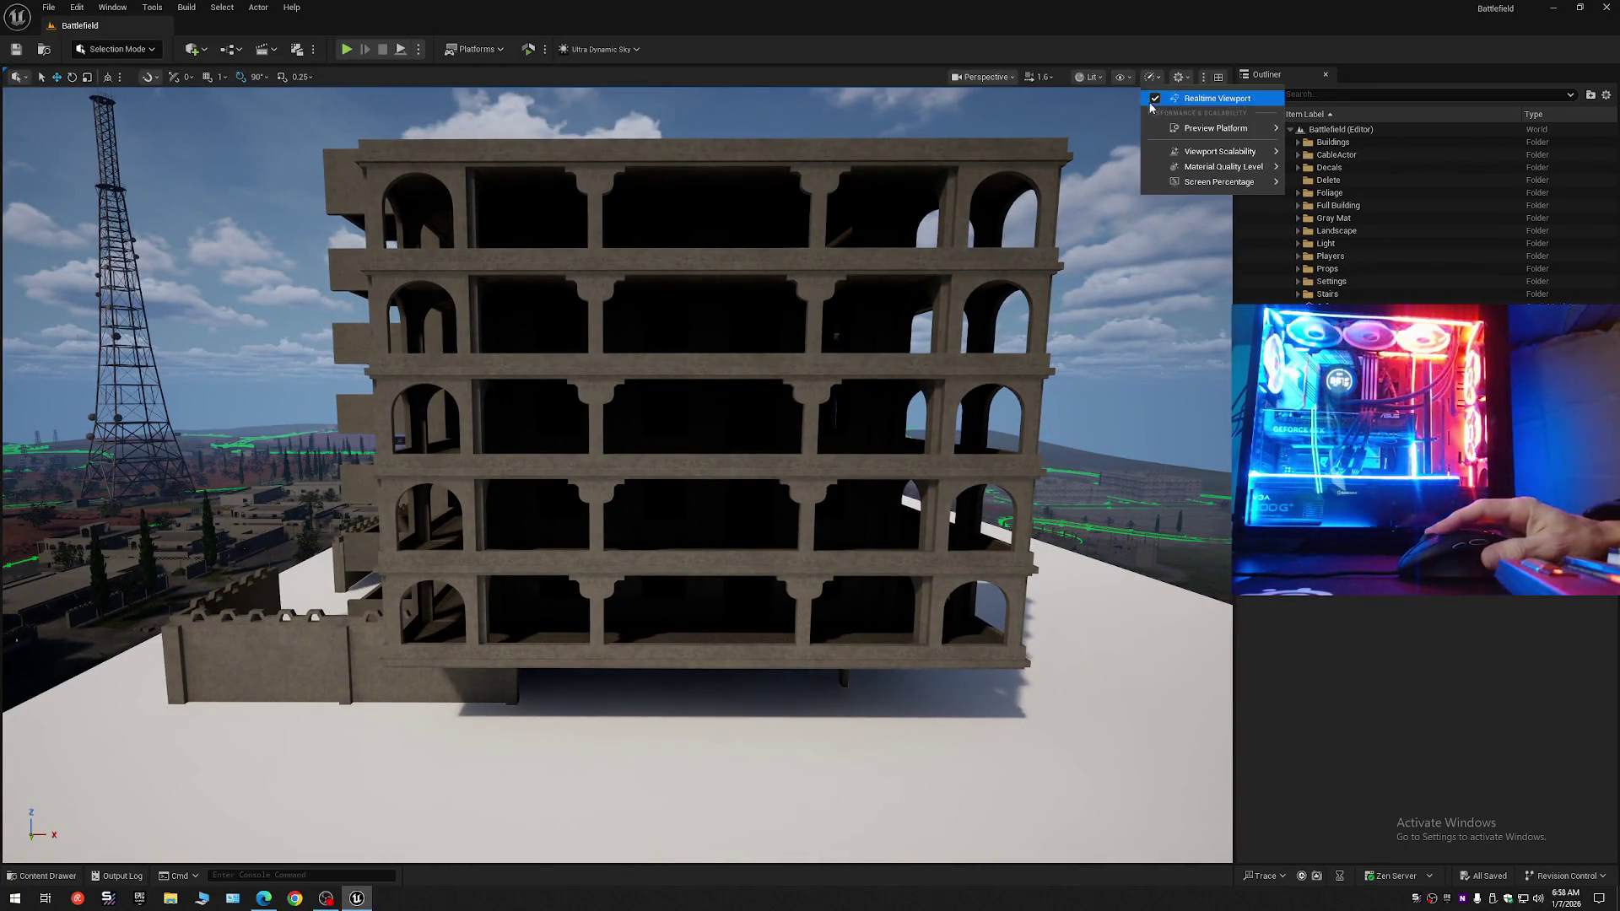
mouse_move(1219, 151)
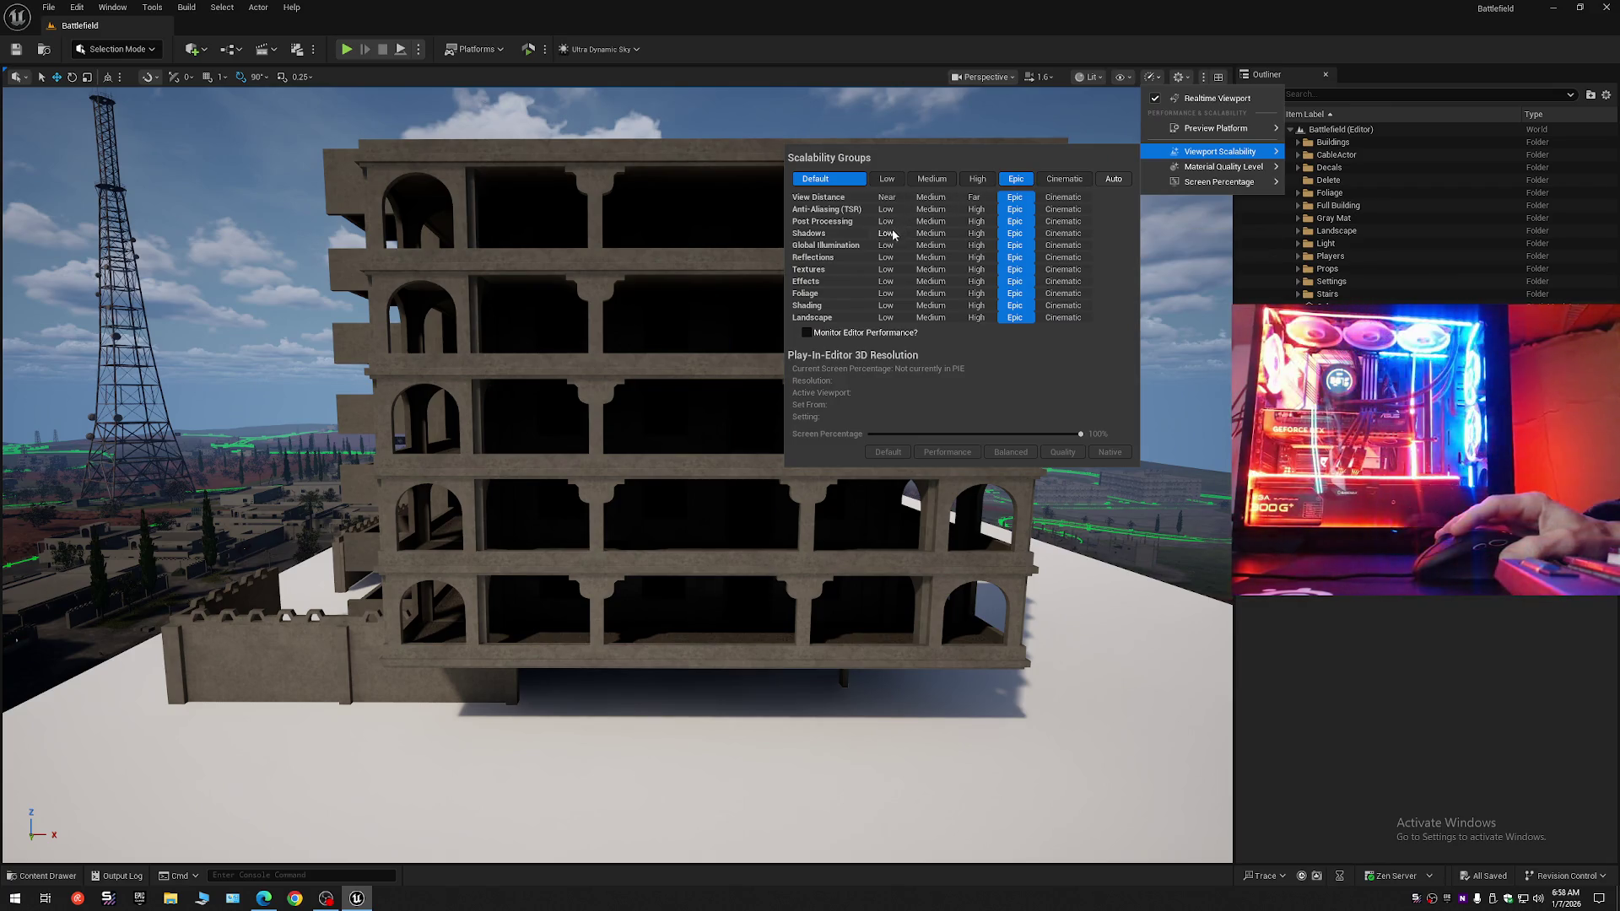
click(885, 233)
mouse_move(694, 365)
mouse_down()
mouse_move(675, 359)
mouse_move(730, 346)
mouse_move(688, 350)
mouse_move(692, 369)
mouse_up()
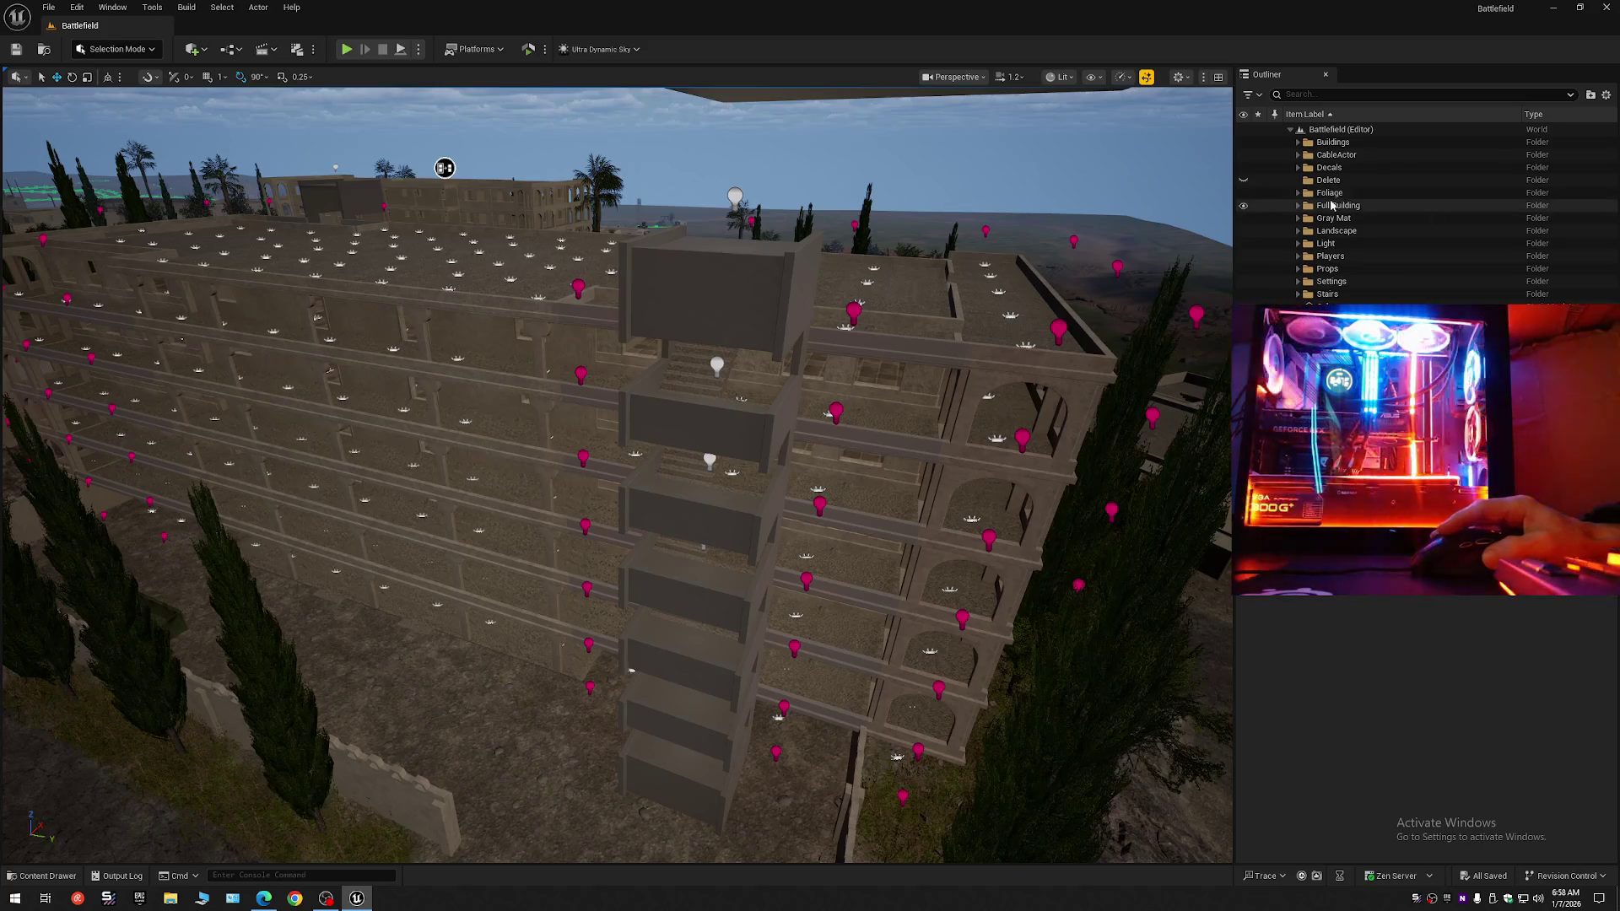
click(1241, 219)
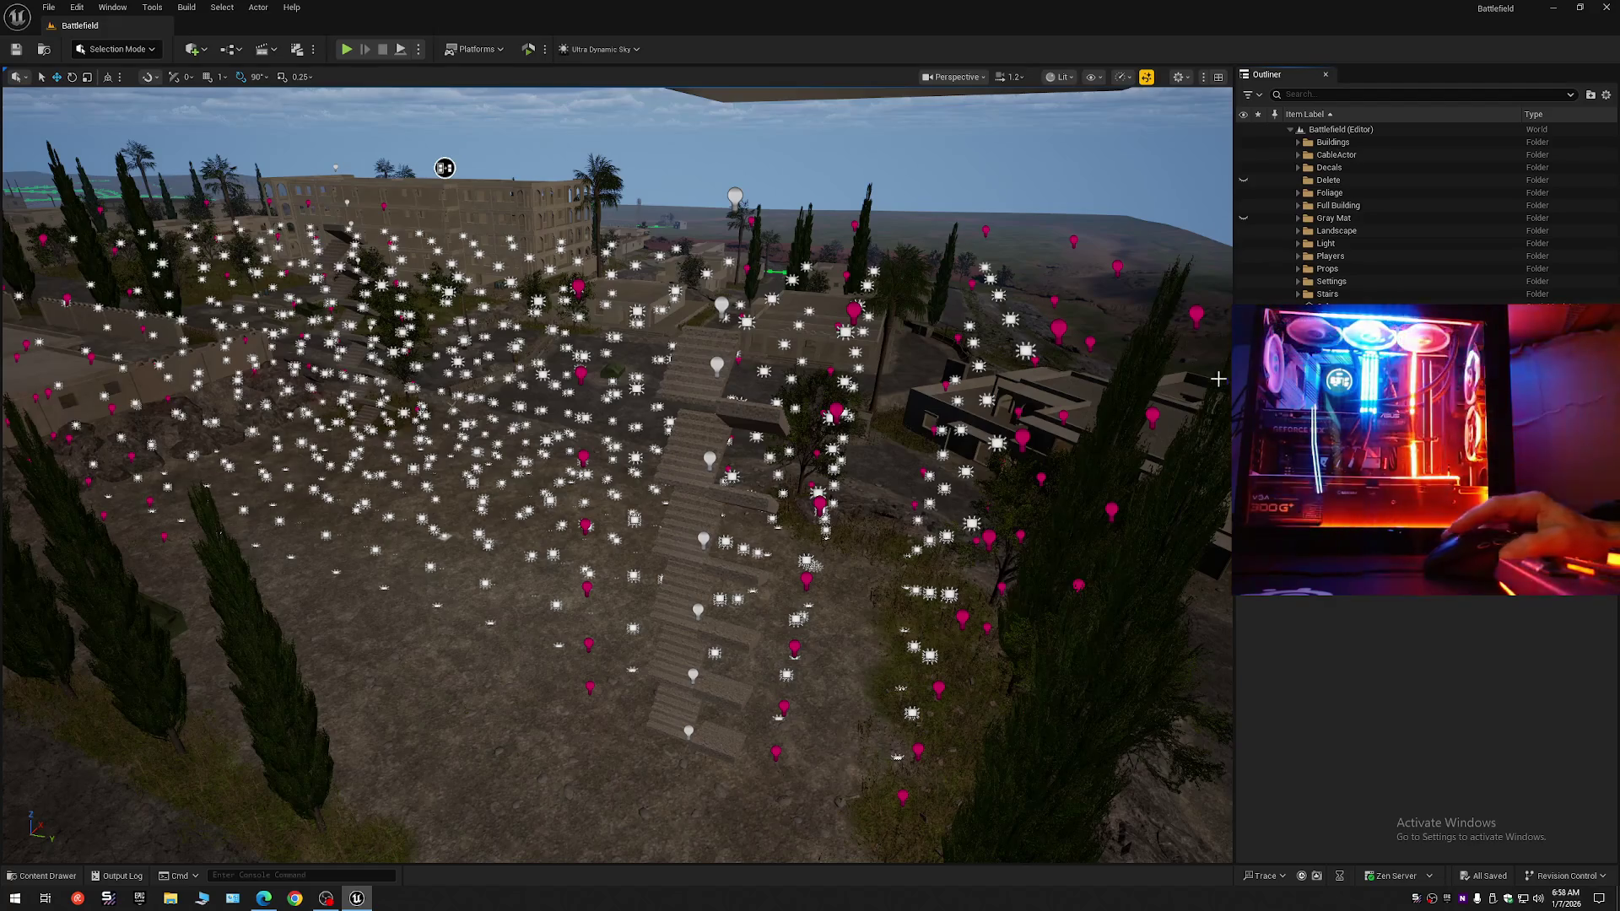
click(1299, 294)
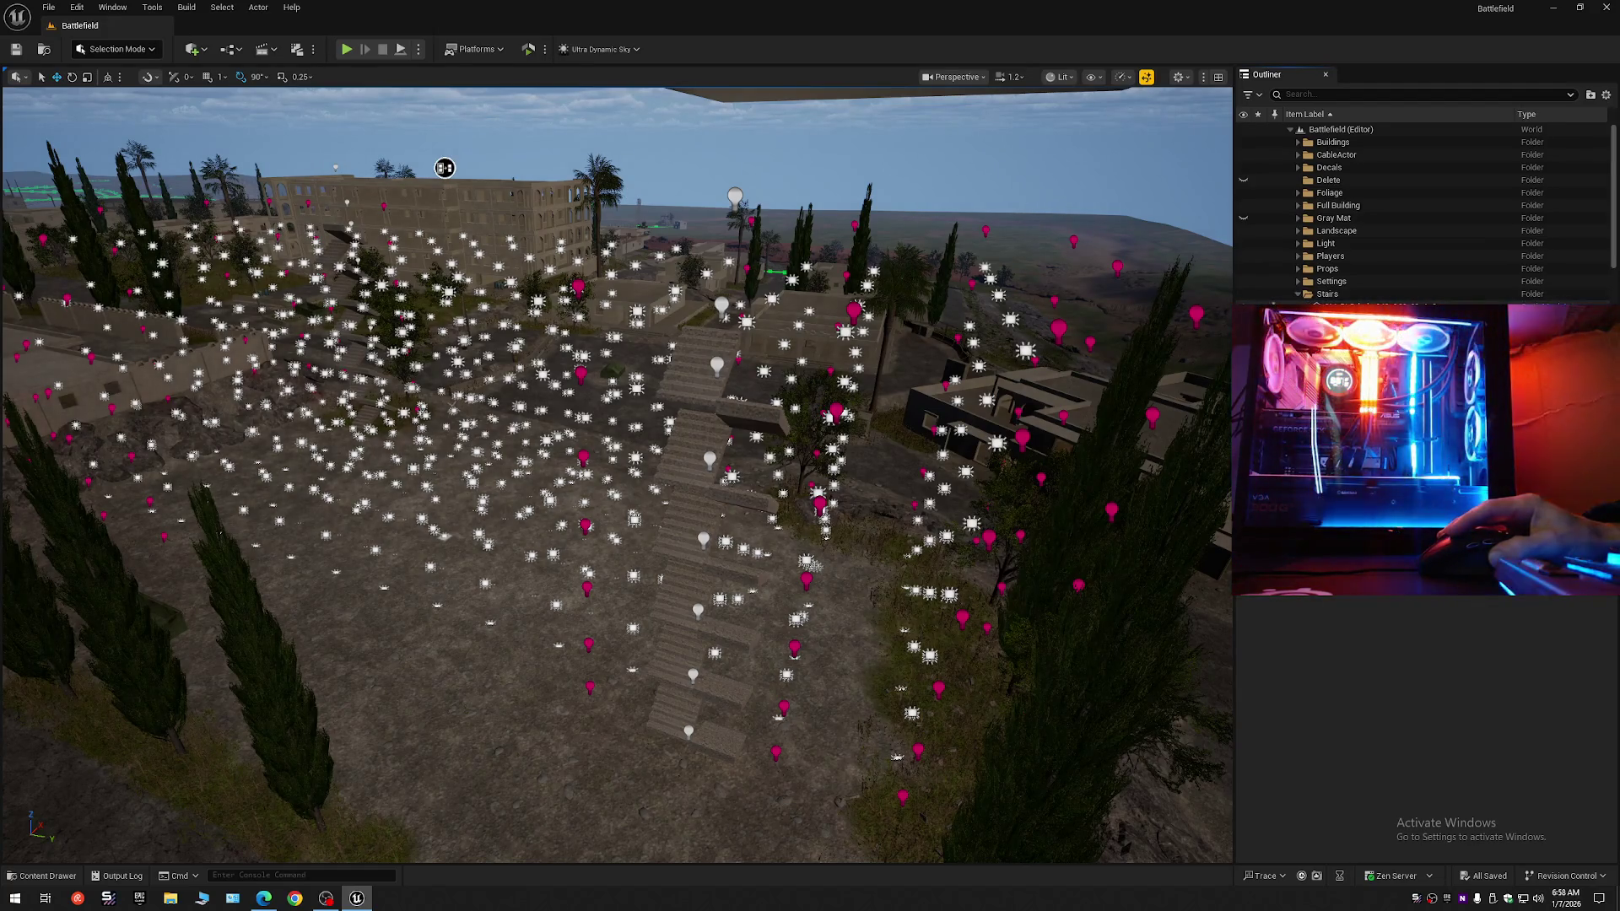
click(1367, 306)
scroll(1384, 253, down, 5)
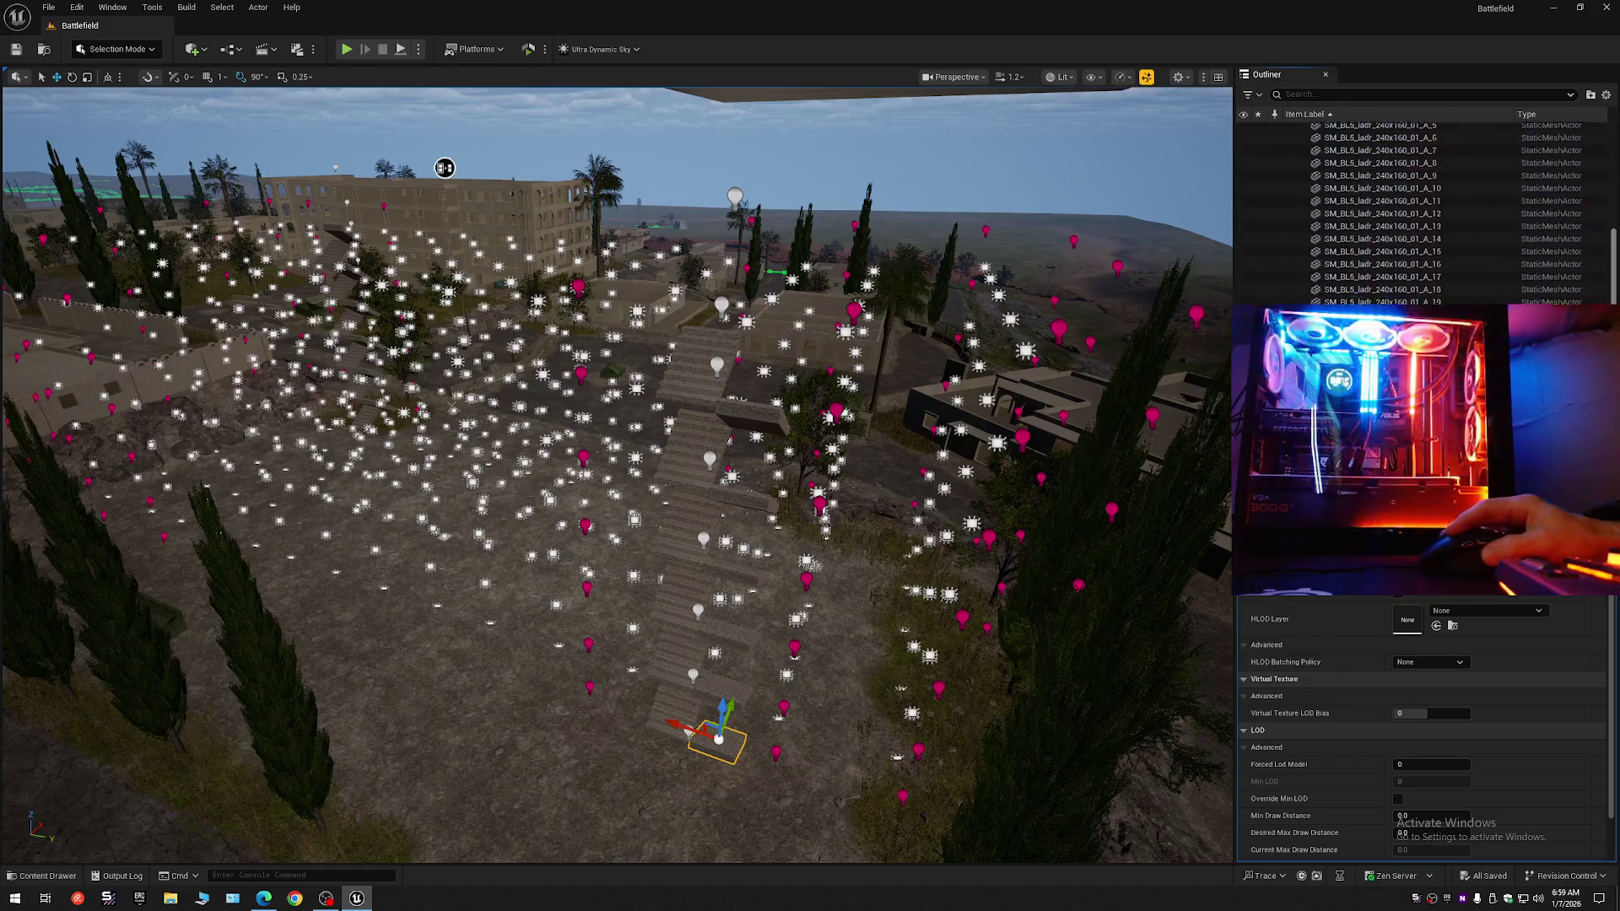
scroll(1384, 211, down, 1)
shift+click(1384, 299)
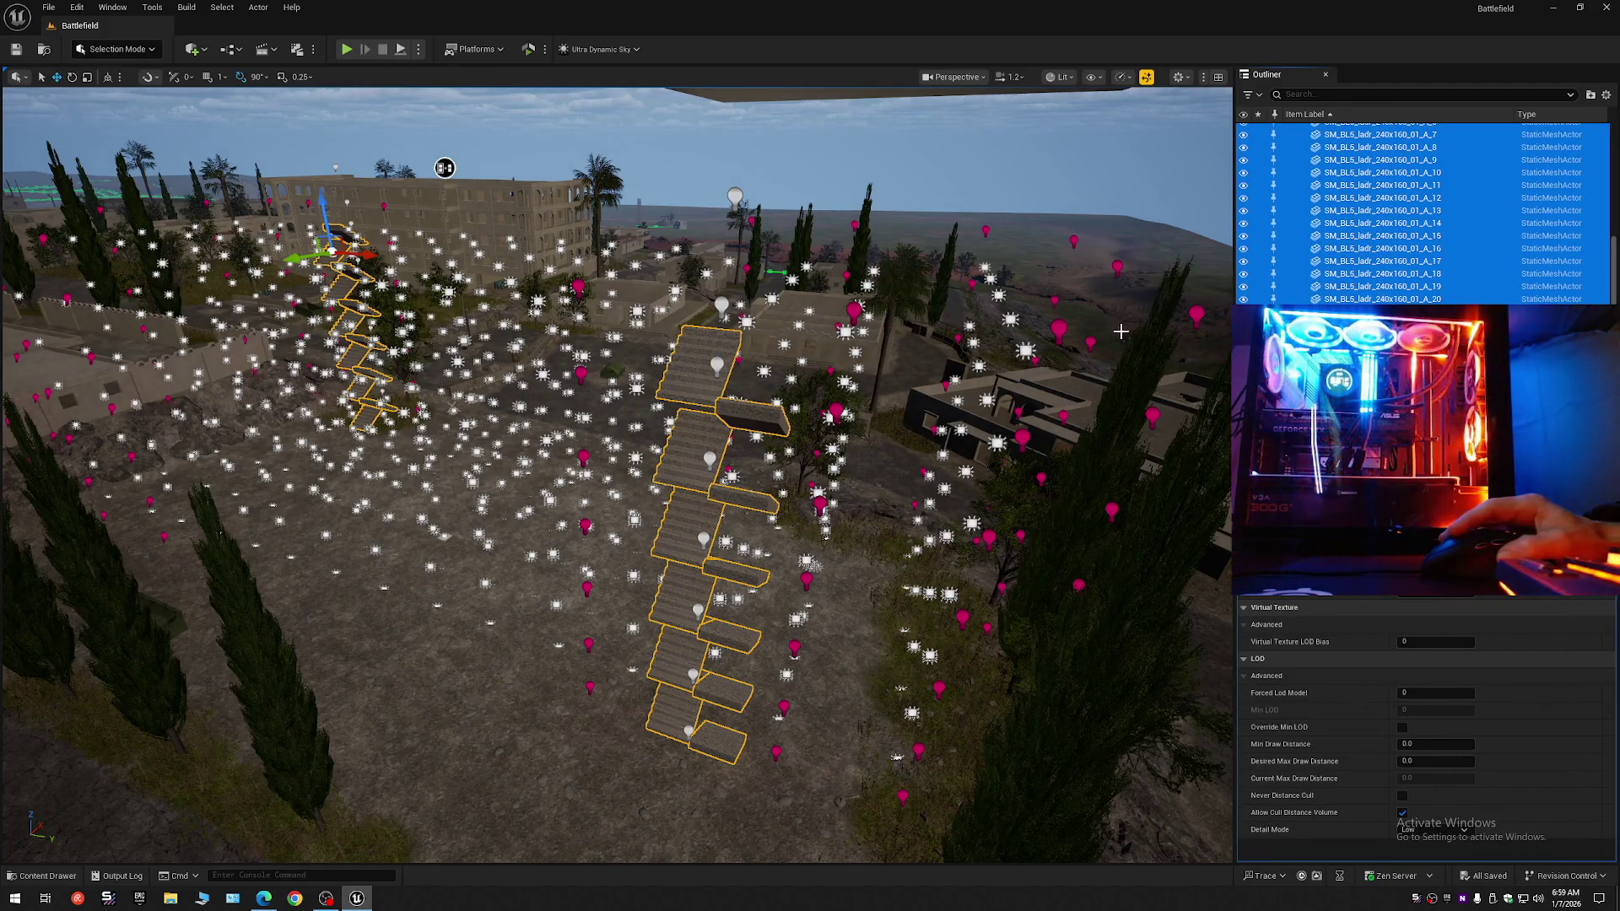
click(1609, 99)
click(1412, 158)
click(1293, 141)
click(1289, 131)
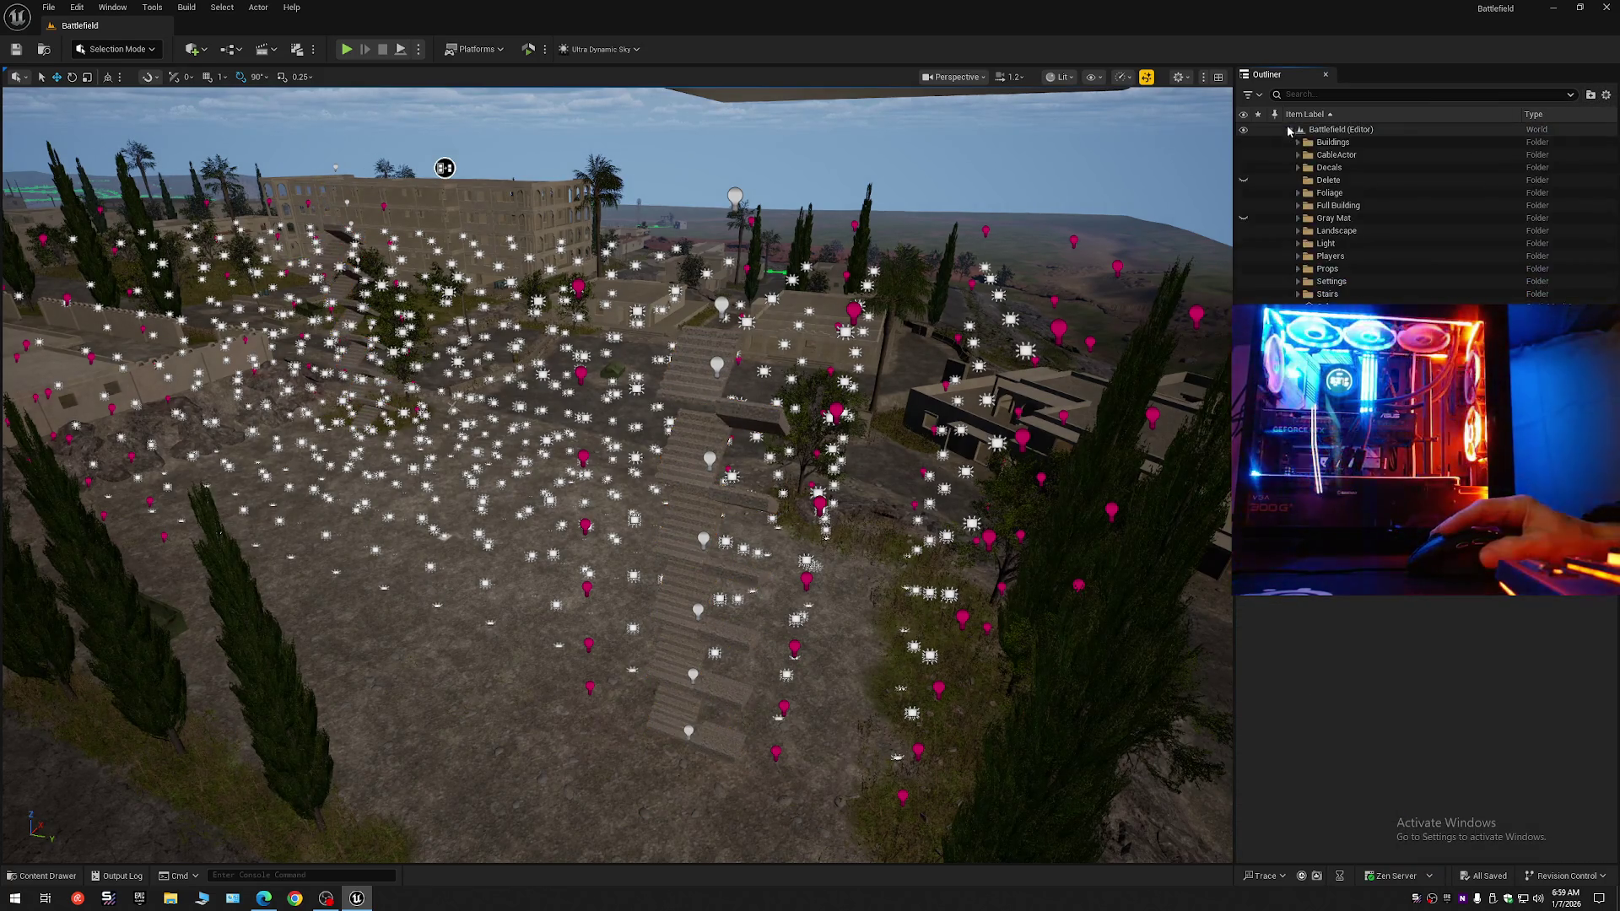
click(1242, 219)
key(w)
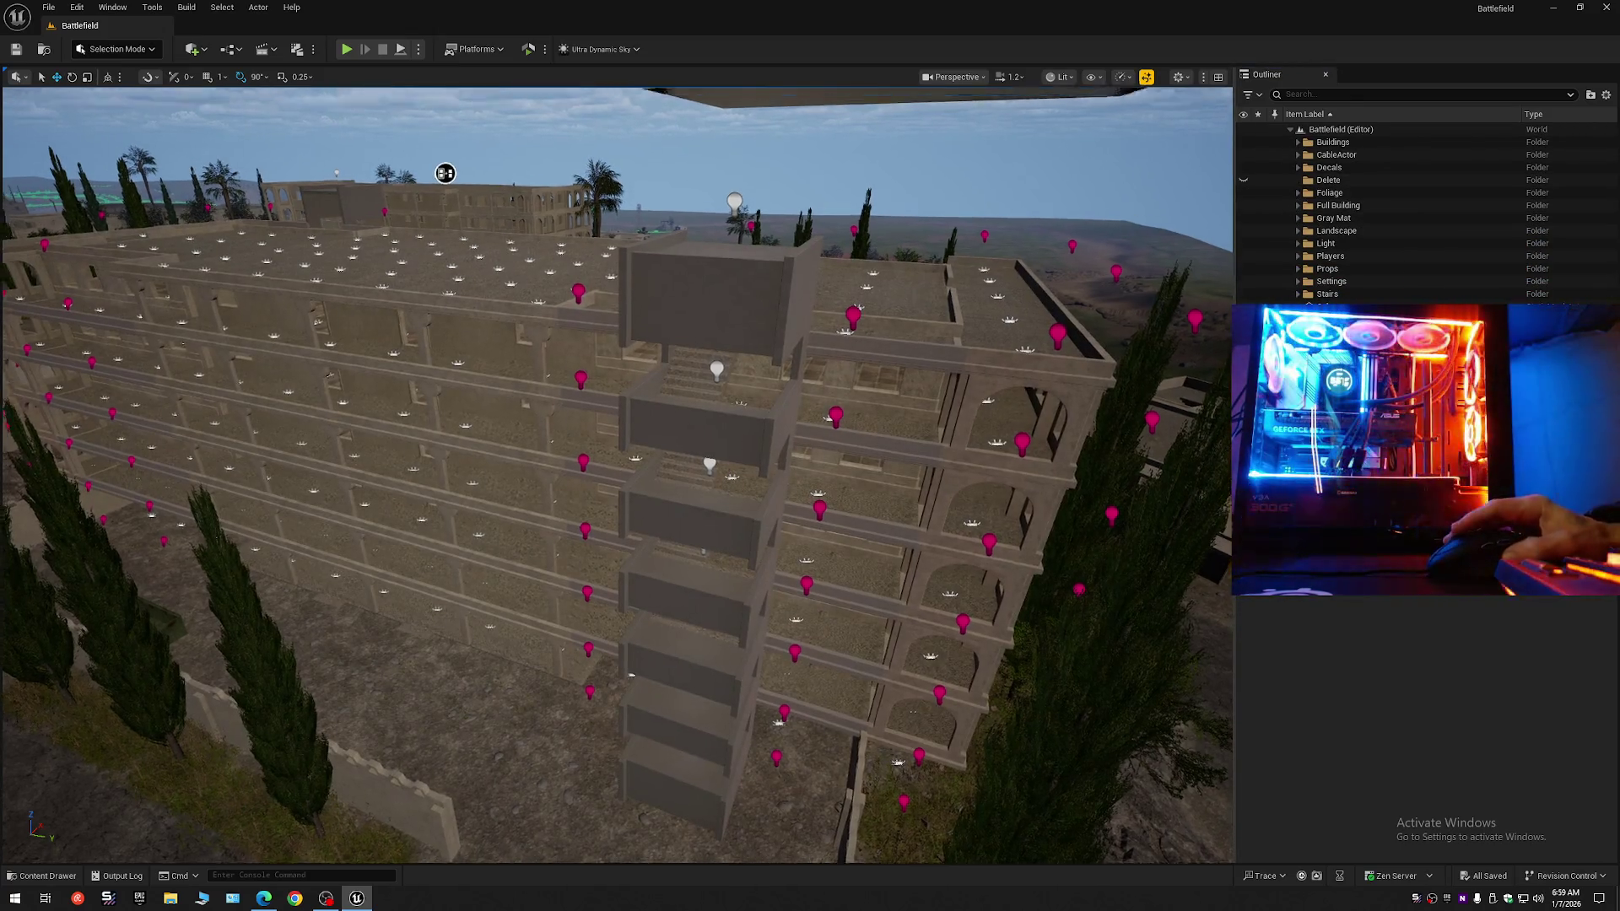
scroll(975, 446, down, 2)
scroll(974, 445, down, 2)
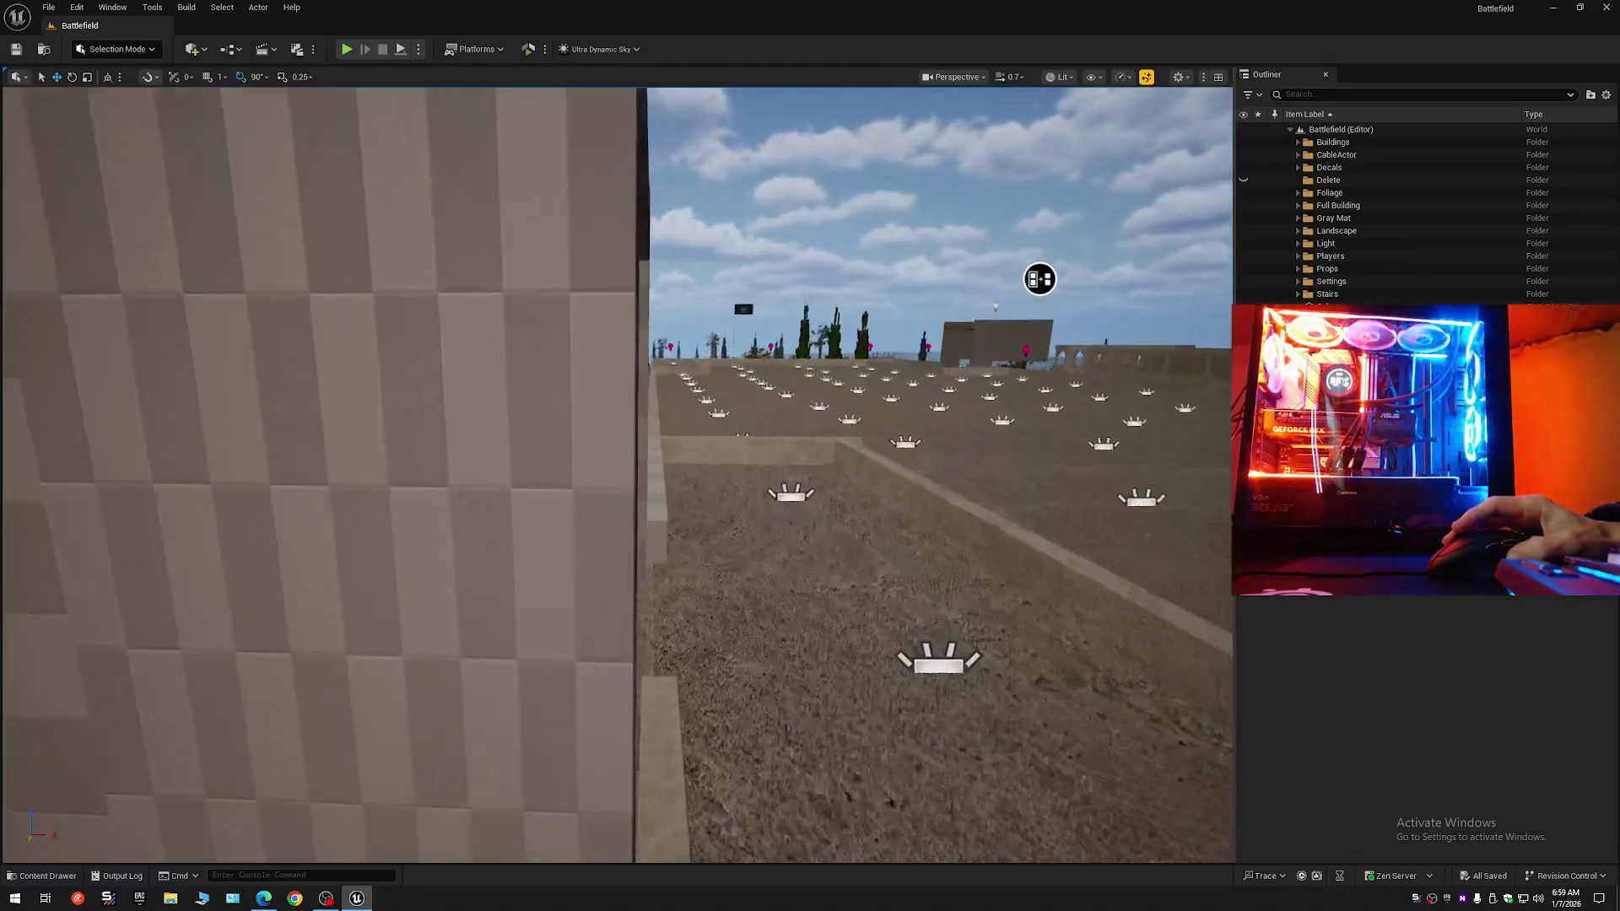
key(w)
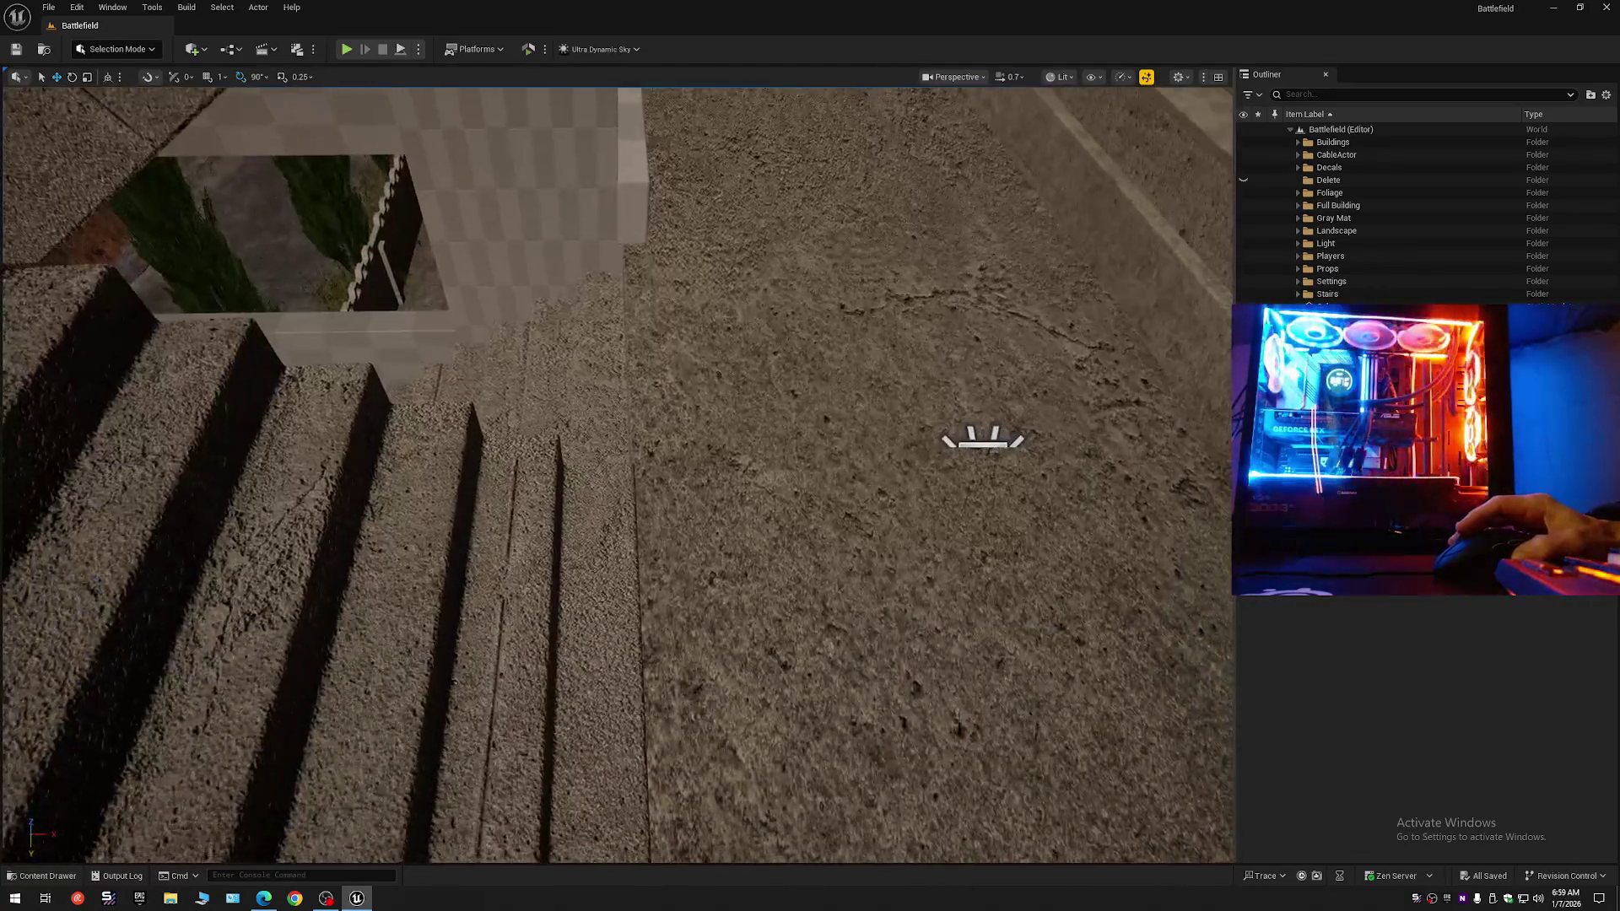
key(w)
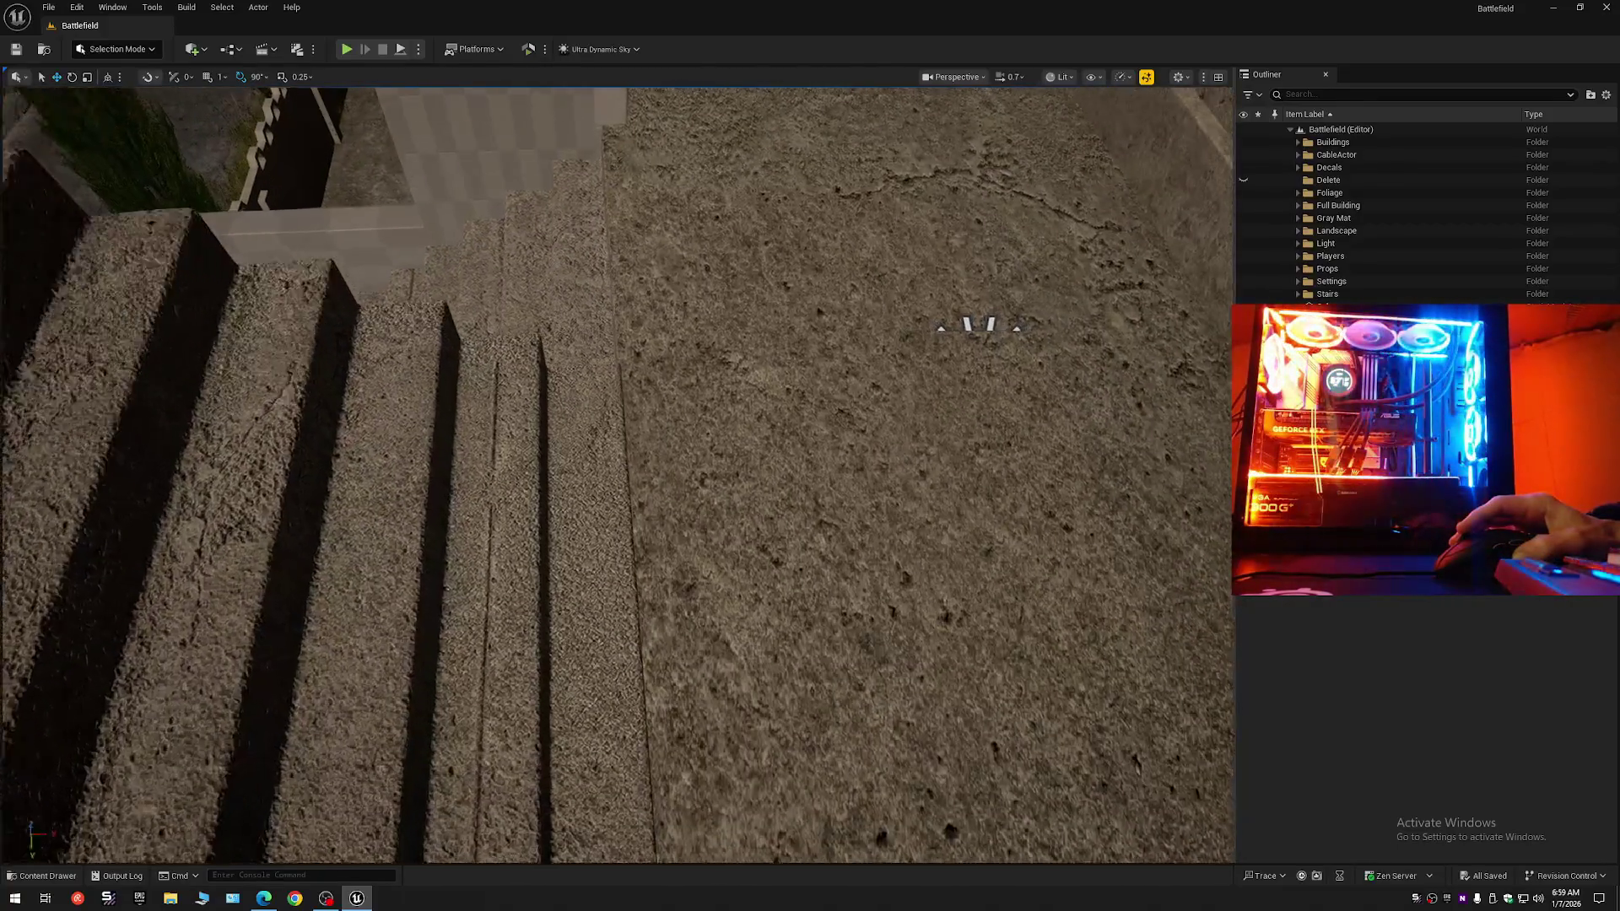
key(s)
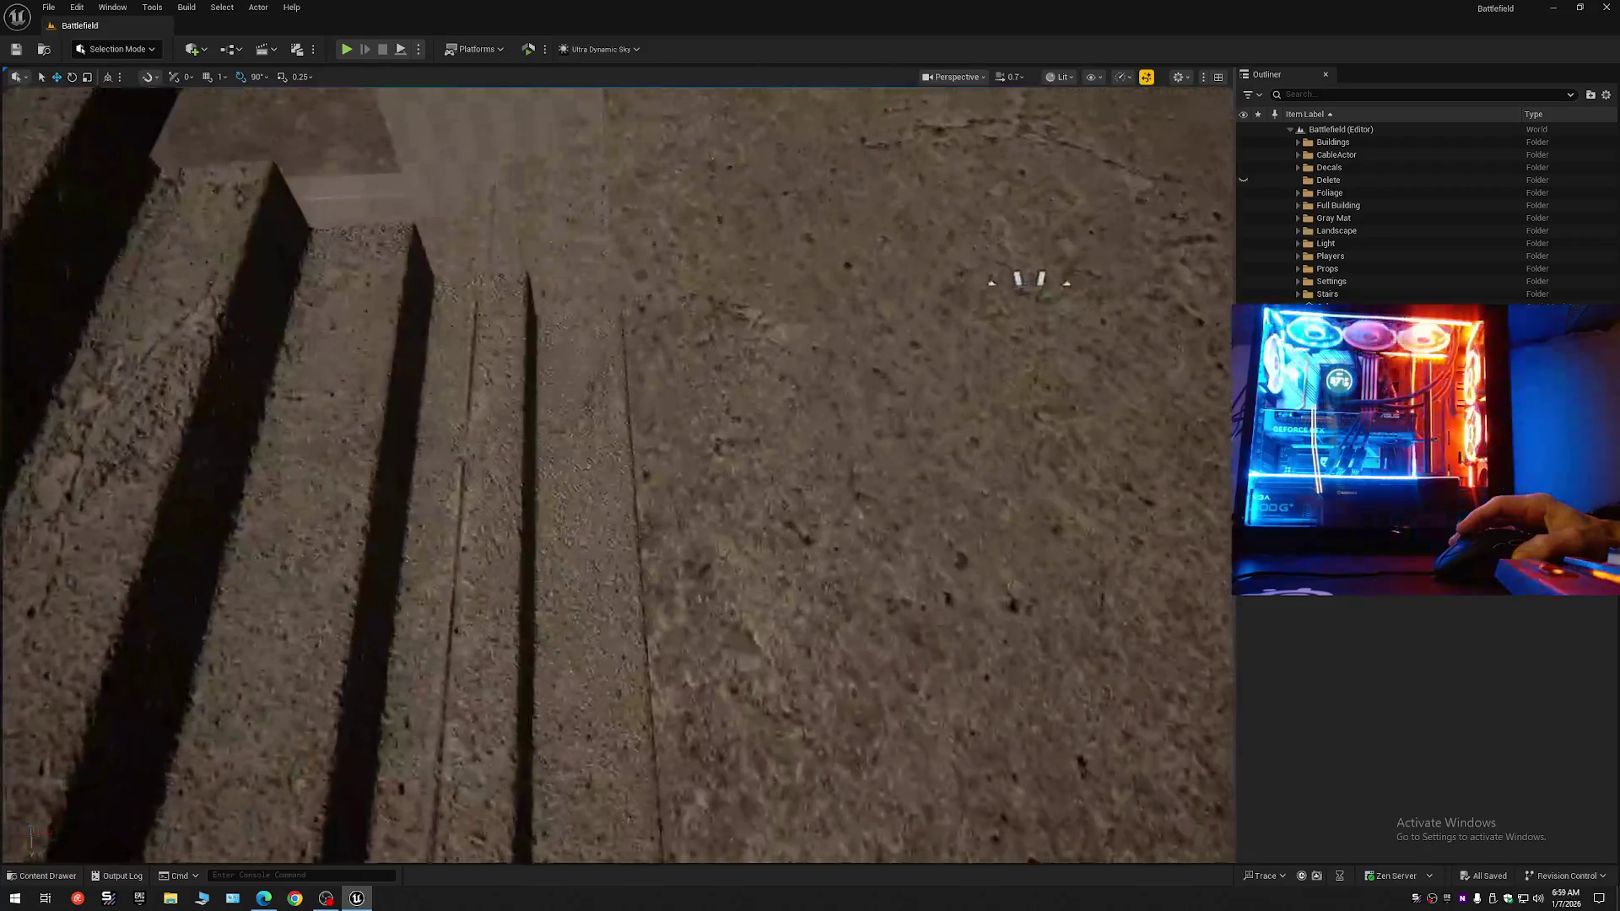
key(s)
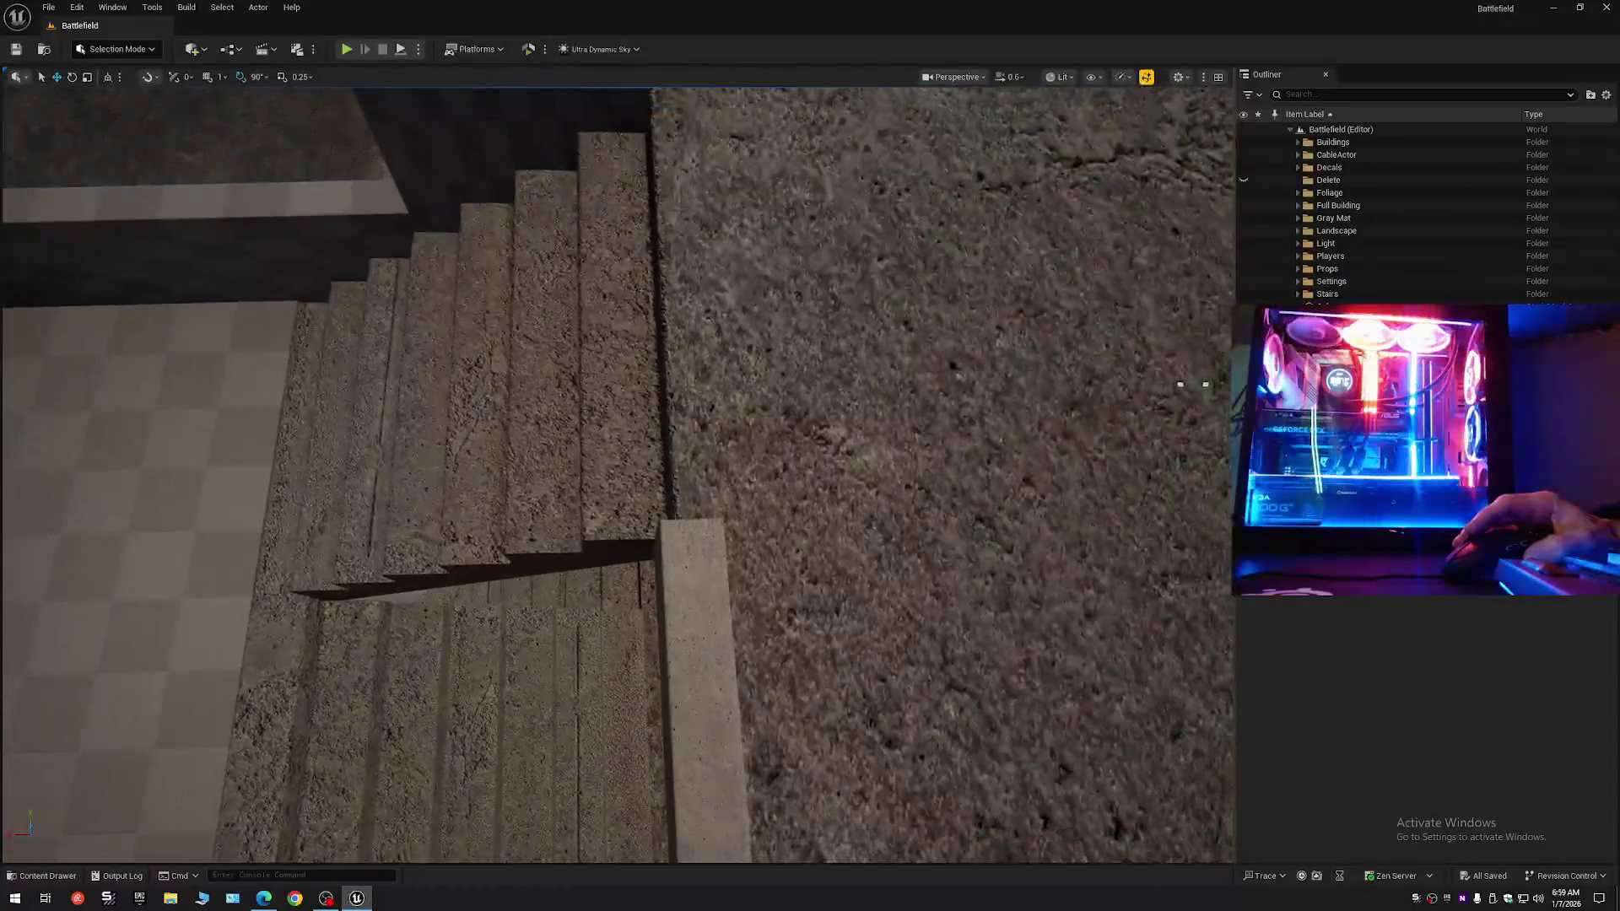
scroll(617, 474, up, 1)
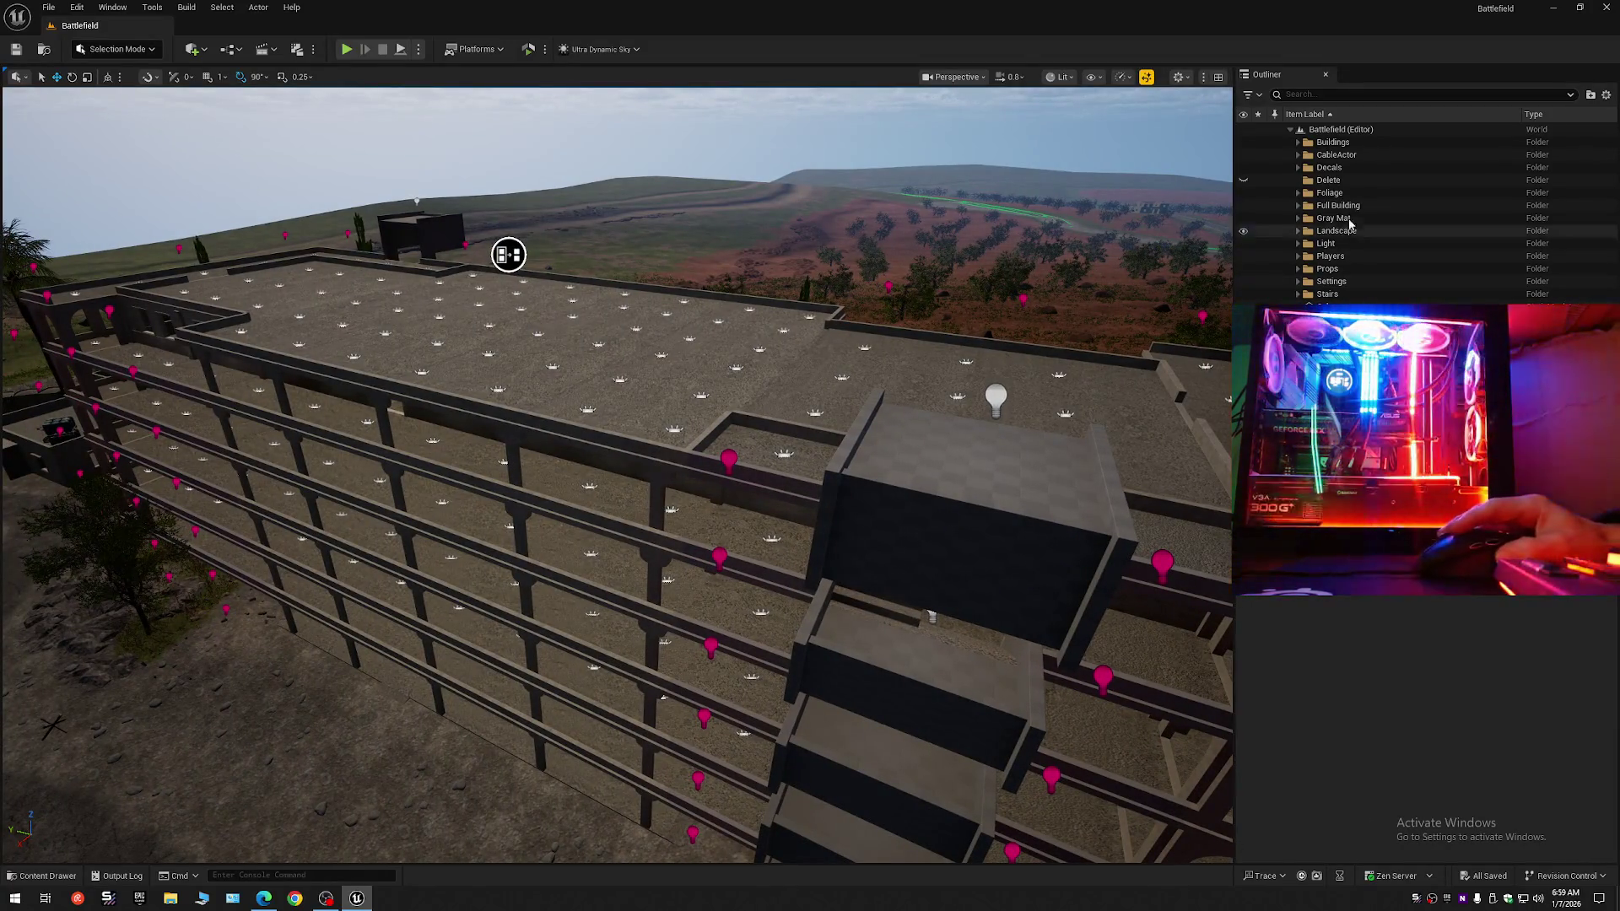
Hide Gray Mat, expand the Stairs folder and pick stair segments and a beam.
click(1242, 219)
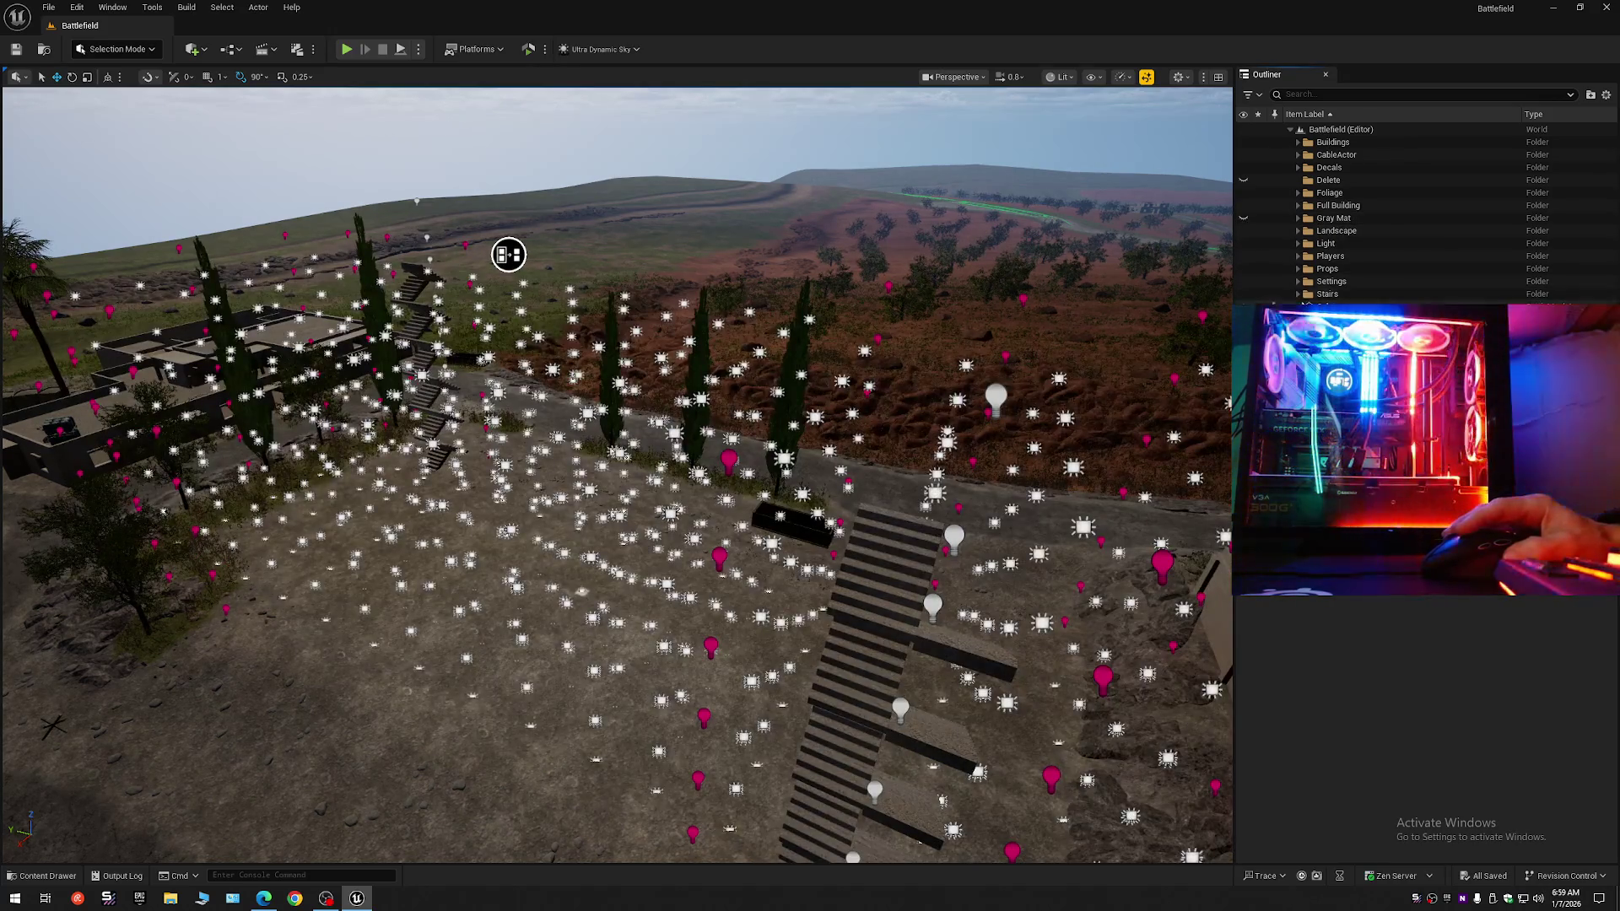
click(1298, 295)
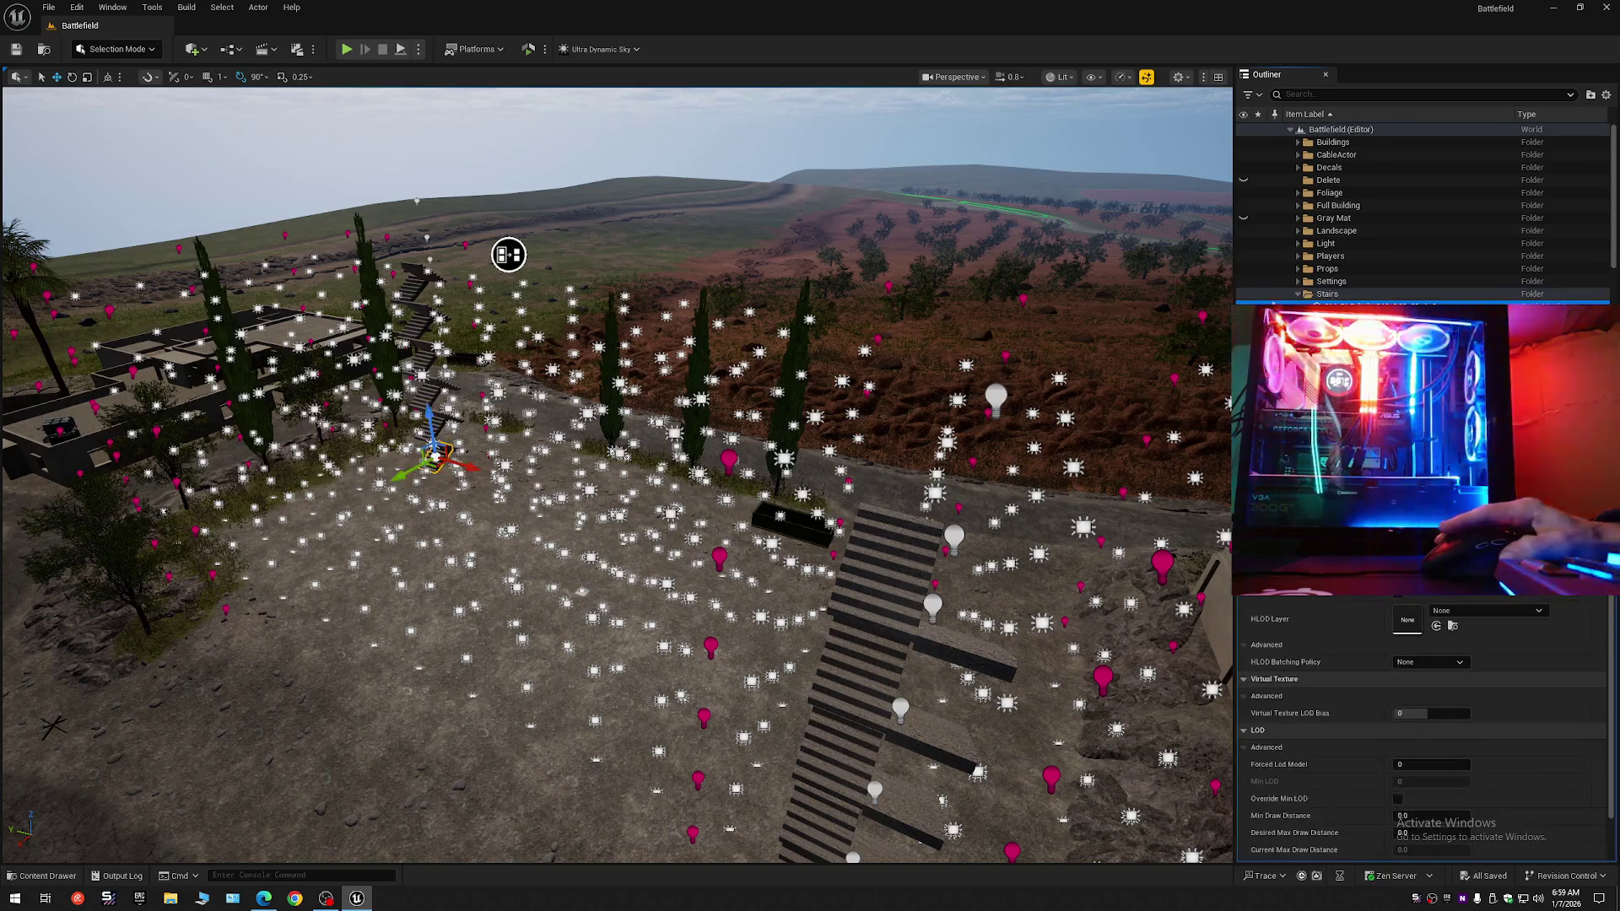
scroll(1614, 270, down, 3)
scroll(1614, 270, down, 9)
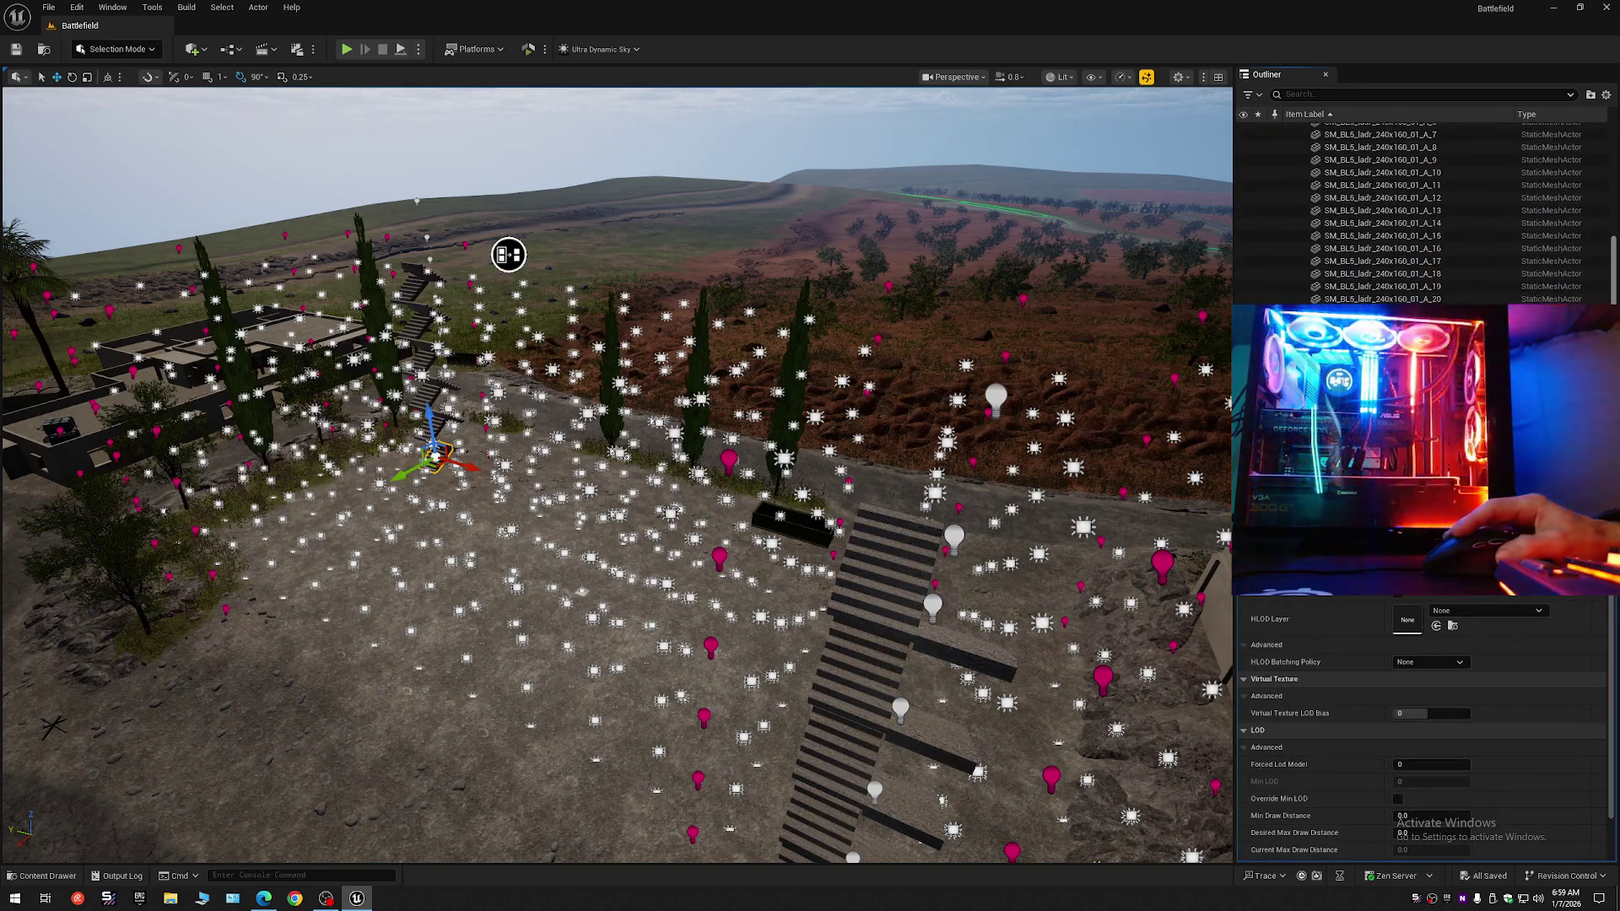
click(903, 553)
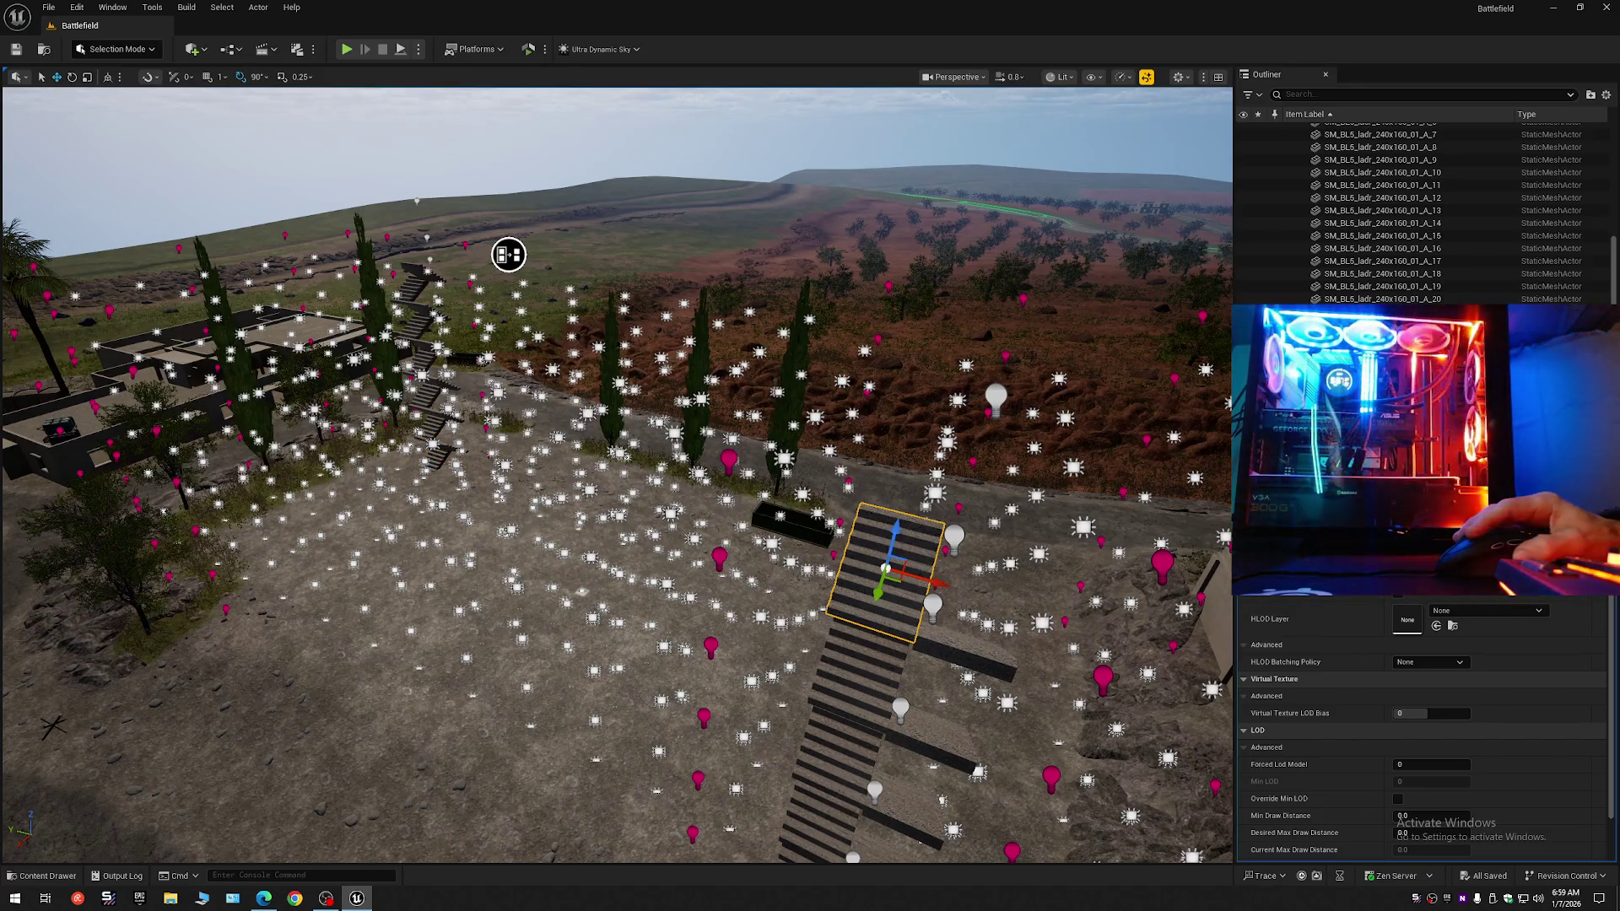
scroll(1390, 765, up, 10)
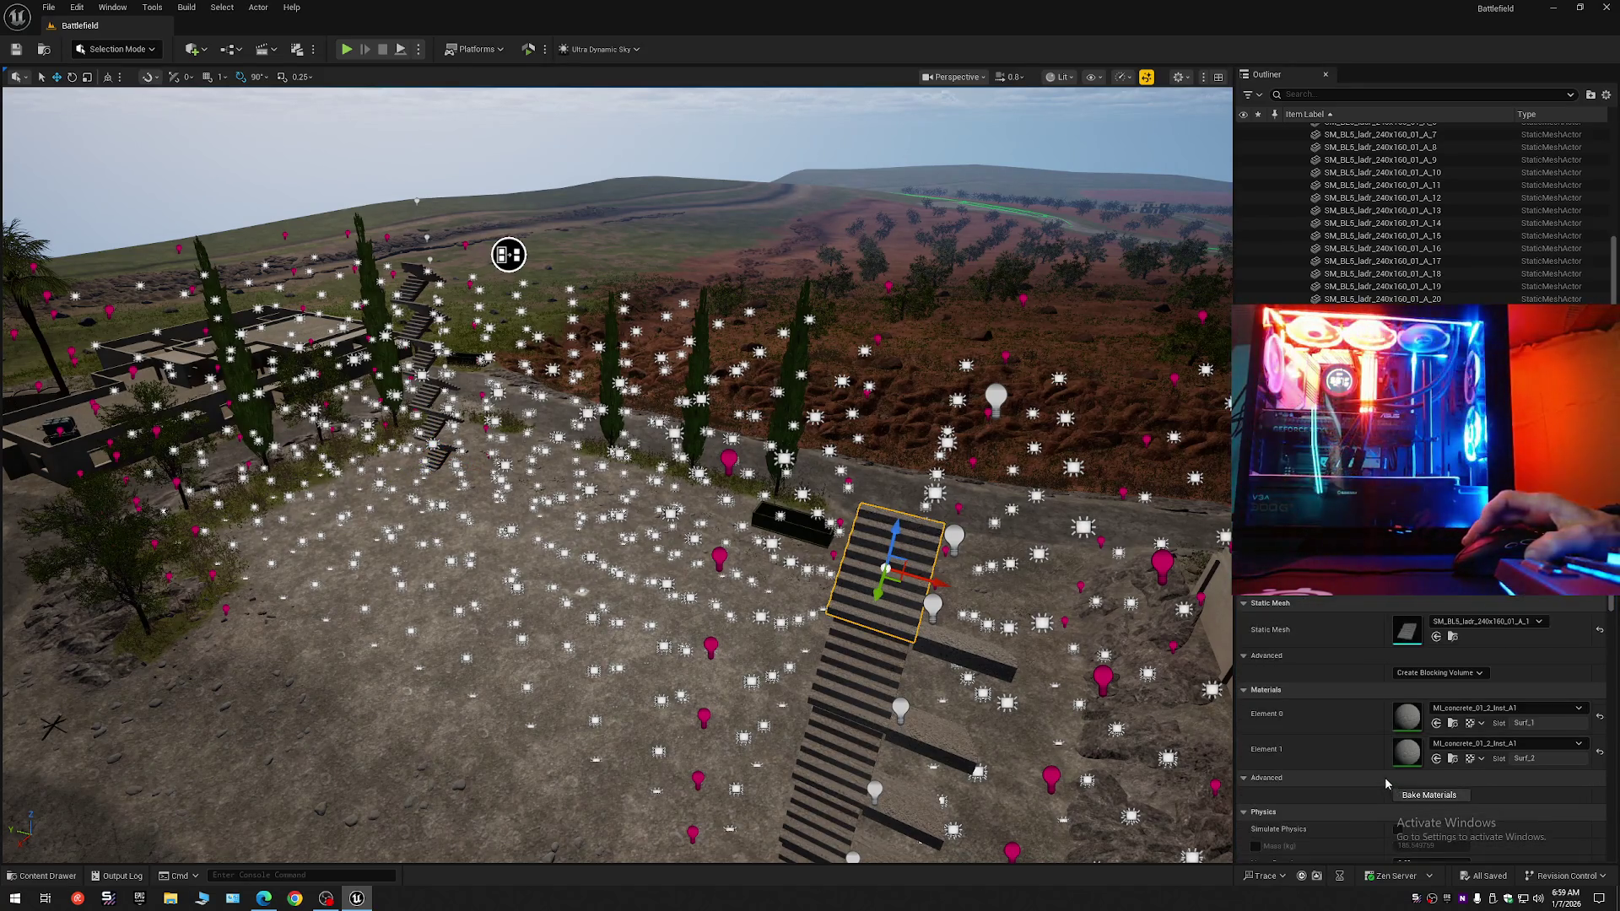
click(878, 675)
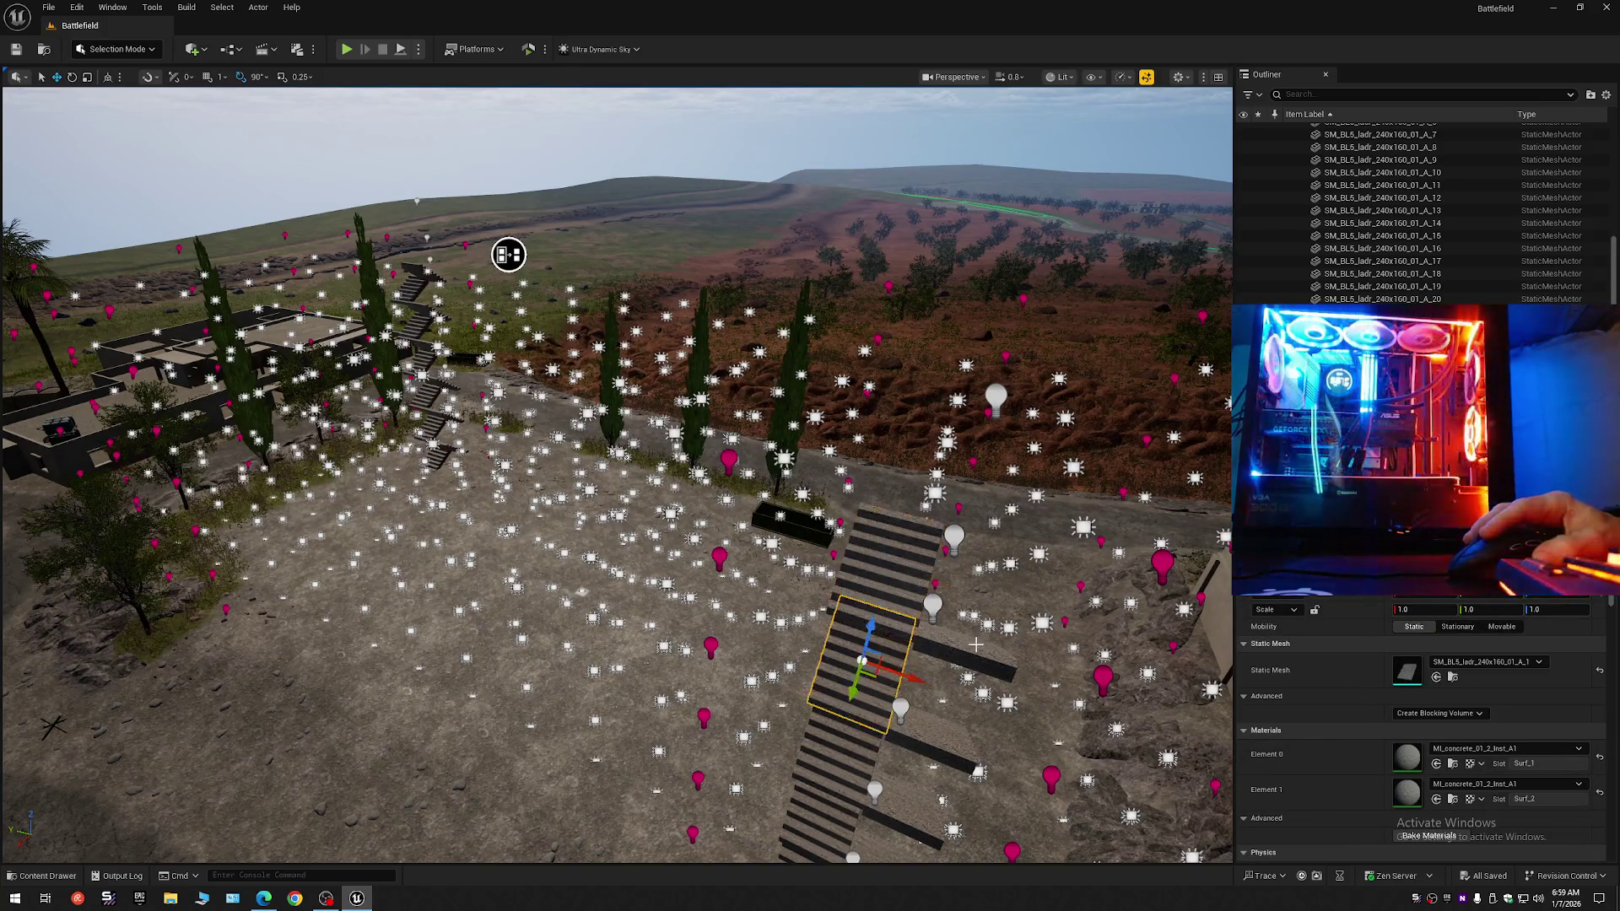
click(982, 648)
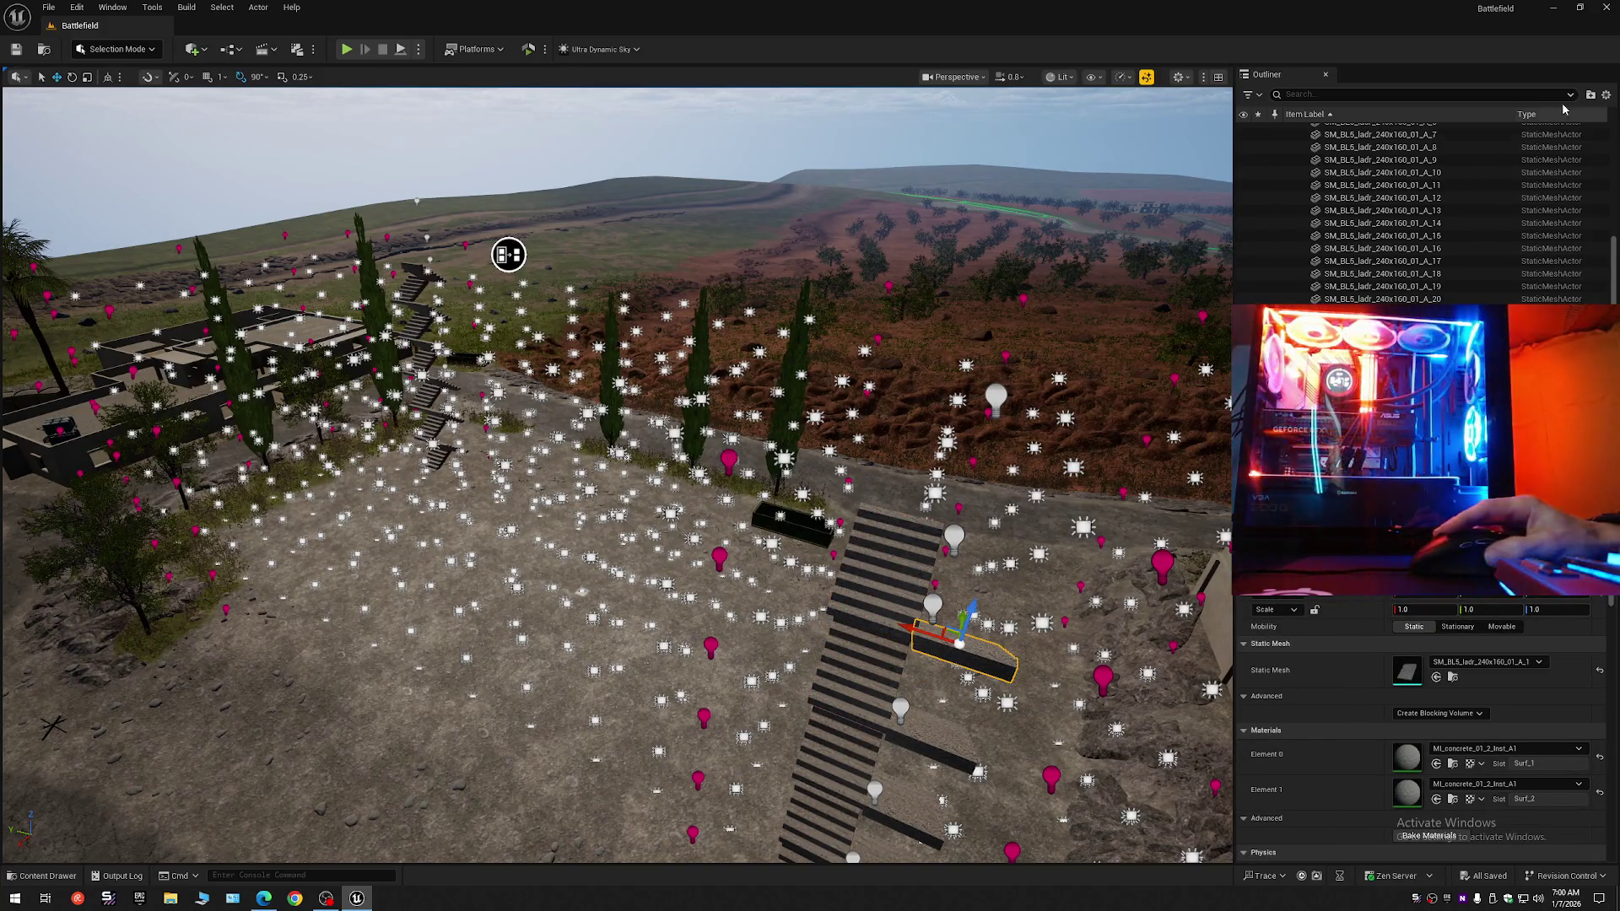
Collapse the Outliner, re-expand Stairs and select all SM_BL5_ladr stair actors.
click(1606, 95)
click(1458, 156)
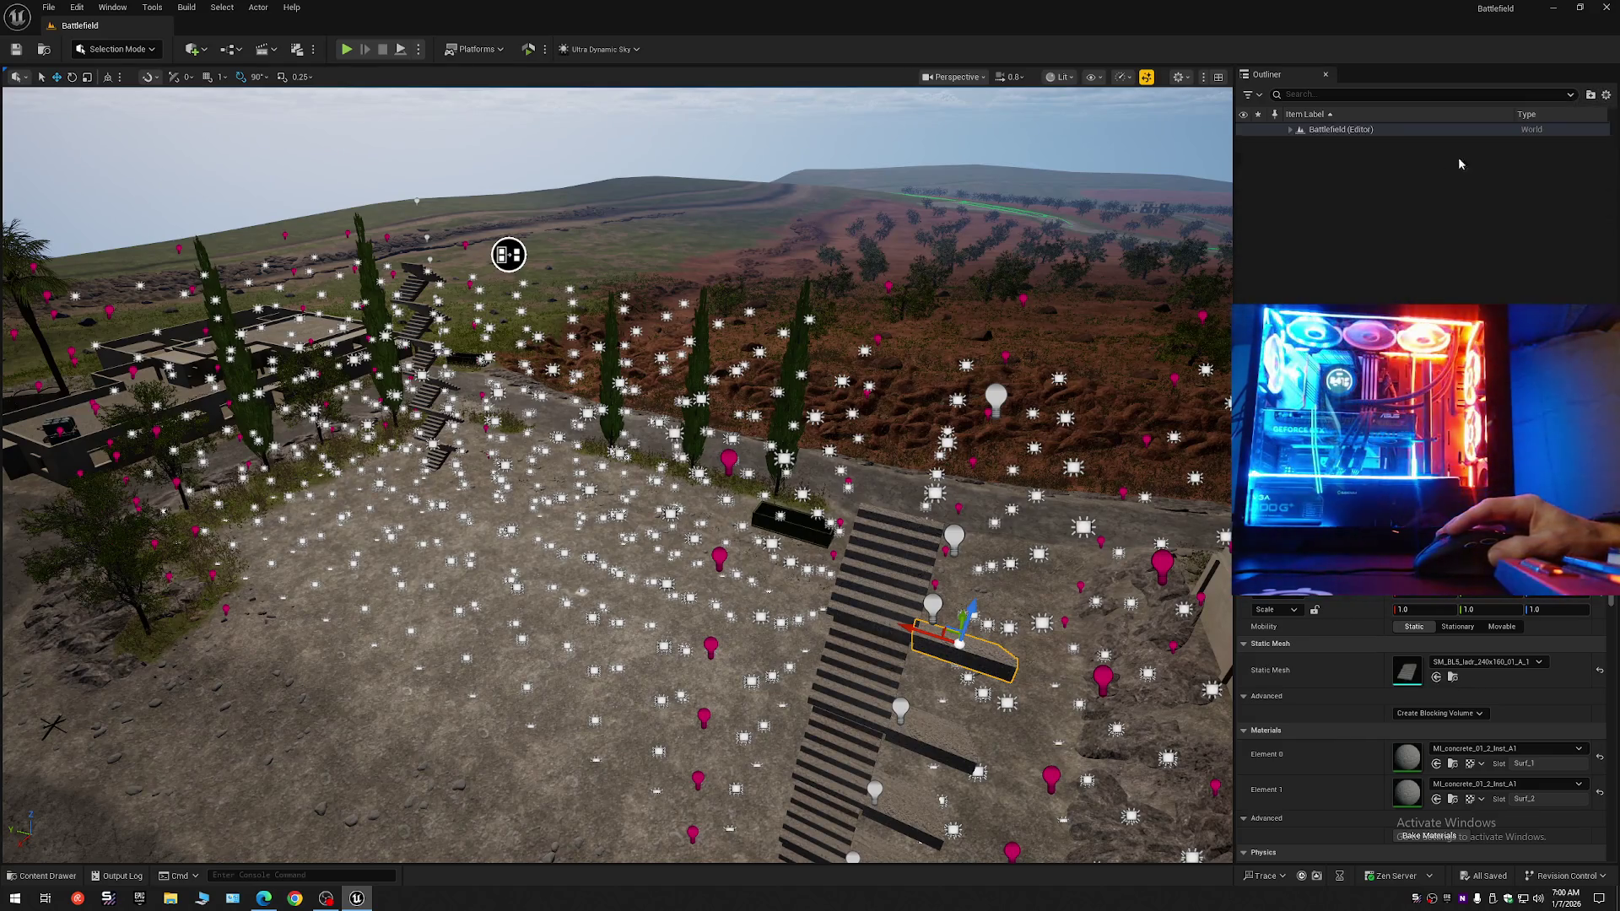
click(1289, 131)
click(1298, 294)
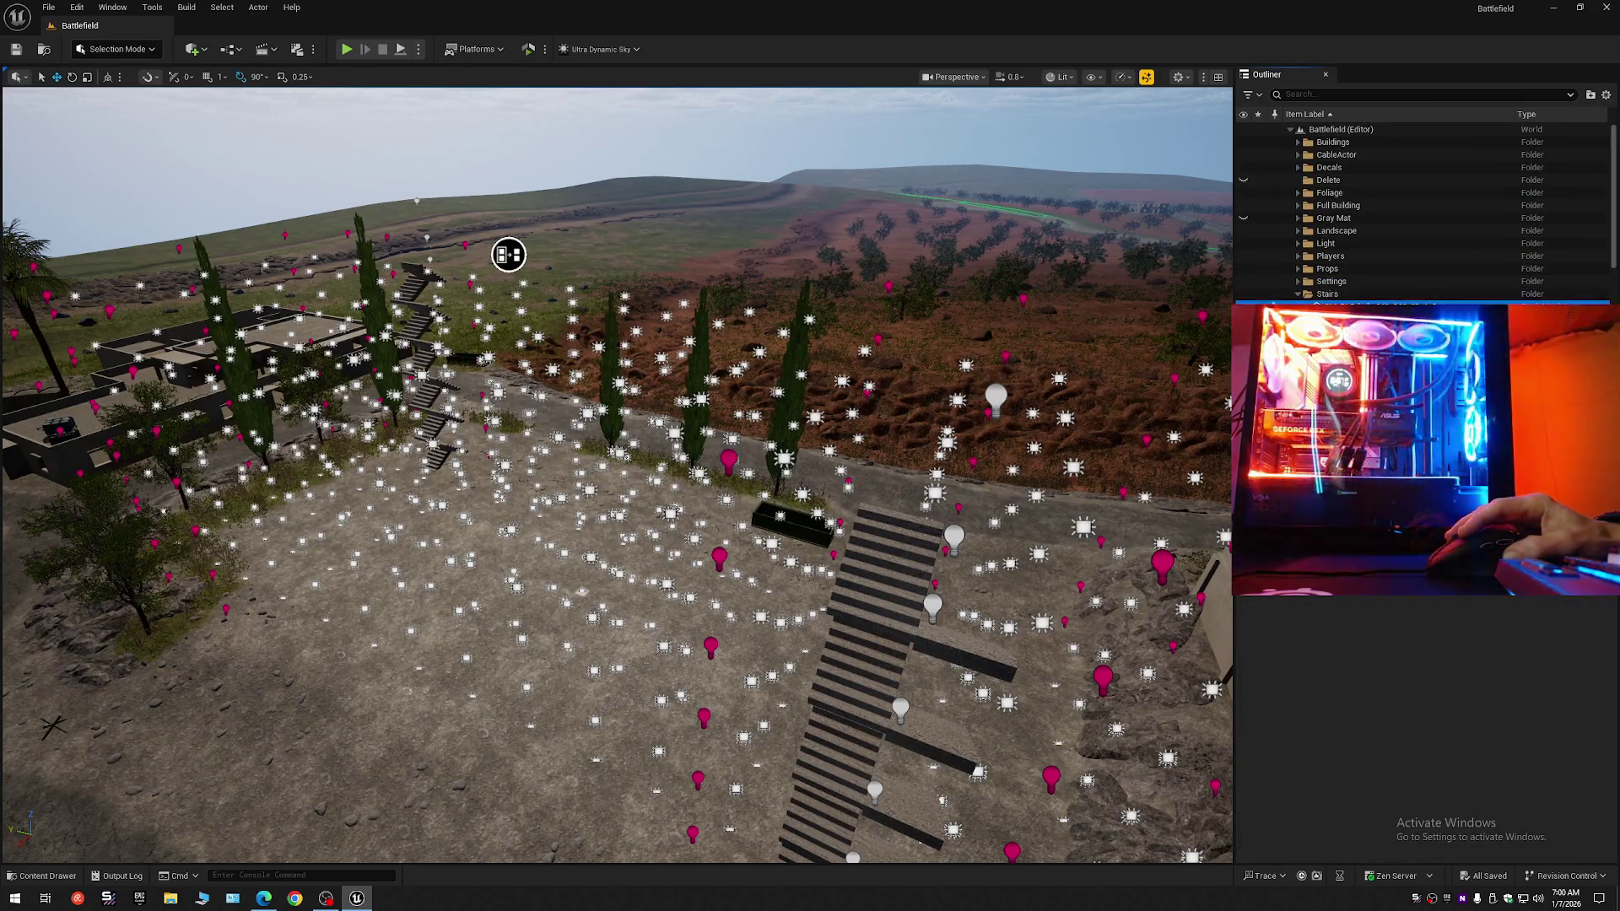
scroll(1426, 211, down, 6)
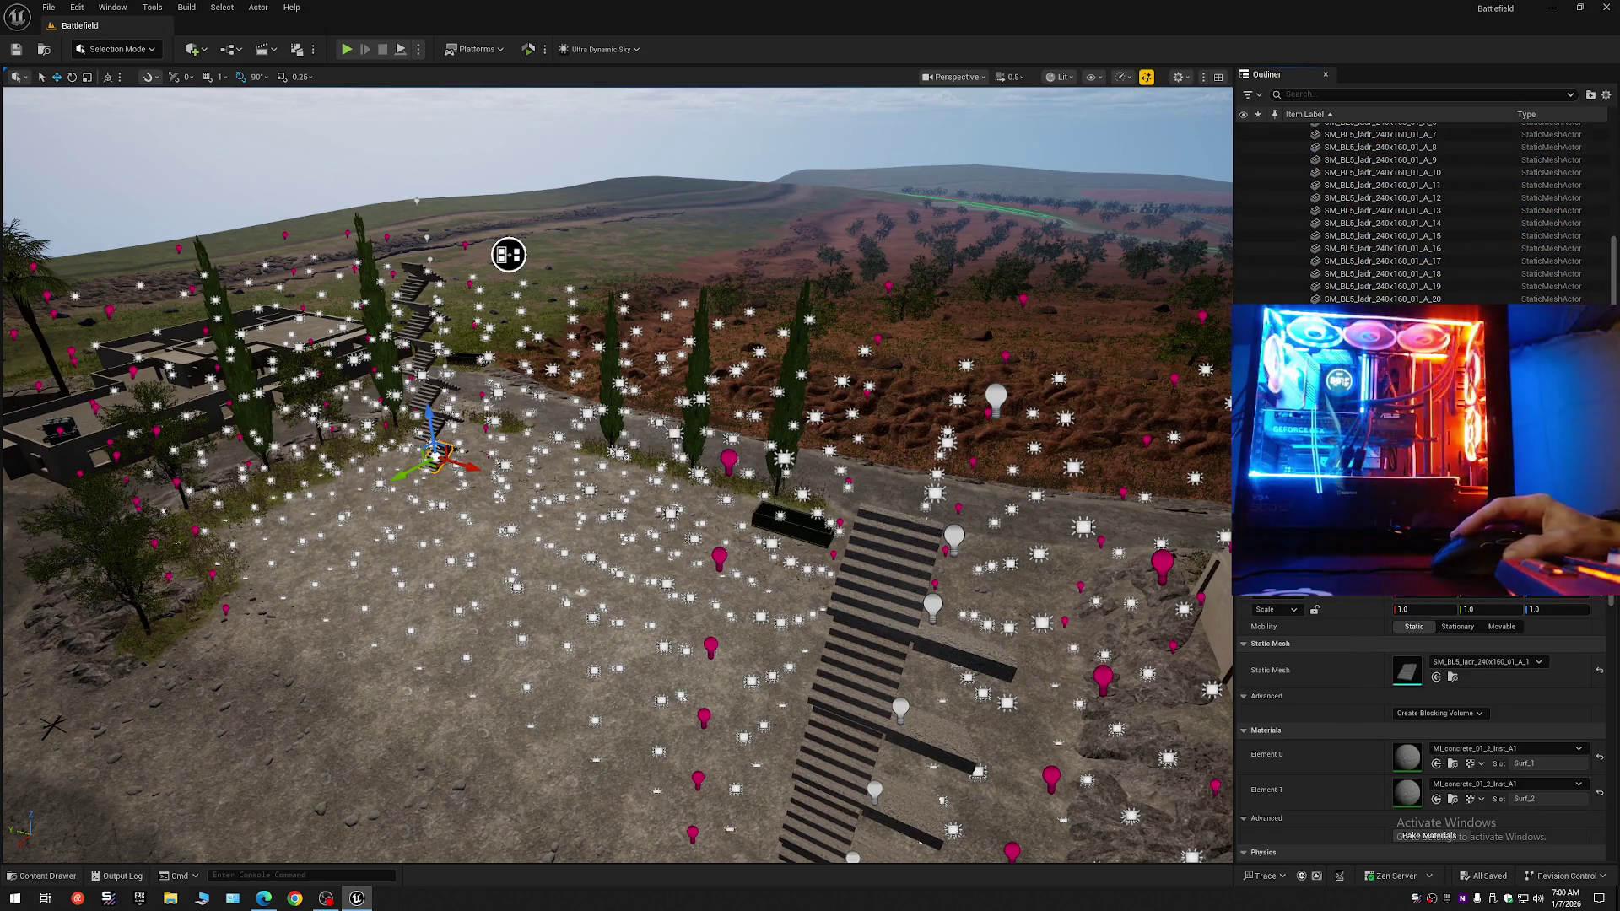
shift+click(1383, 337)
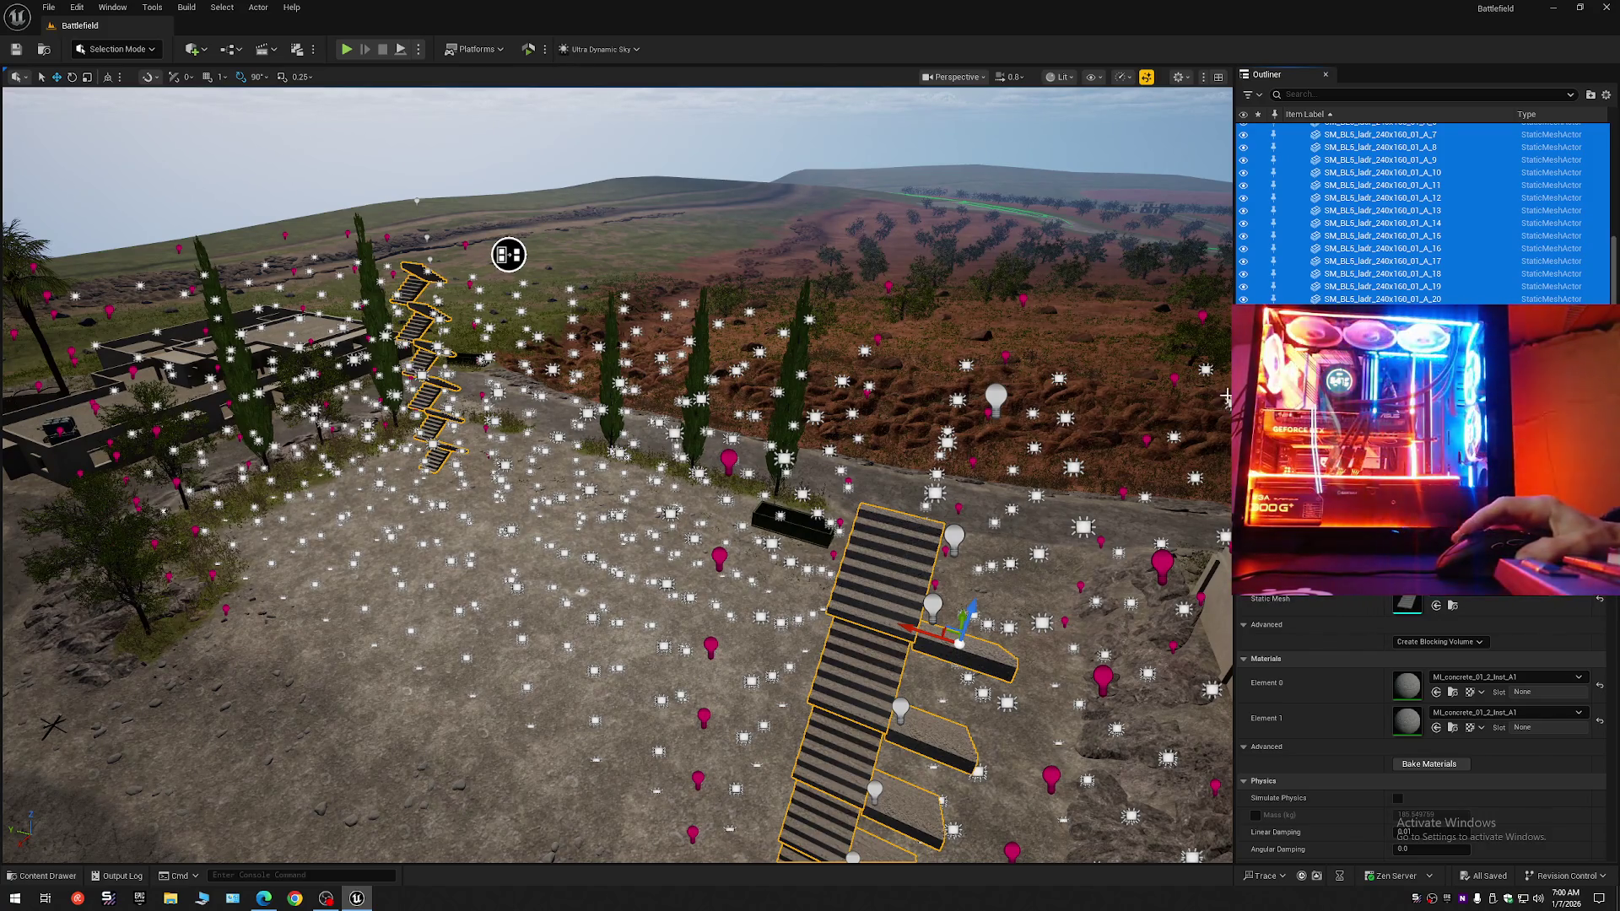
click(260, 9)
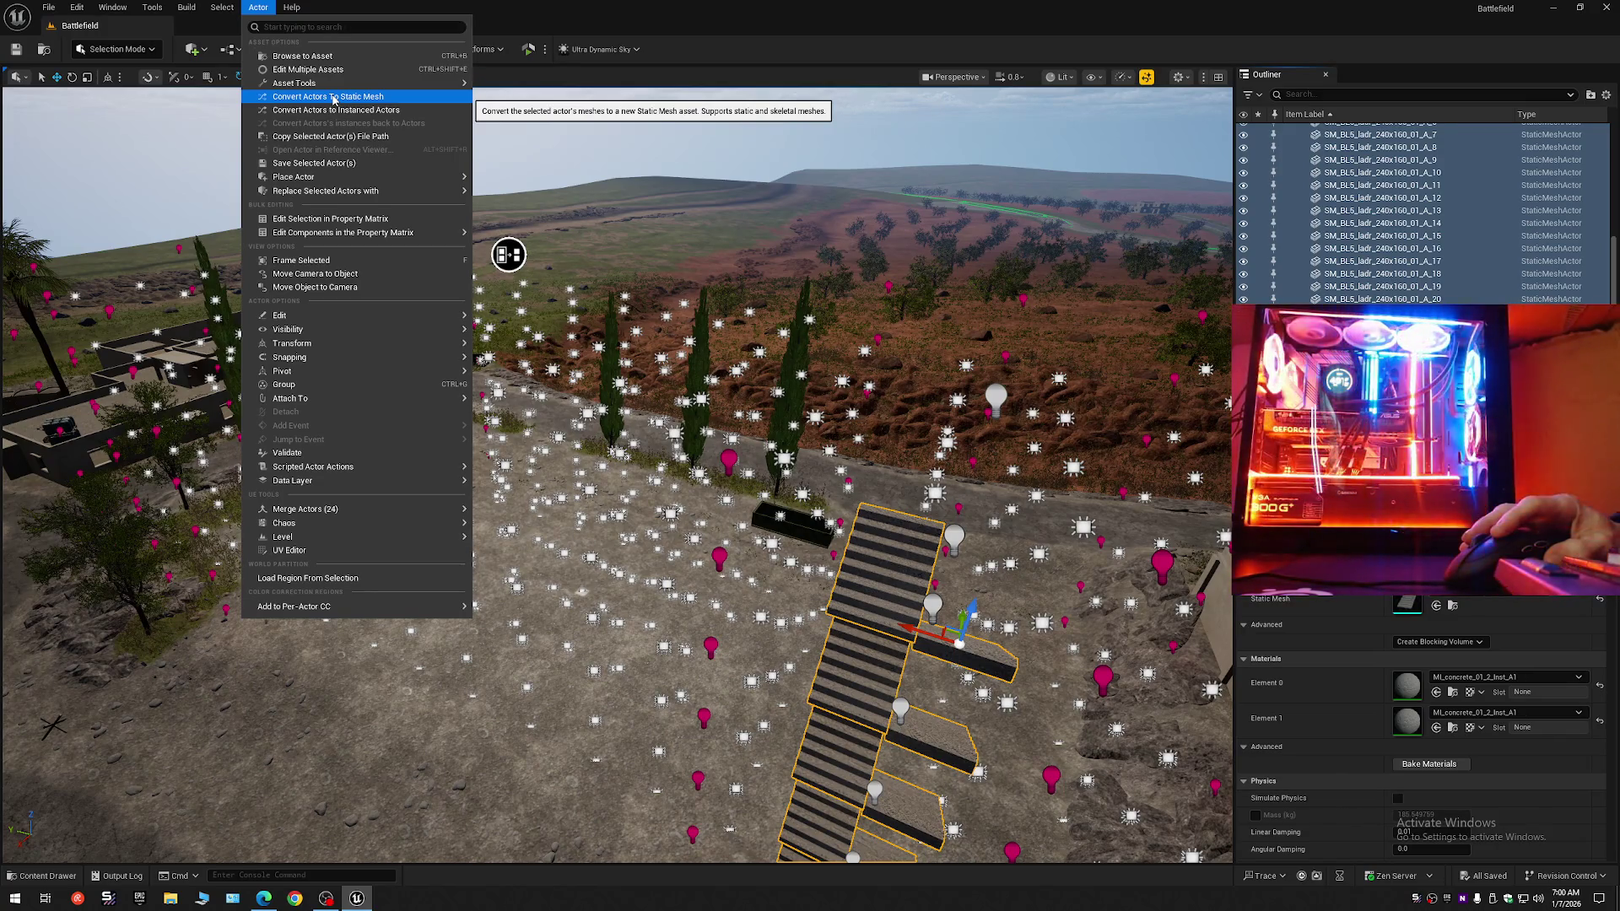
Convert the selected stair actors to a static mesh named Stairs, saved in Maps.
click(302, 260)
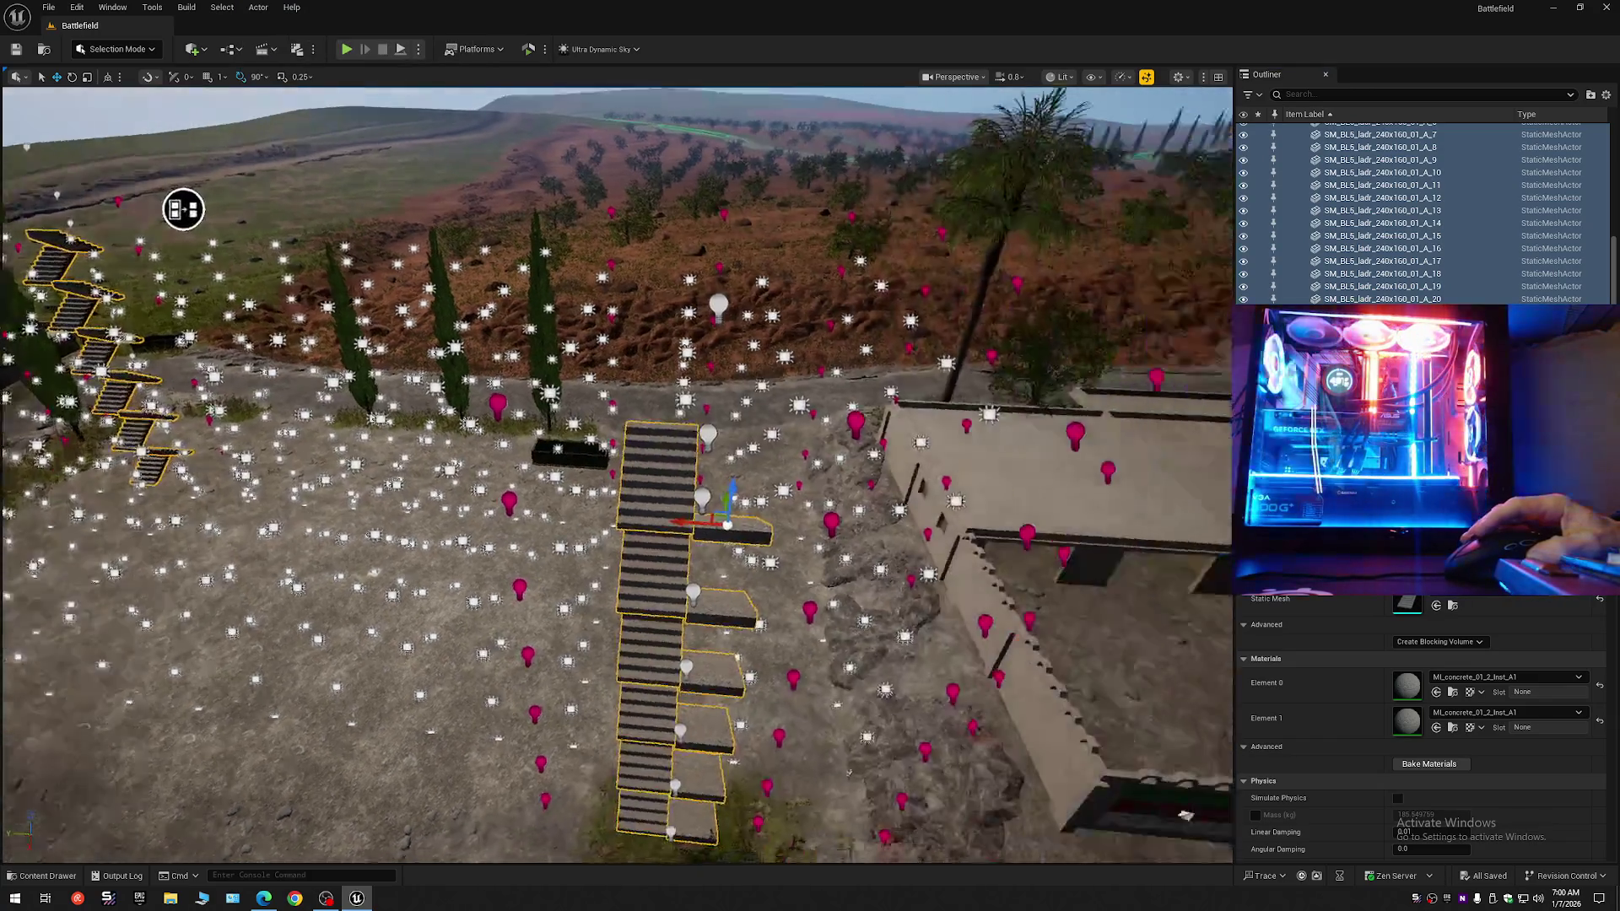
scroll(616, 472, up, 5)
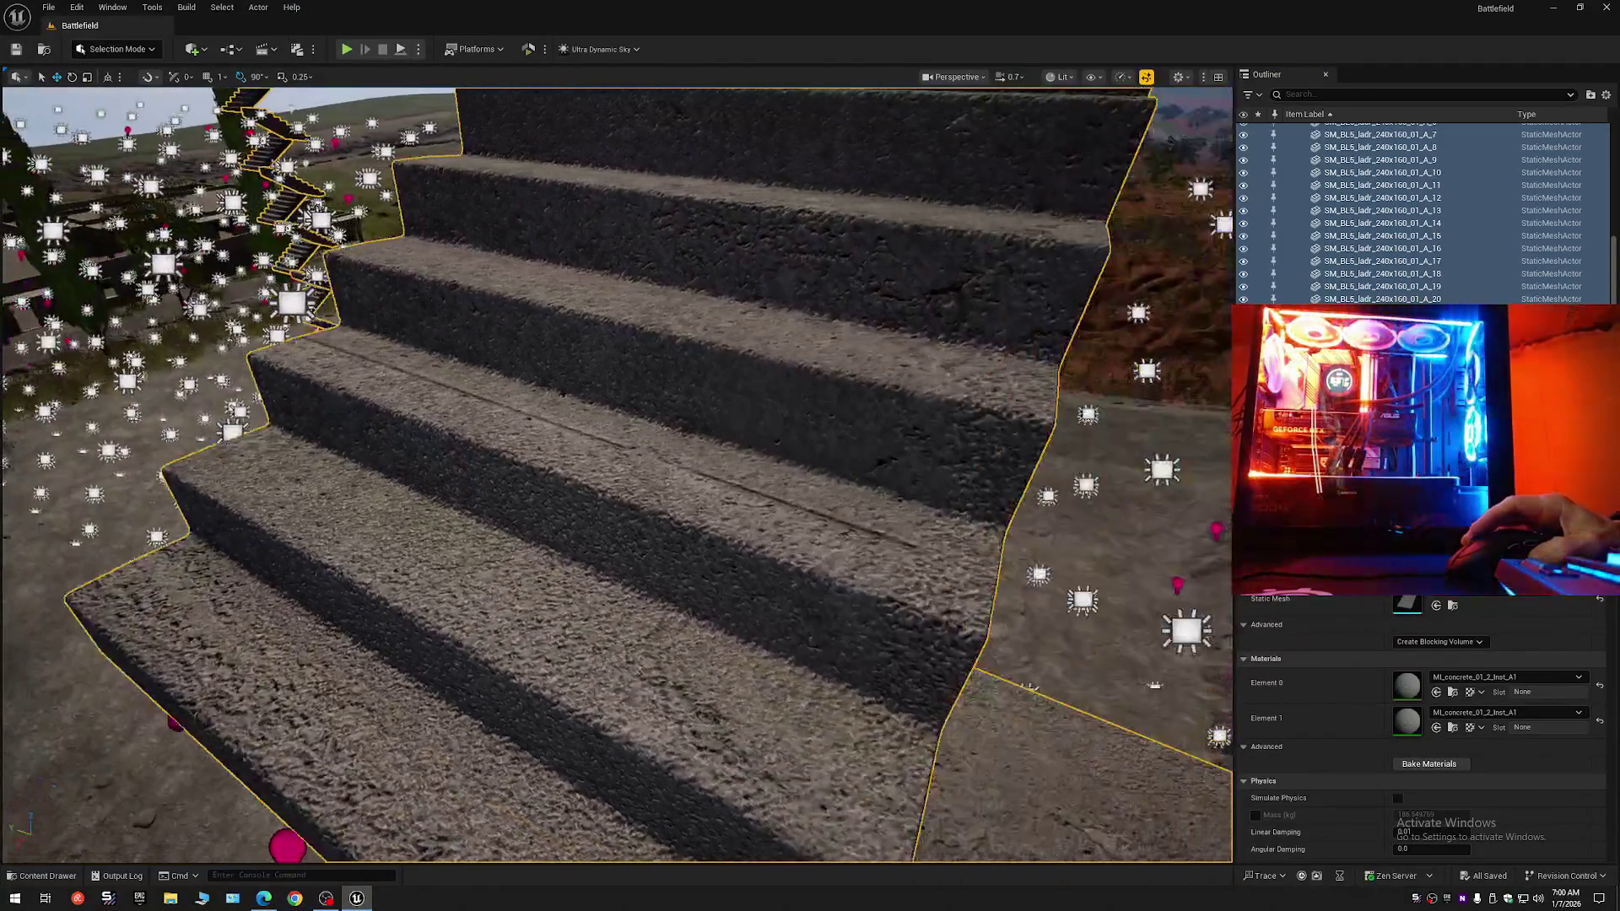
drag(615, 472, 856, 460)
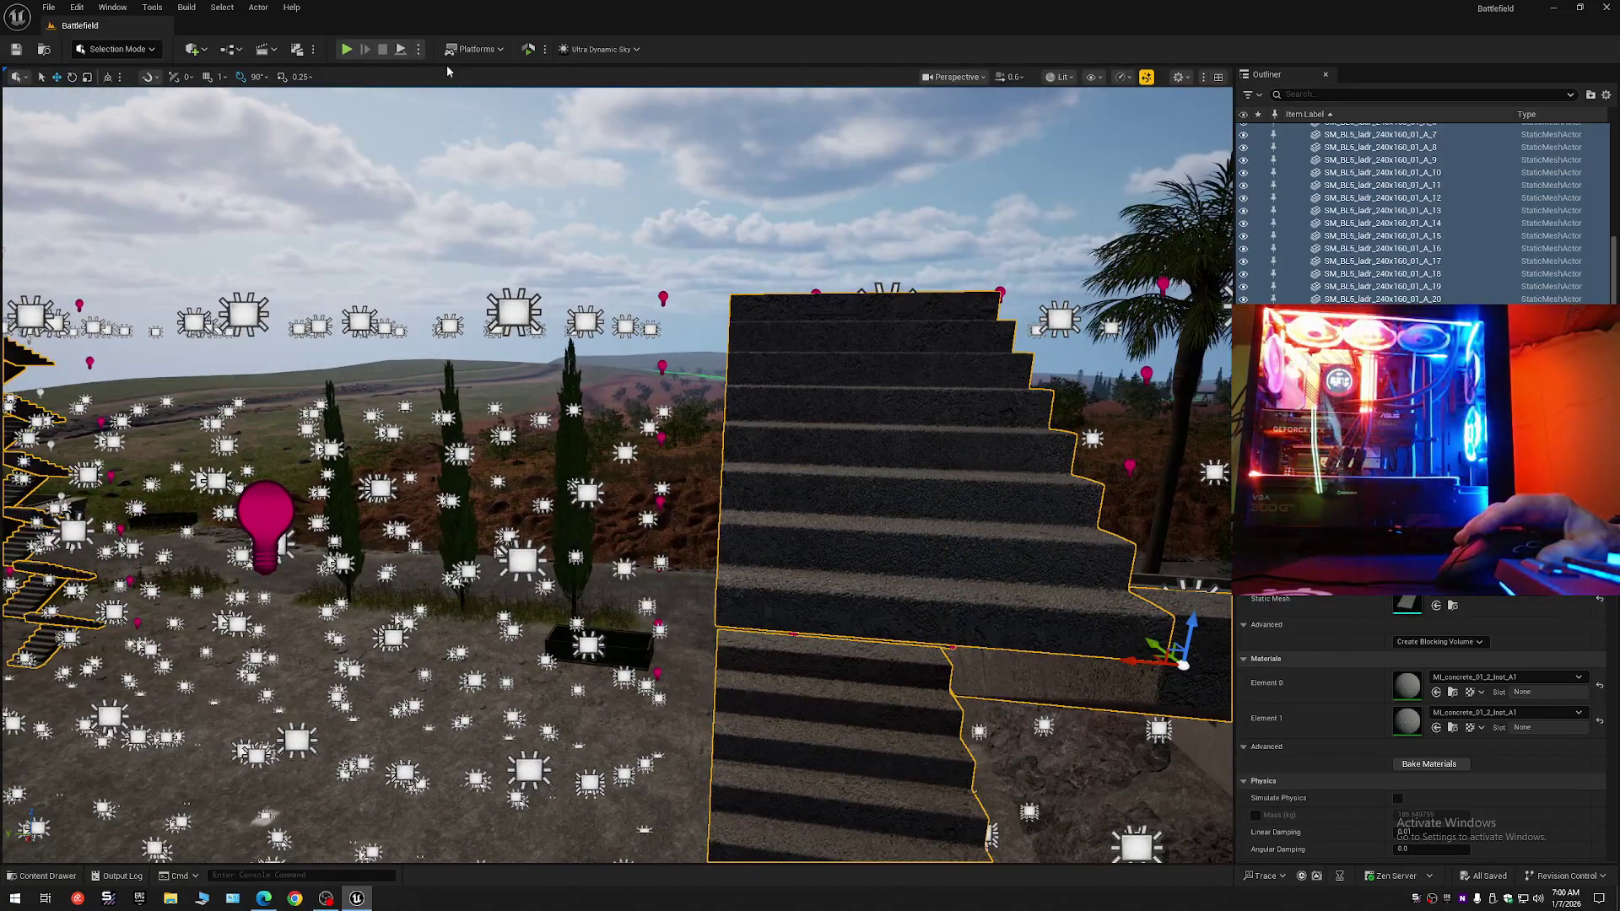
click(256, 8)
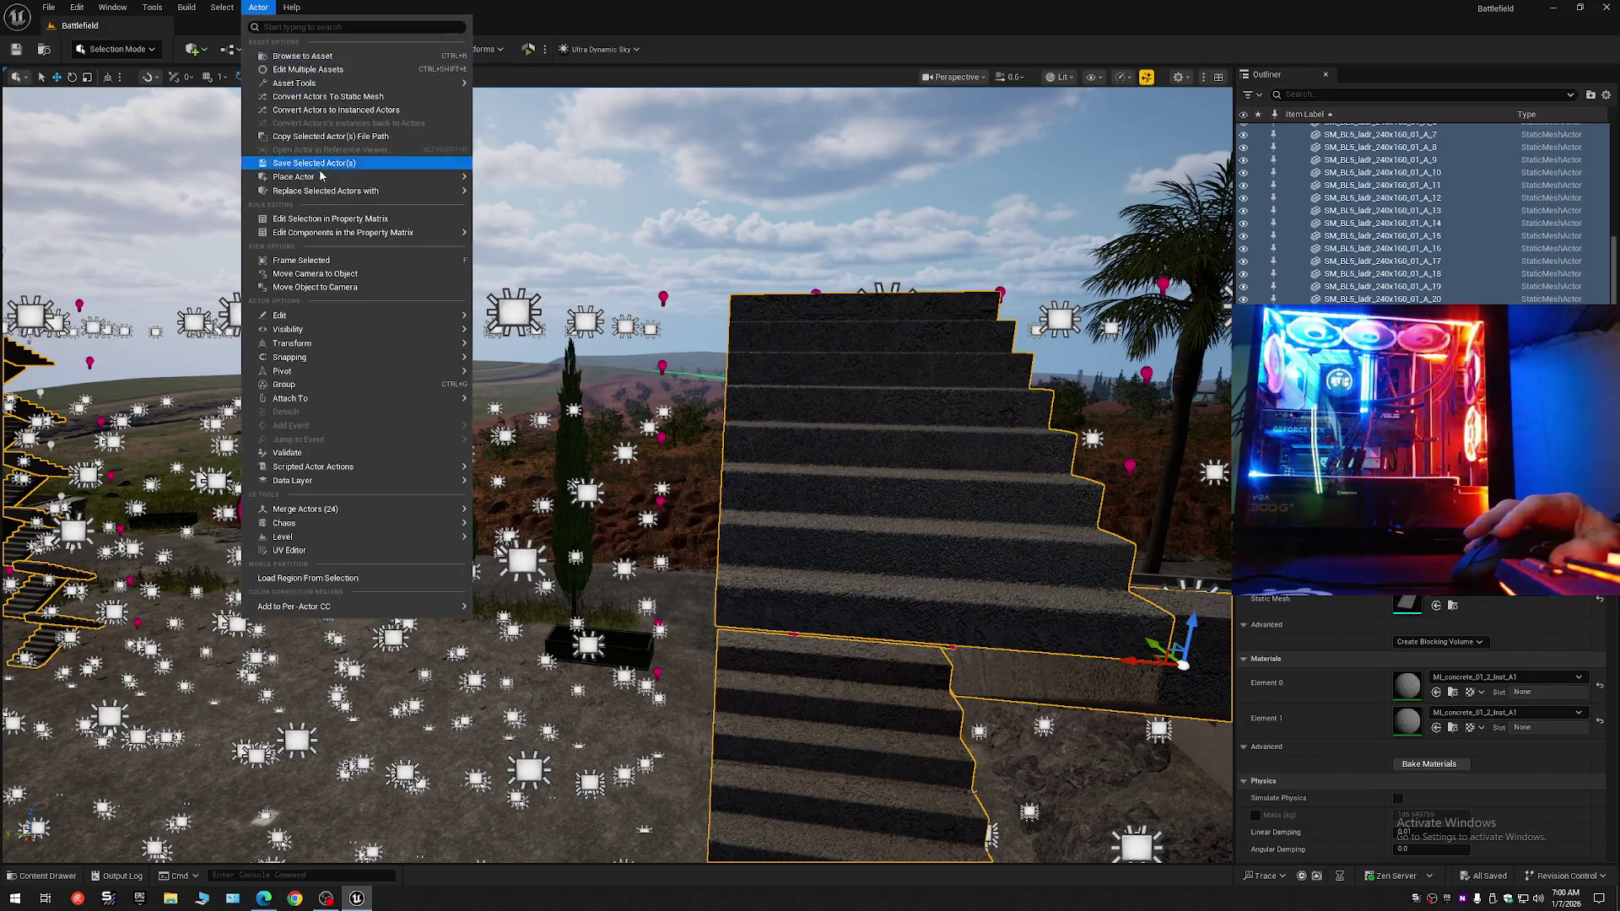
click(341, 100)
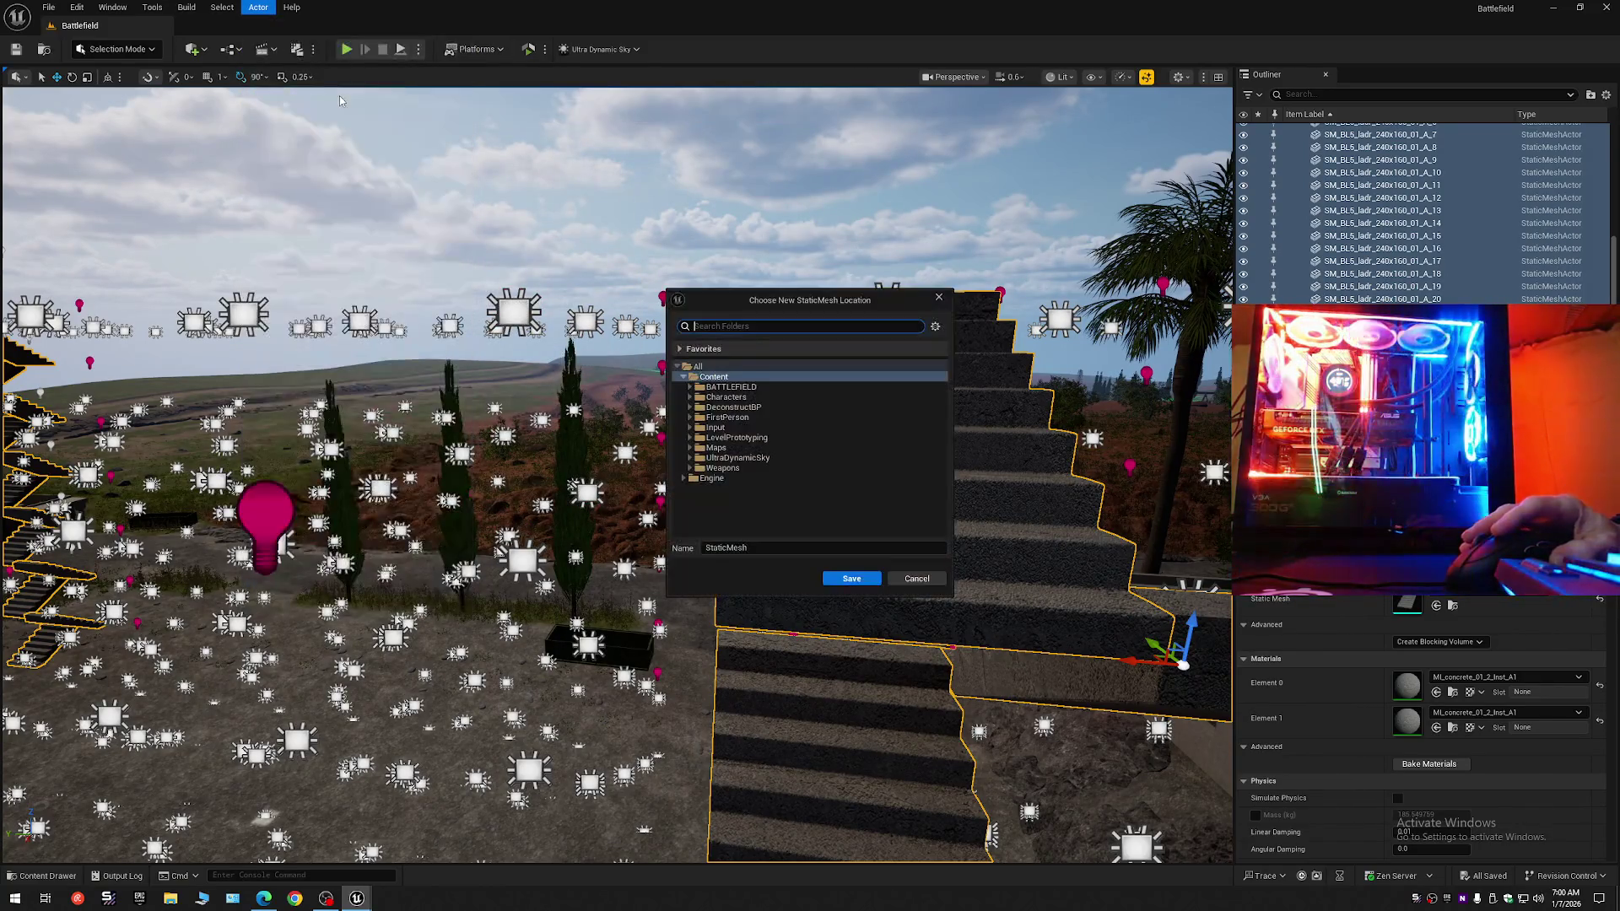
click(716, 447)
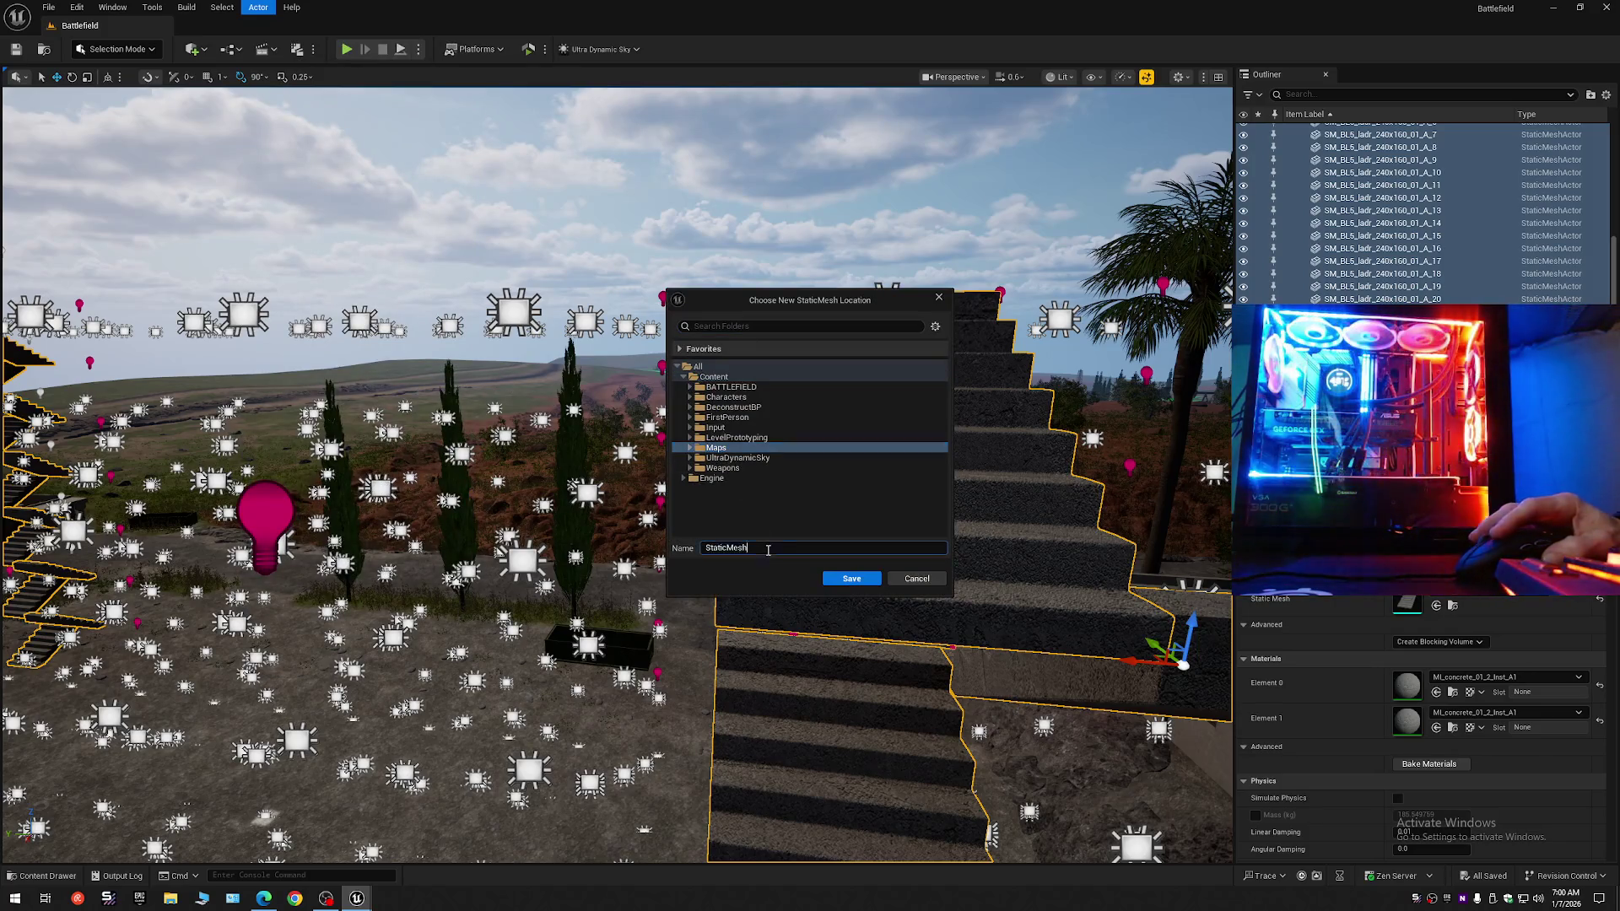
double_click(767, 548)
text(S)
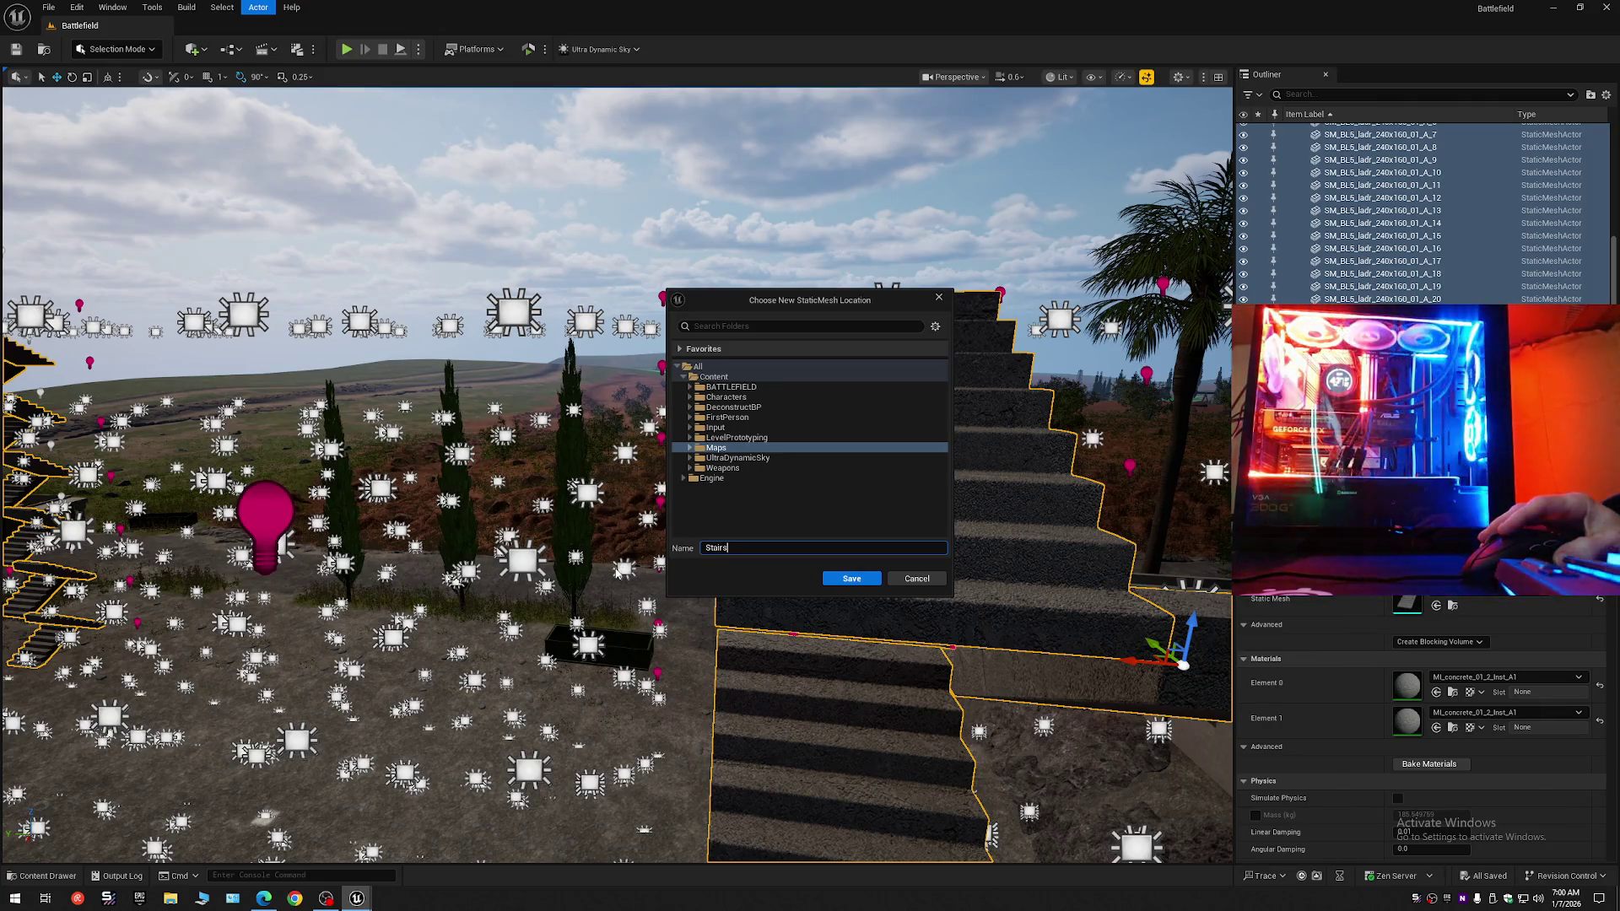
click(850, 579)
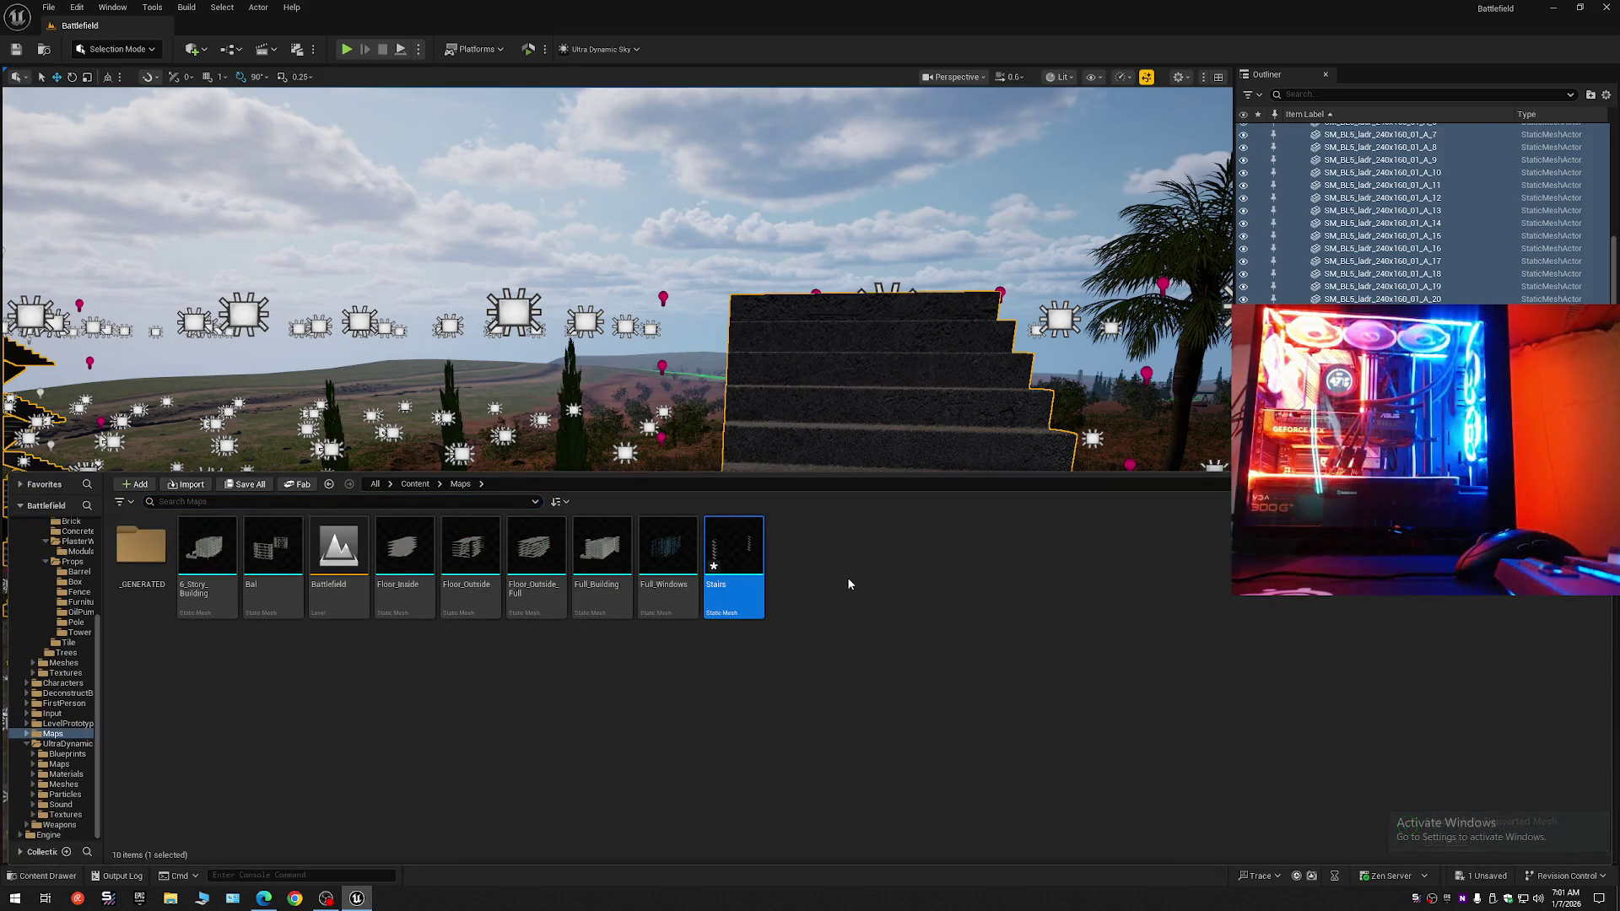
Drag the Stairs mesh from the Maps folder into the level beside the building.
right_click(877, 386)
scroll(877, 387, up, 3)
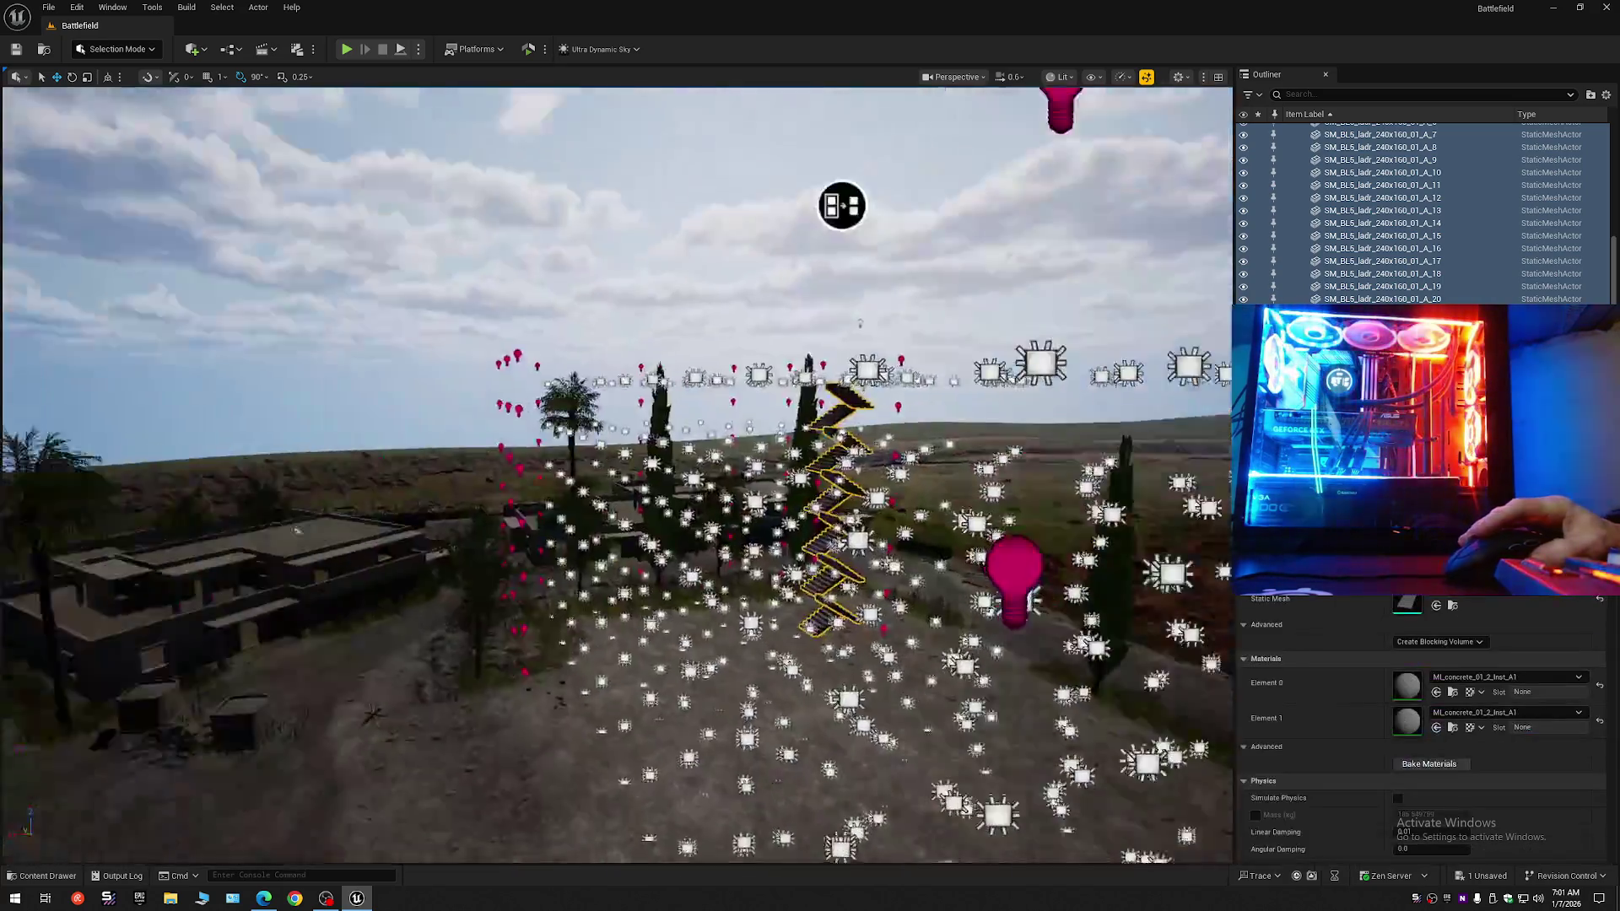
scroll(616, 472, up, 2)
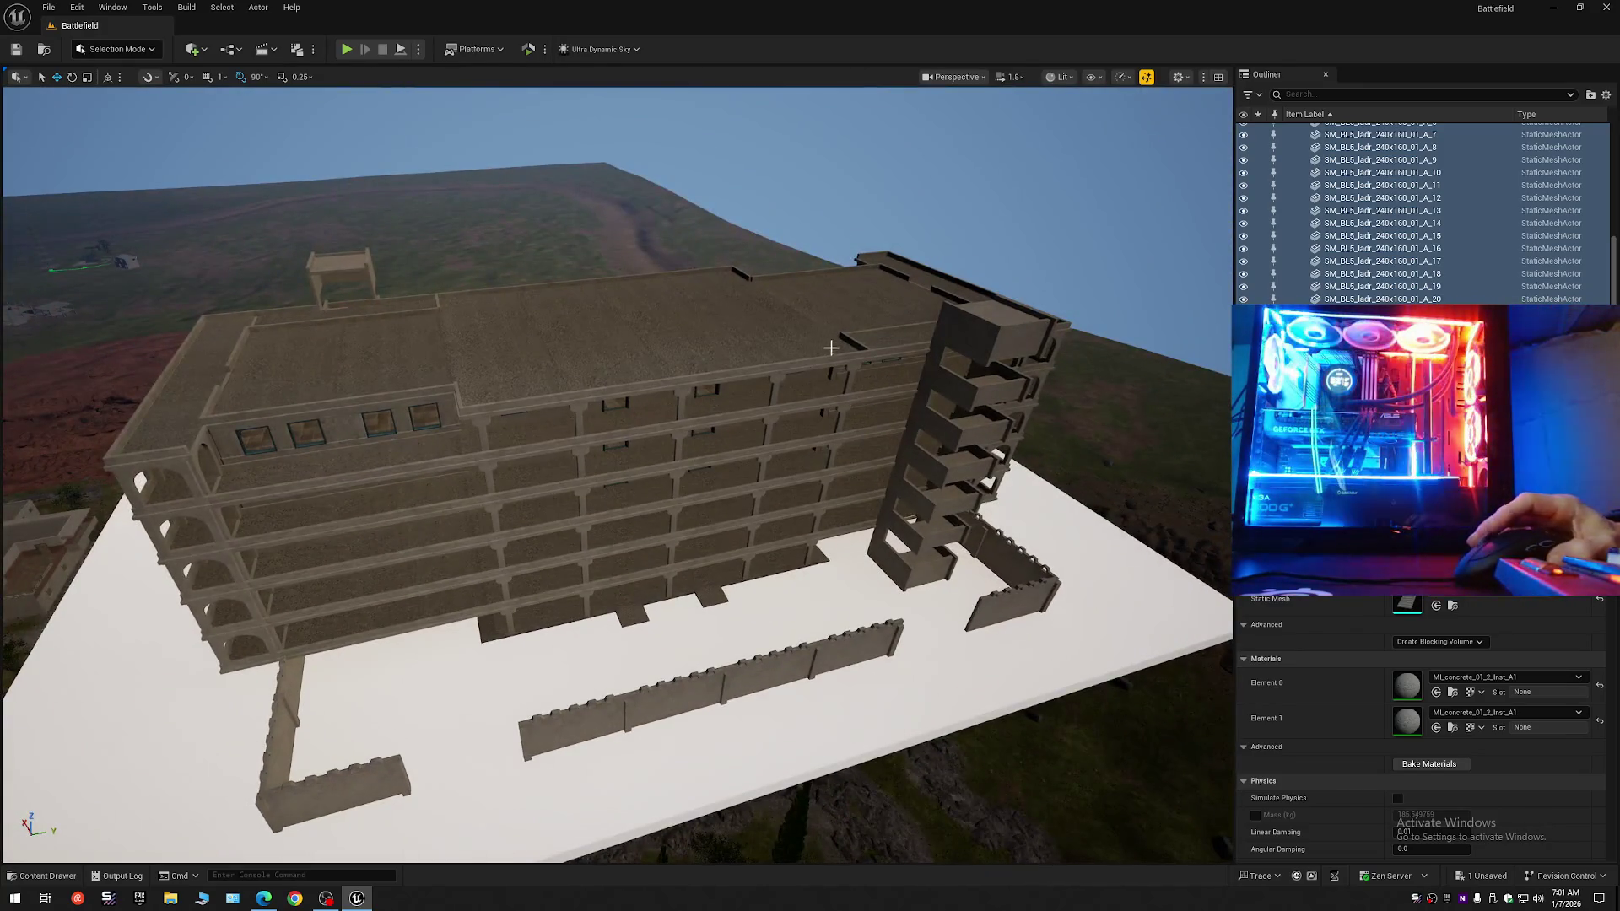
click(42, 876)
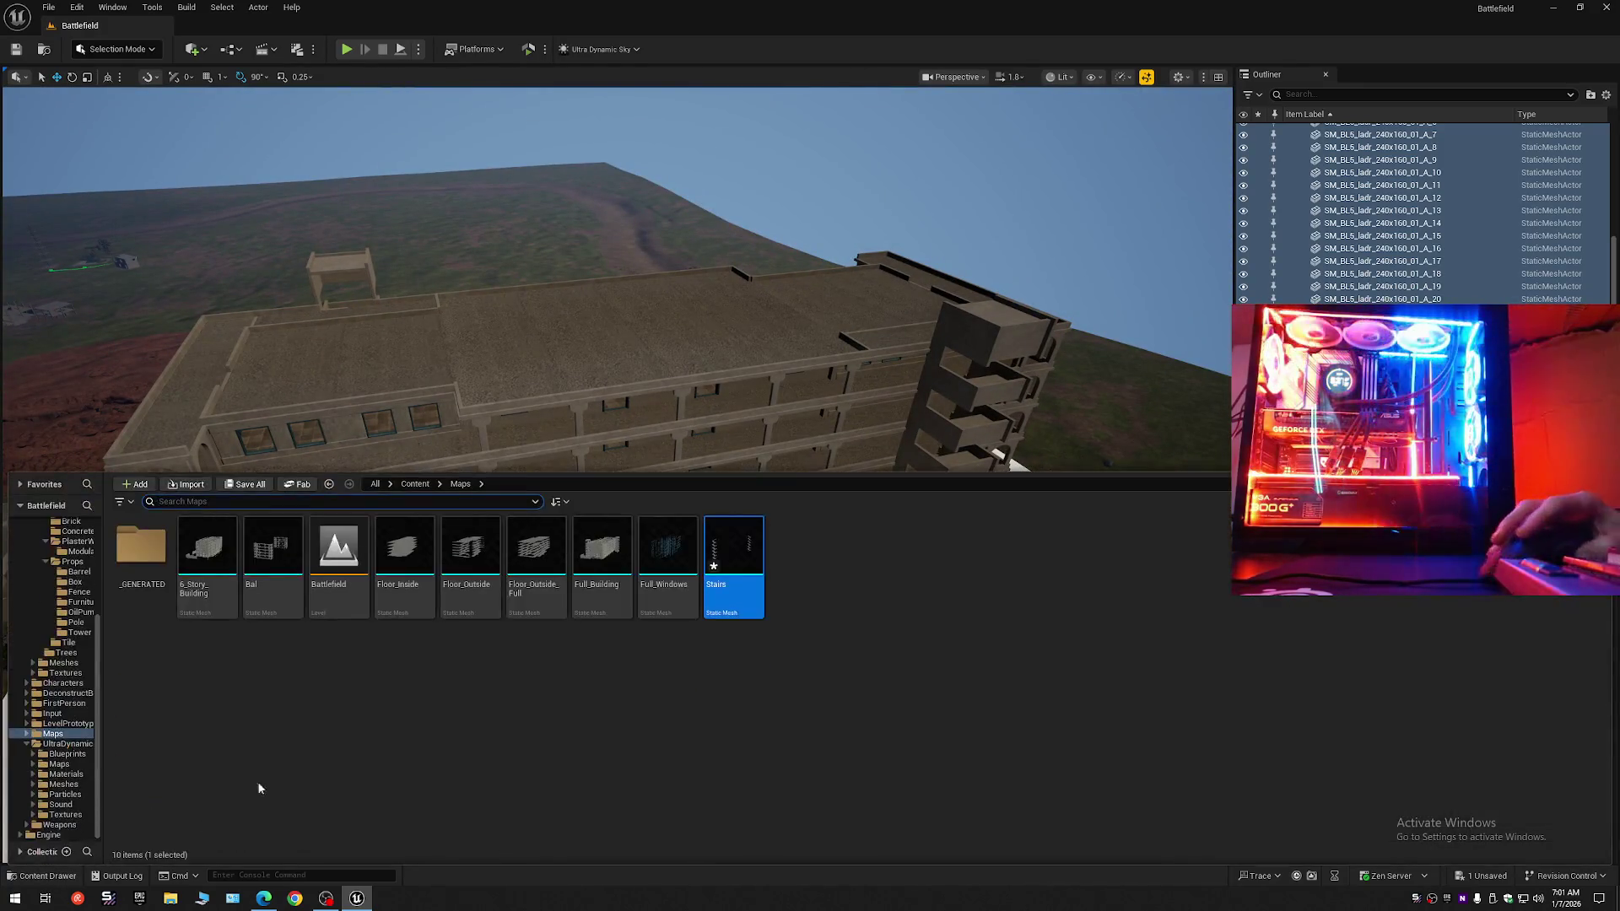
key(ctrl+space)
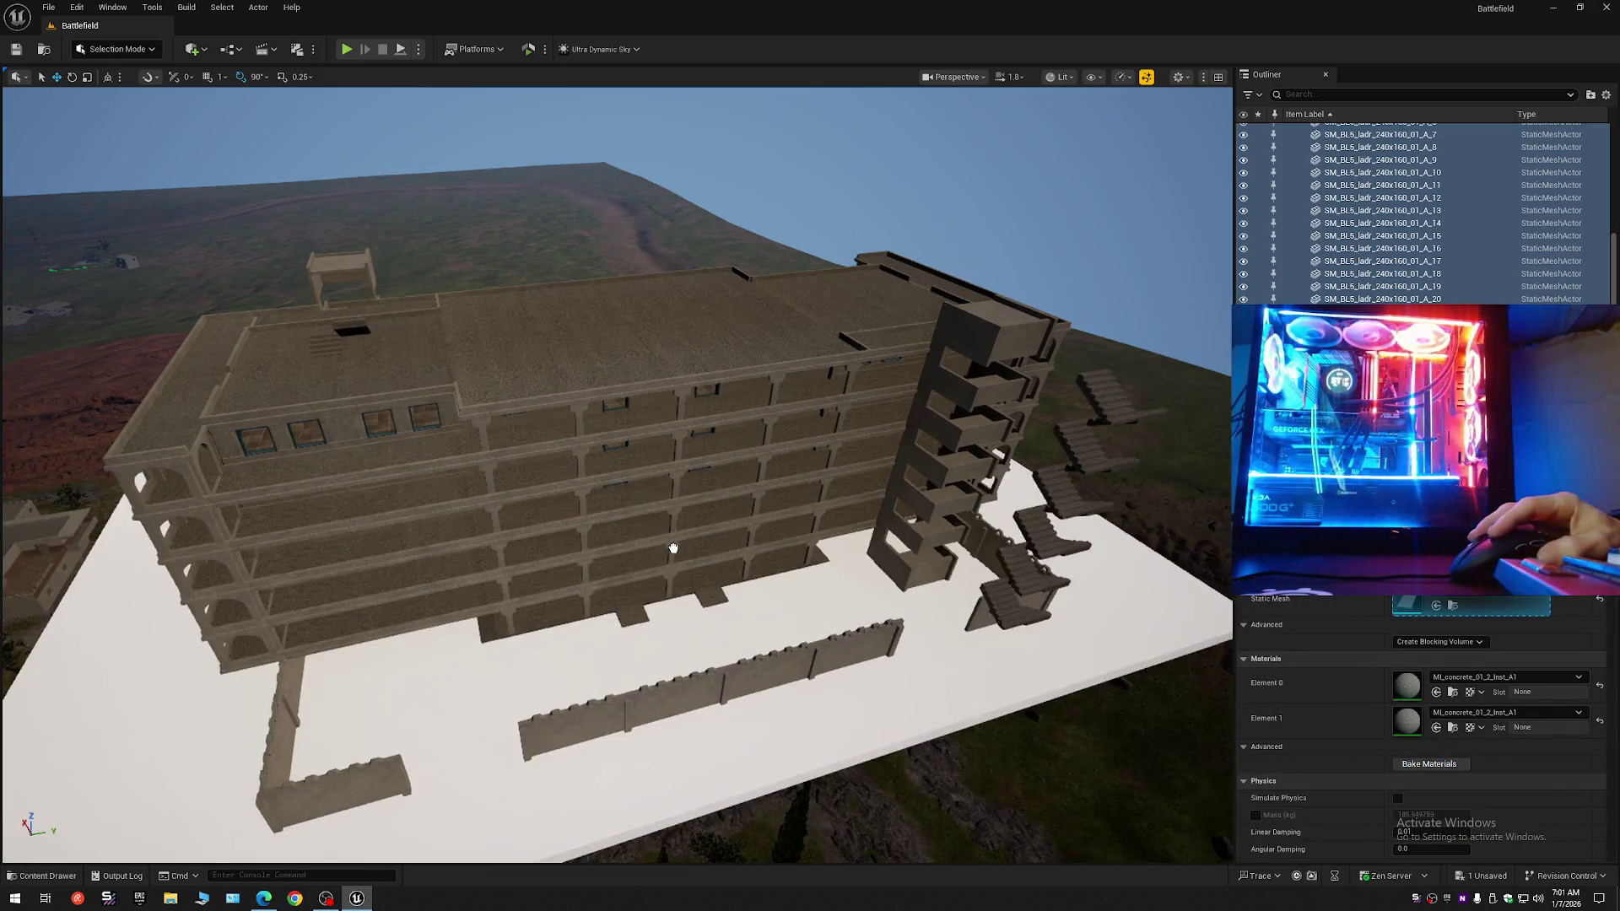
drag(669, 599, 666, 601)
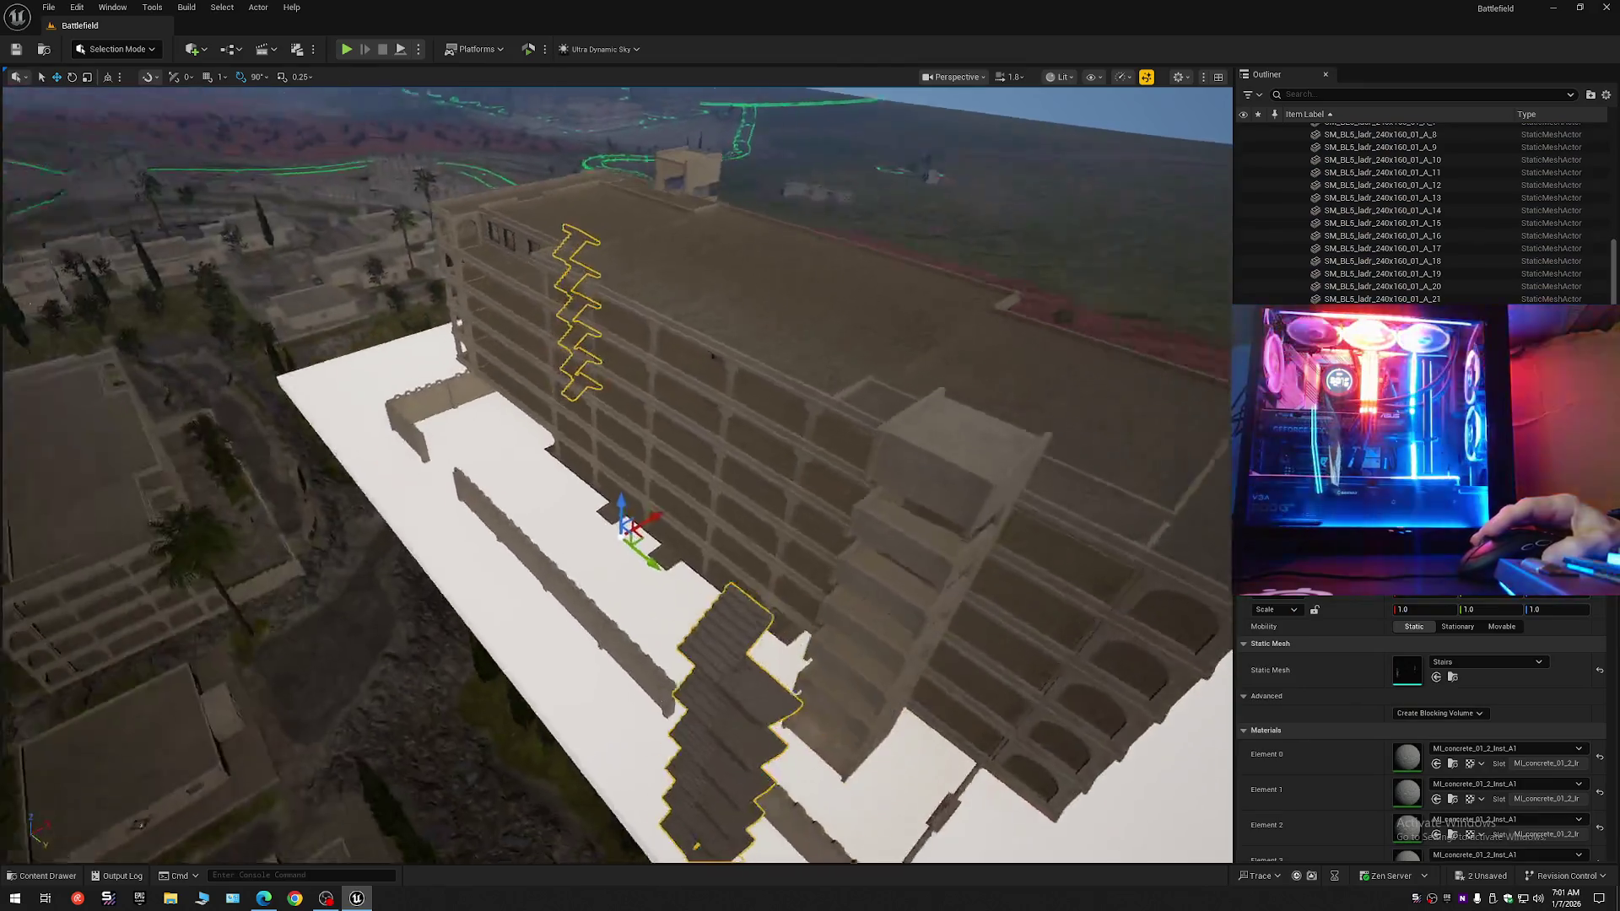
Move the Stairs actor so it fits between the building's stairwell walls.
drag(809, 620, 809, 641)
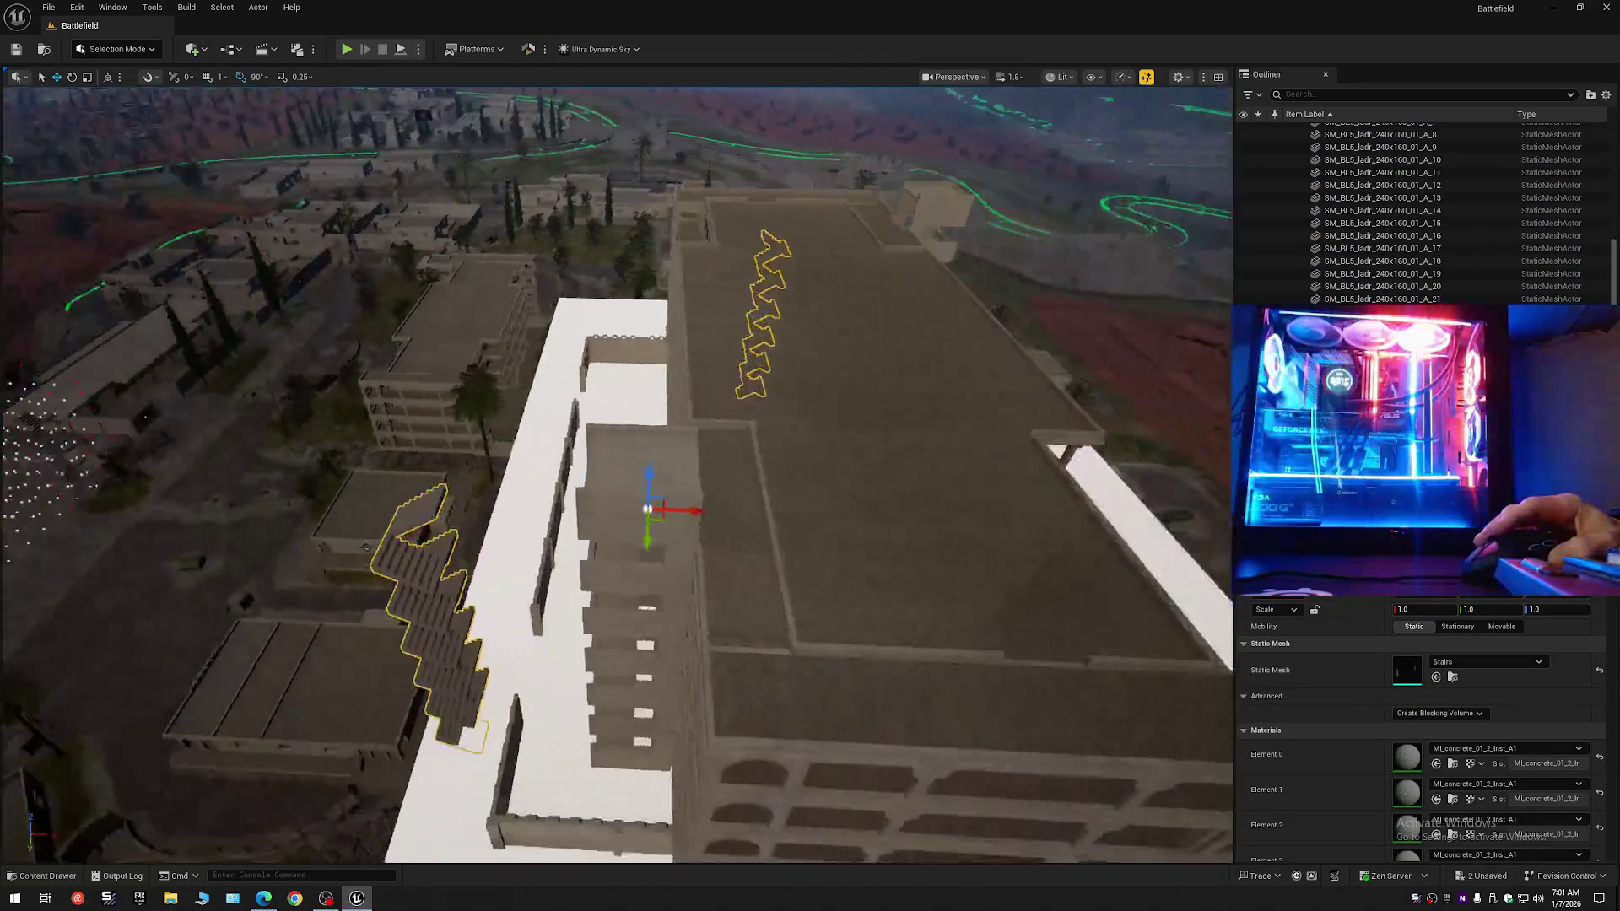
drag(684, 506, 783, 522)
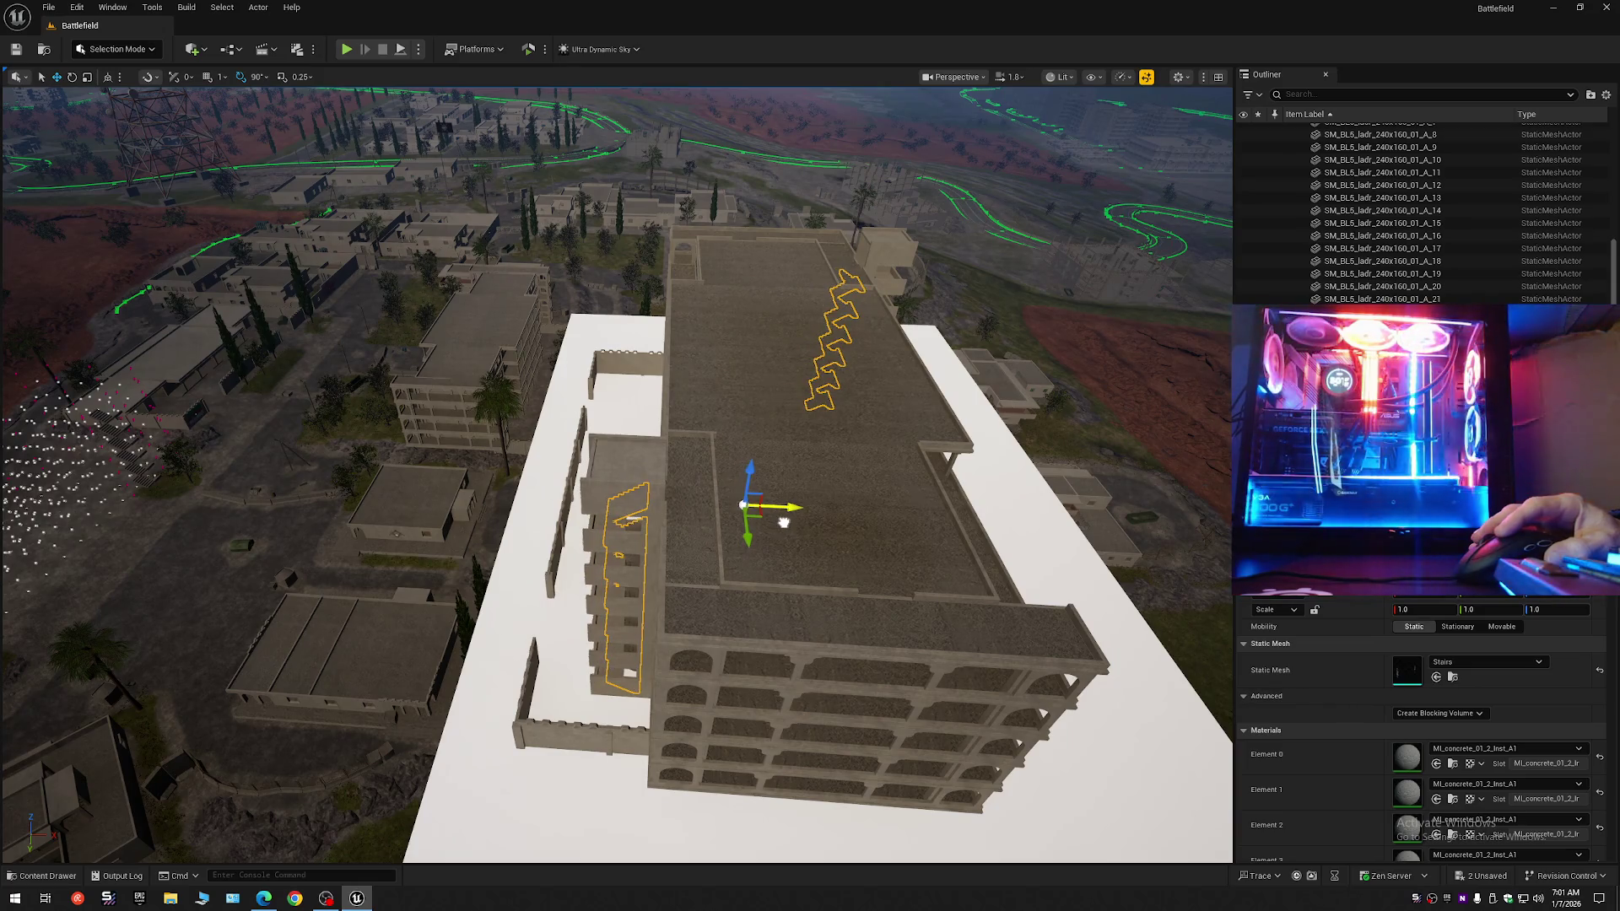
key(w)
scroll(783, 522, down, 2)
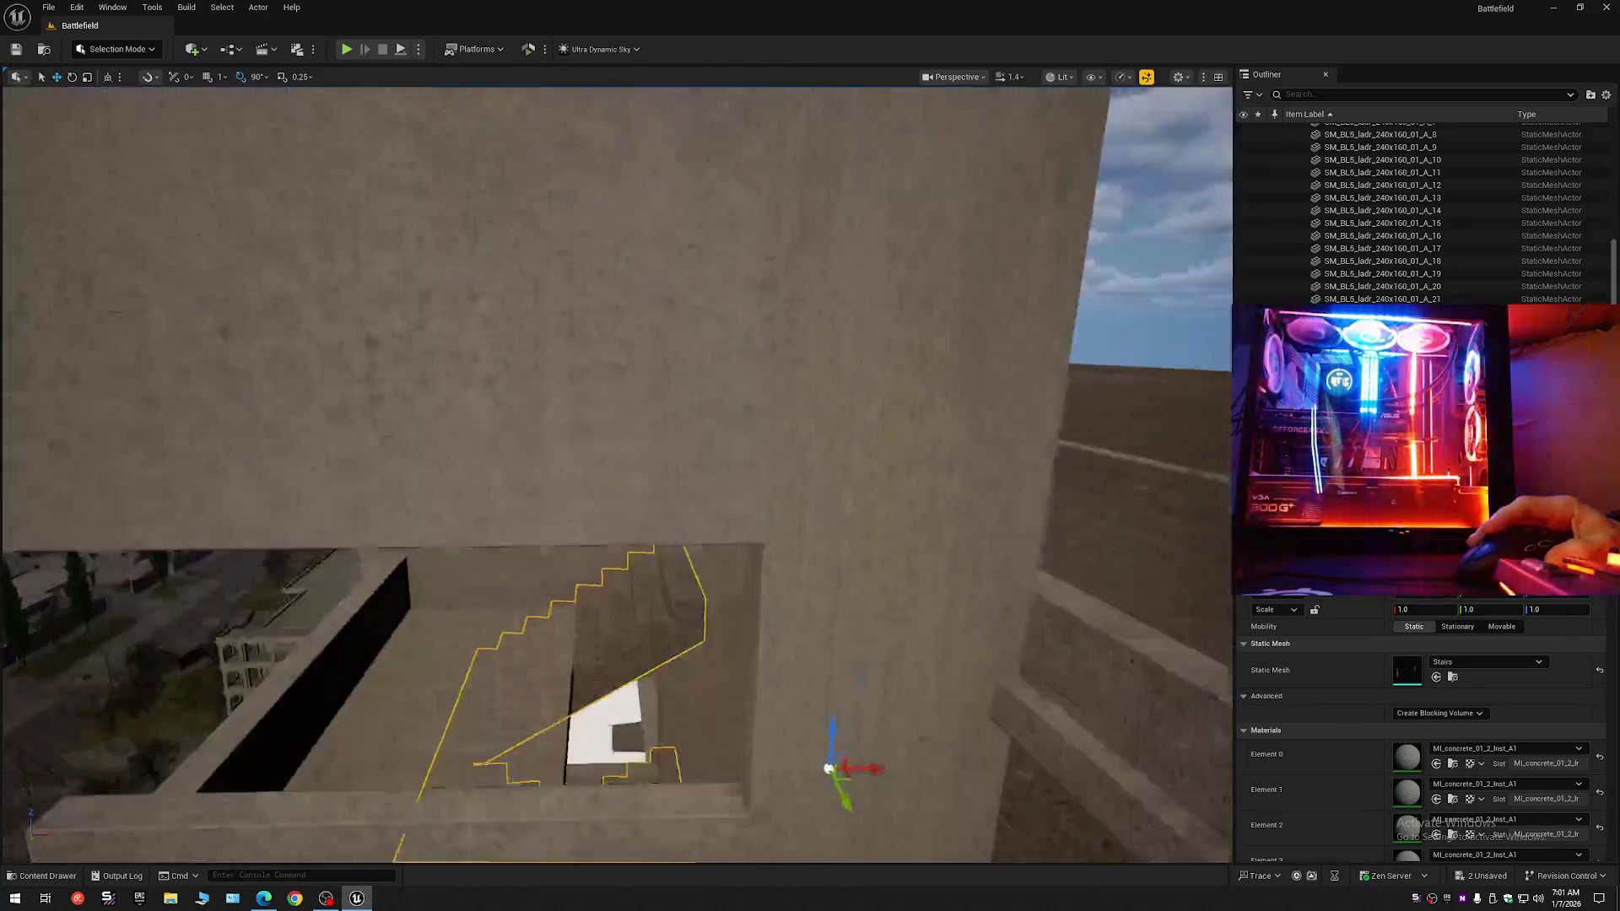
key(s)
scroll(784, 522, down, 2)
scroll(616, 473, down, 2)
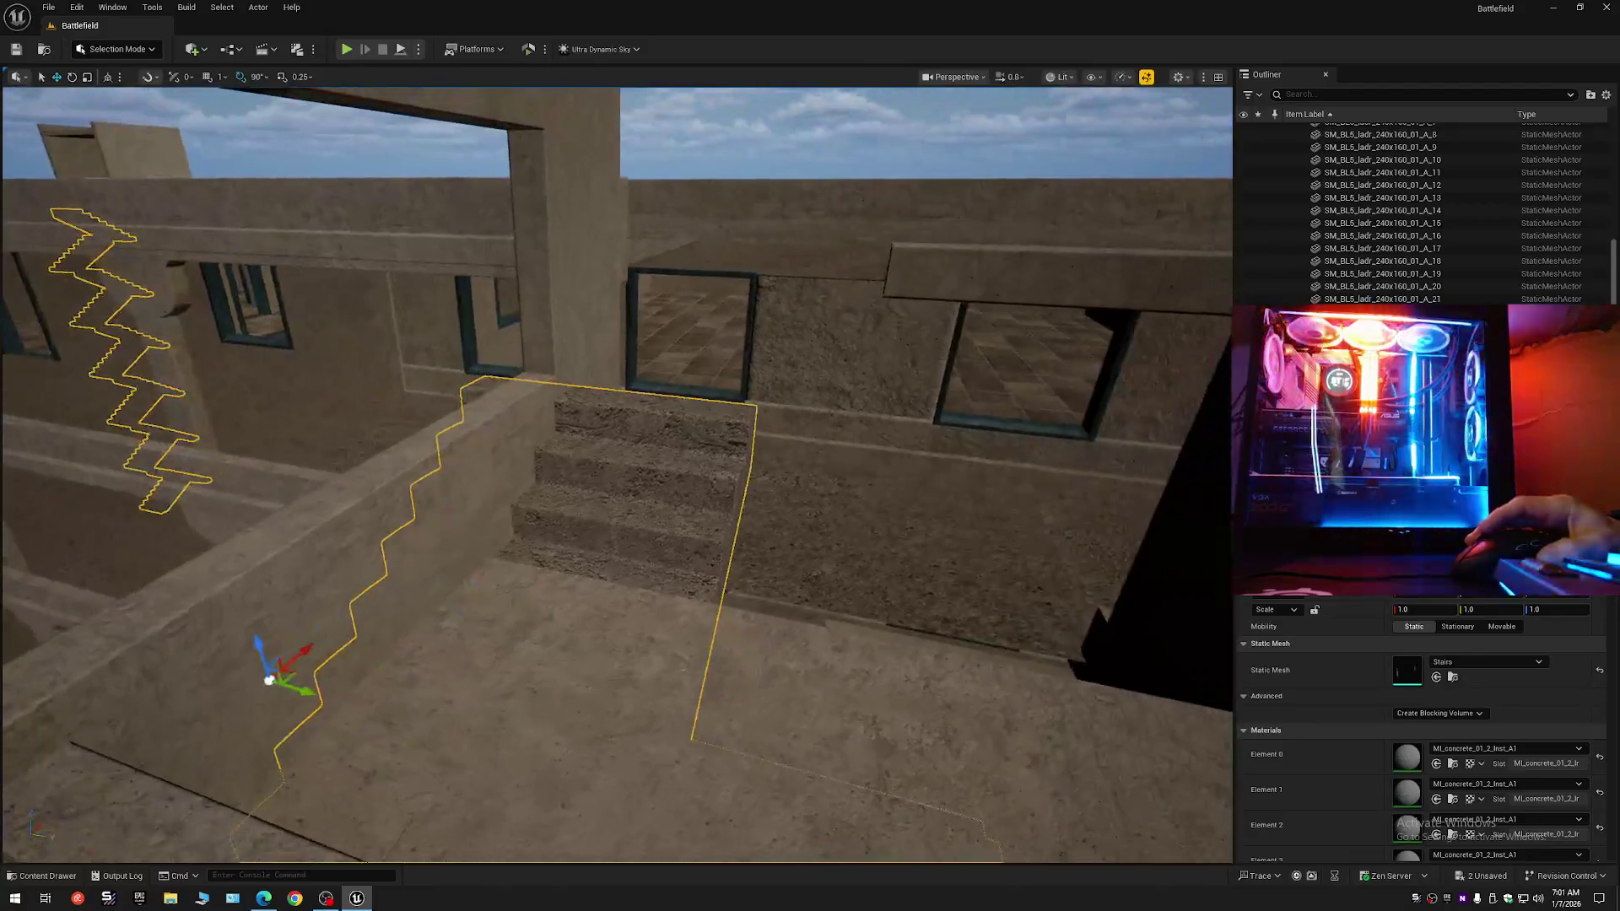
key(w)
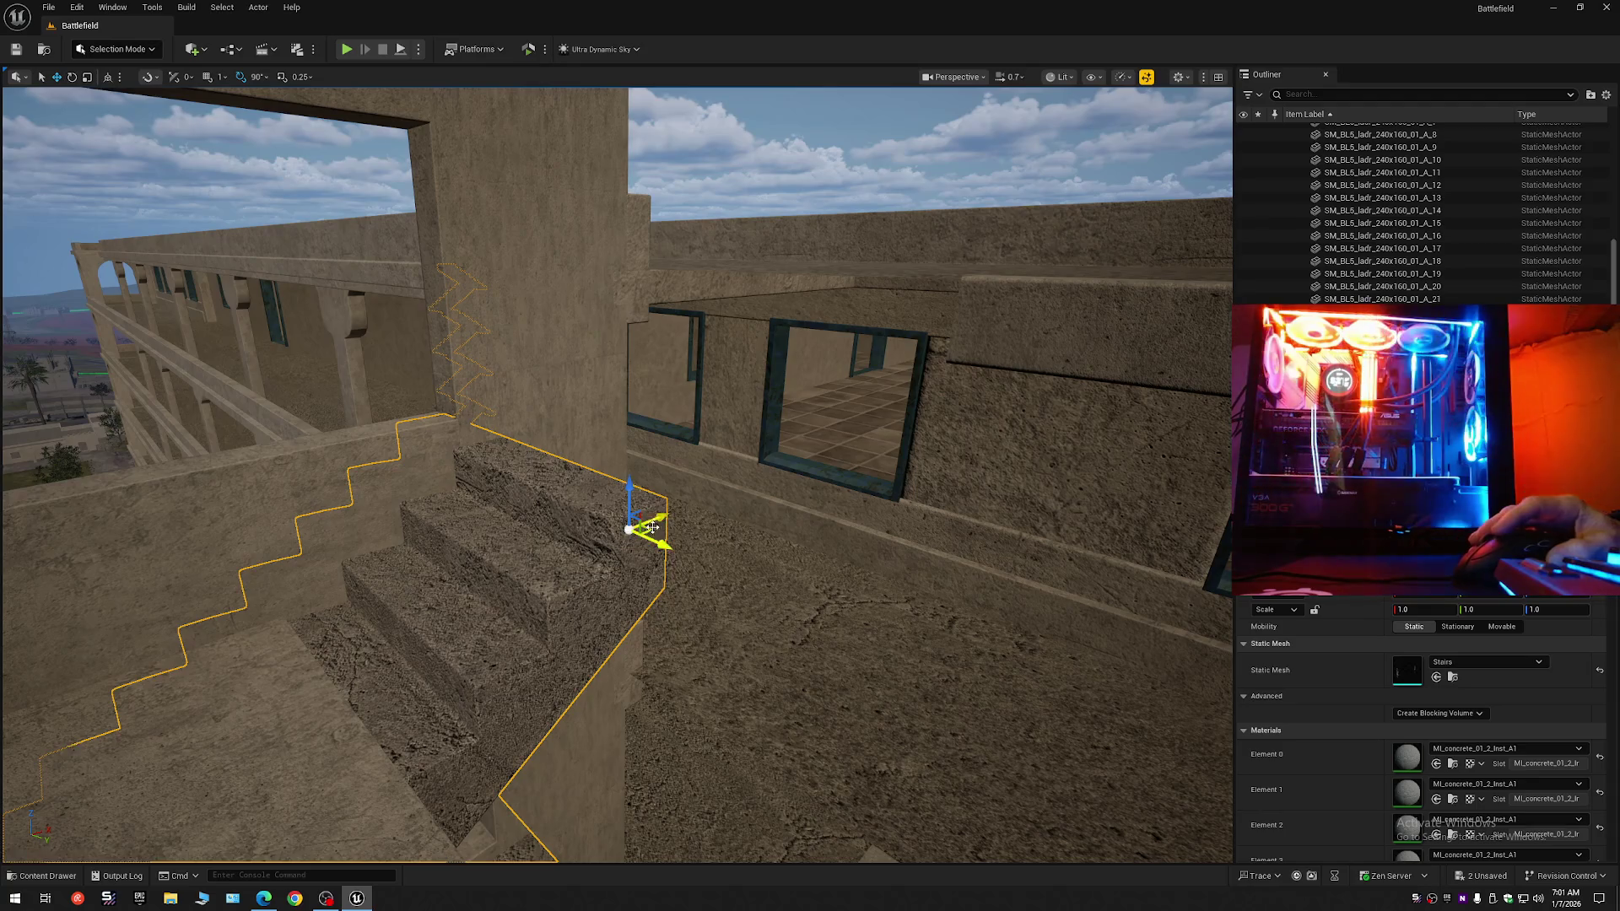
key(s)
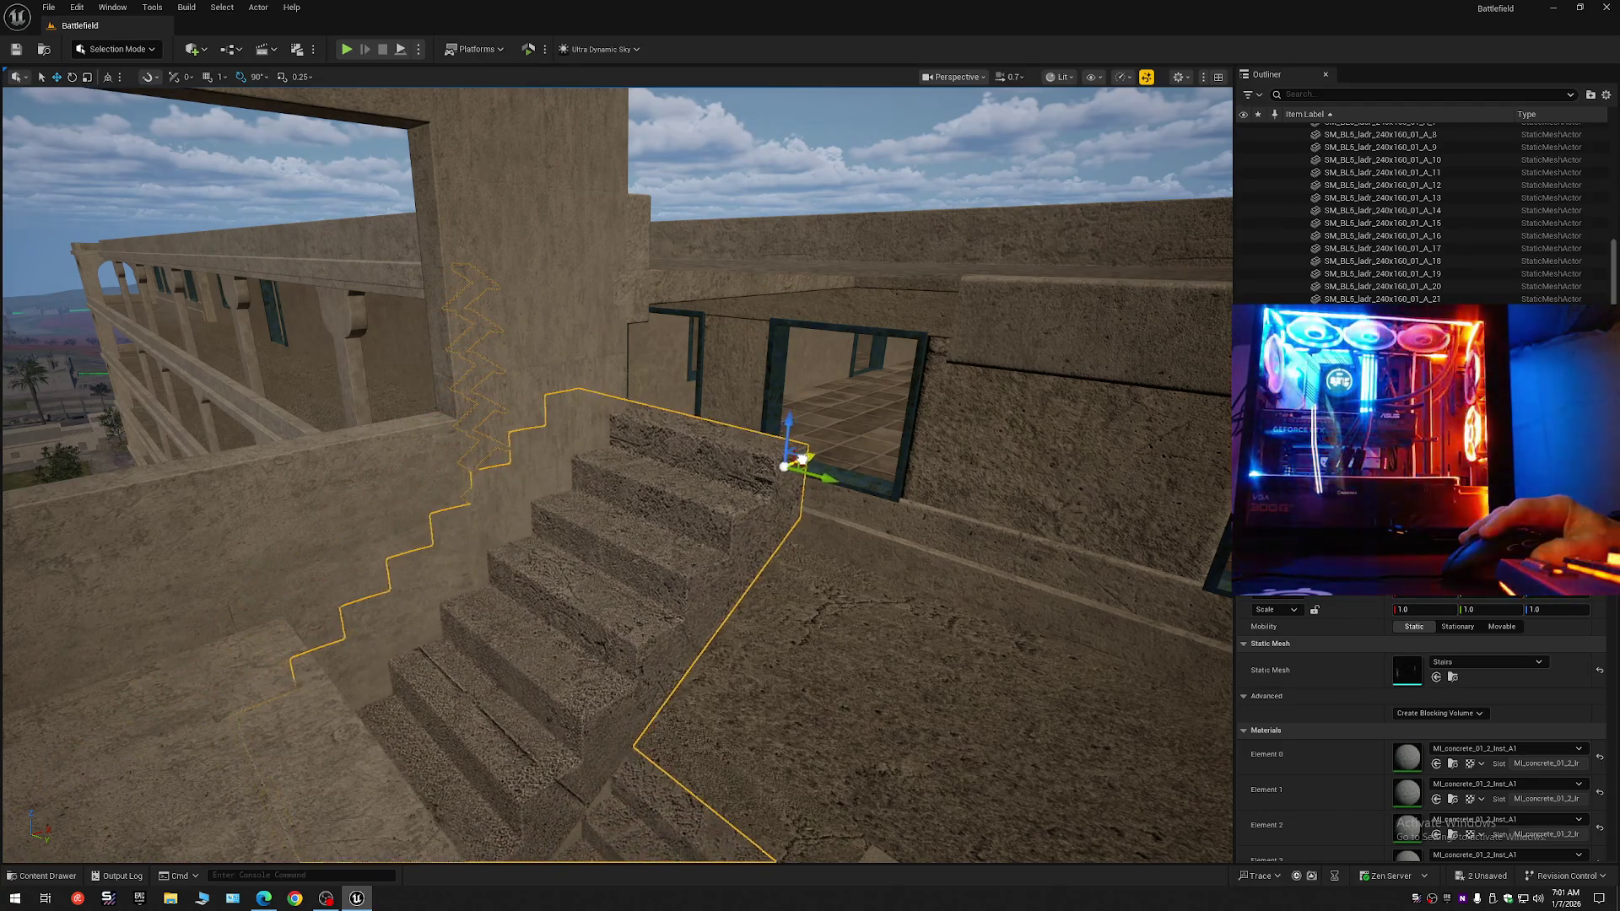
click(783, 462)
drag(534, 680, 545, 685)
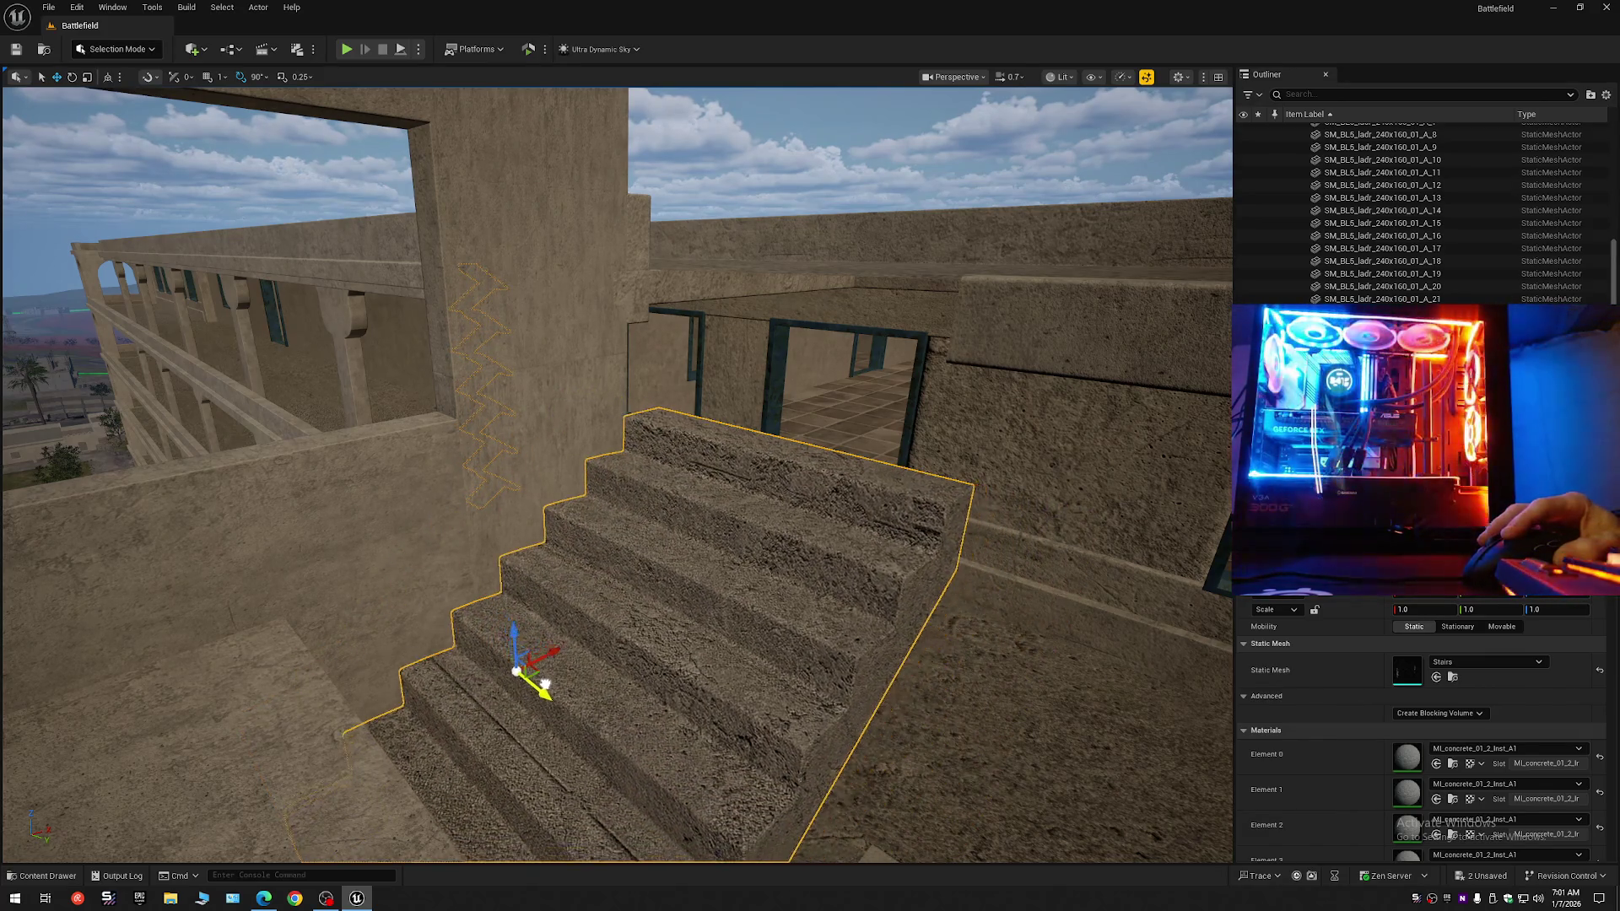
click(689, 652)
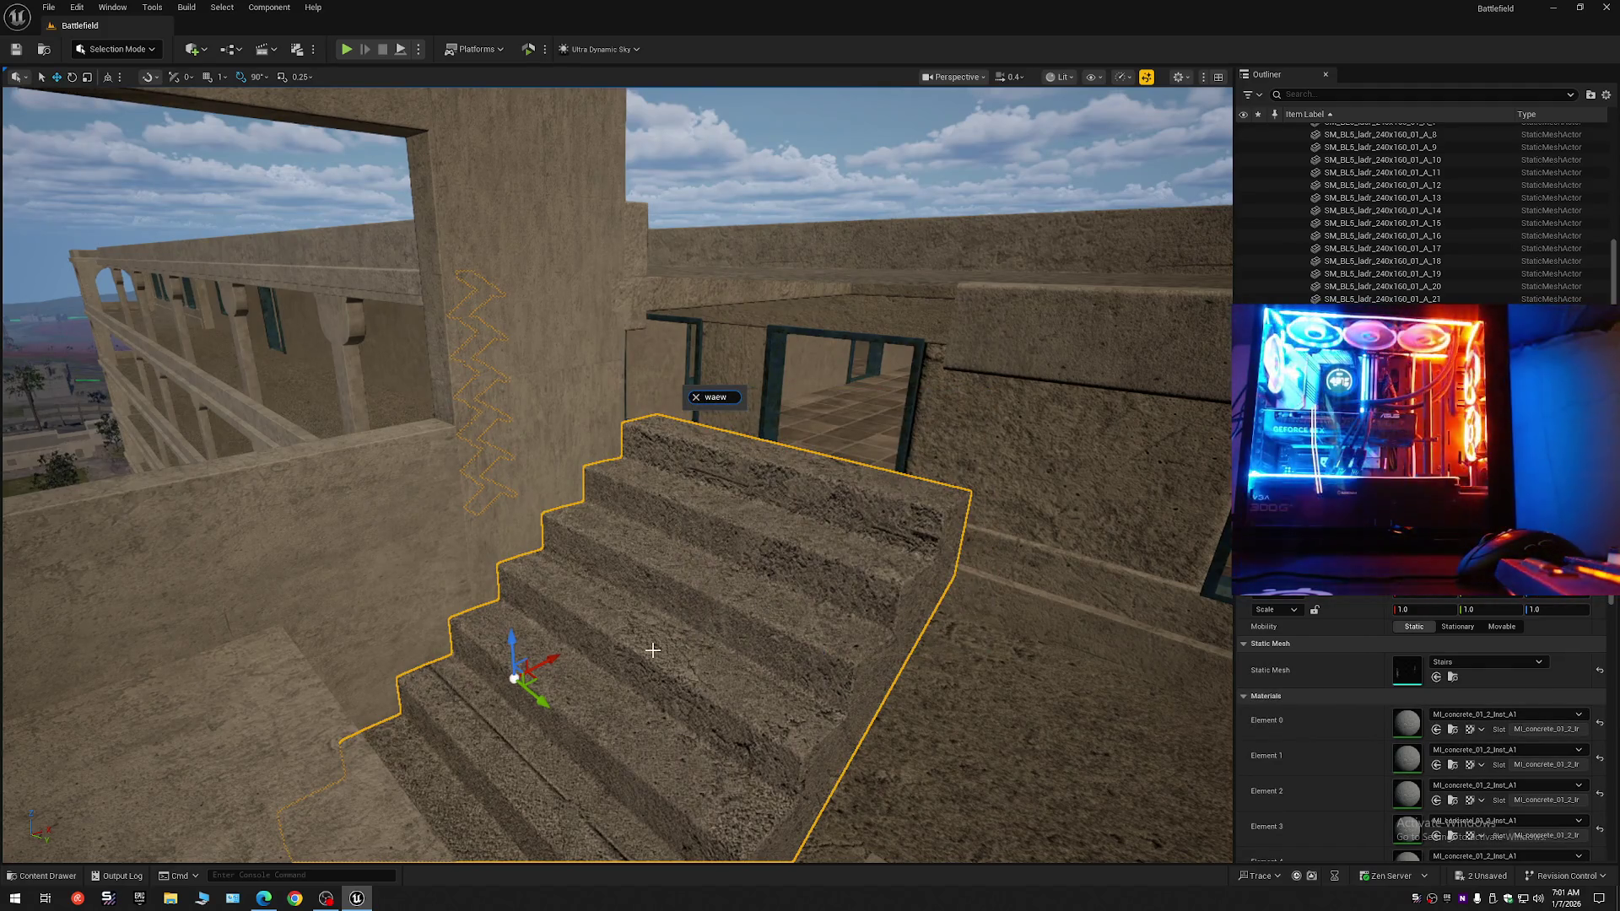
mouse_move(548, 549)
mouse_down()
mouse_move(501, 547)
mouse_move(496, 489)
mouse_move(723, 524)
mouse_up()
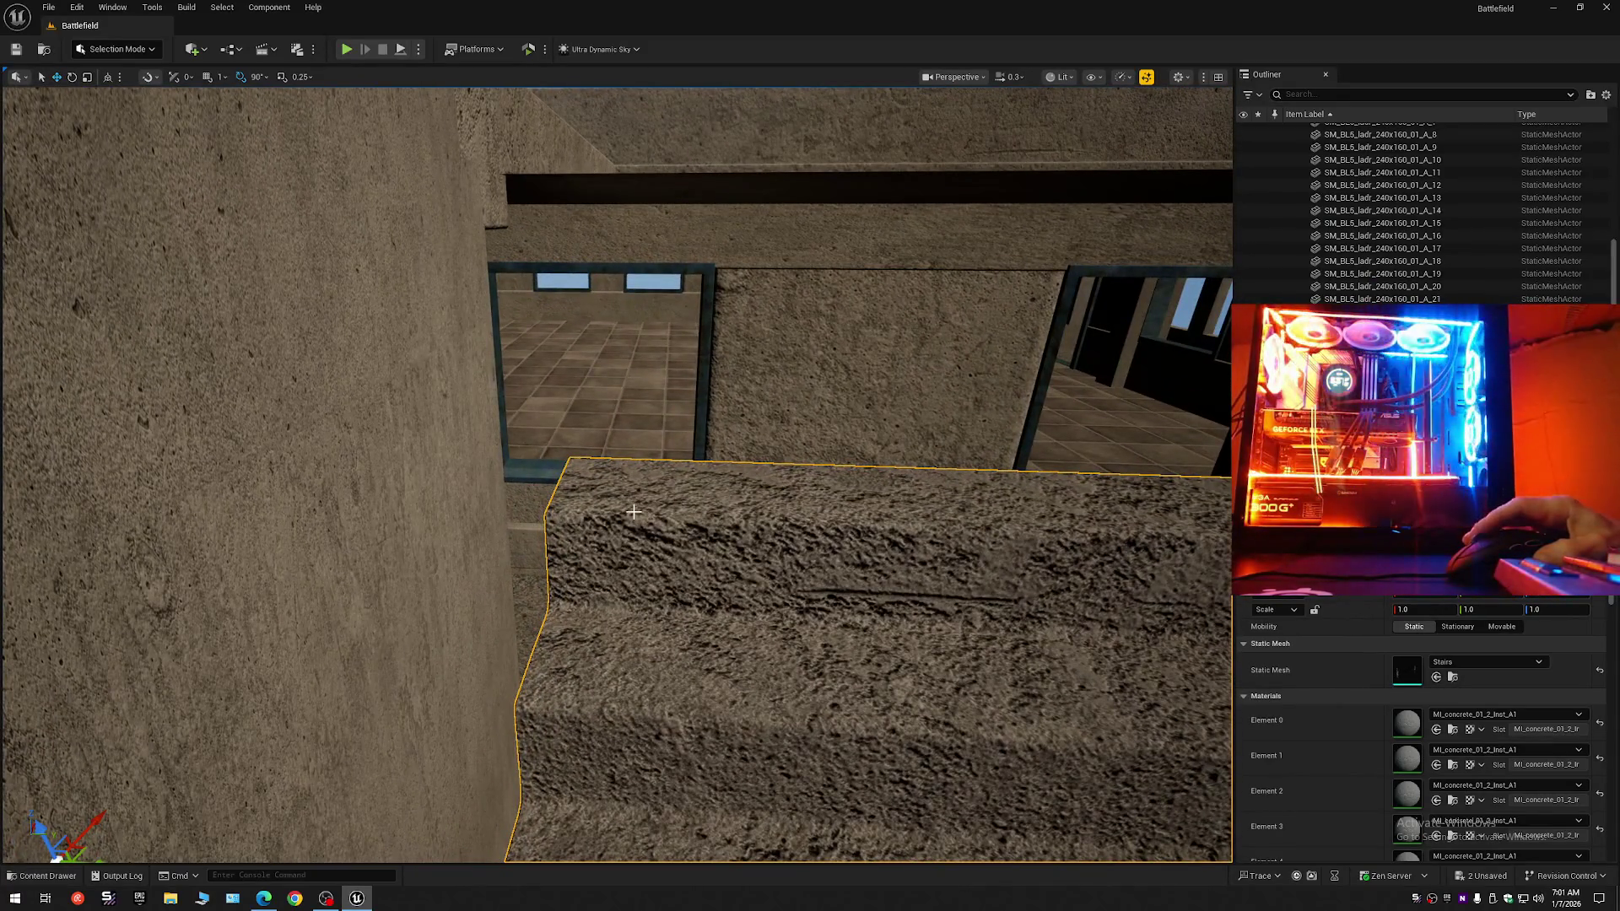
drag(686, 526, 627, 520)
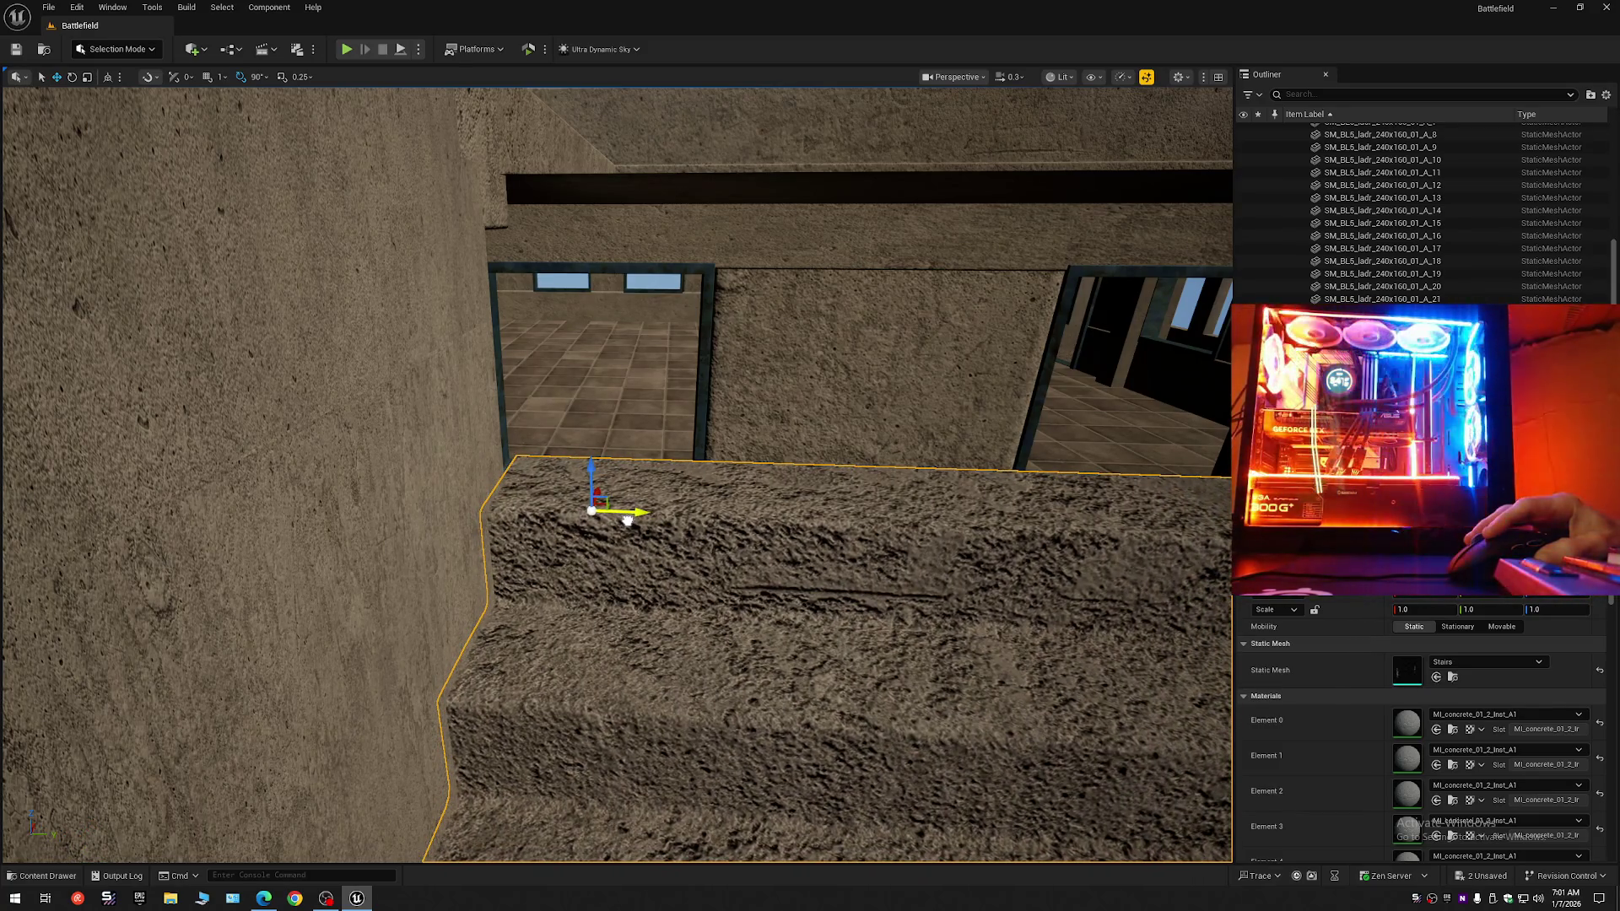
mouse_move(603, 504)
mouse_down()
mouse_move(600, 128)
mouse_move(600, 506)
mouse_move(632, 641)
mouse_move(628, 238)
mouse_up()
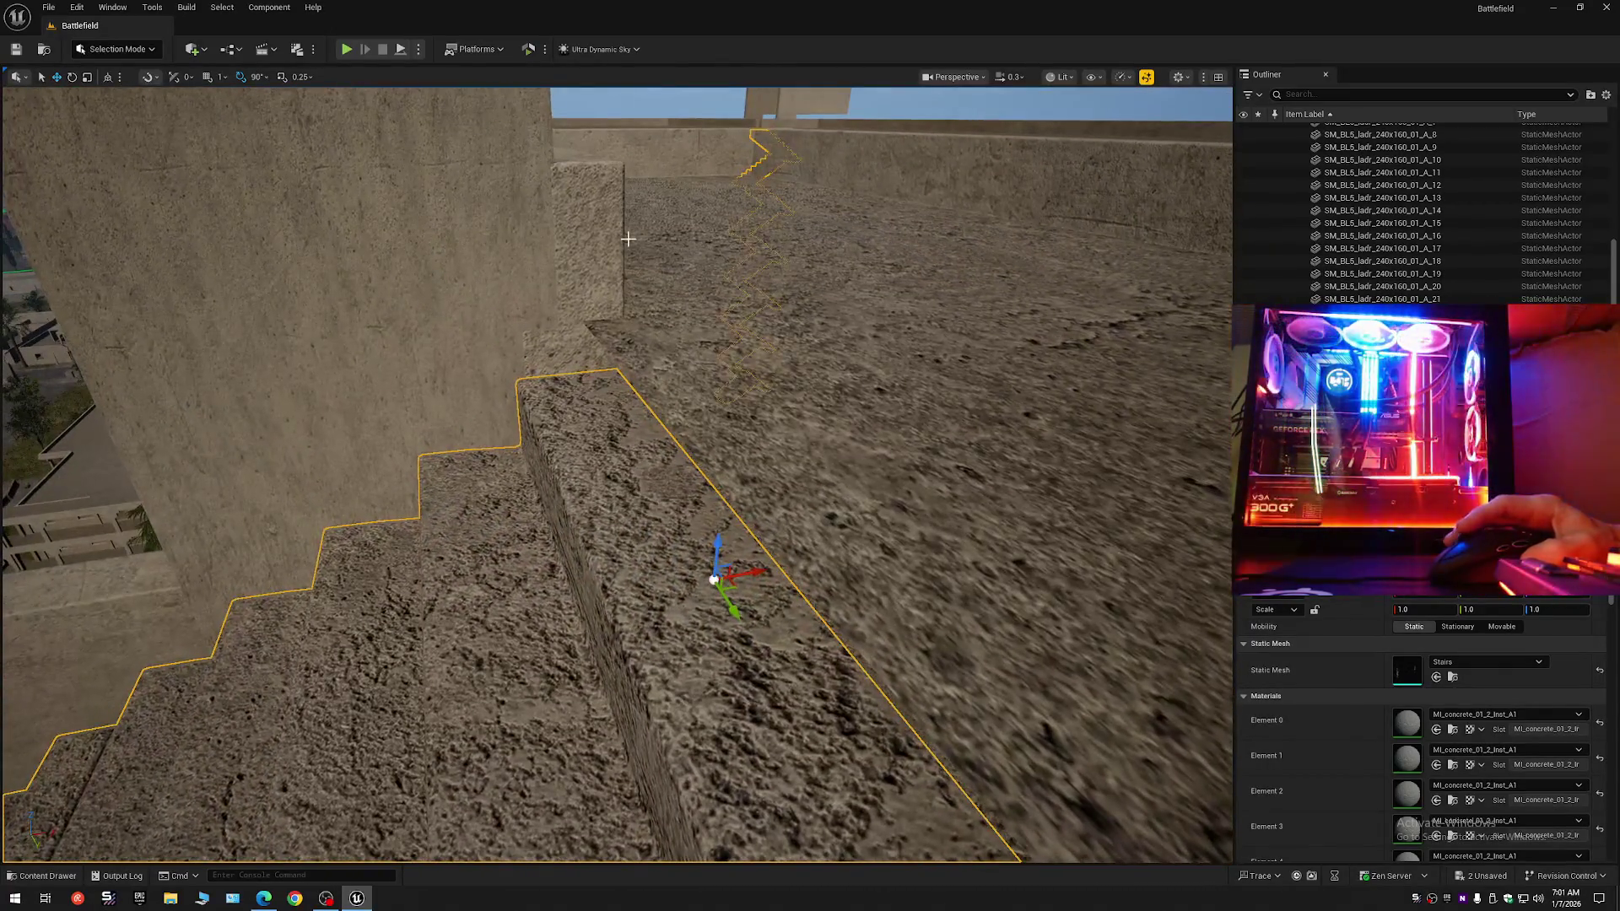
drag(601, 394, 581, 313)
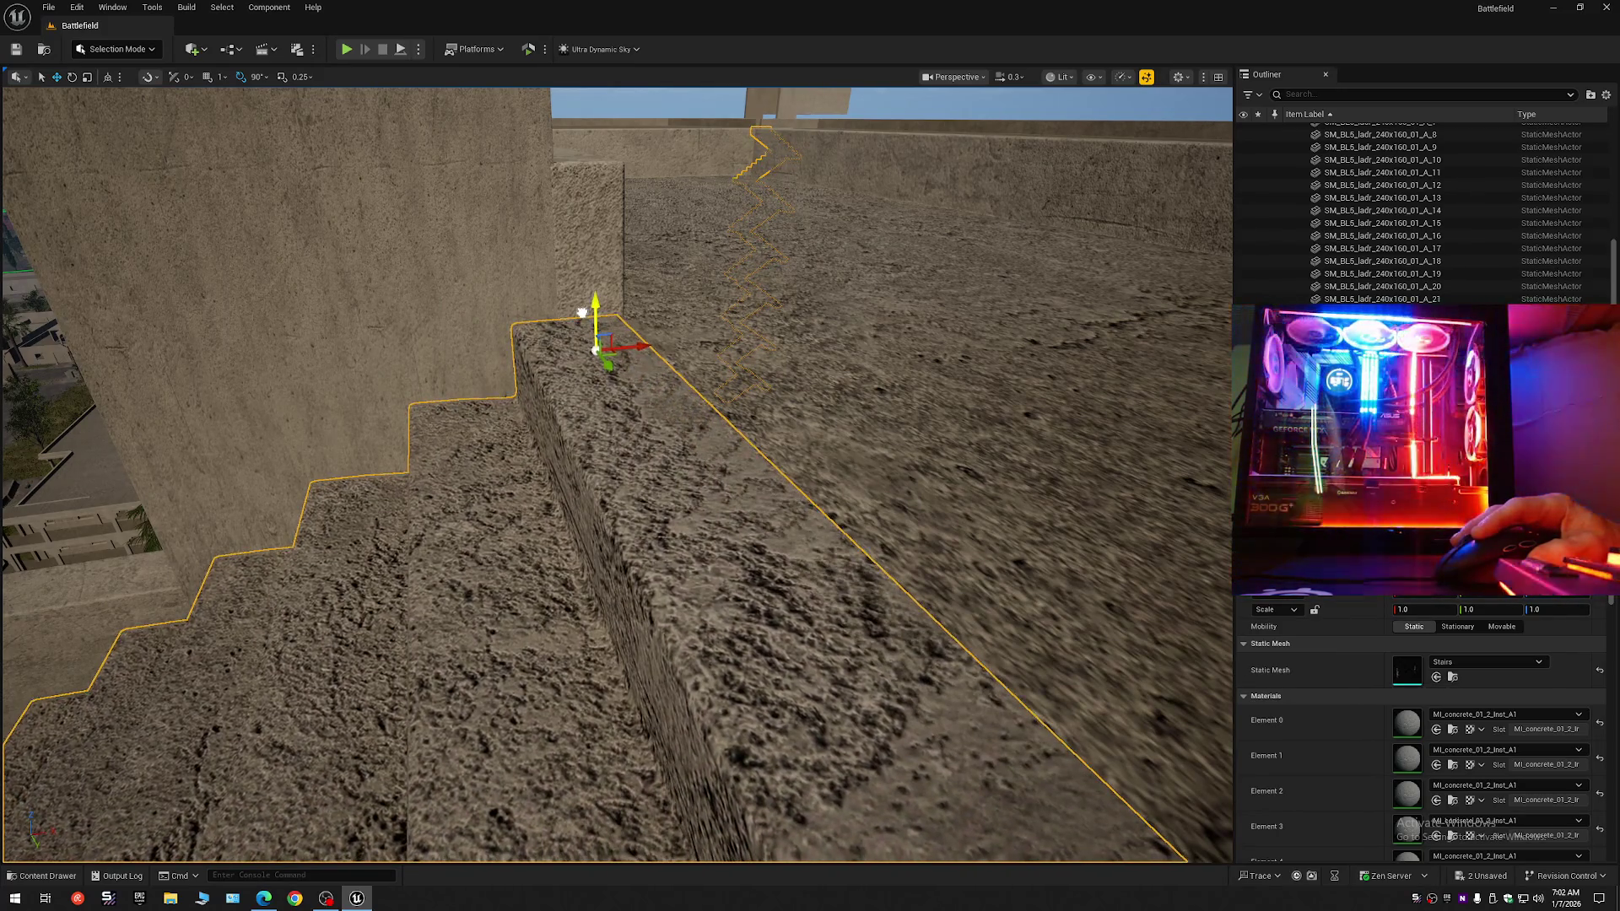
mouse_move(581, 314)
mouse_down()
mouse_move(571, 473)
mouse_move(600, 347)
mouse_up()
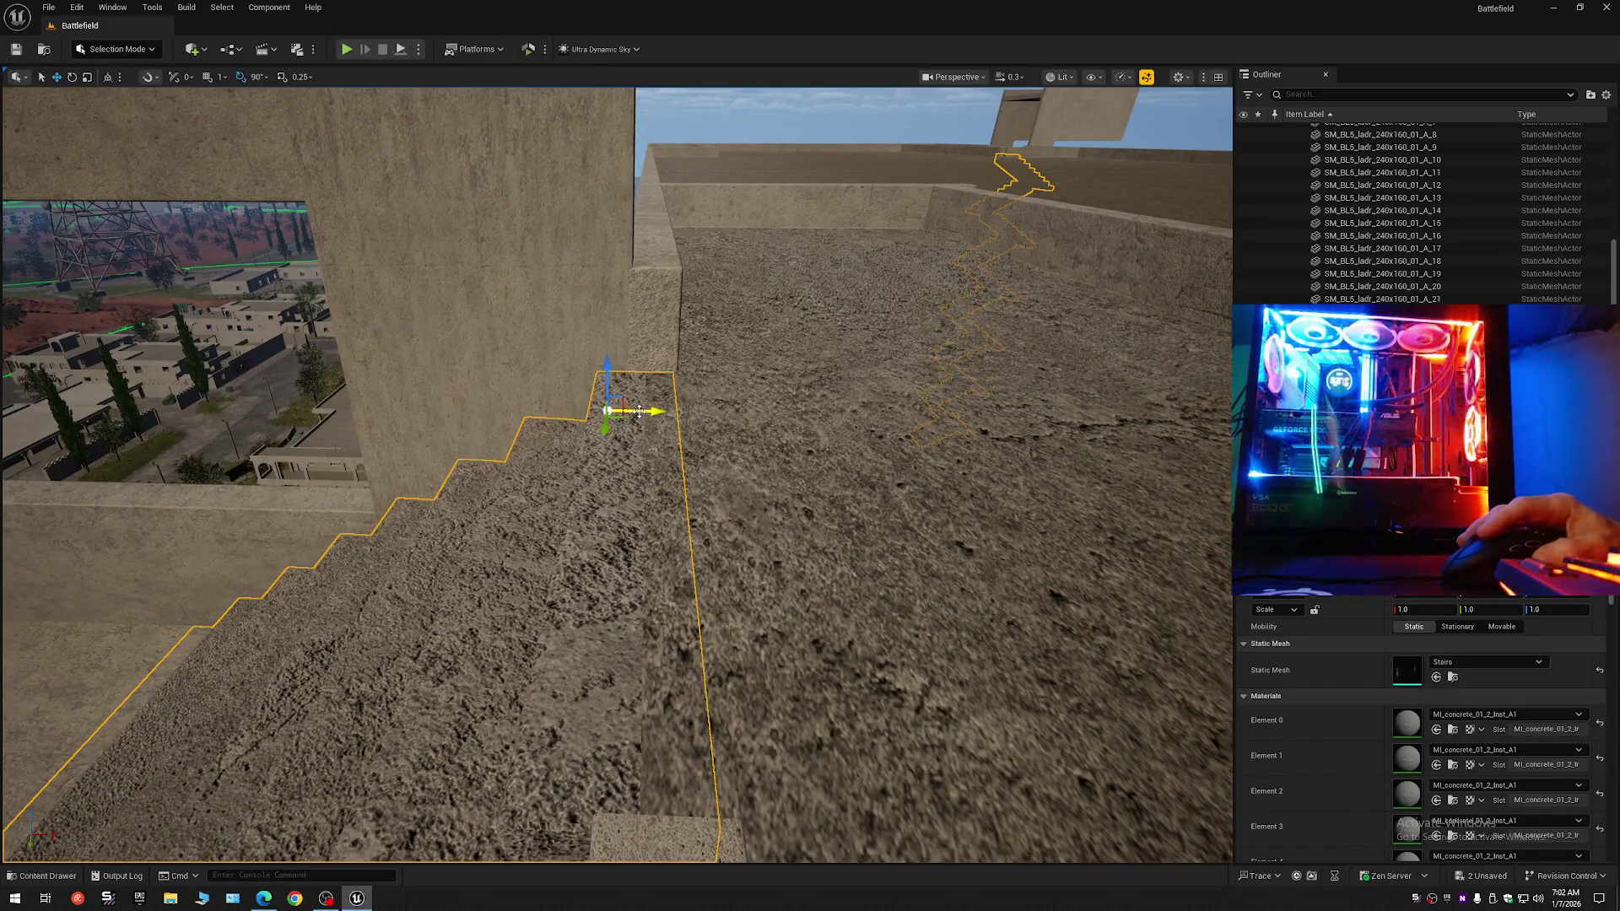
drag(644, 412, 692, 411)
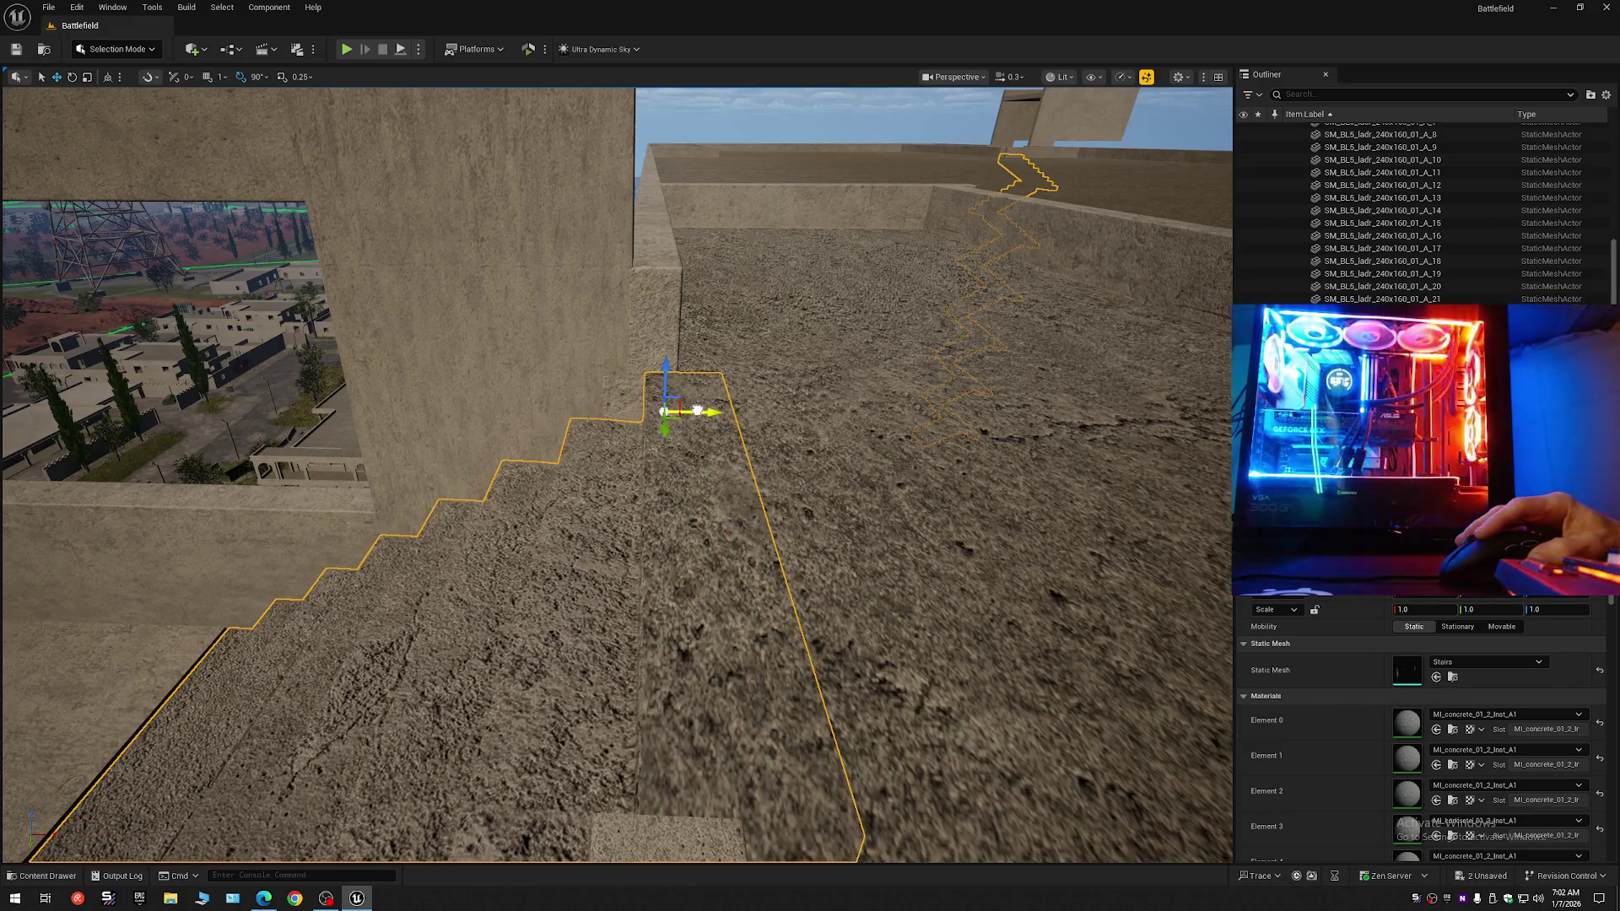
key(w)
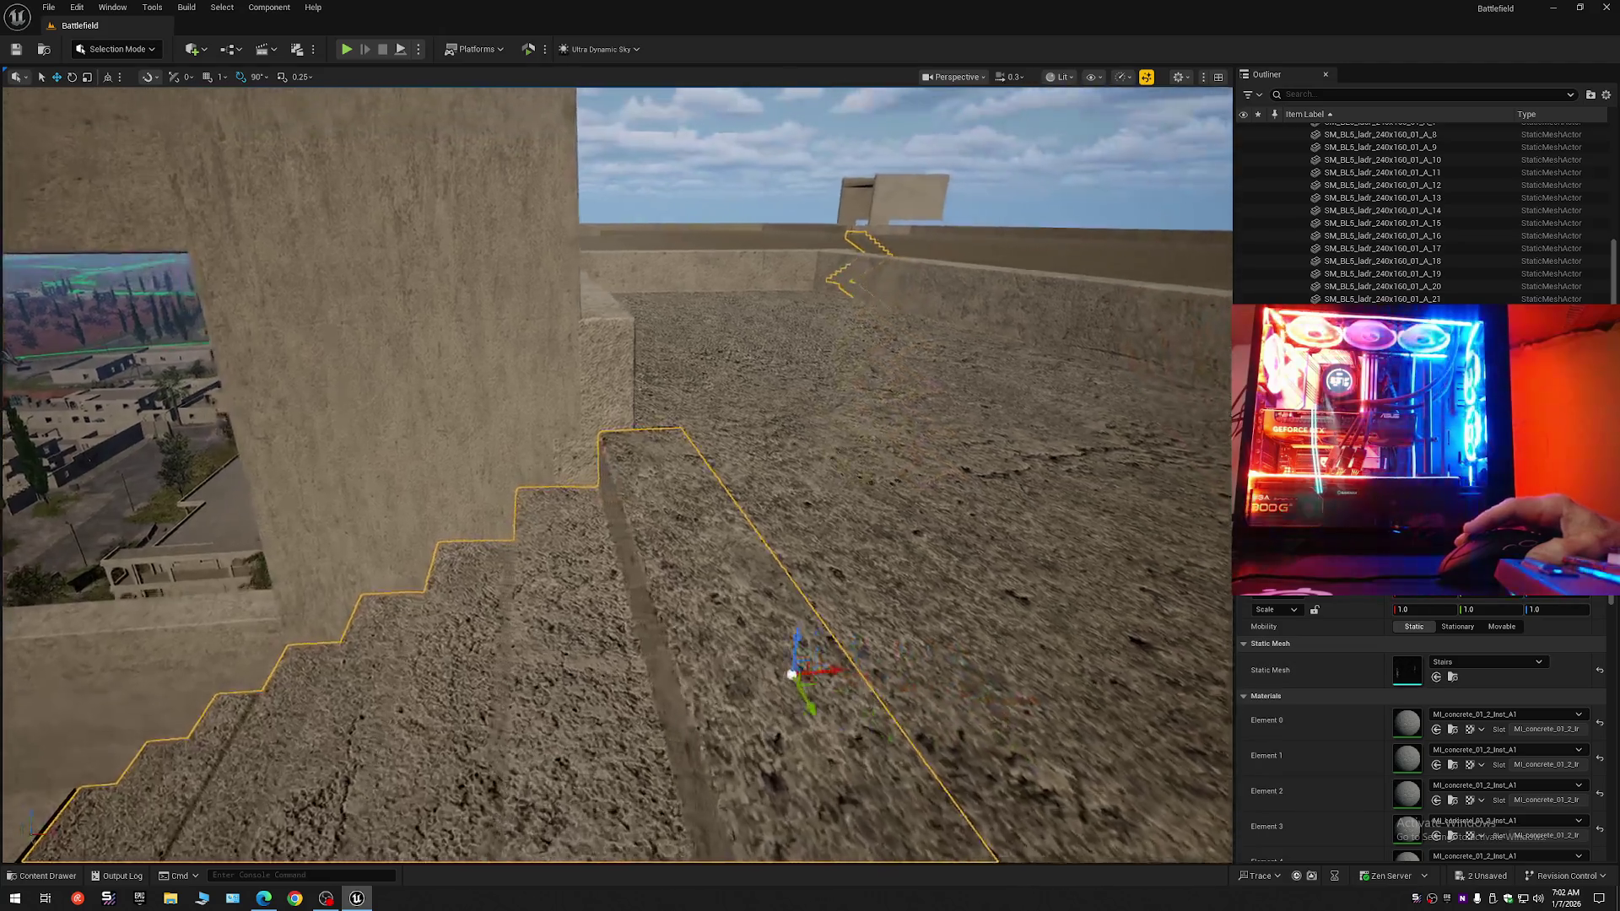
scroll(617, 474, down, 1)
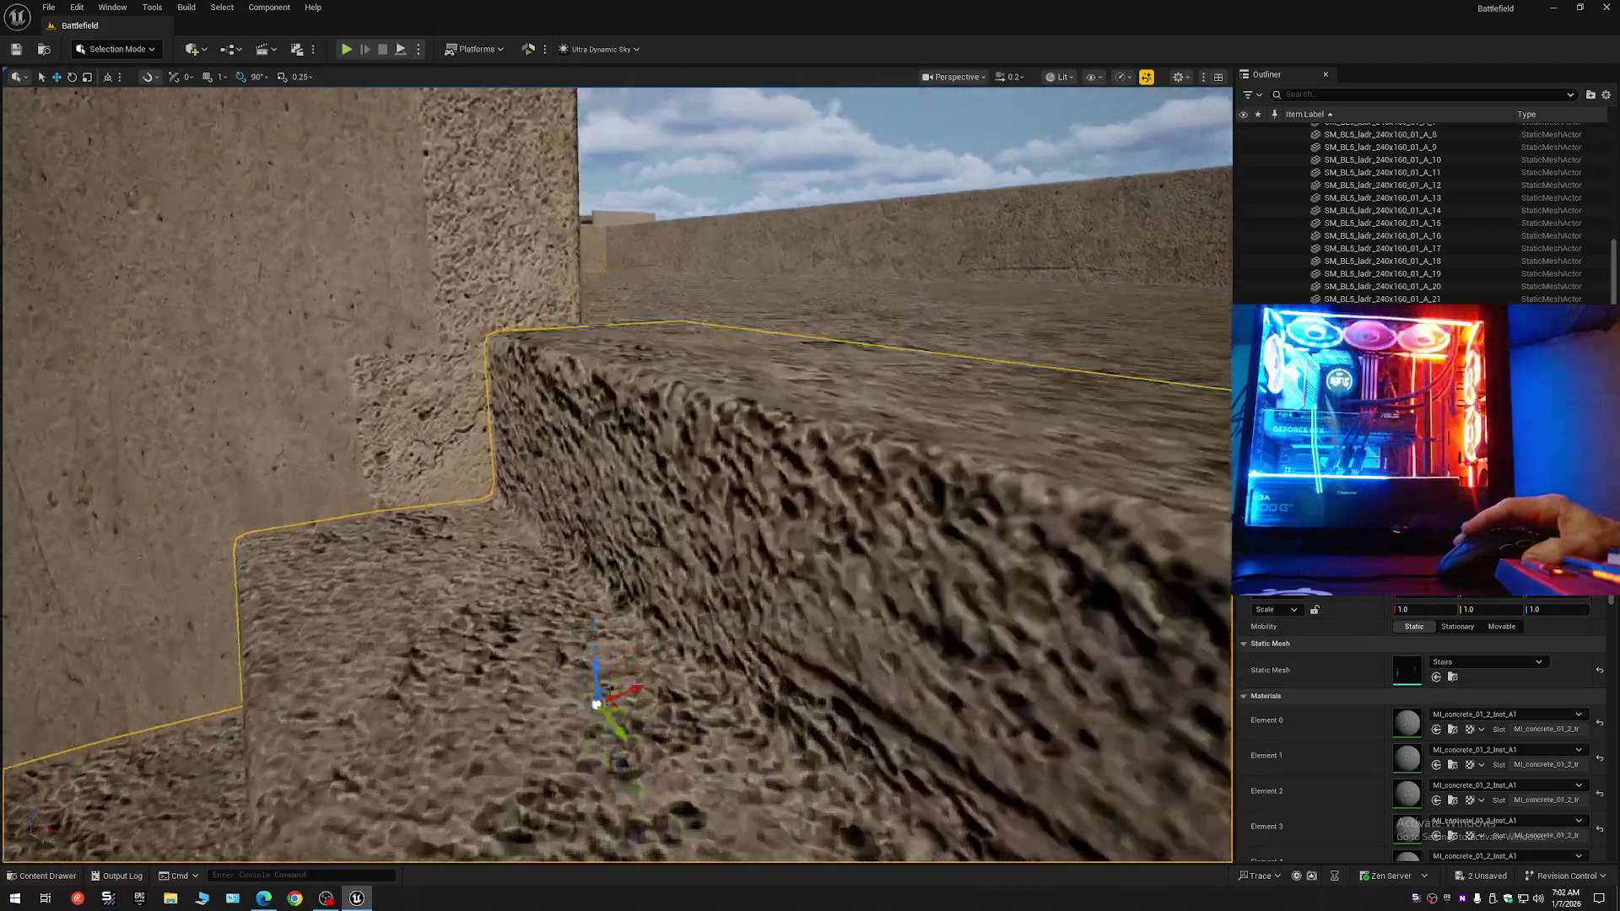
key(e)
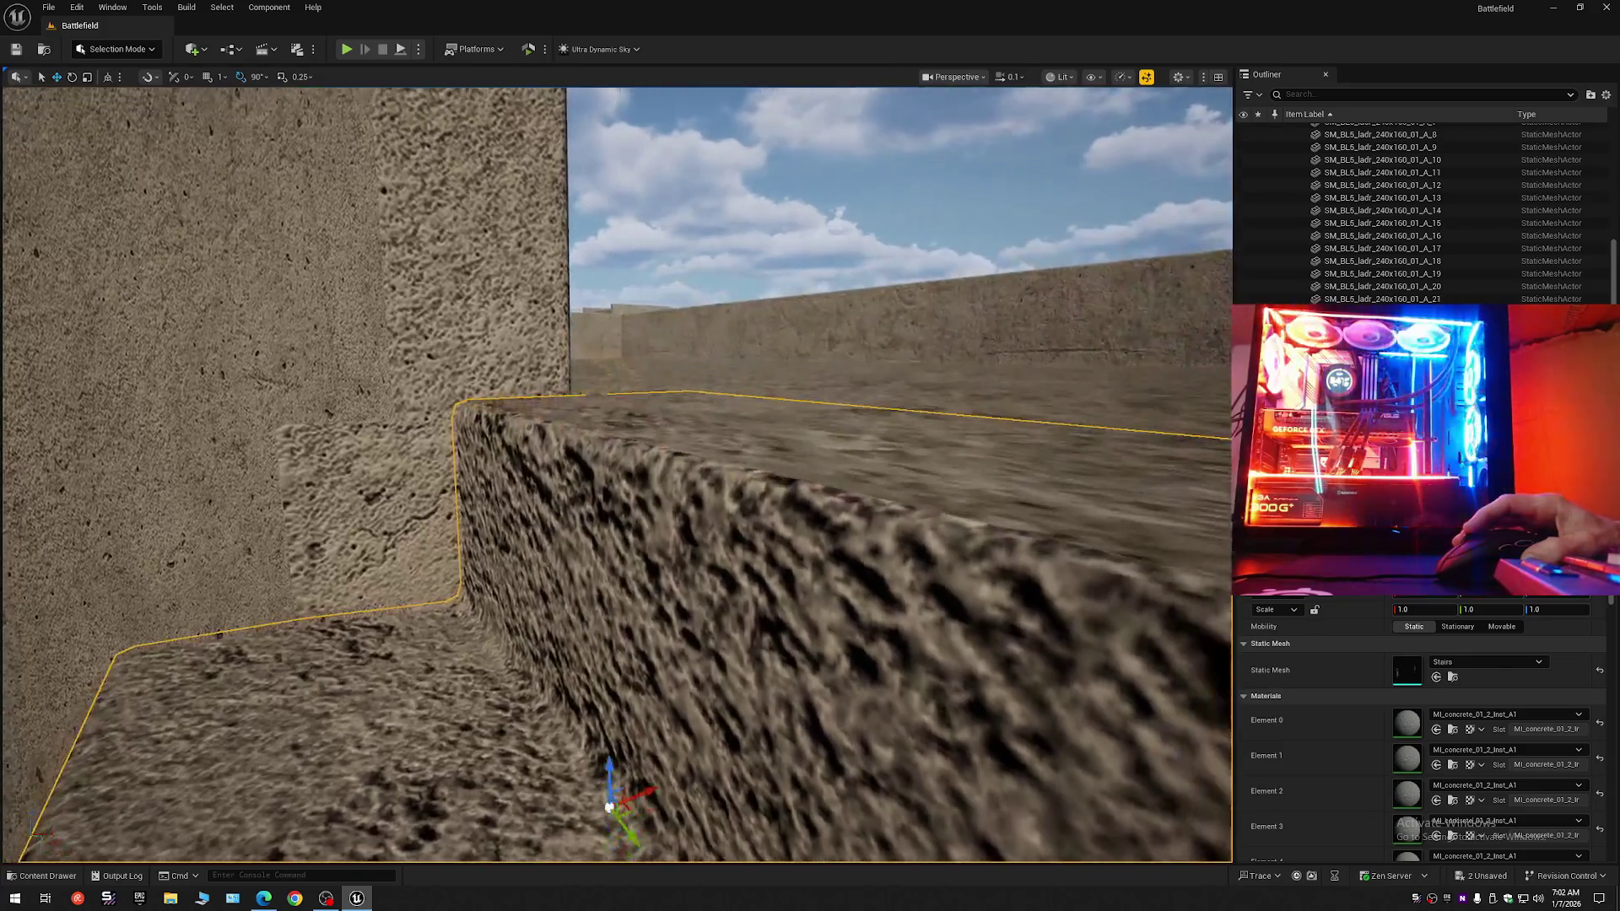
key(s)
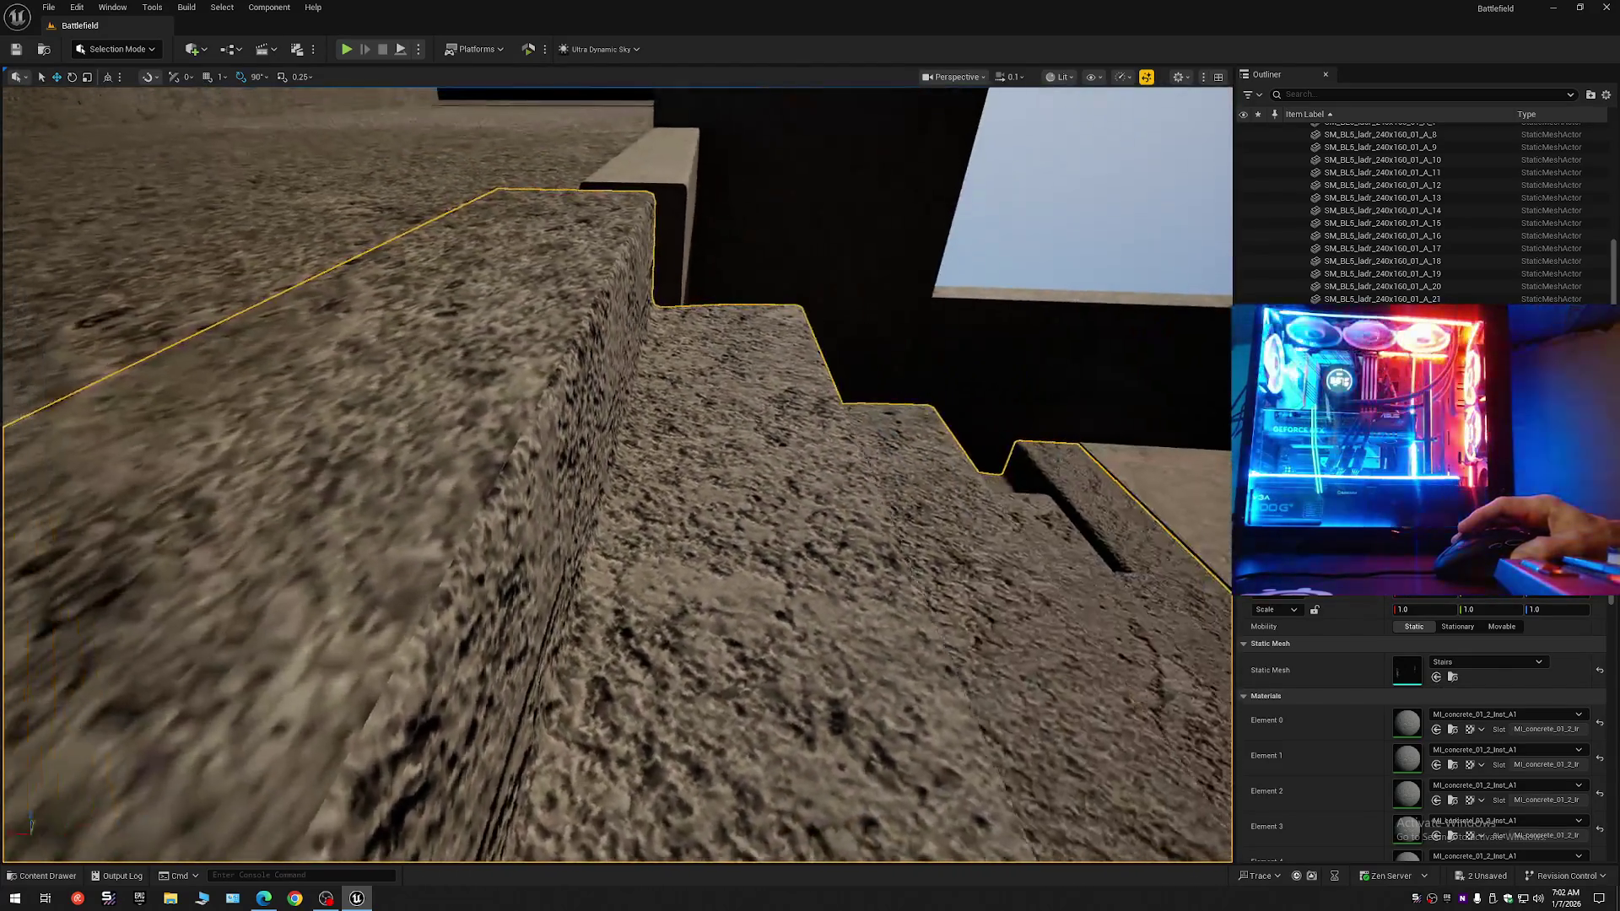
scroll(617, 474, up, 1)
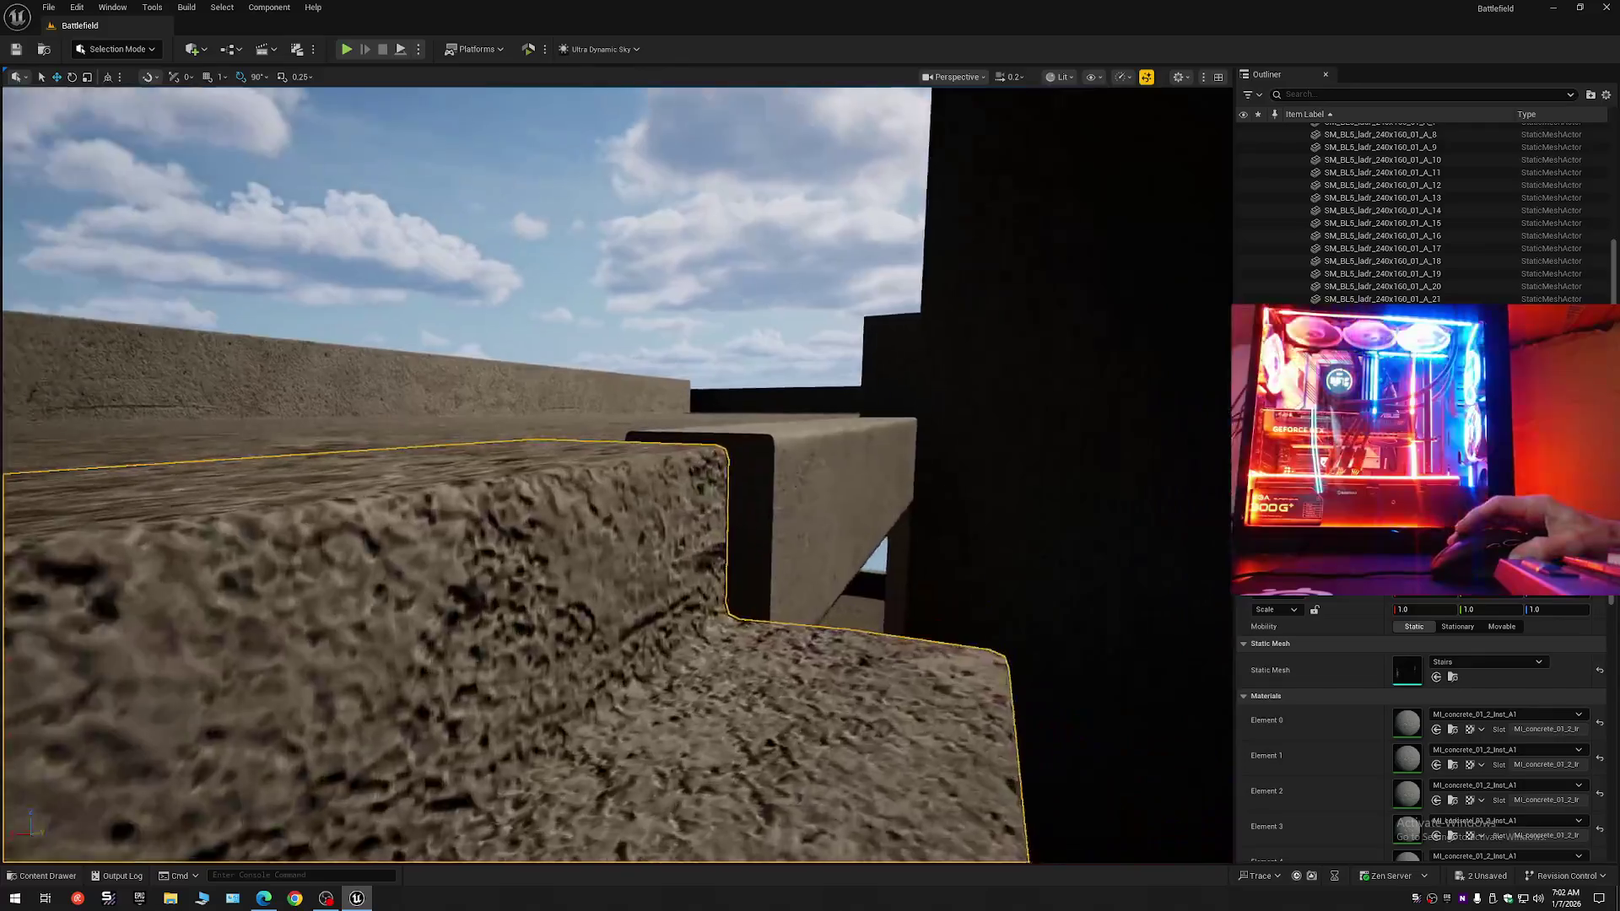
scroll(617, 474, down, 1)
scroll(616, 474, up, 2)
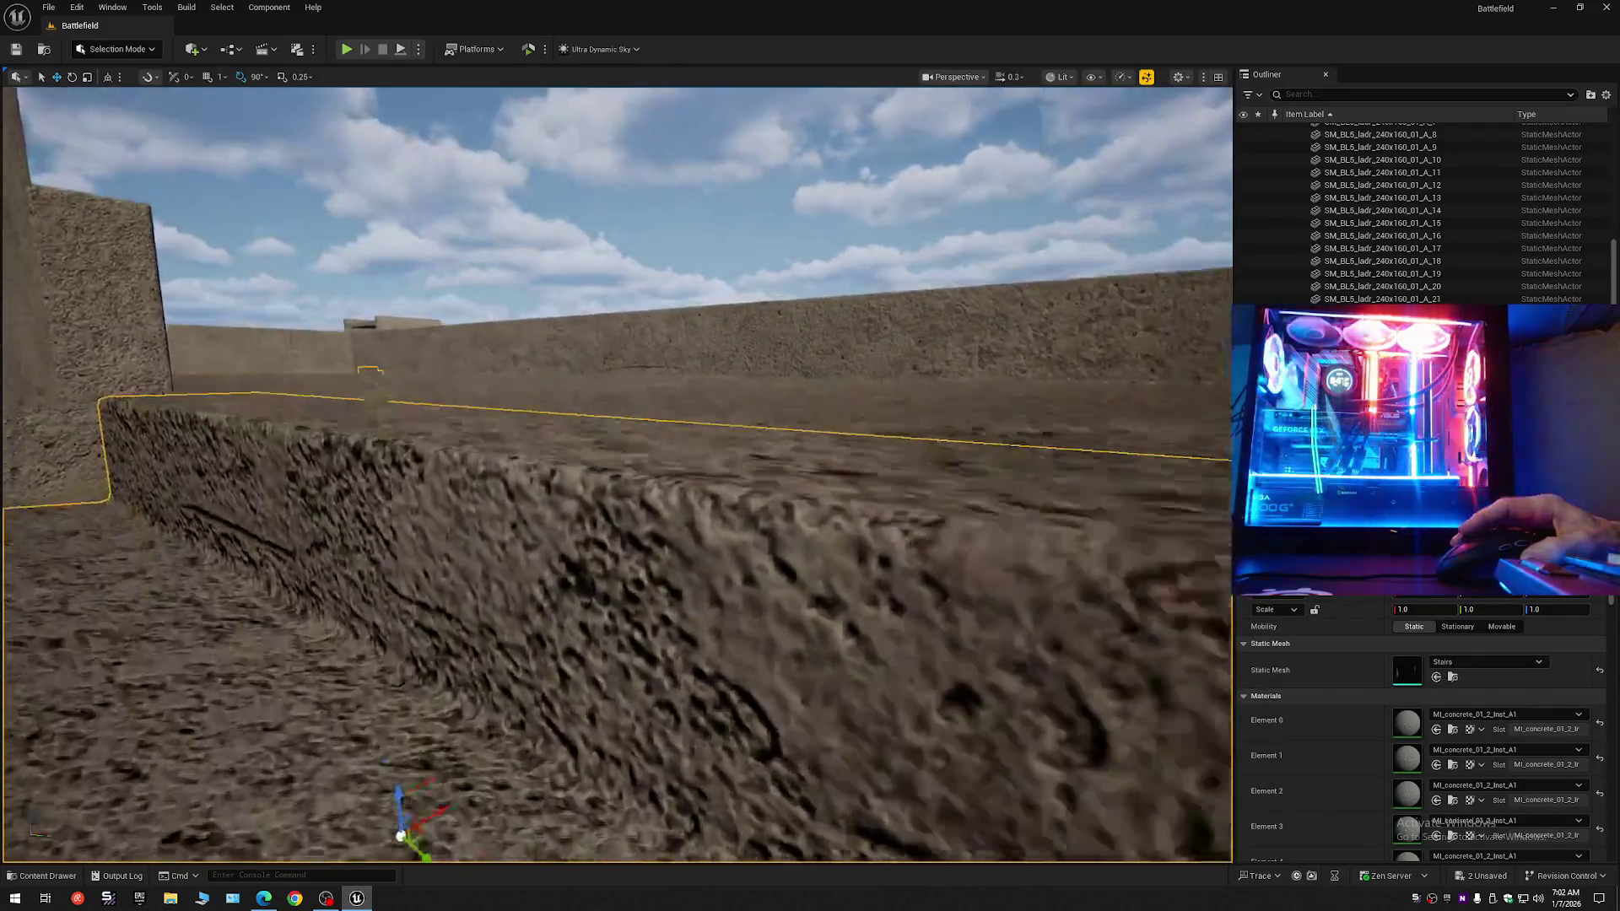
key(w)
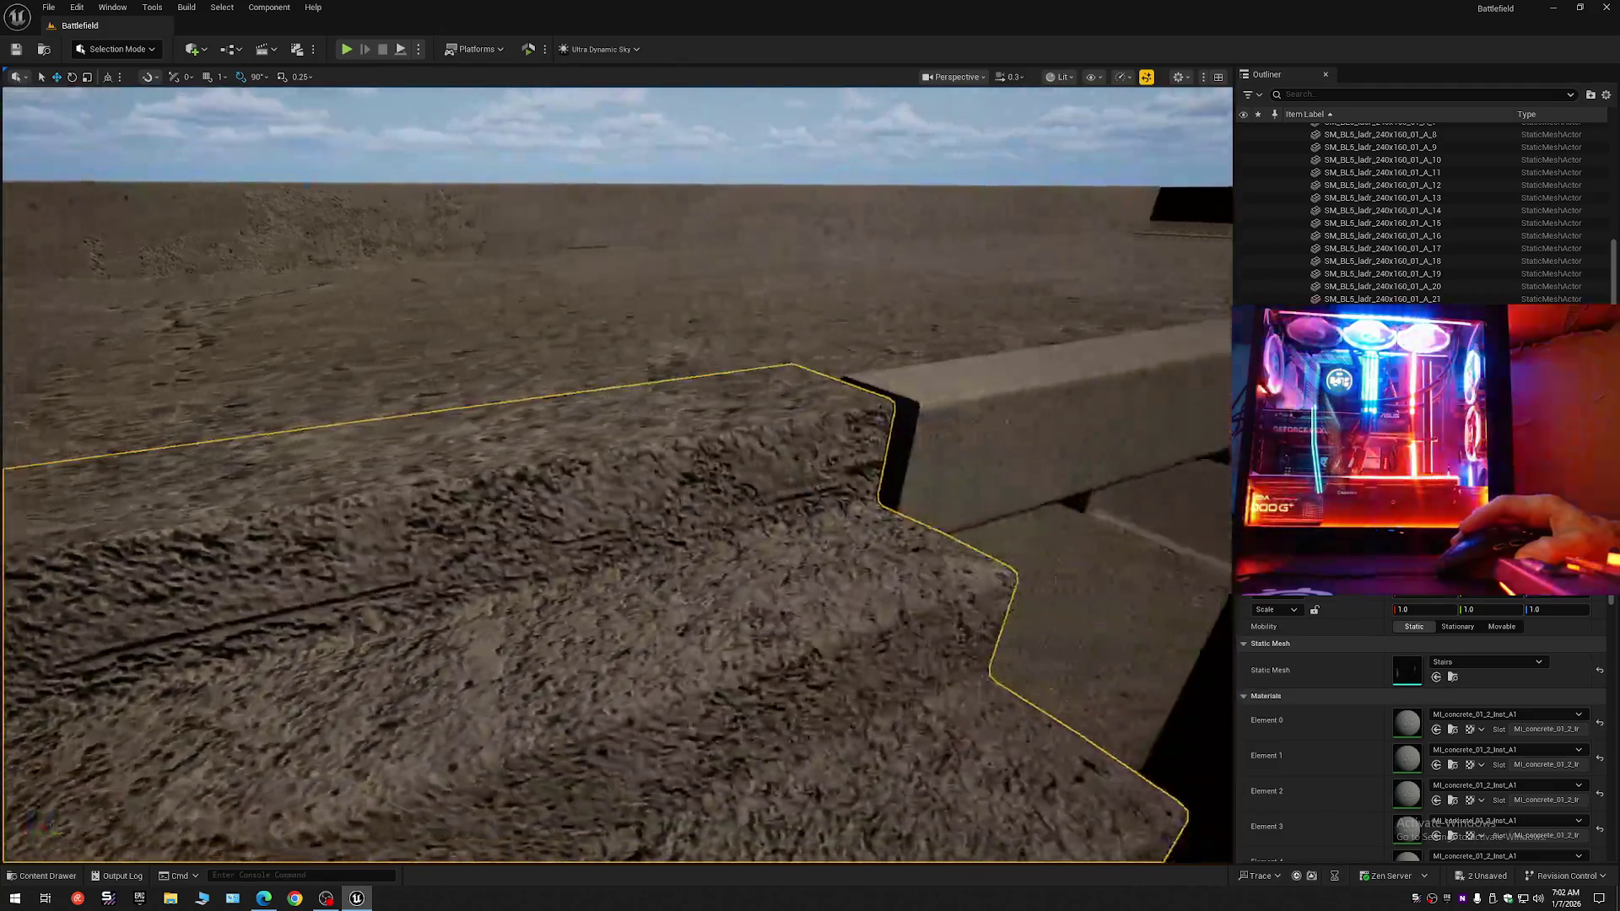
key(s)
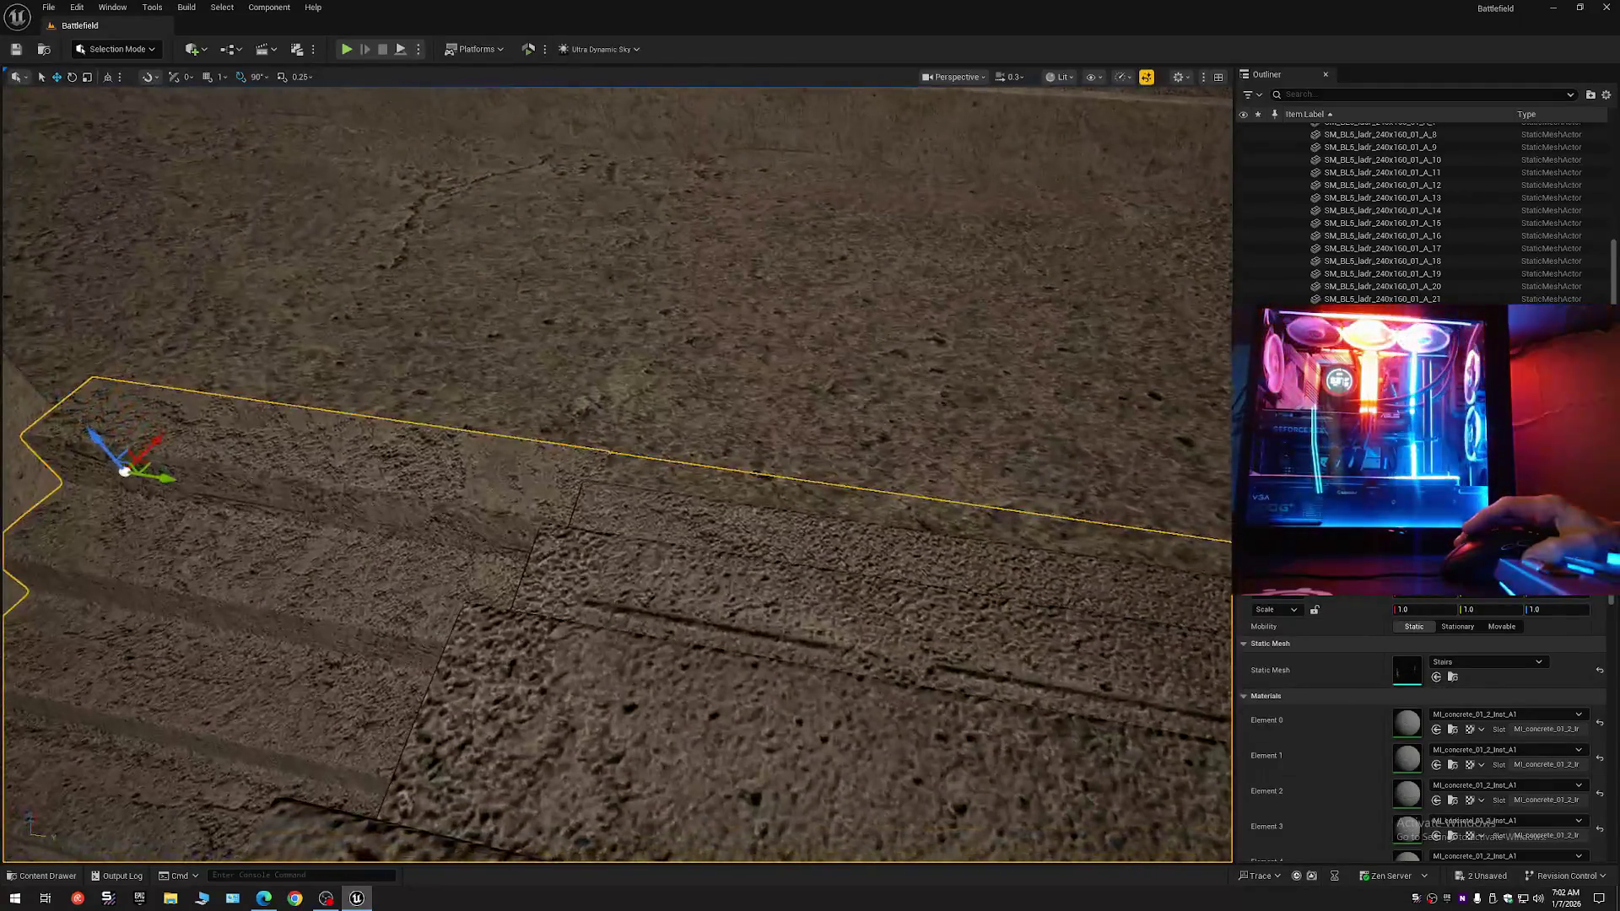
key(d)
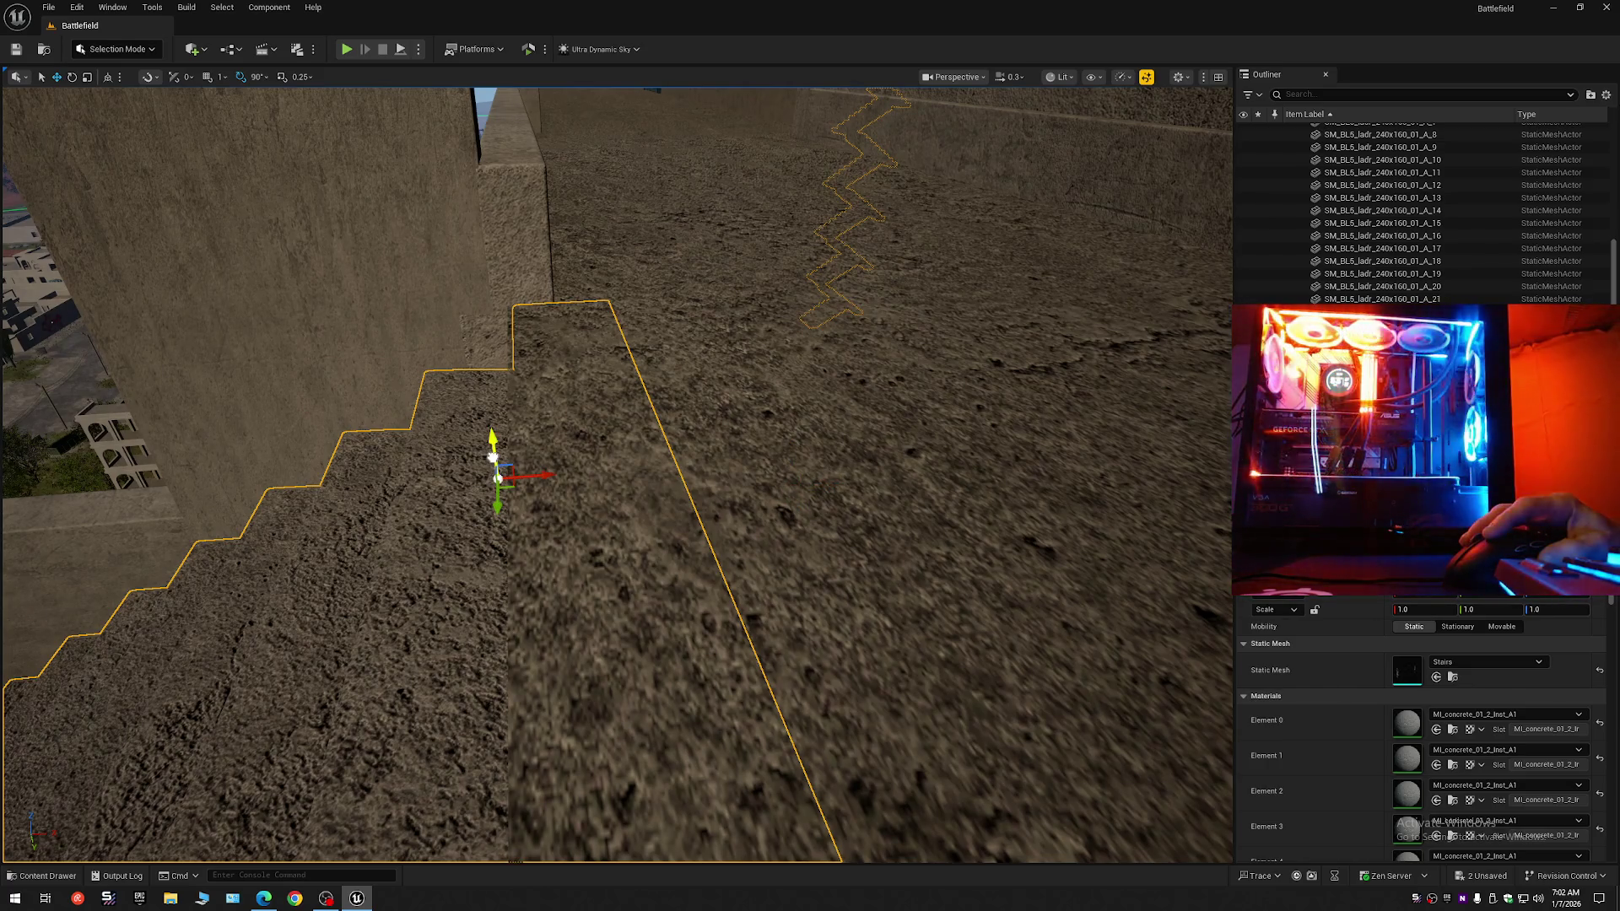
mouse_move(493, 455)
mouse_down()
mouse_move(355, 557)
mouse_move(291, 510)
mouse_move(565, 439)
mouse_up()
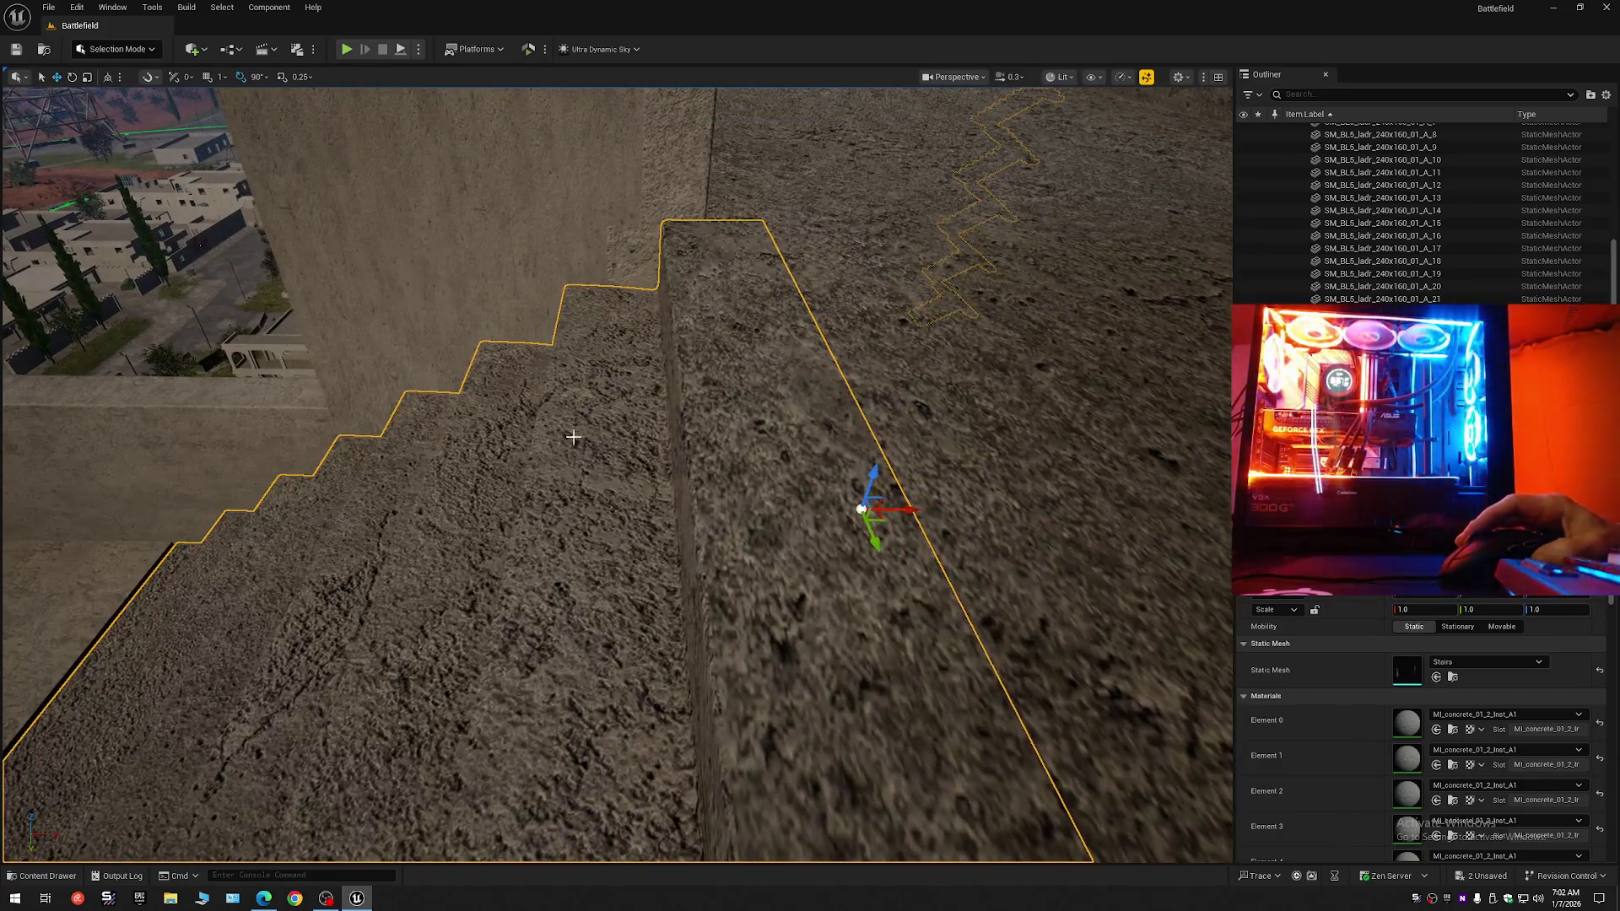
drag(860, 509, 644, 415)
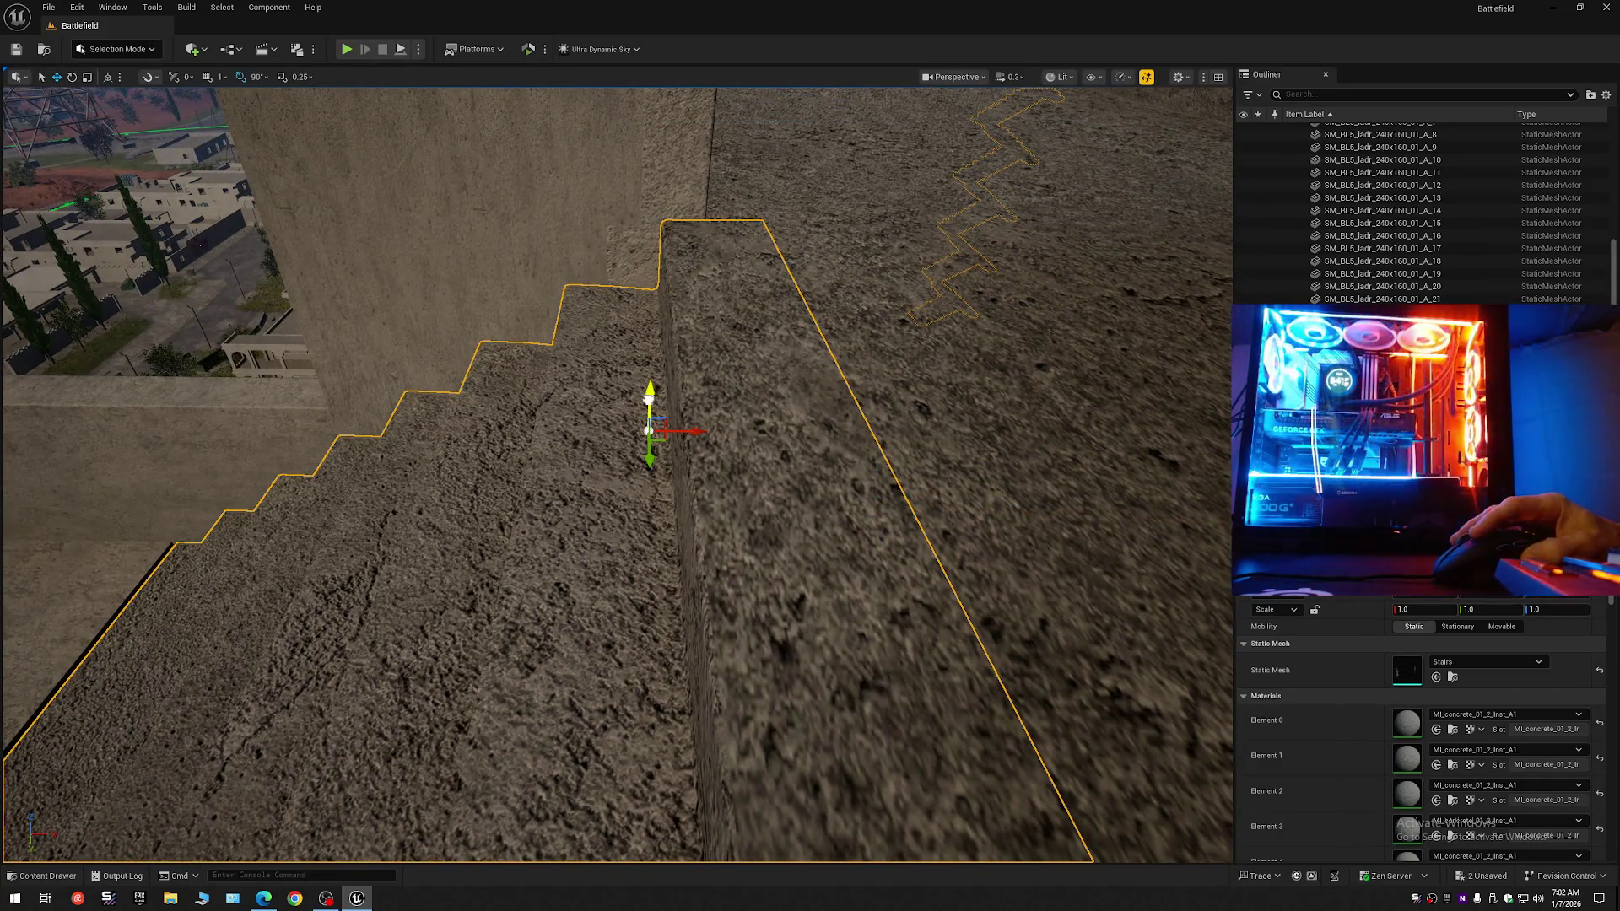
drag(649, 395, 649, 391)
key(ctrl+z)
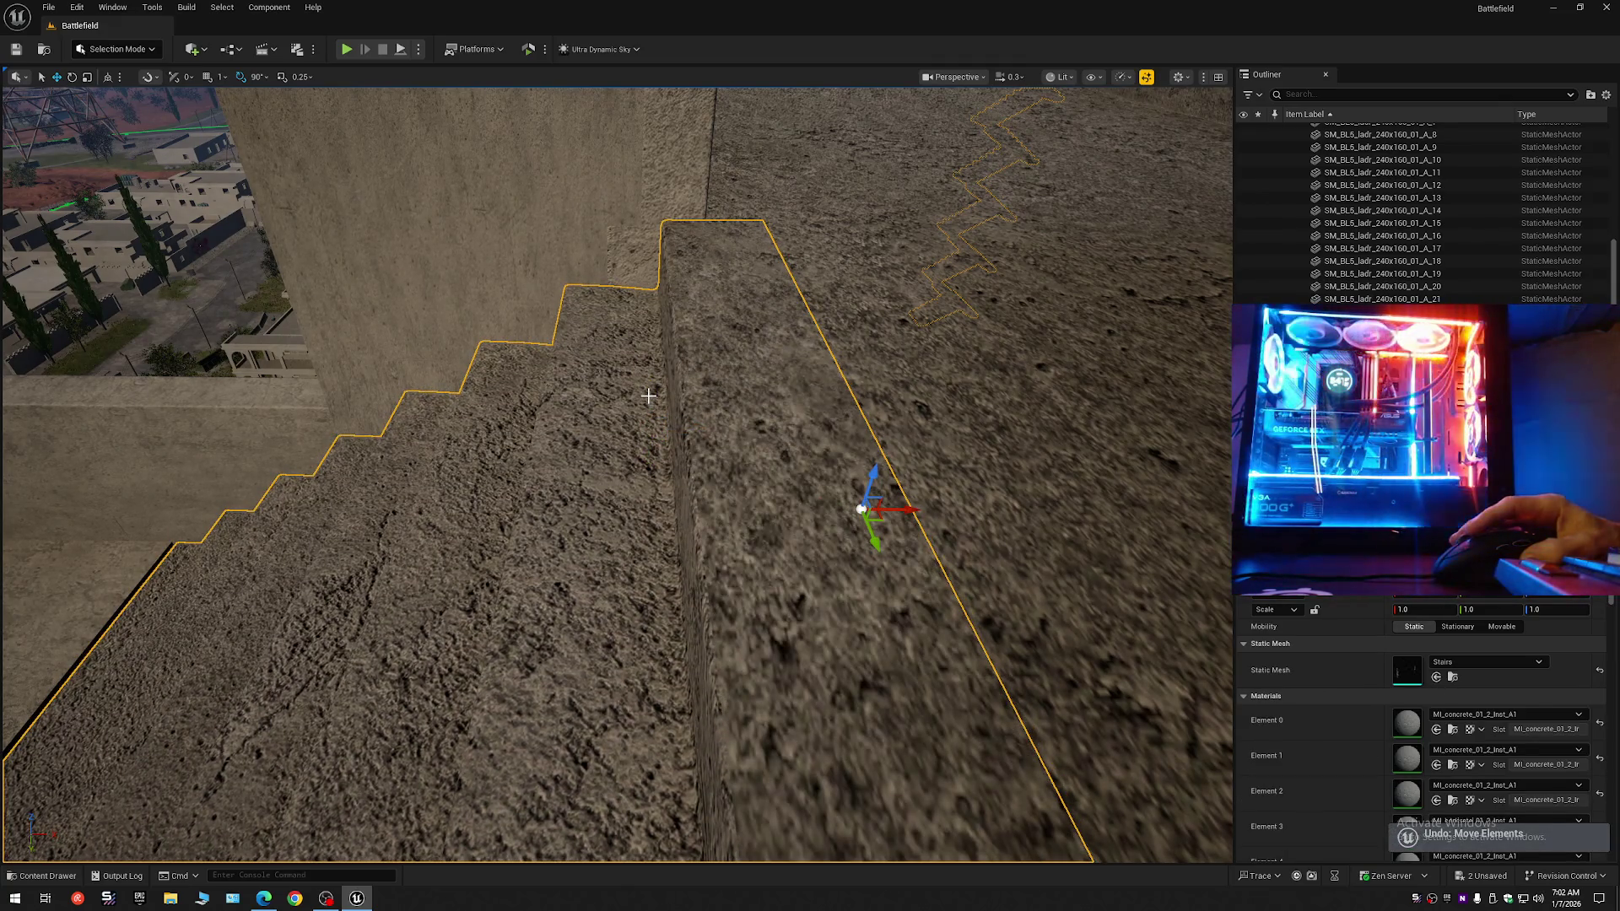
scroll(662, 419, up, 10)
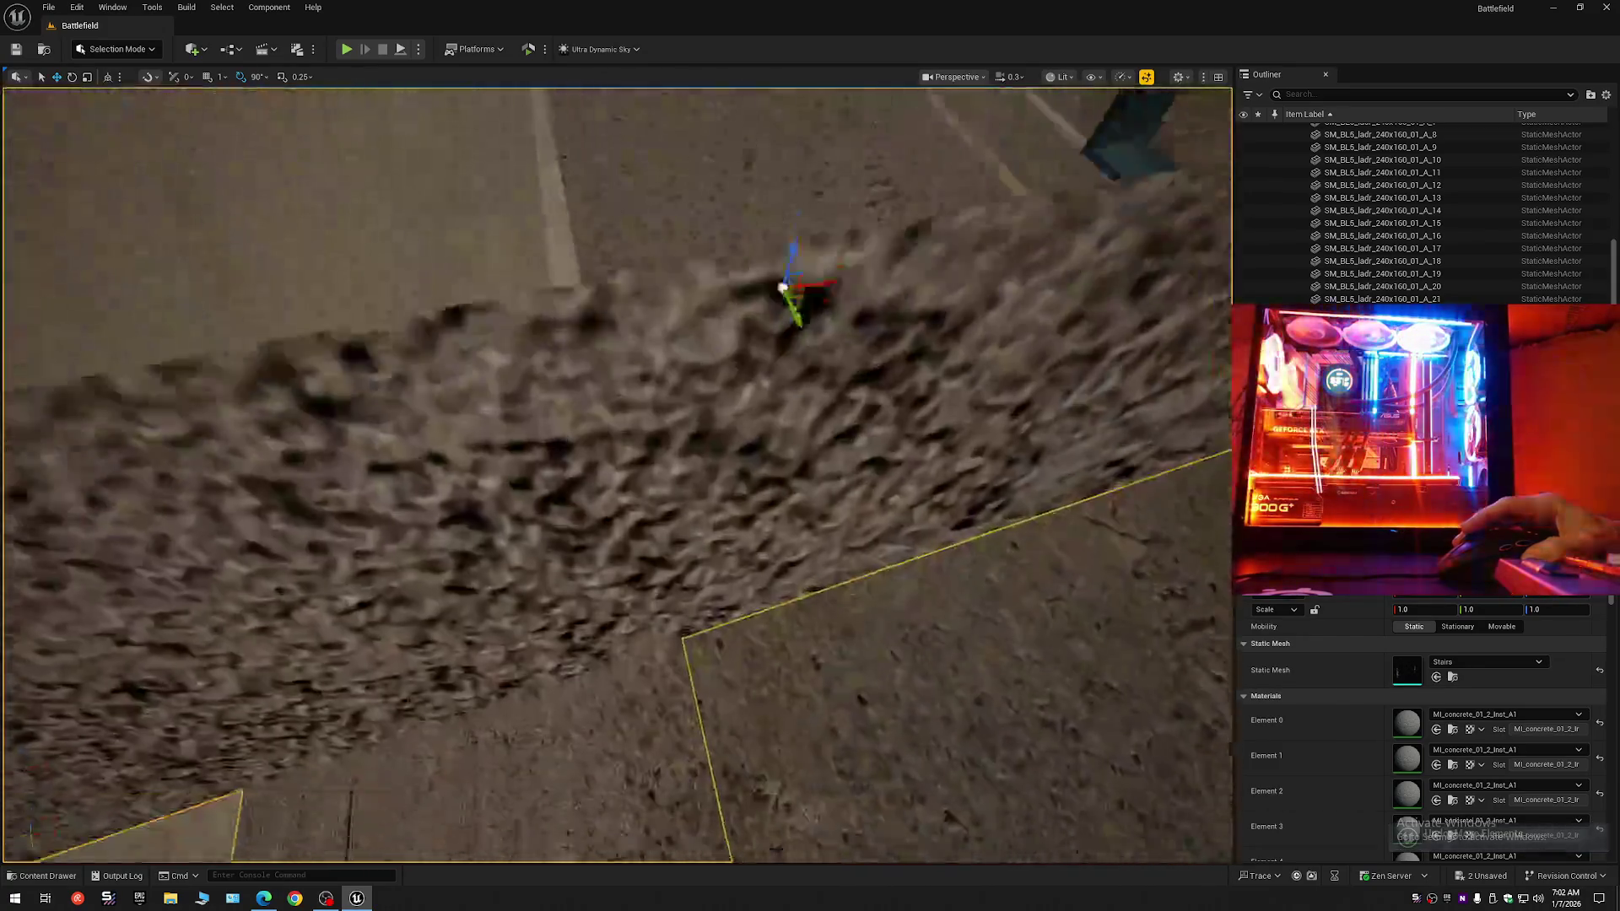
scroll(662, 419, up, 10)
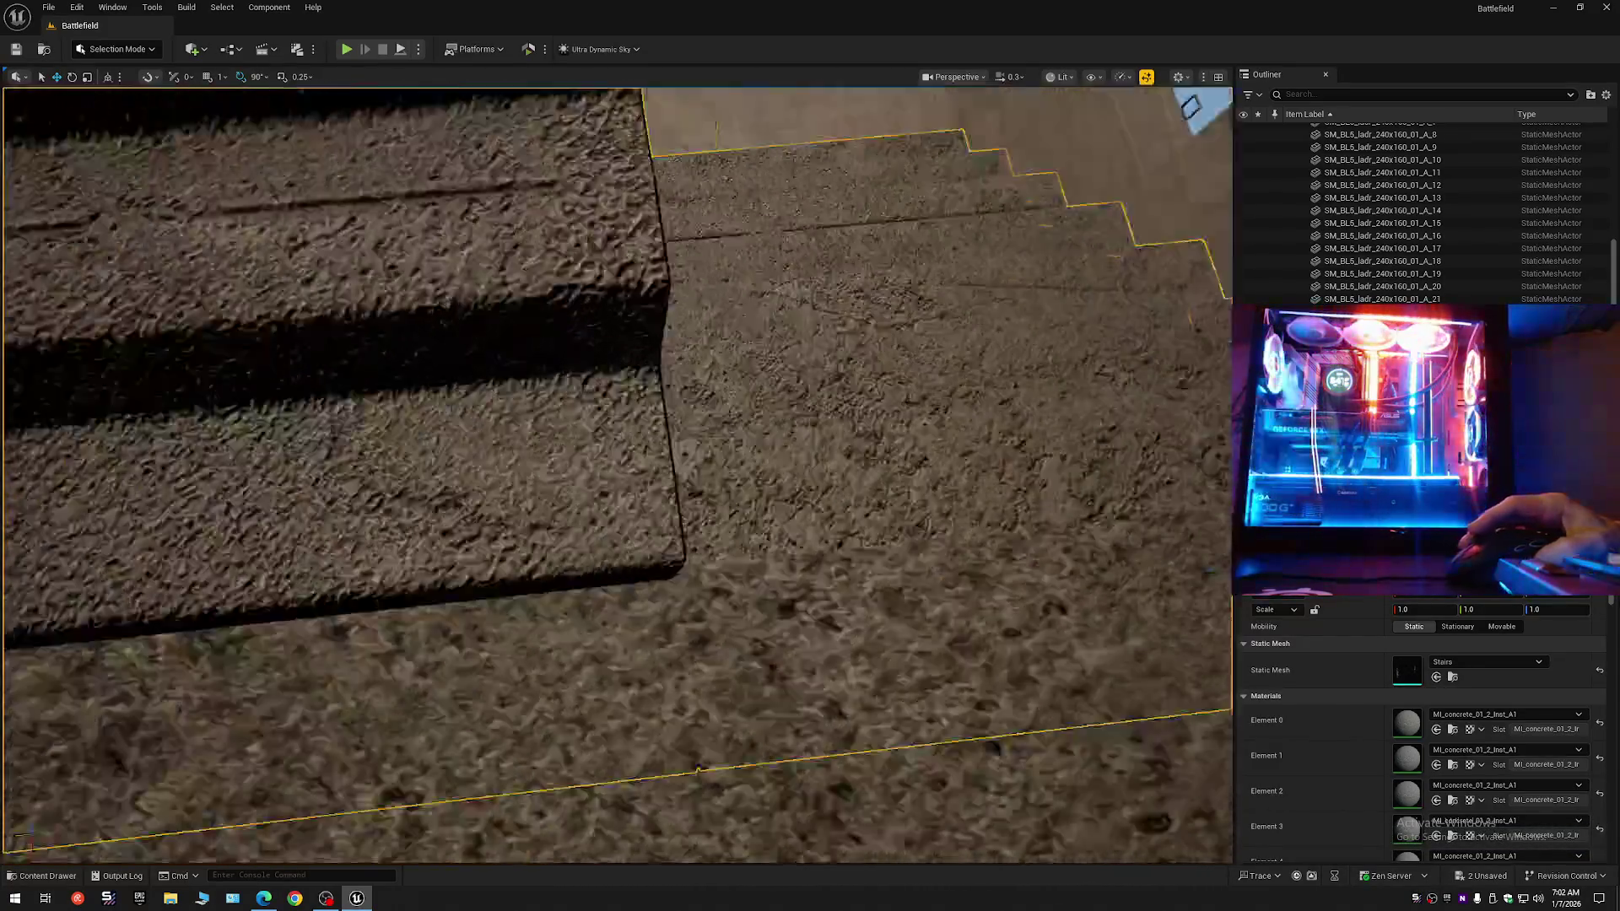
scroll(661, 420, up, 10)
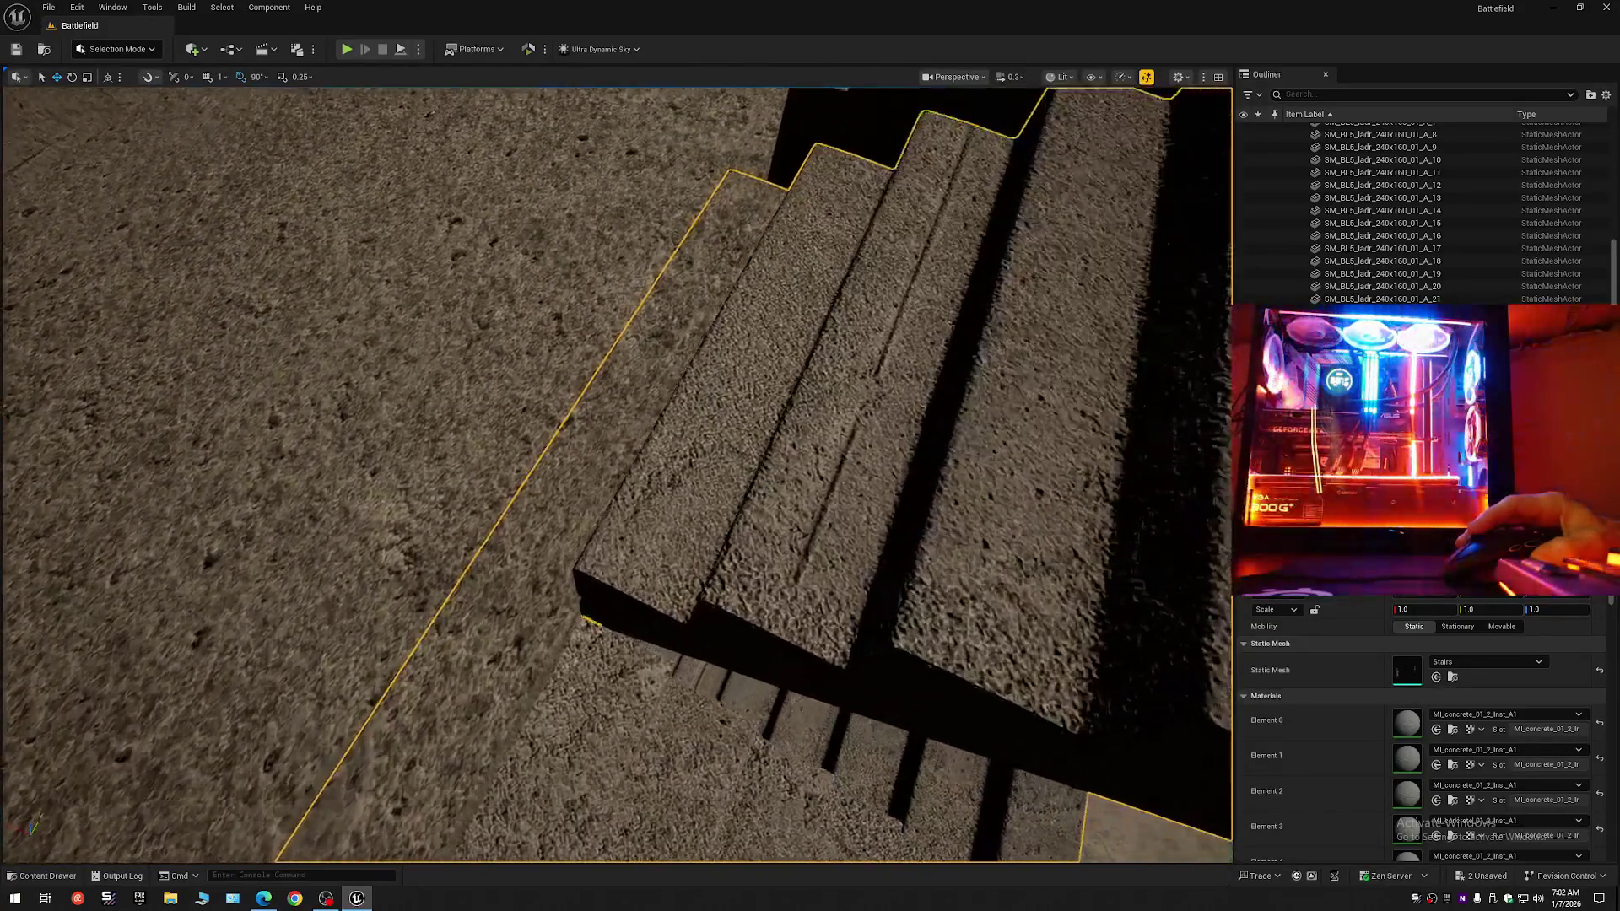
scroll(662, 419, down, 2)
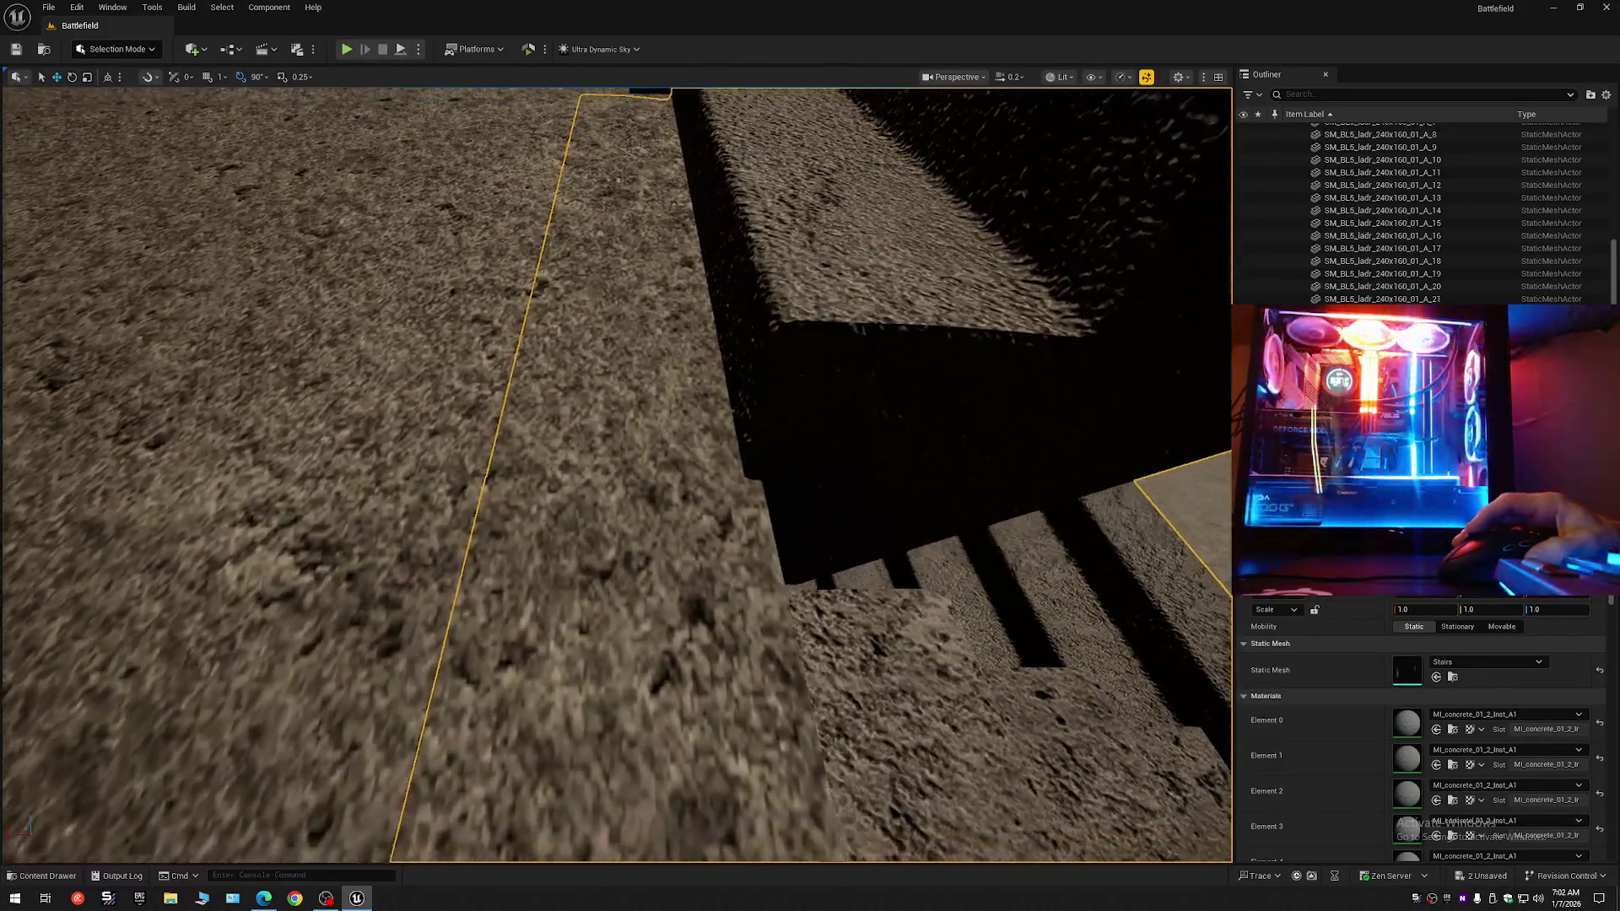
scroll(616, 473, down, 2)
scroll(615, 472, up, 2)
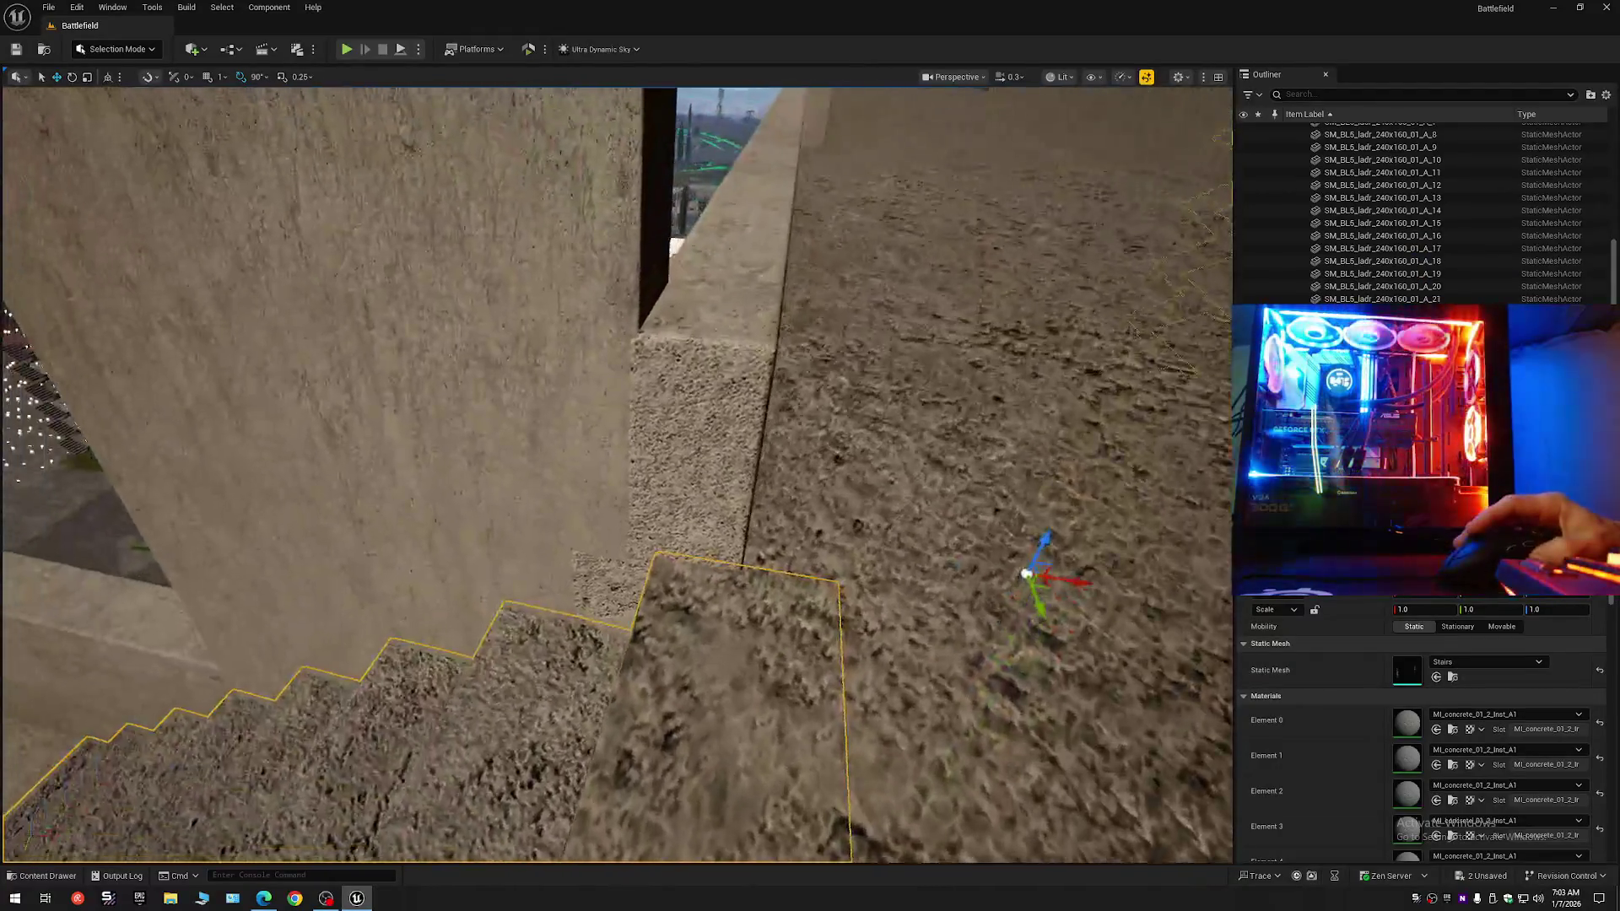
drag(616, 473, 532, 429)
scroll(616, 473, down, 1)
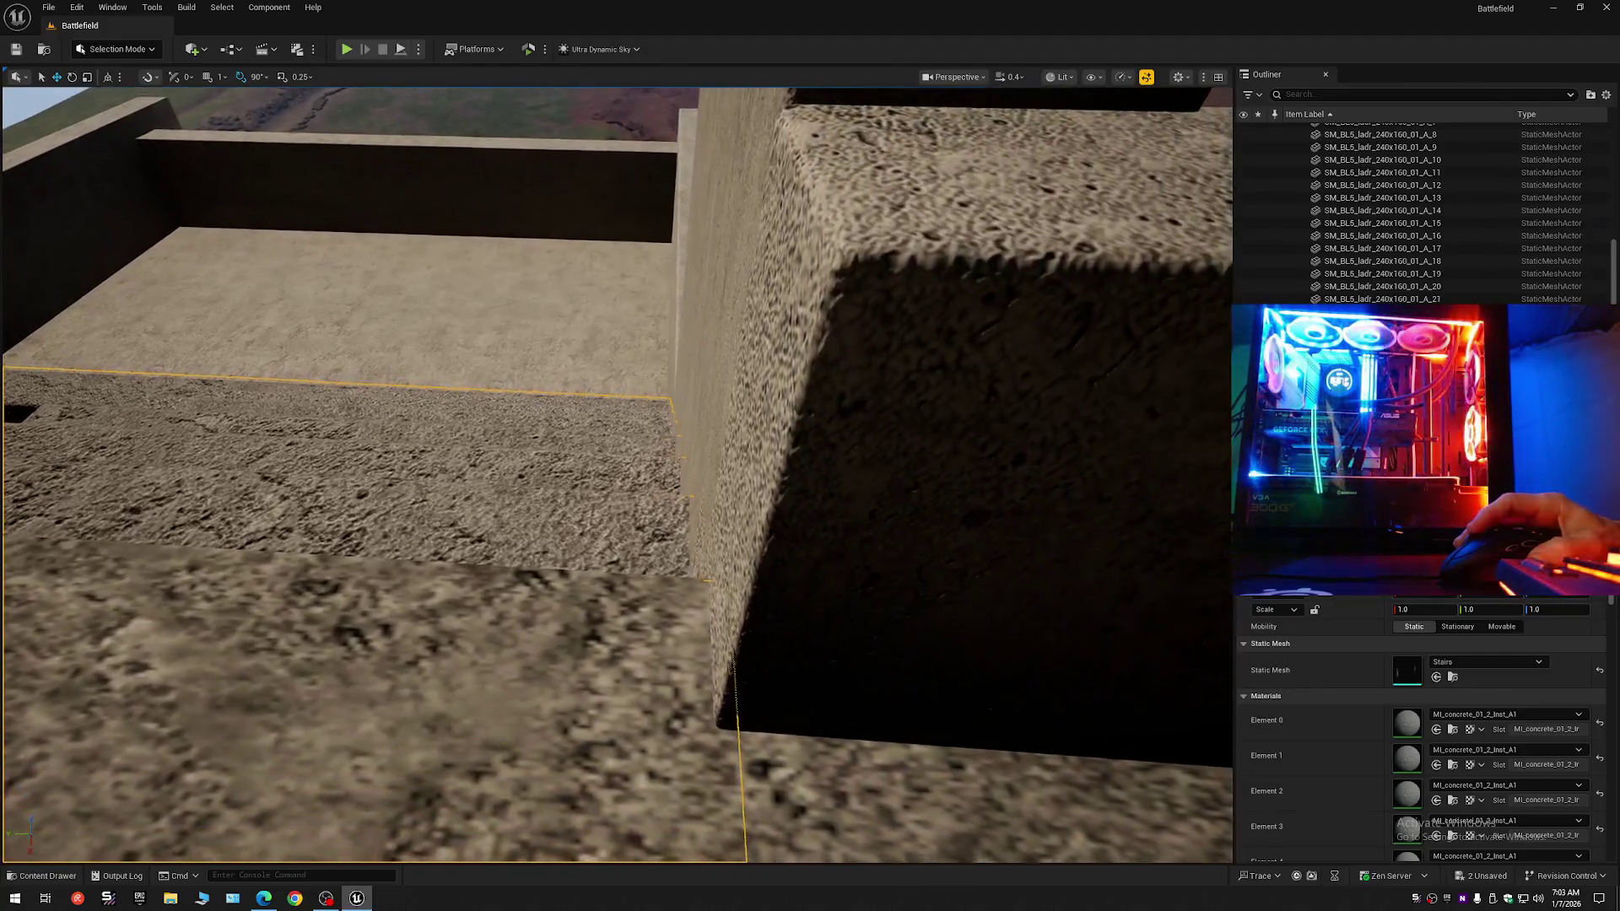
drag(531, 429, 702, 477)
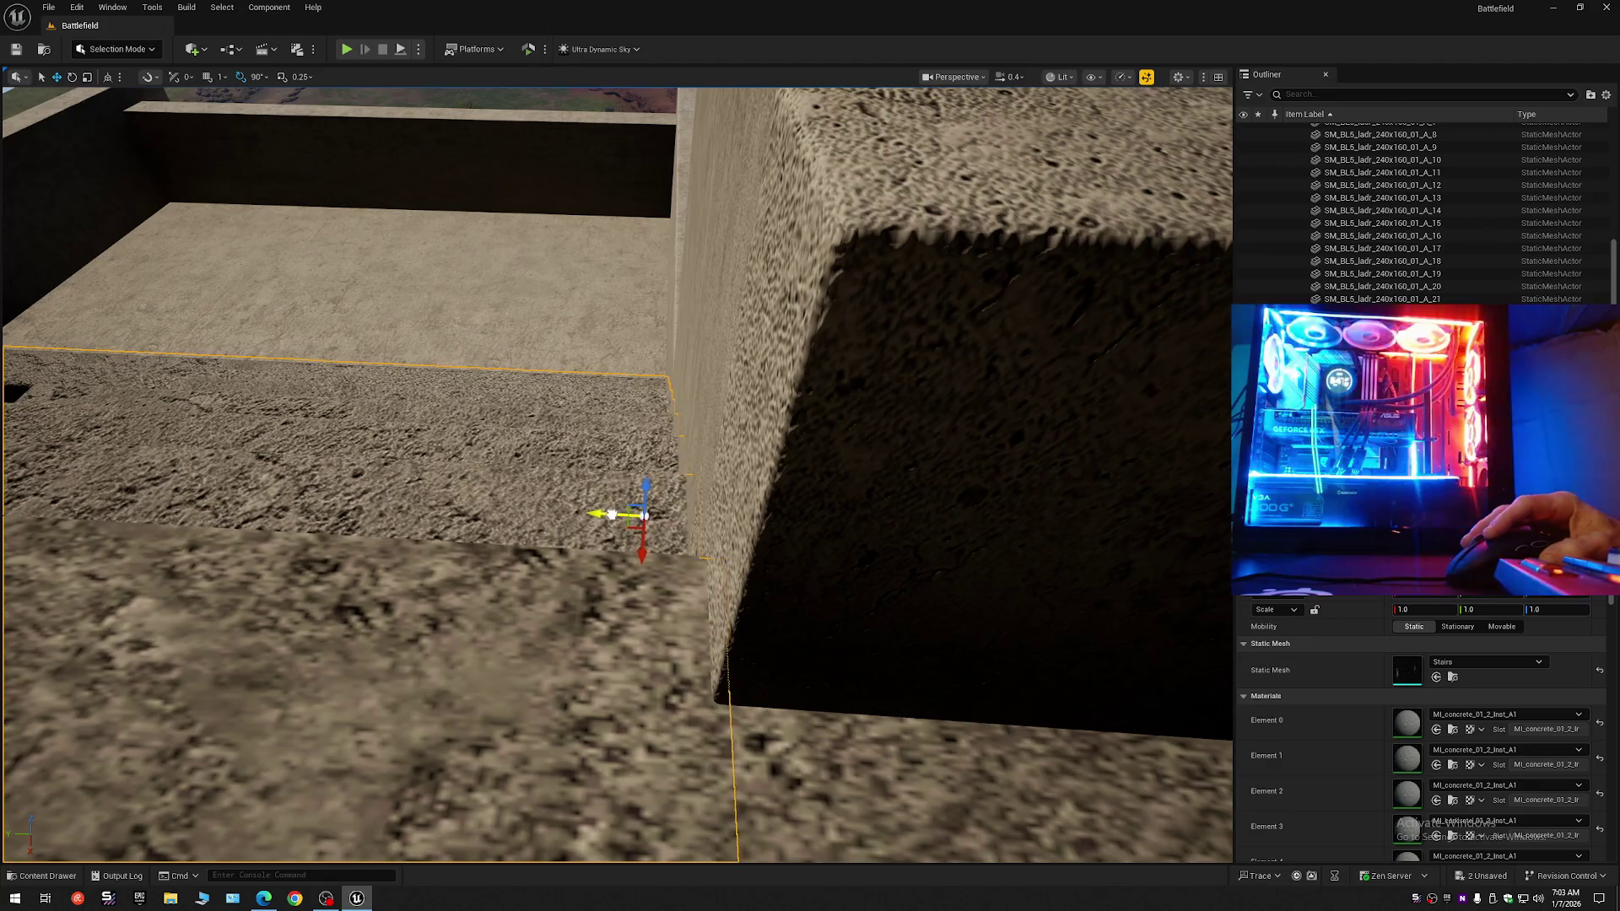
drag(699, 513, 591, 472)
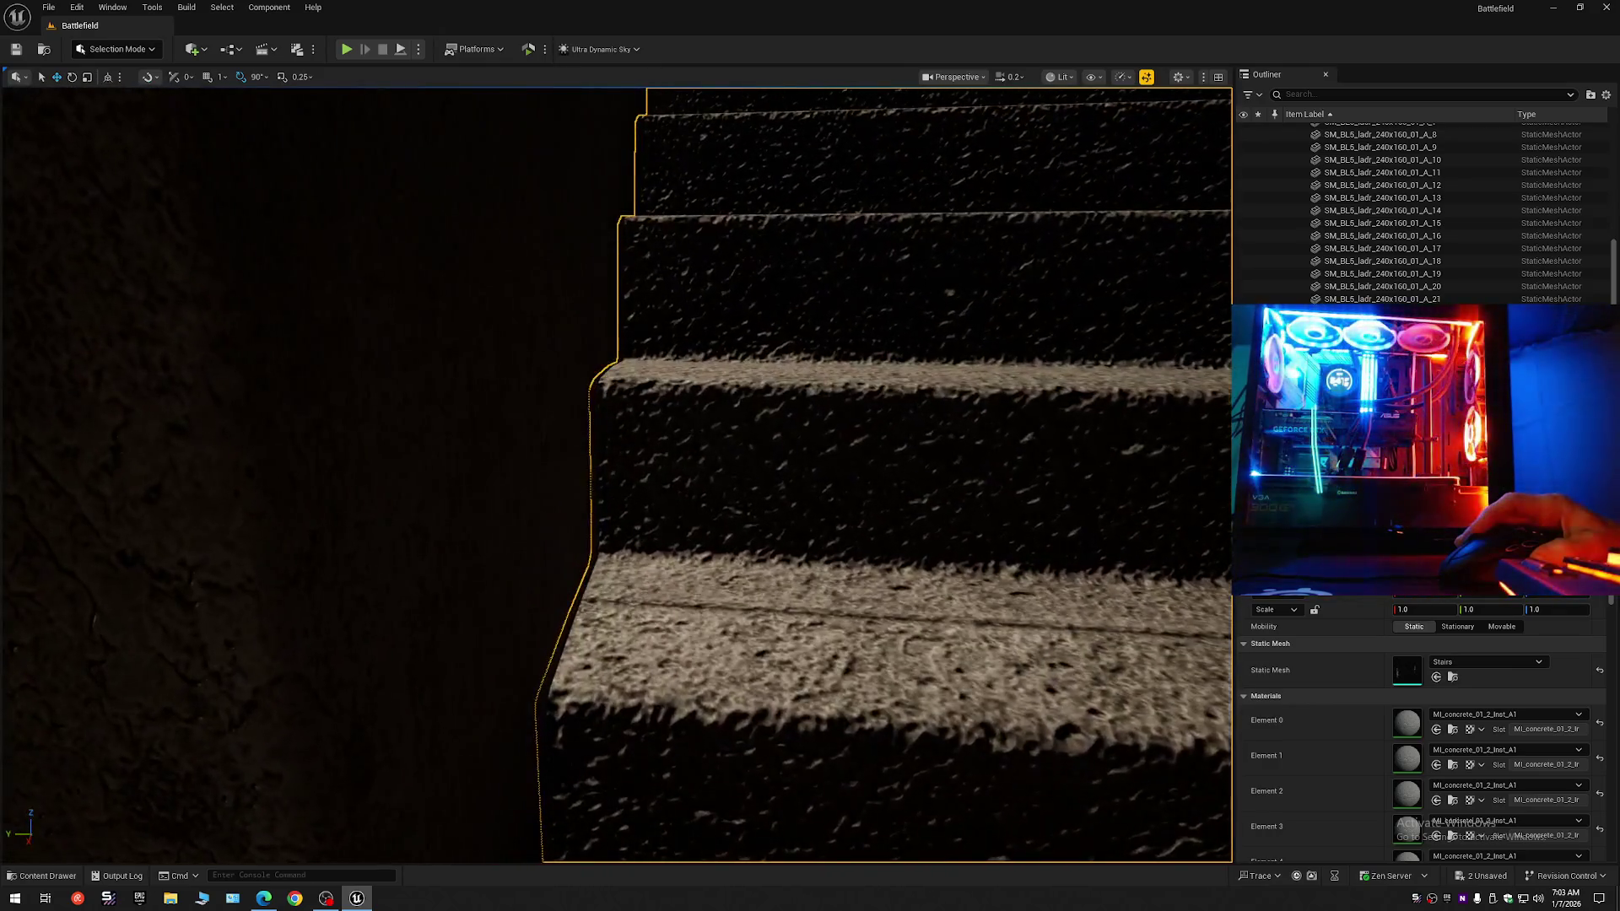
mouse_move(616, 473)
mouse_down()
mouse_move(591, 456)
mouse_move(591, 490)
mouse_move(608, 472)
mouse_up()
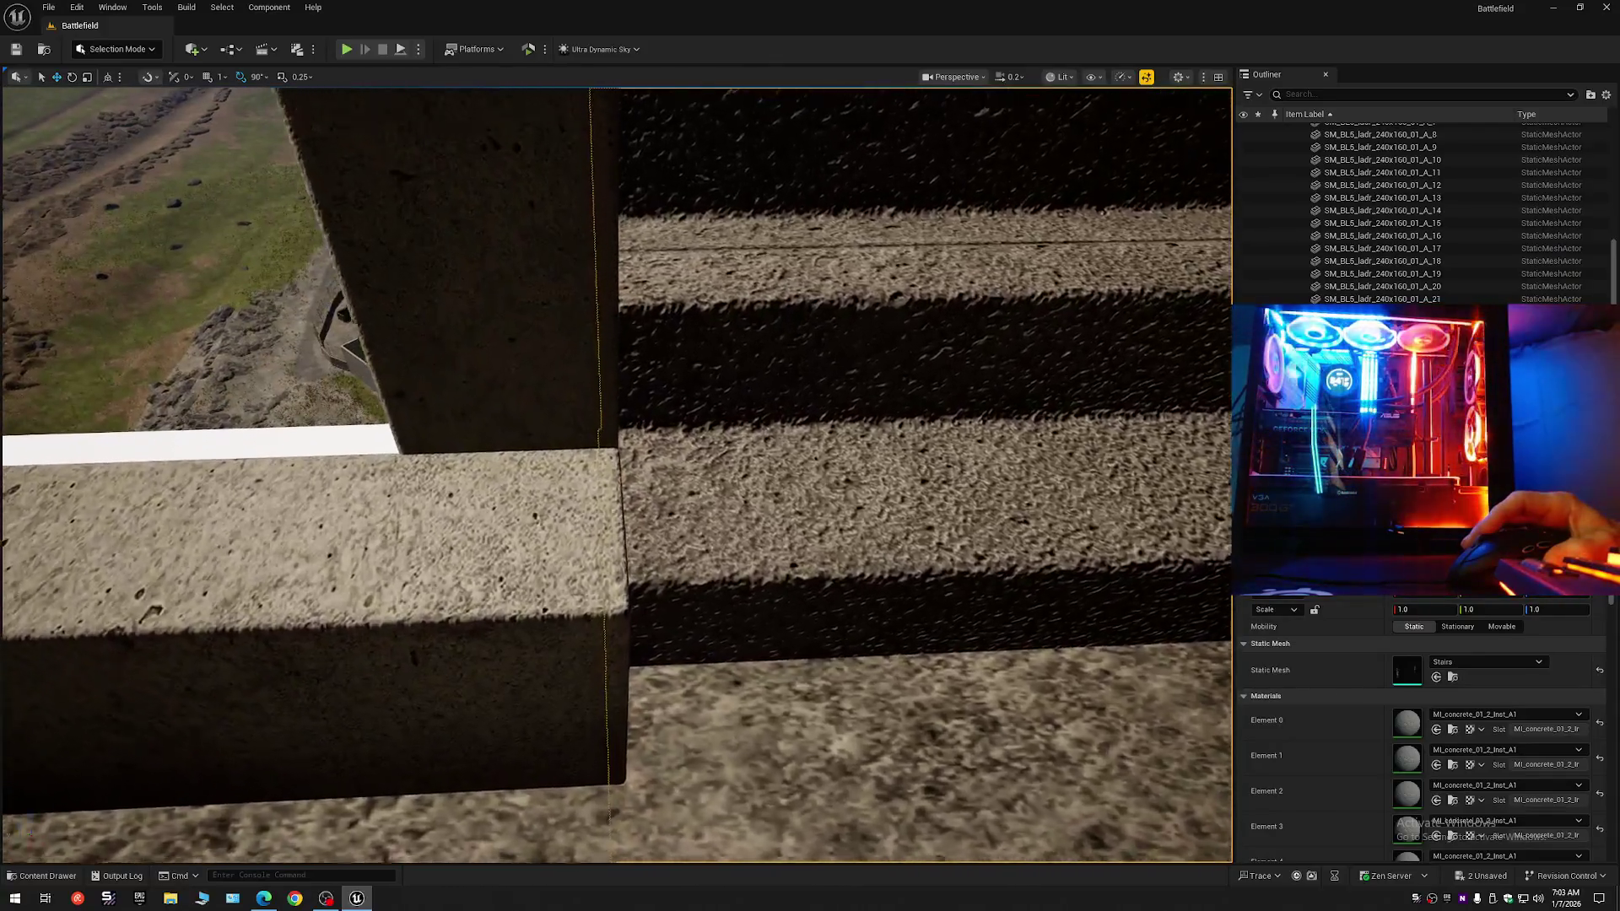
drag(607, 473, 591, 472)
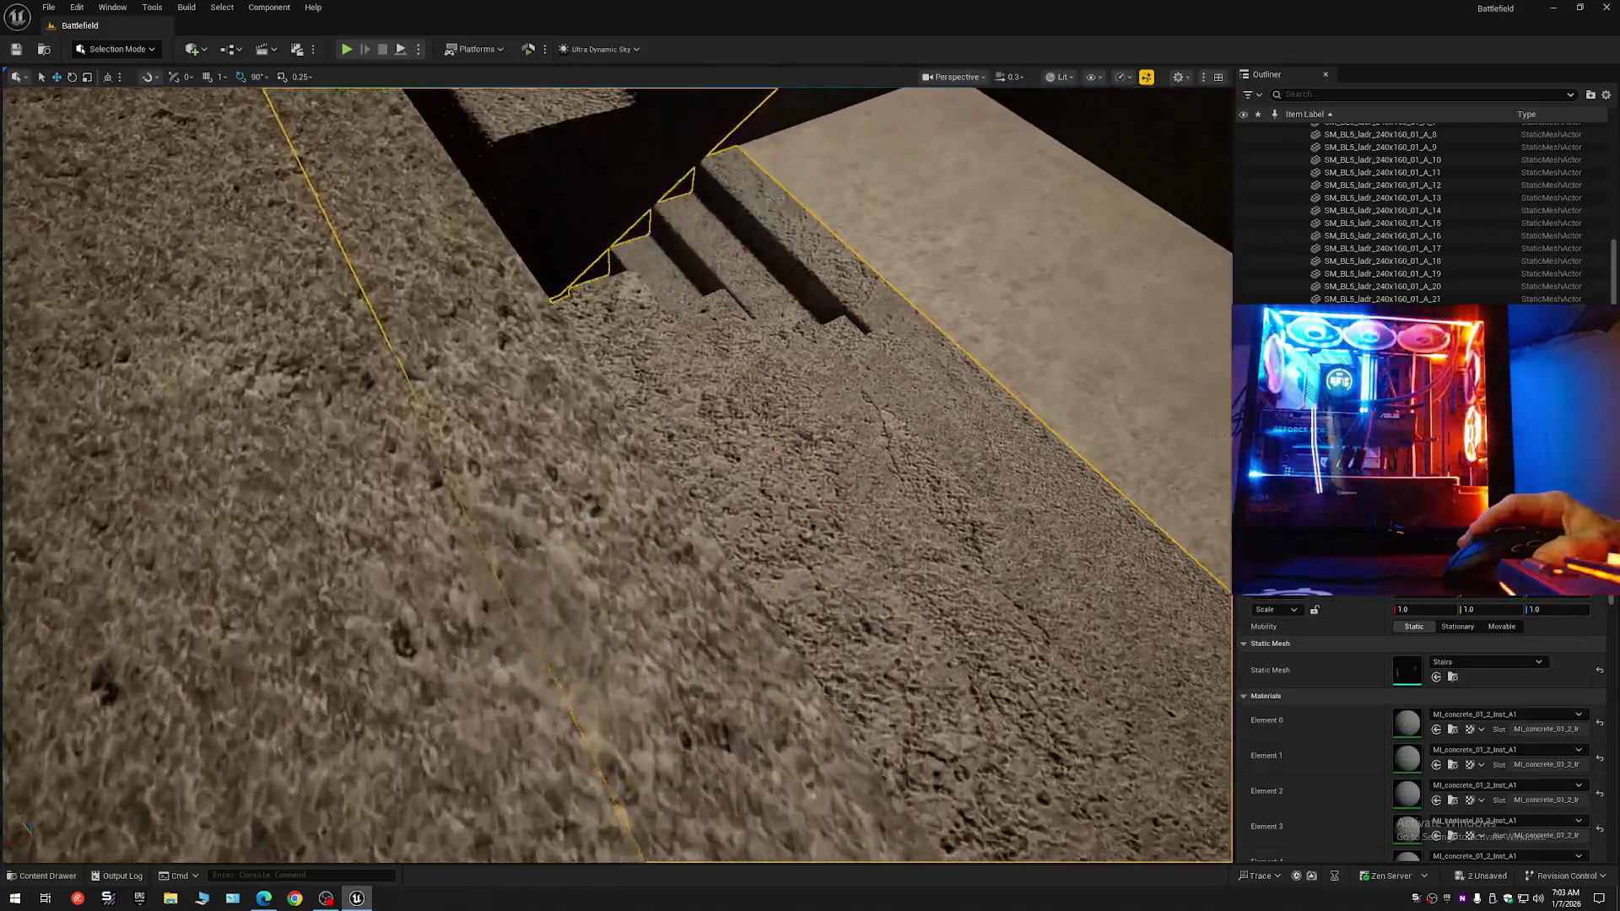
key(f)
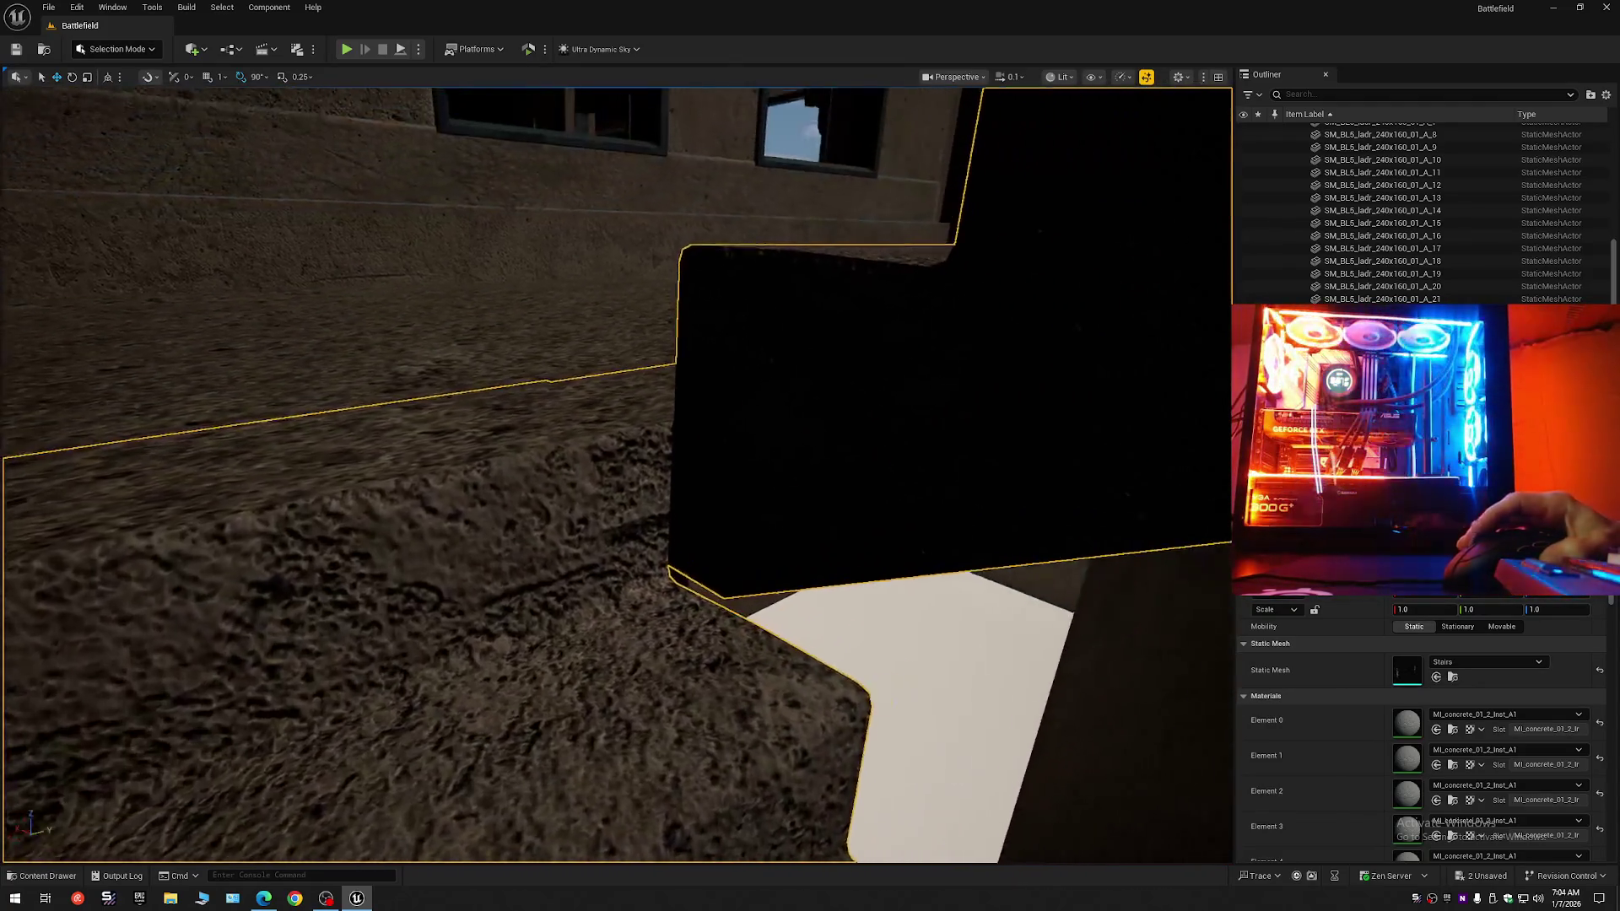
scroll(616, 472, down, 1)
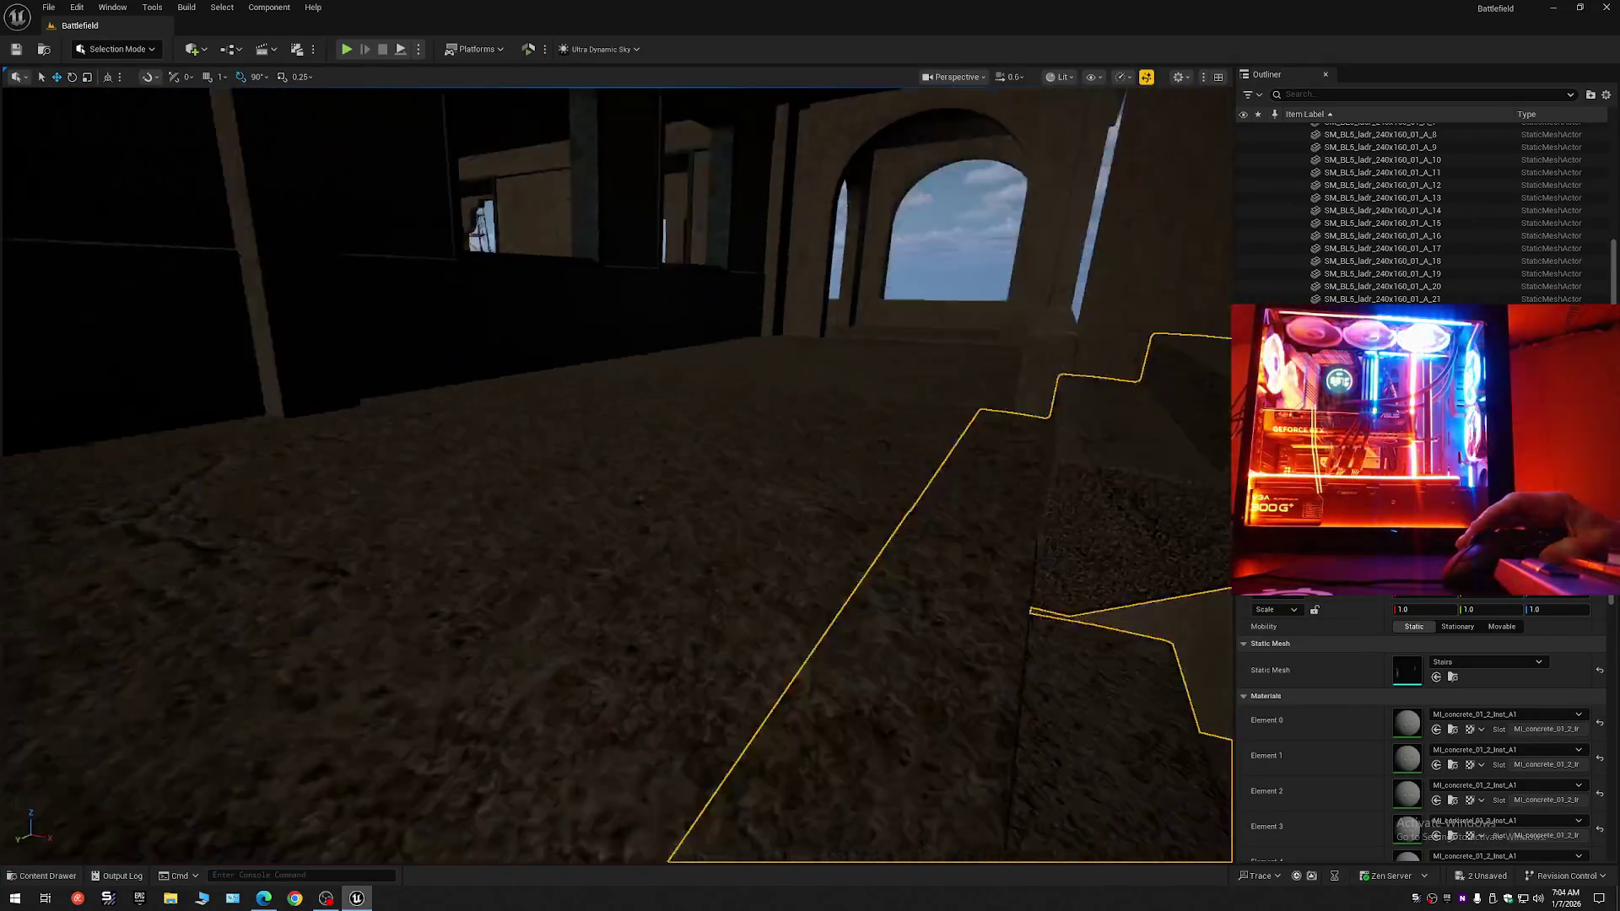
scroll(616, 472, down, 2)
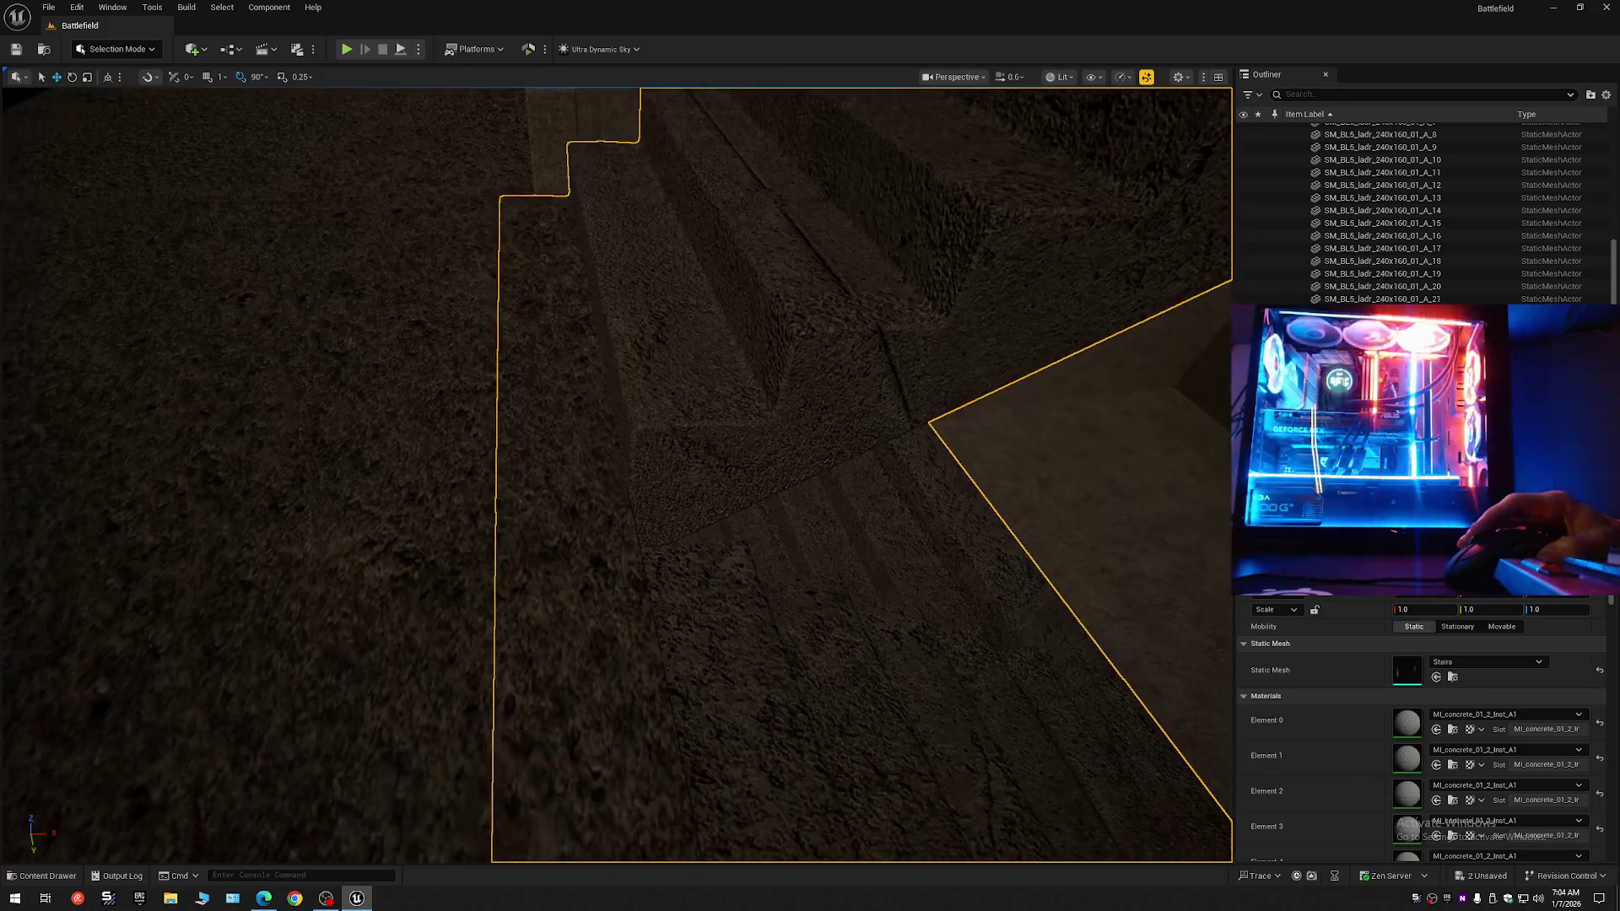
scroll(616, 472, down, 1)
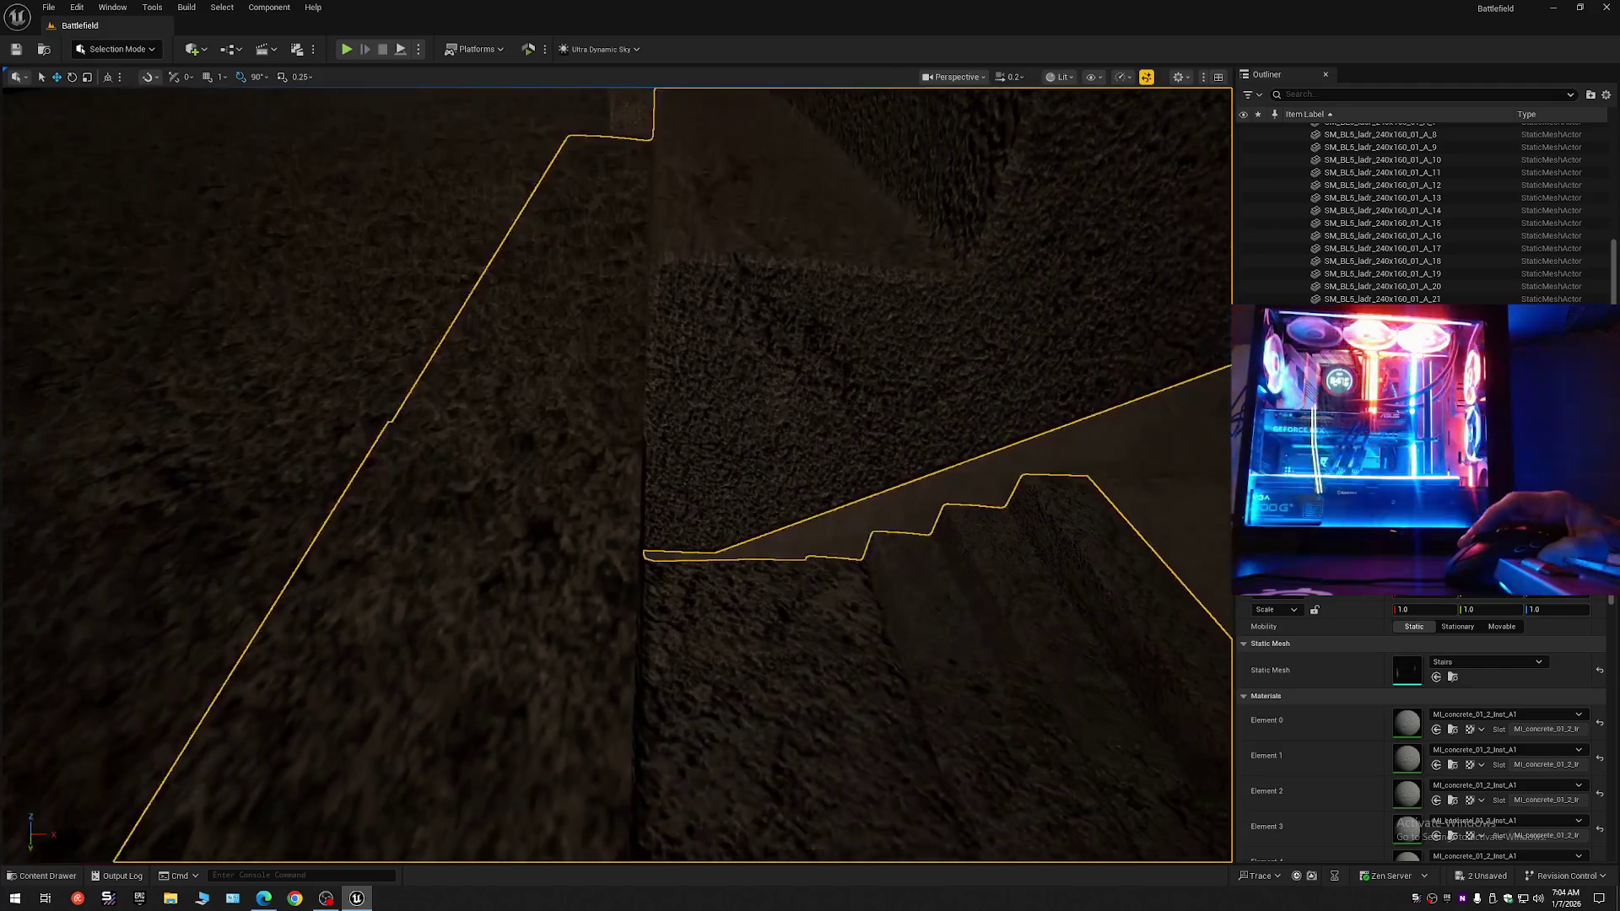
mouse_move(616, 473)
mouse_down()
mouse_move(548, 472)
mouse_move(574, 472)
mouse_up()
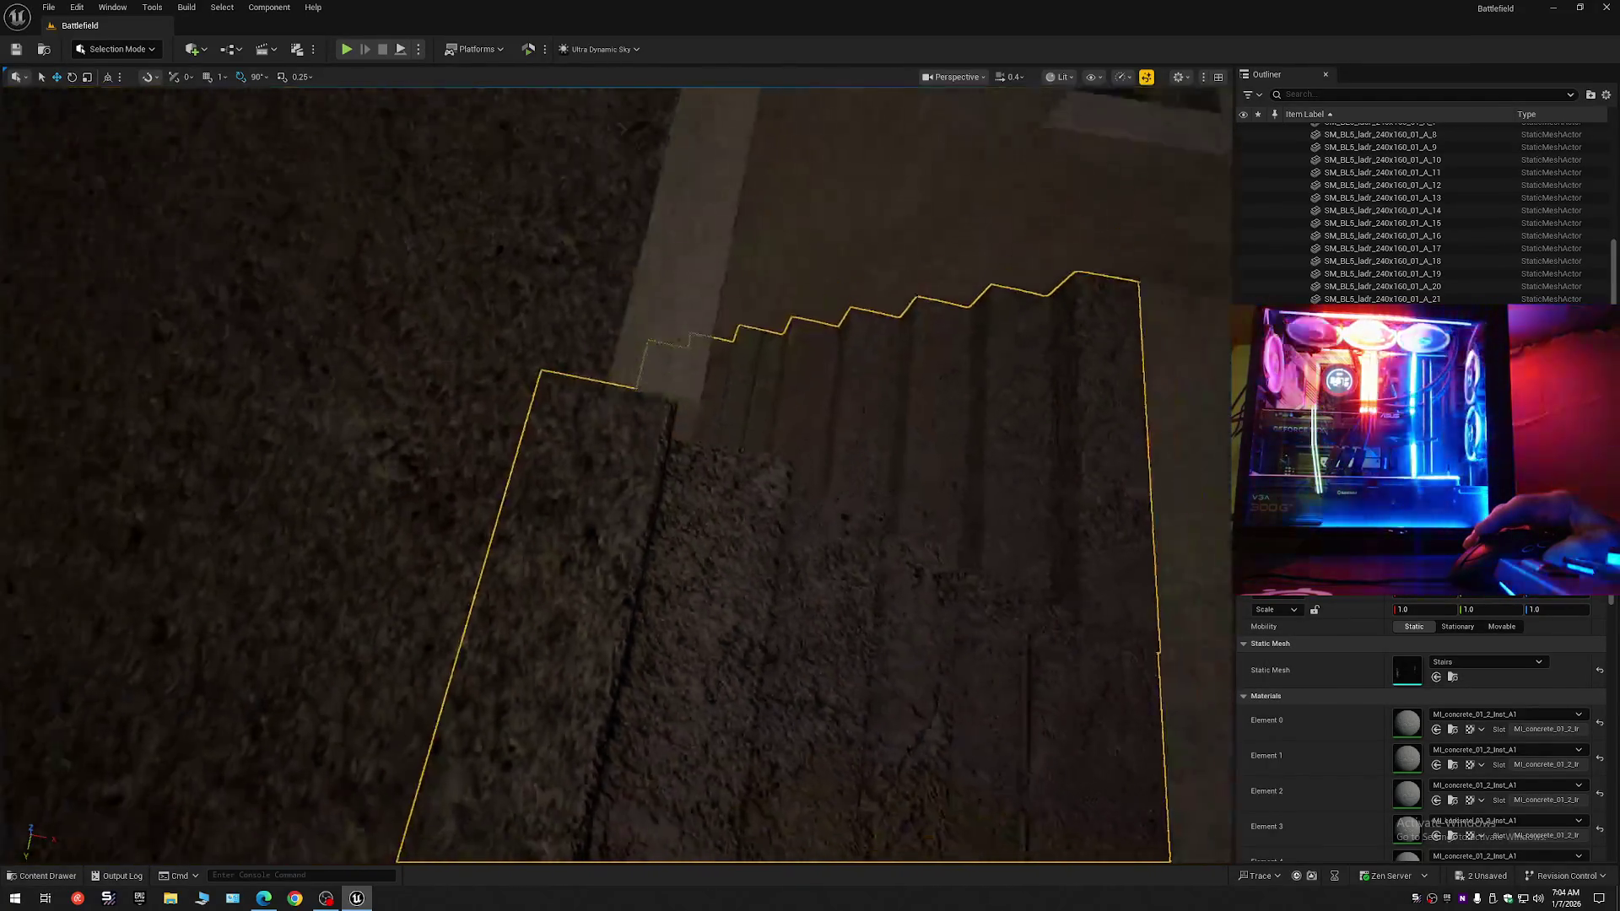
mouse_move(616, 473)
mouse_down()
mouse_move(582, 354)
mouse_move(566, 422)
mouse_move(477, 494)
mouse_up()
scroll(574, 397, up, 1)
scroll(539, 447, up, 2)
scroll(528, 460, down, 2)
scroll(490, 488, up, 3)
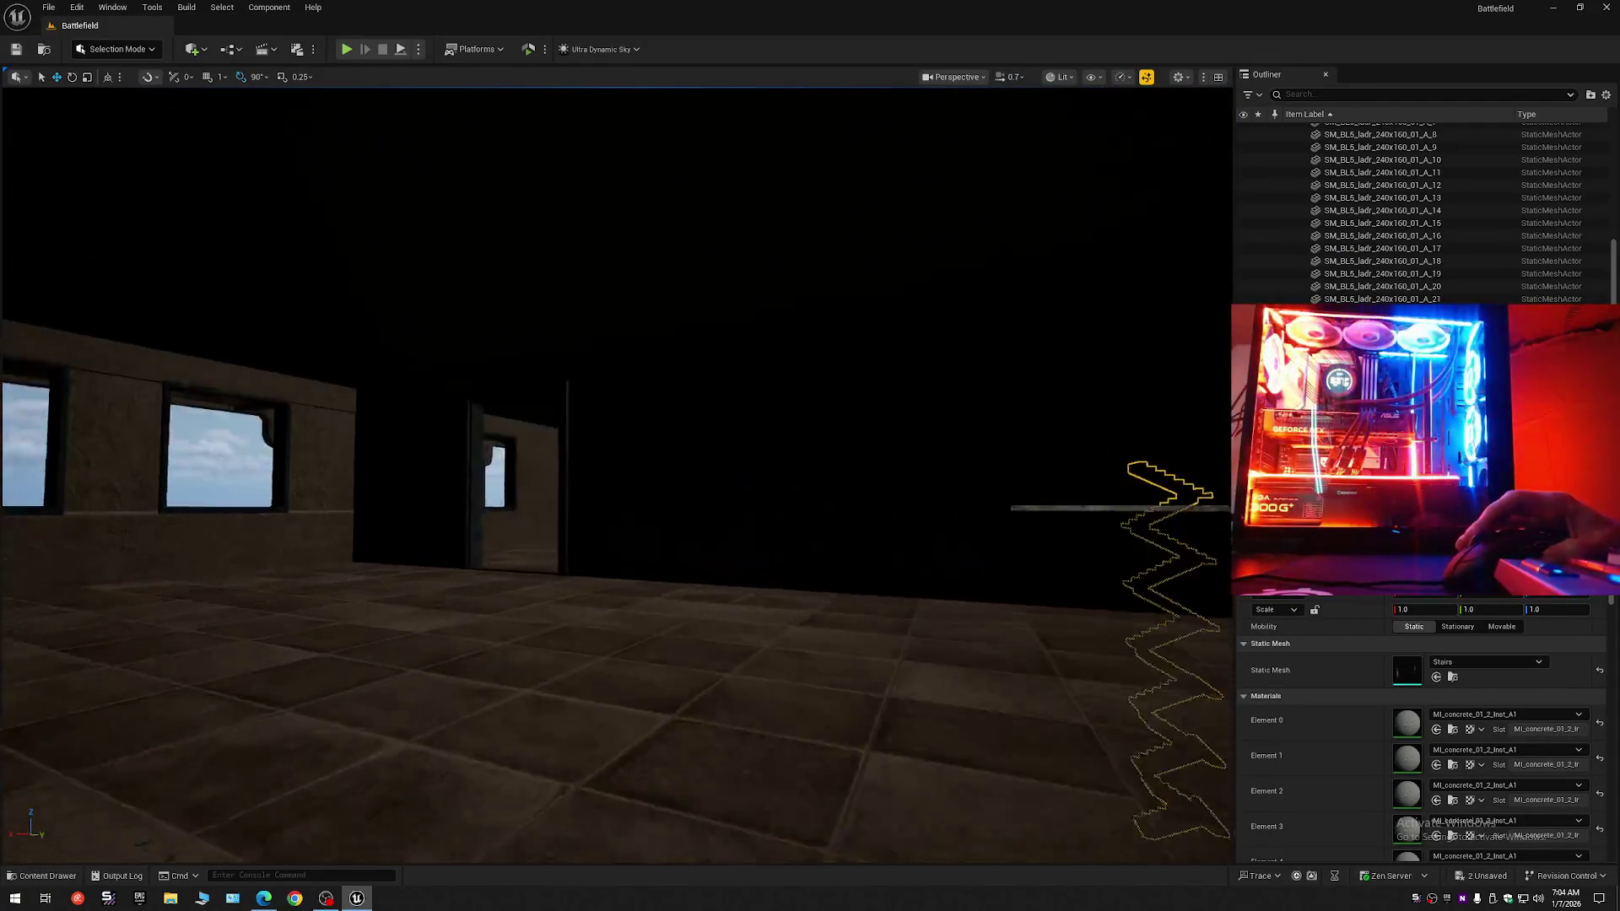
drag(477, 494, 523, 494)
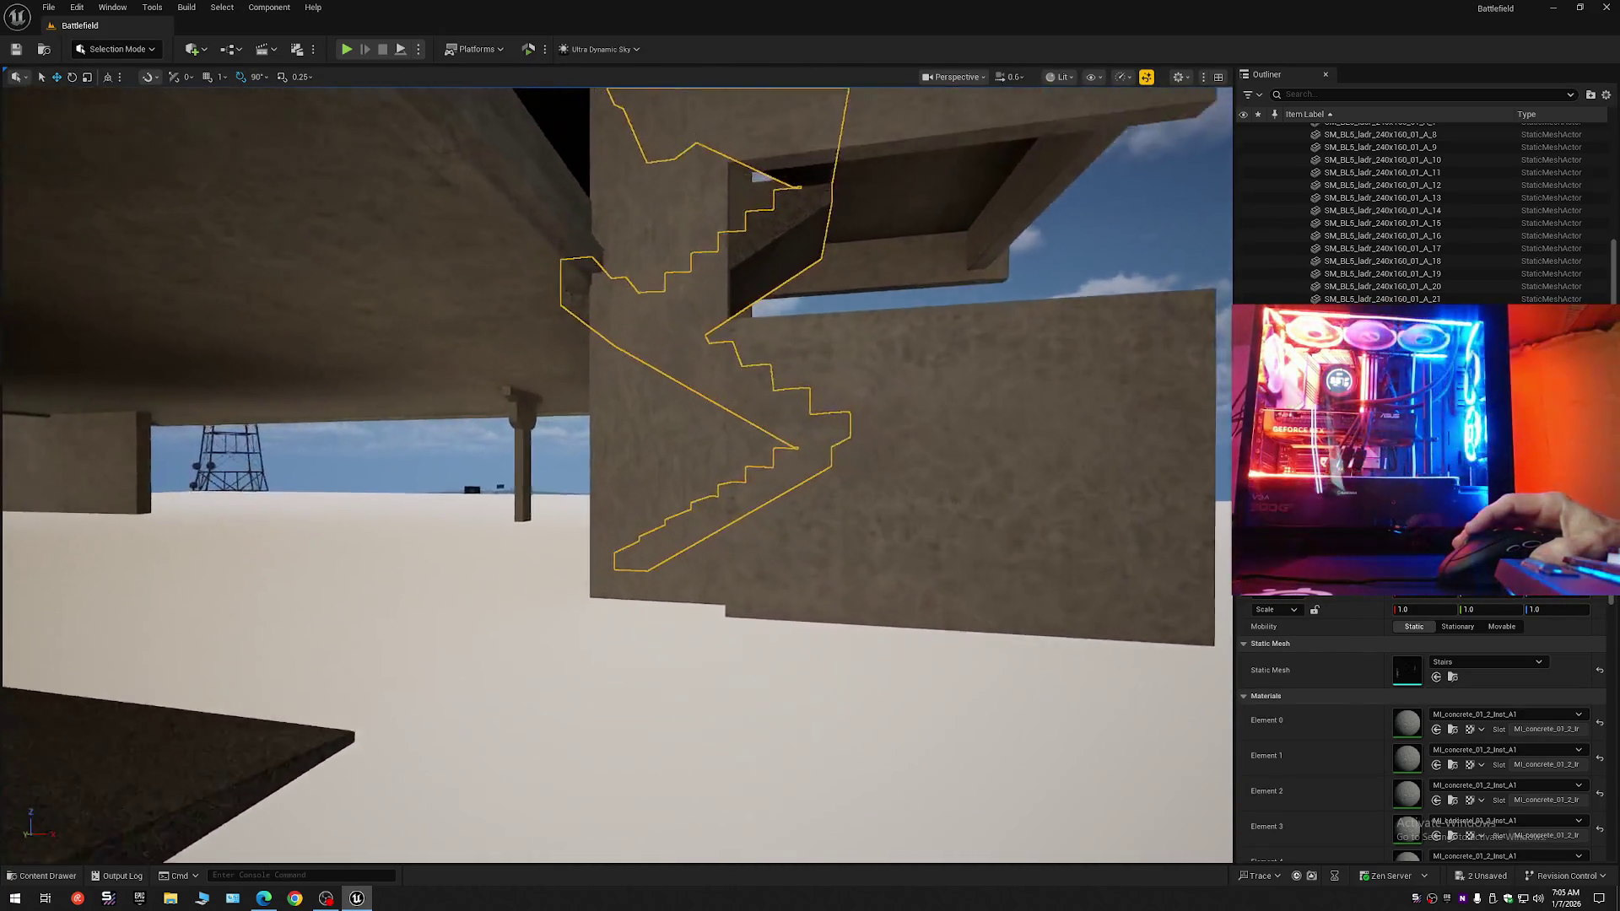
Move the Stairs actor into the Full Building folder in the Outliner.
key(w)
key(s)
key(s)
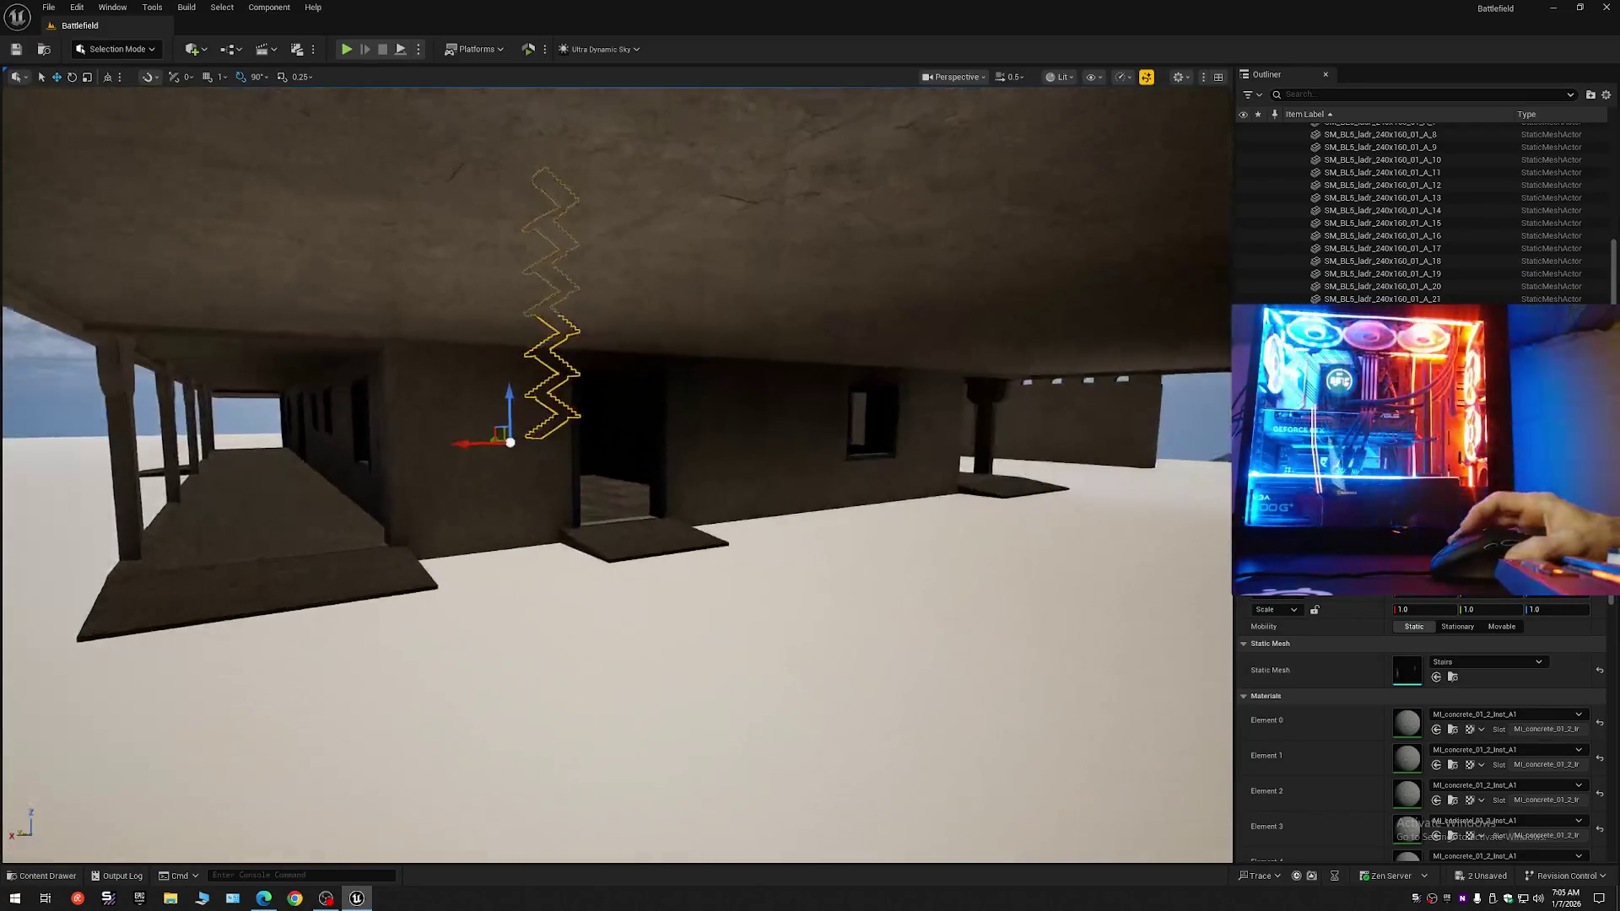
scroll(616, 472, up, 3)
key(s)
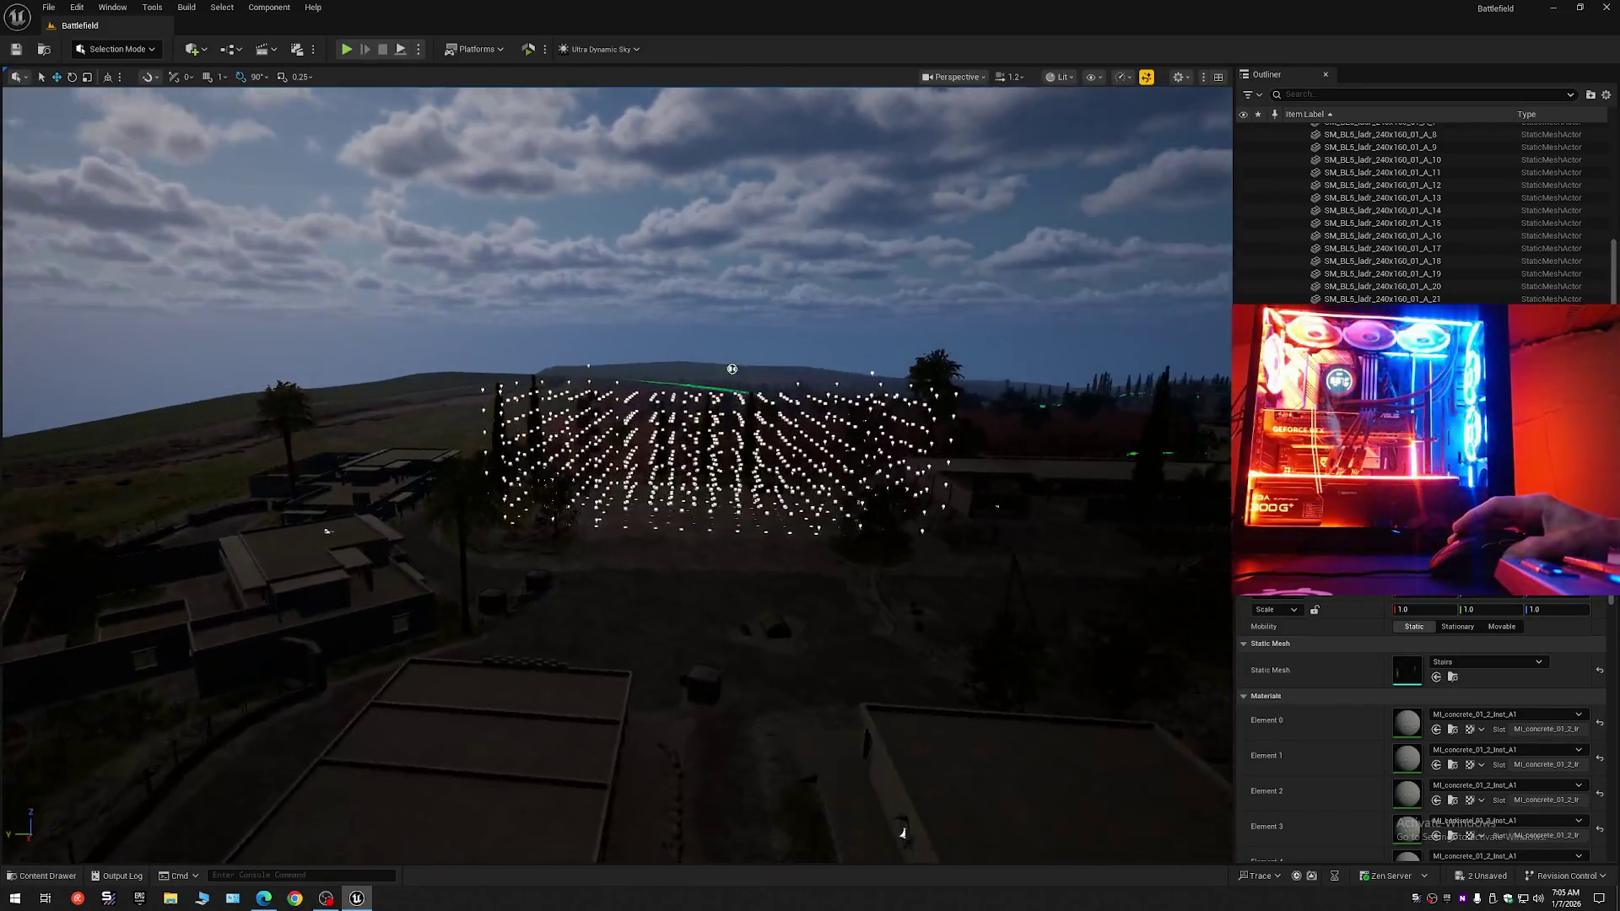
key(w)
scroll(616, 472, up, 2)
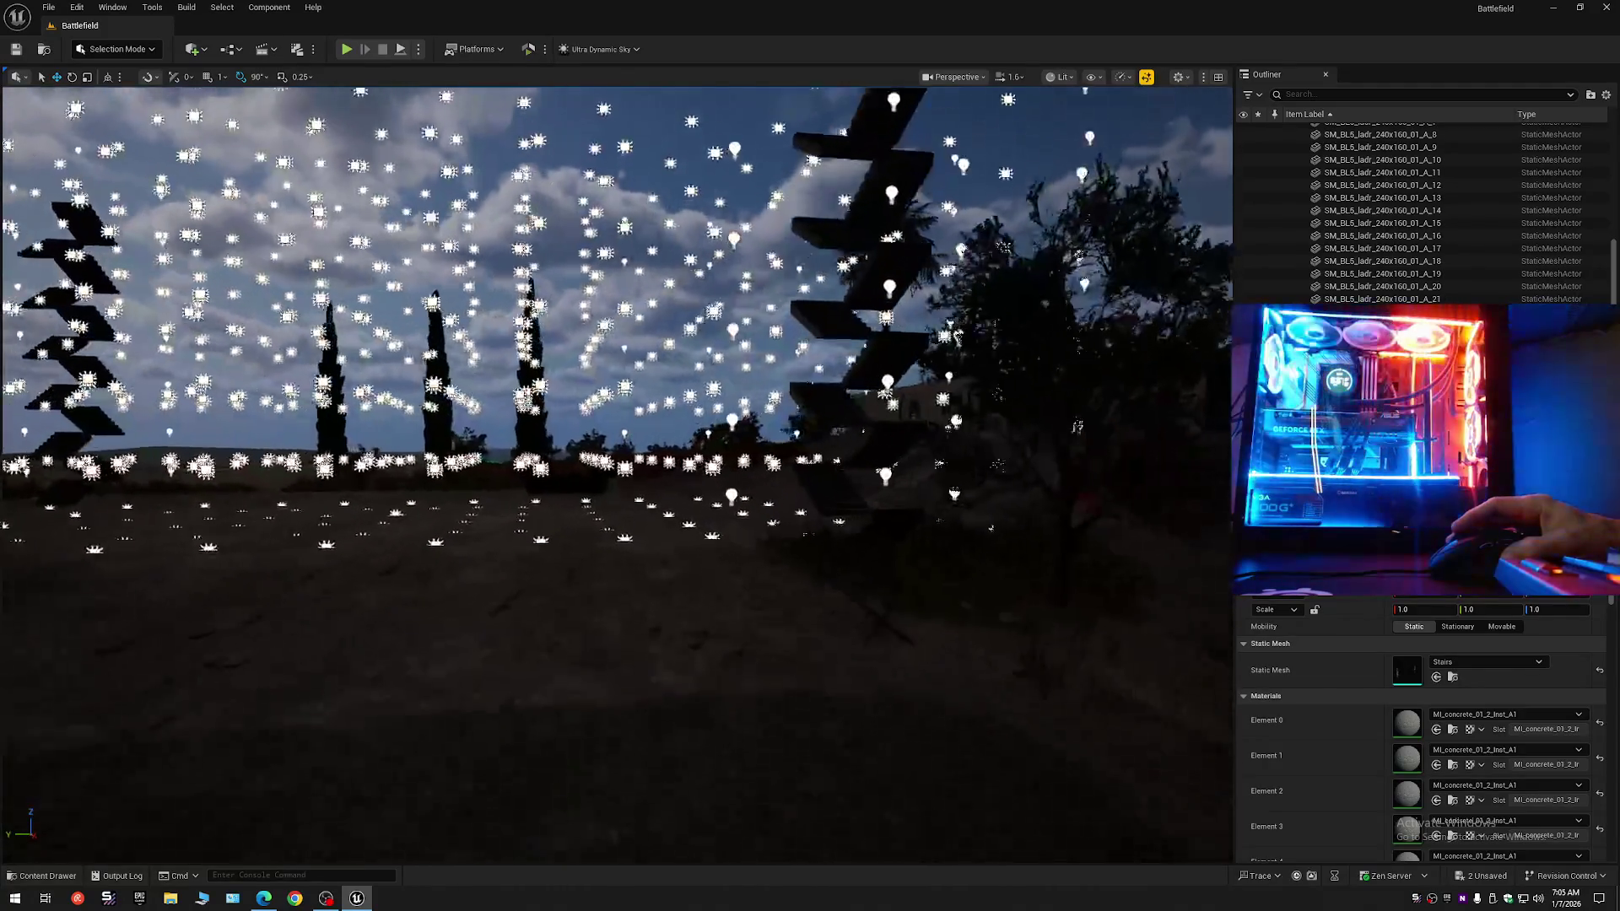
key(w)
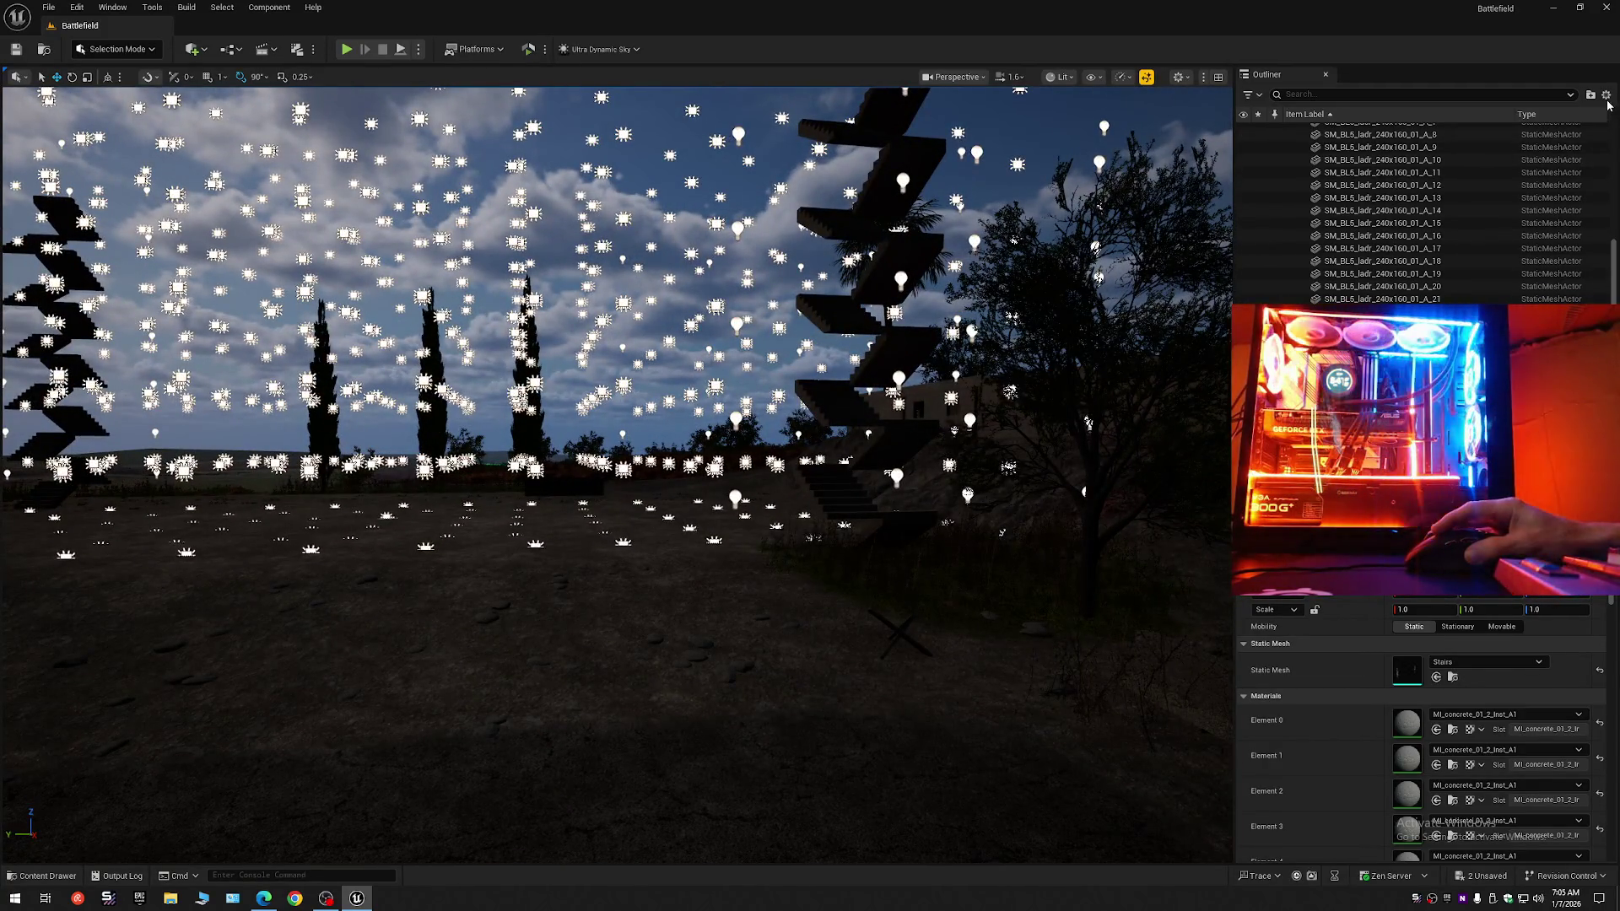
click(1605, 94)
click(1519, 159)
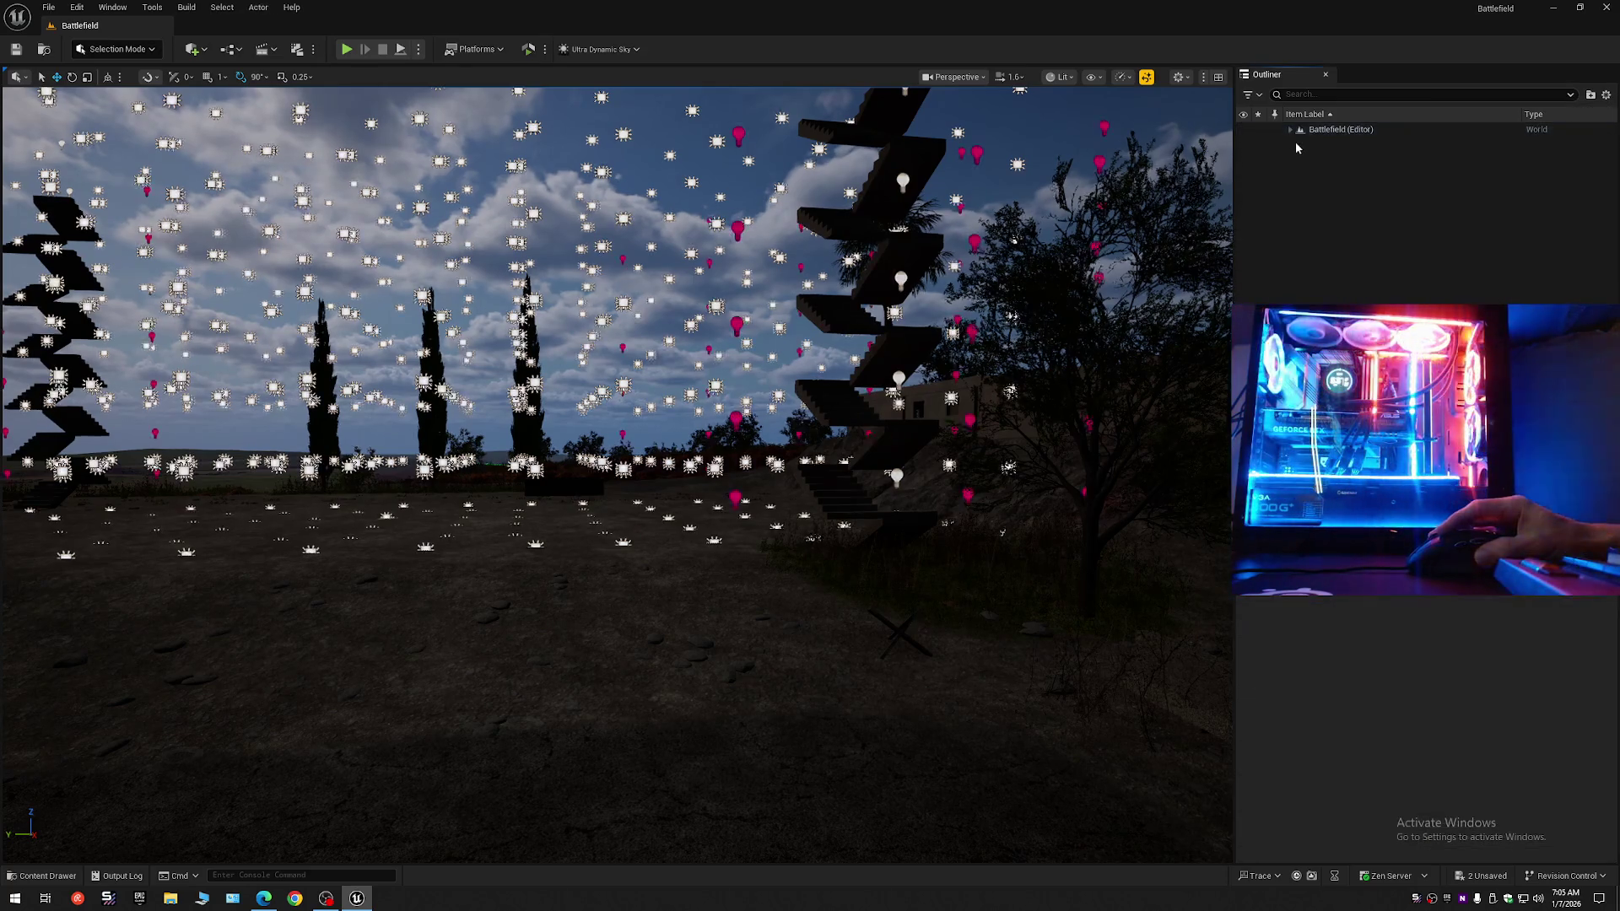
click(1289, 130)
drag(1333, 354, 1325, 208)
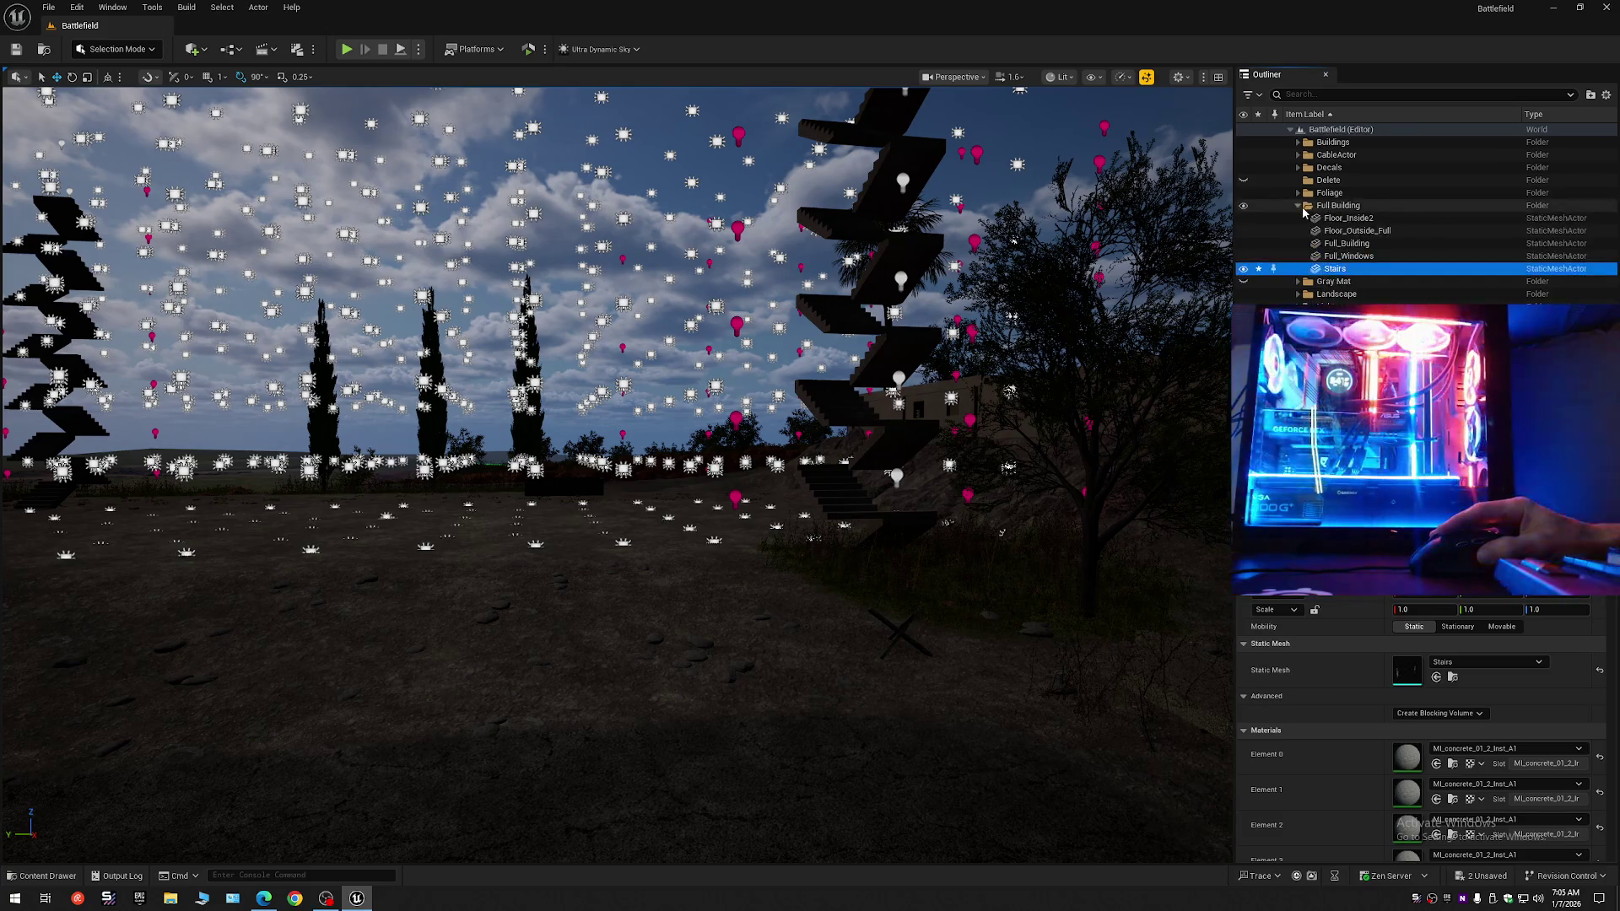
Unhide Gray Mat and expand Full Building to show its five meshes.
click(1243, 218)
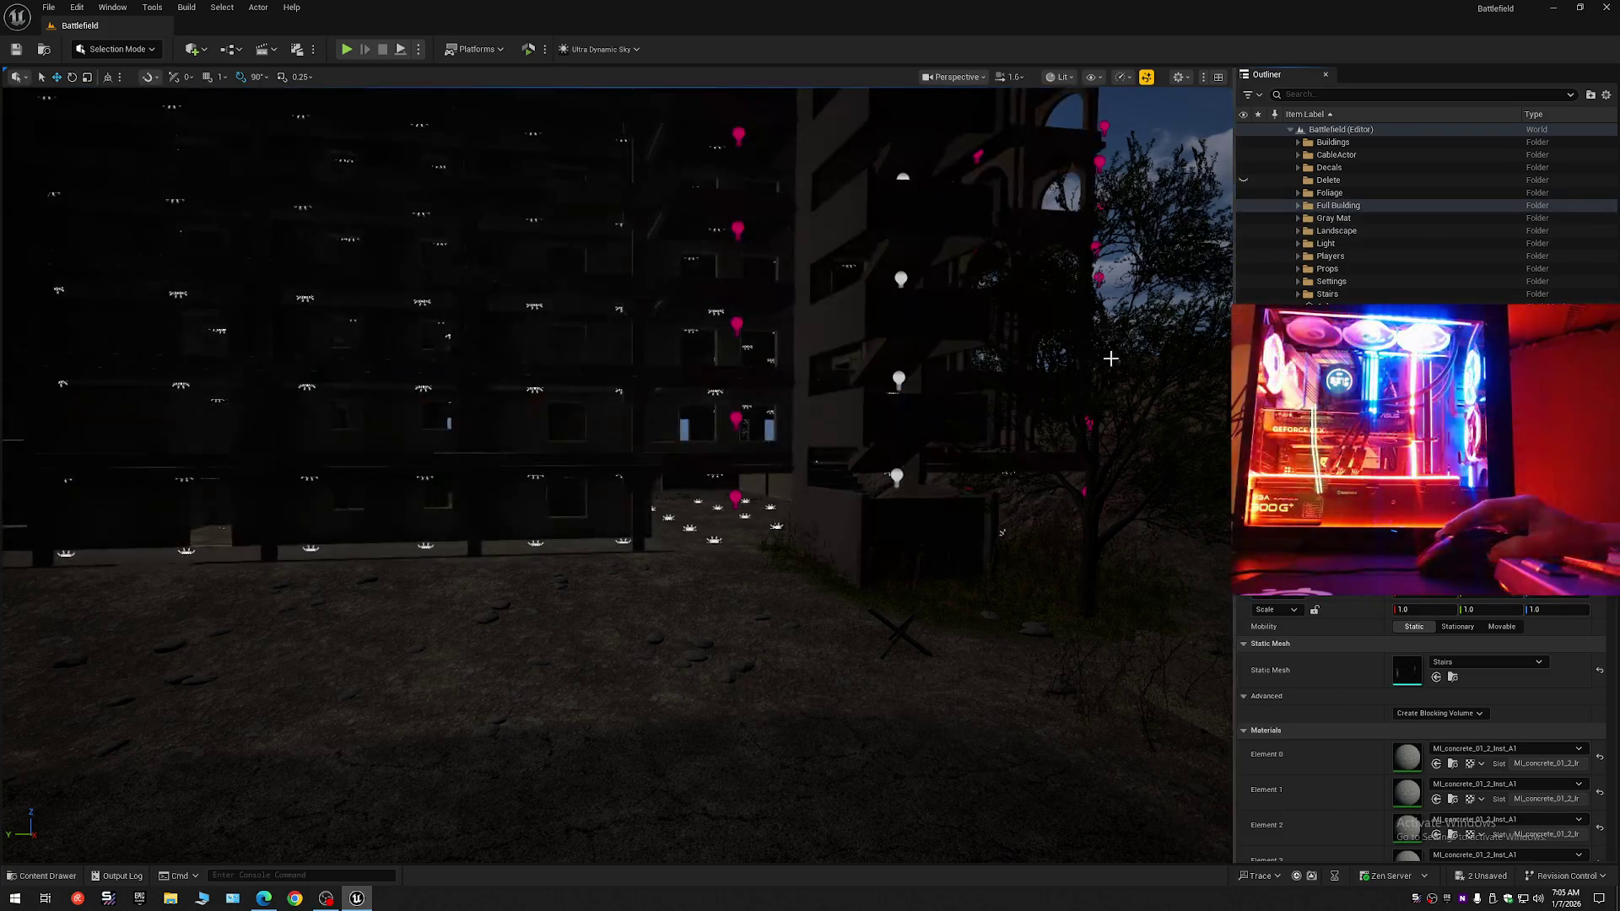
mouse_move(810, 477)
mouse_down()
mouse_move(805, 490)
mouse_move(802, 455)
mouse_move(798, 485)
mouse_move(770, 476)
mouse_move(796, 481)
mouse_up()
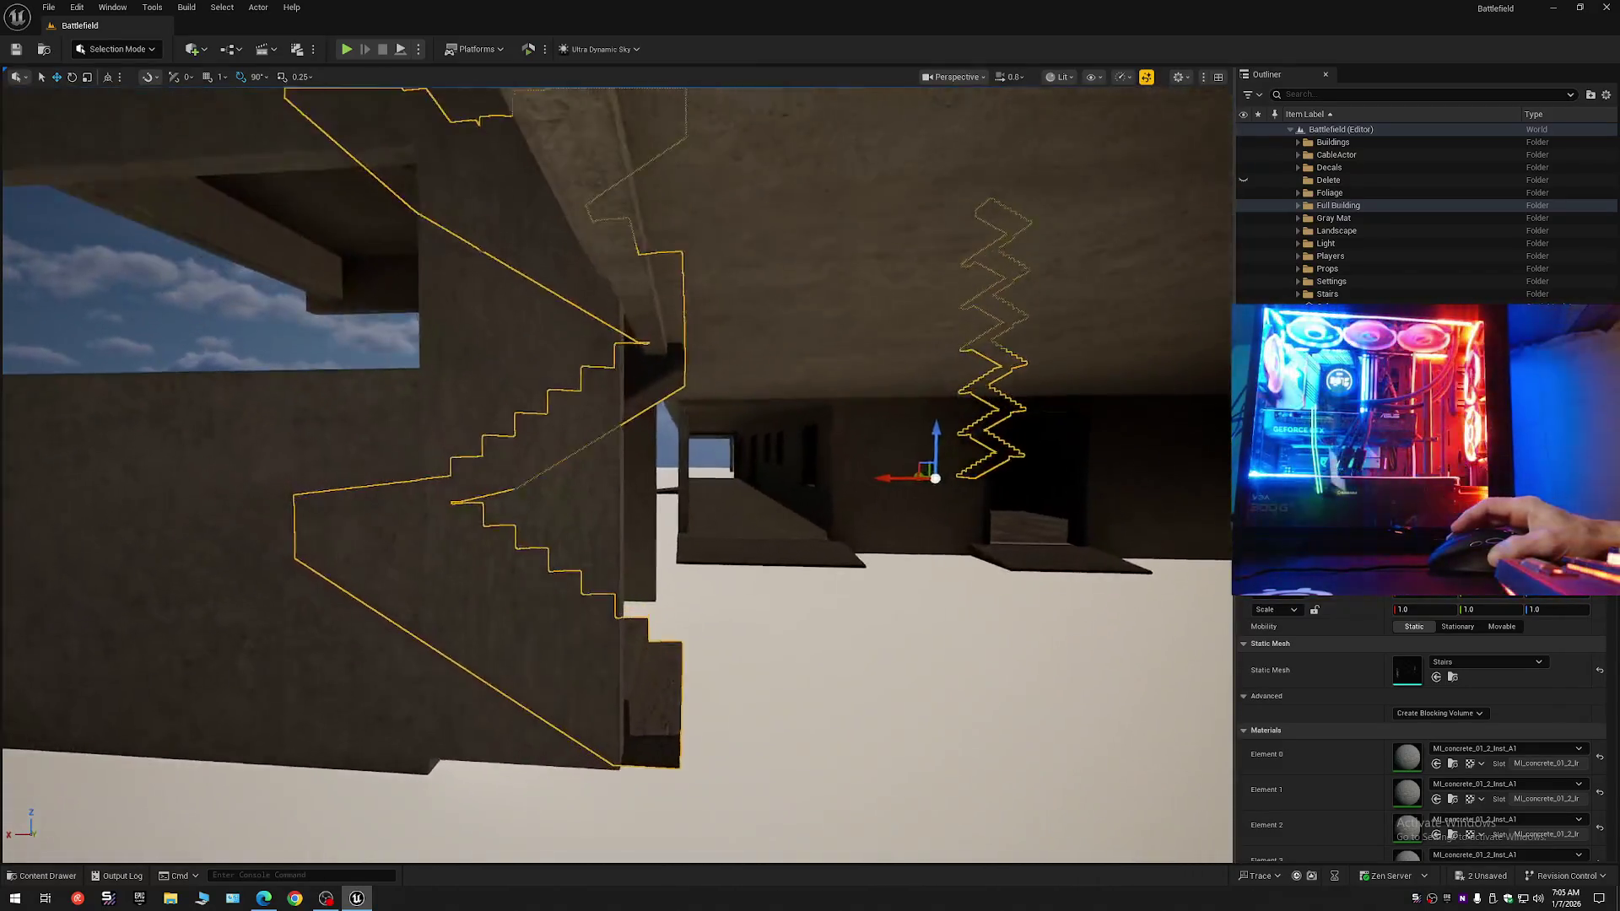
scroll(774, 473, down, 1)
scroll(774, 473, up, 3)
scroll(774, 473, down, 2)
scroll(774, 472, up, 3)
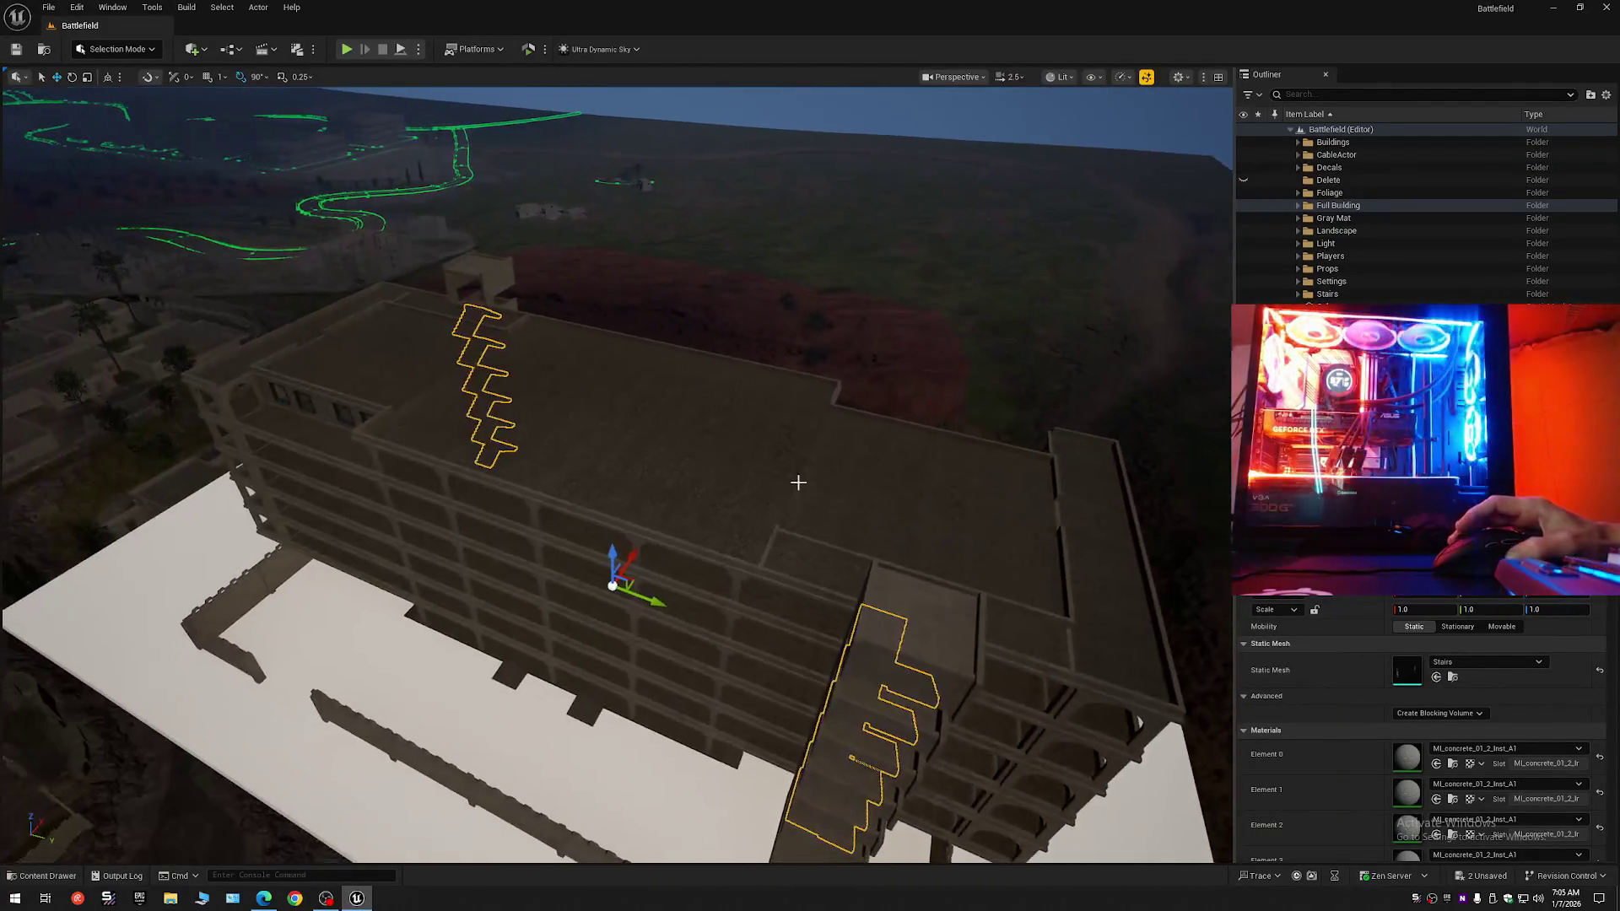
click(1298, 205)
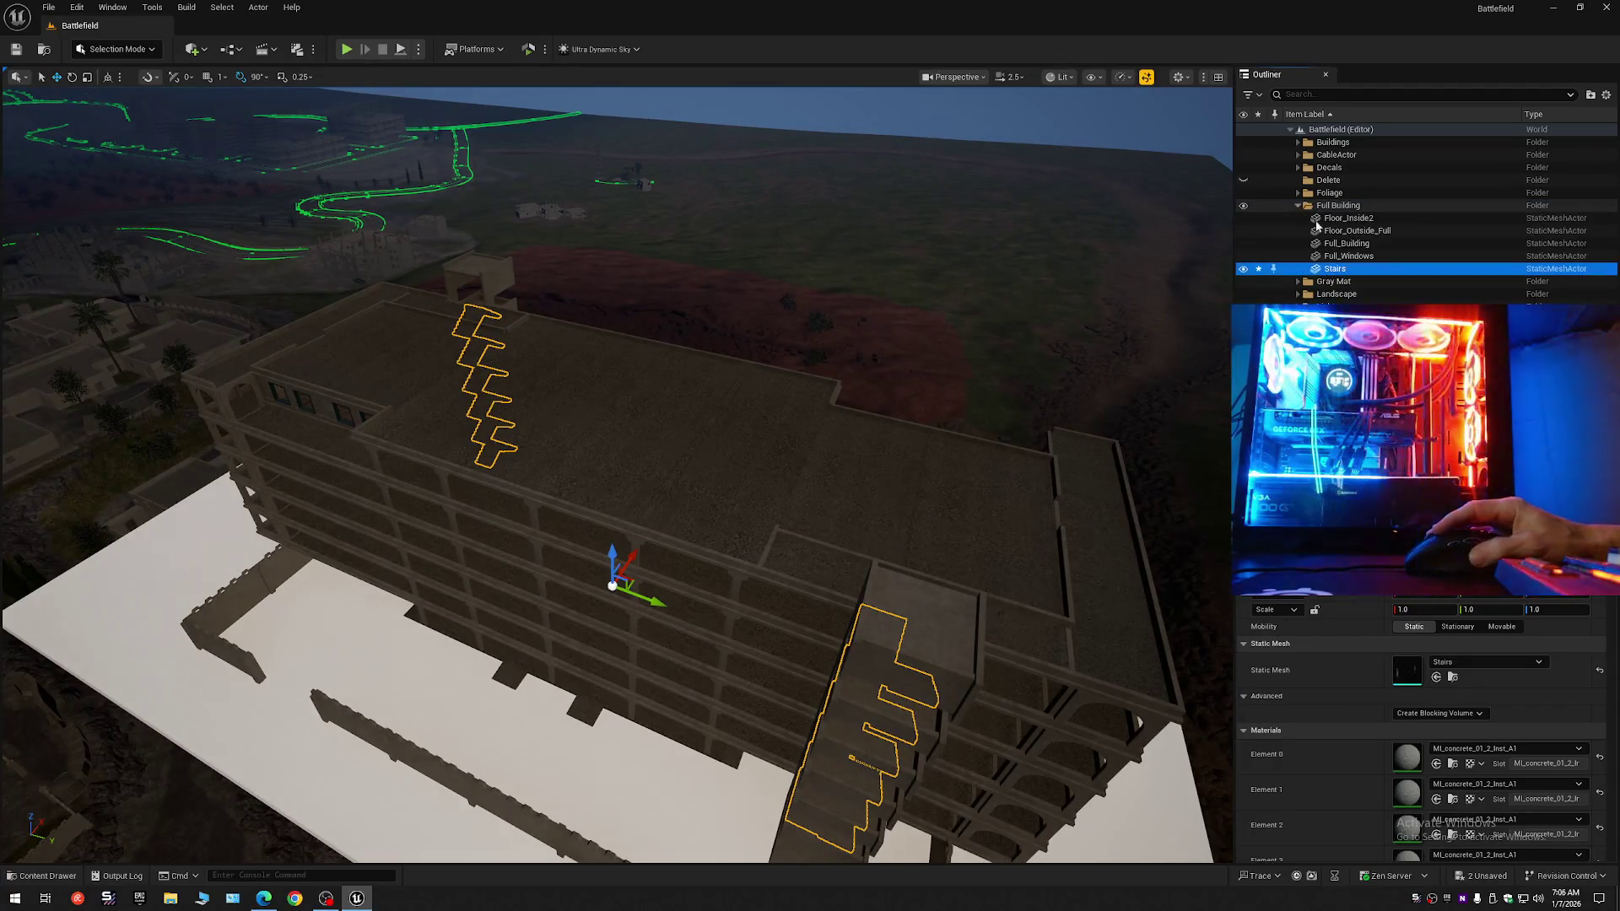
Select Floor_Inside2 through Stairs and choose Convert Selection to Blueprint Class.
click(1346, 217)
shift+click(1344, 272)
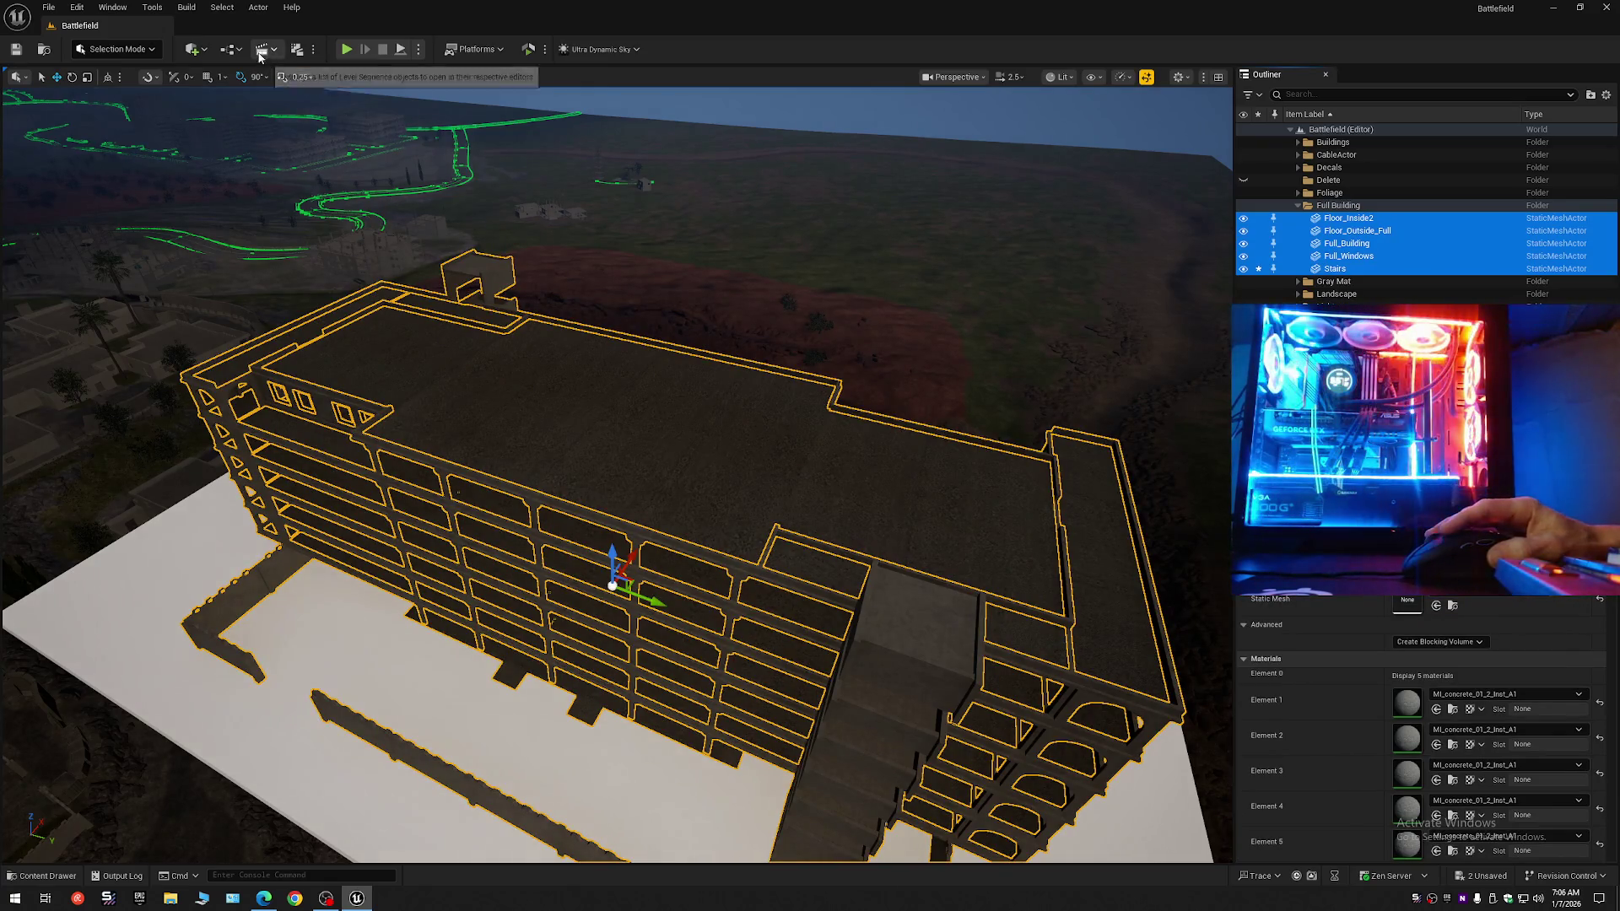
click(232, 57)
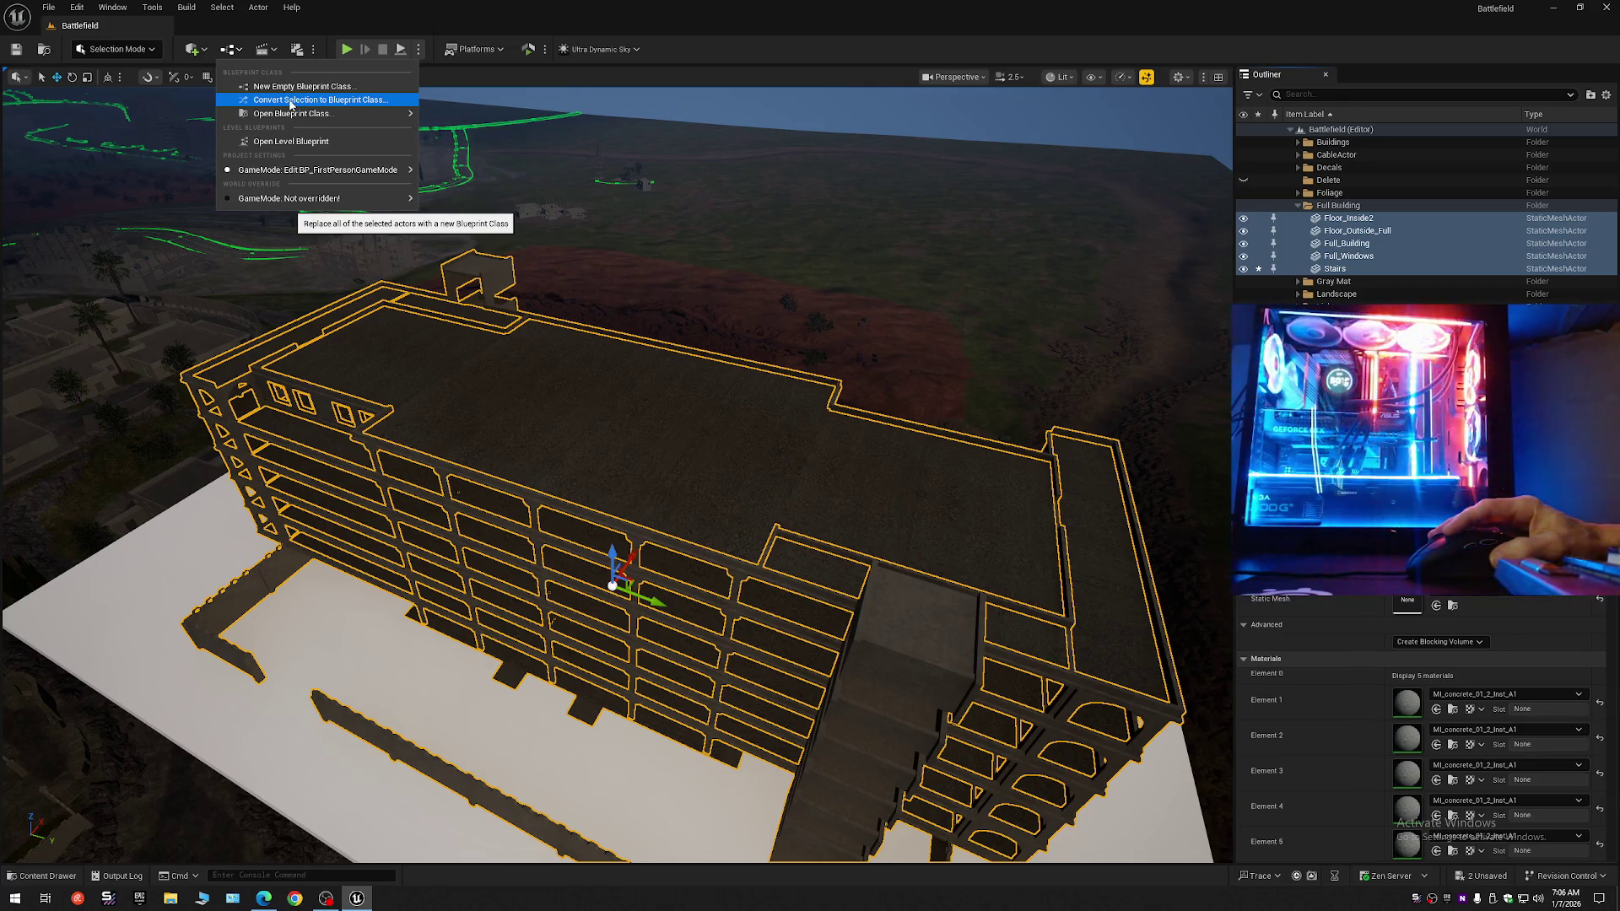
click(290, 102)
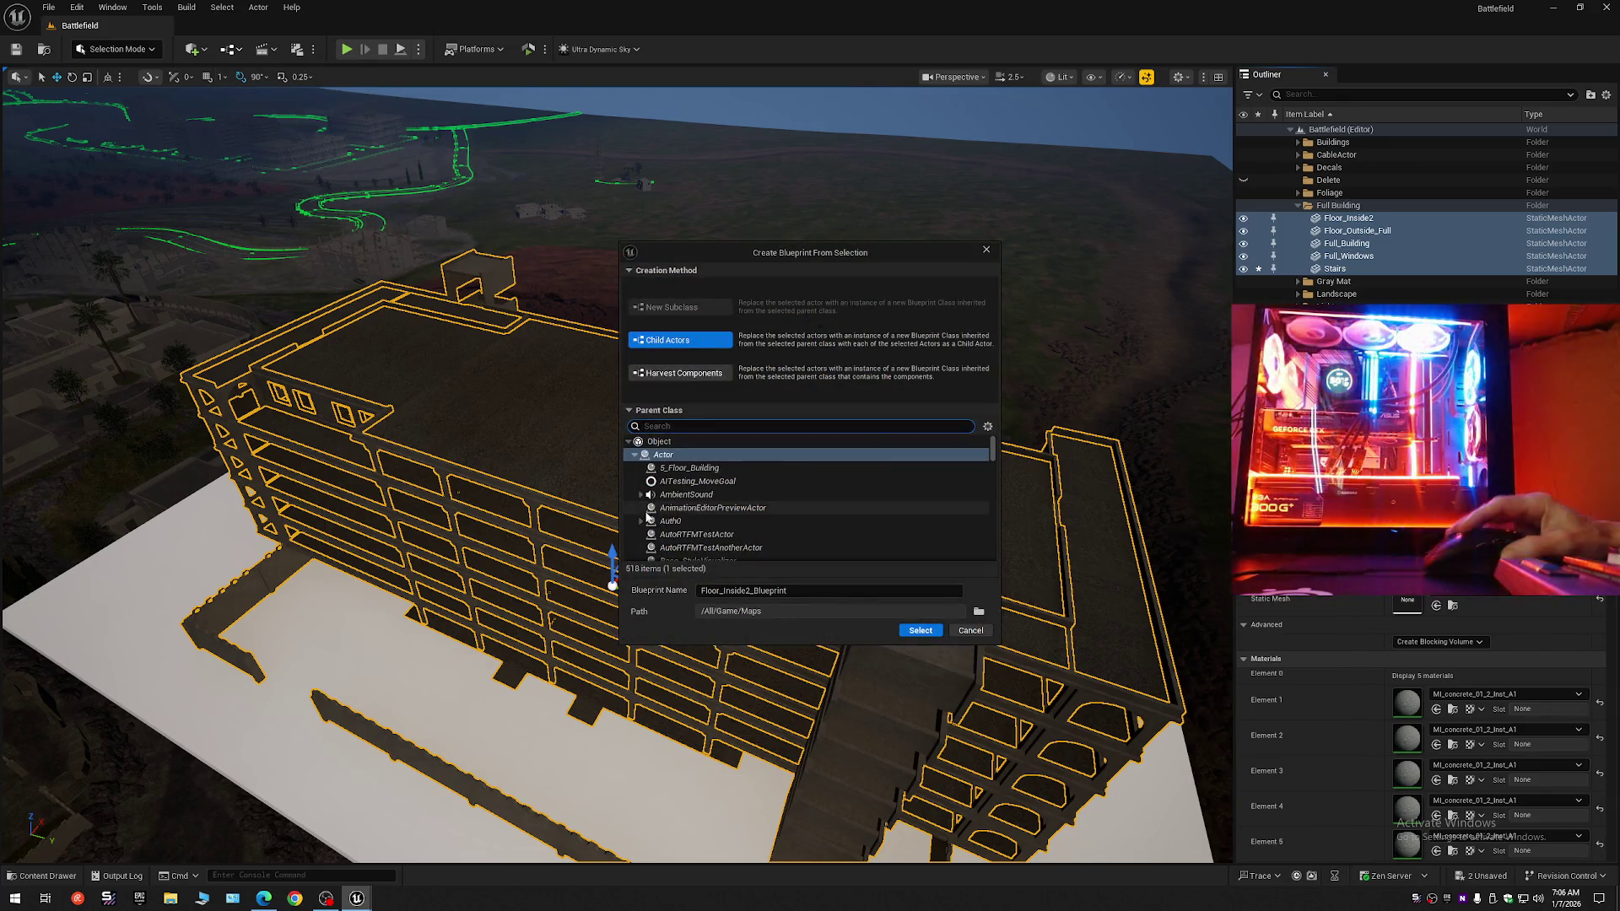
Name the blueprint 6_Full_Building and confirm its creation.
double_click(793, 590)
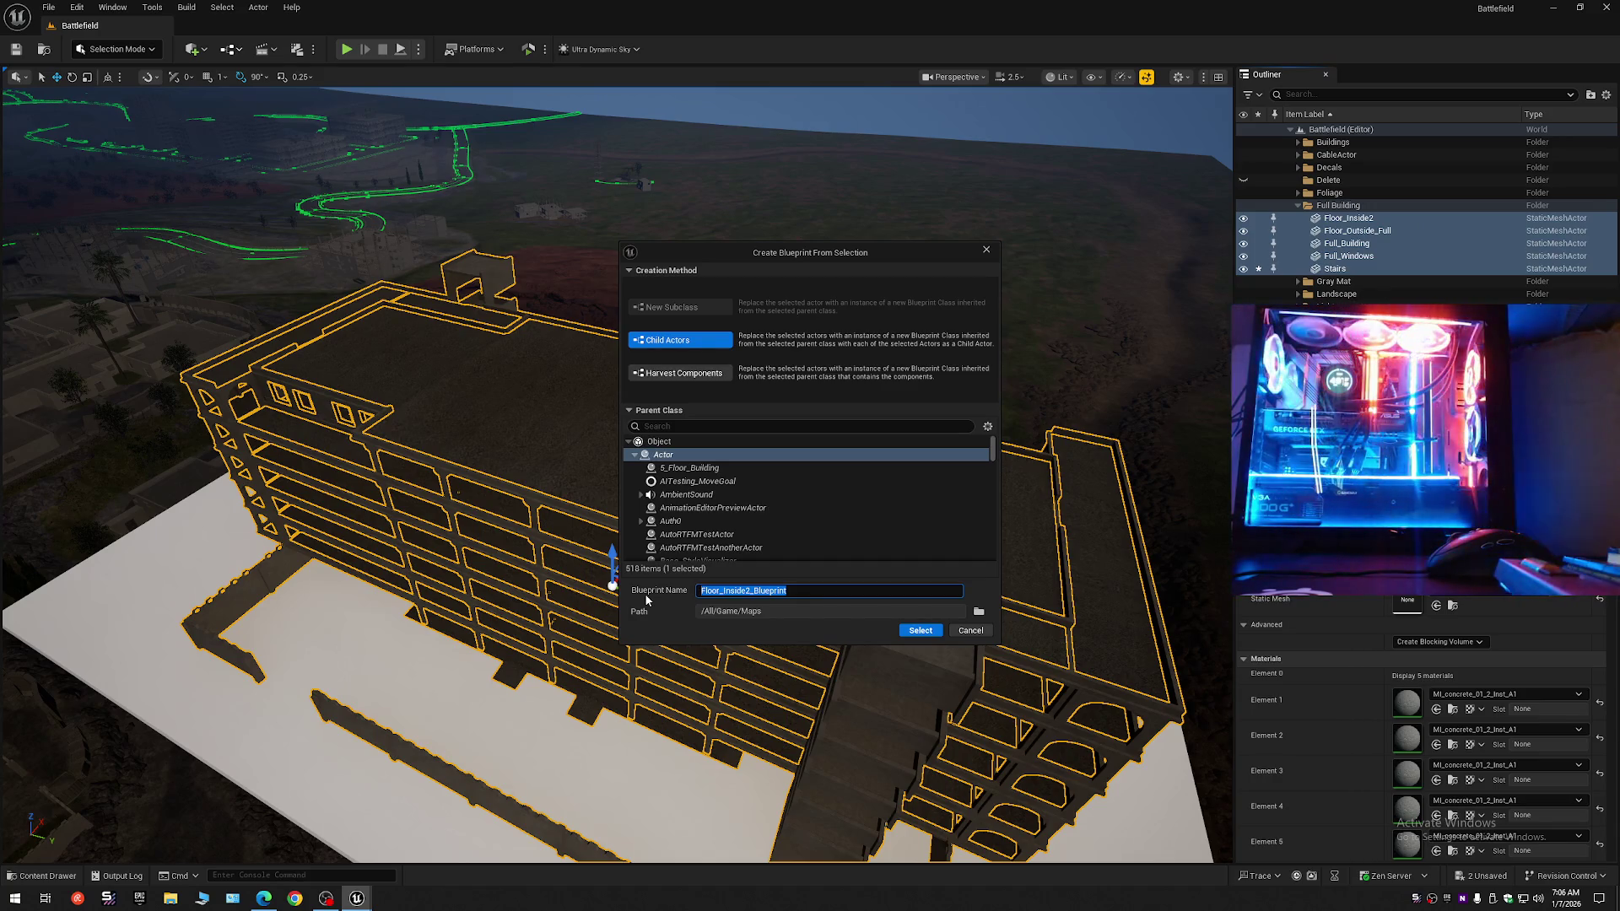
text(F)
text(ll_)
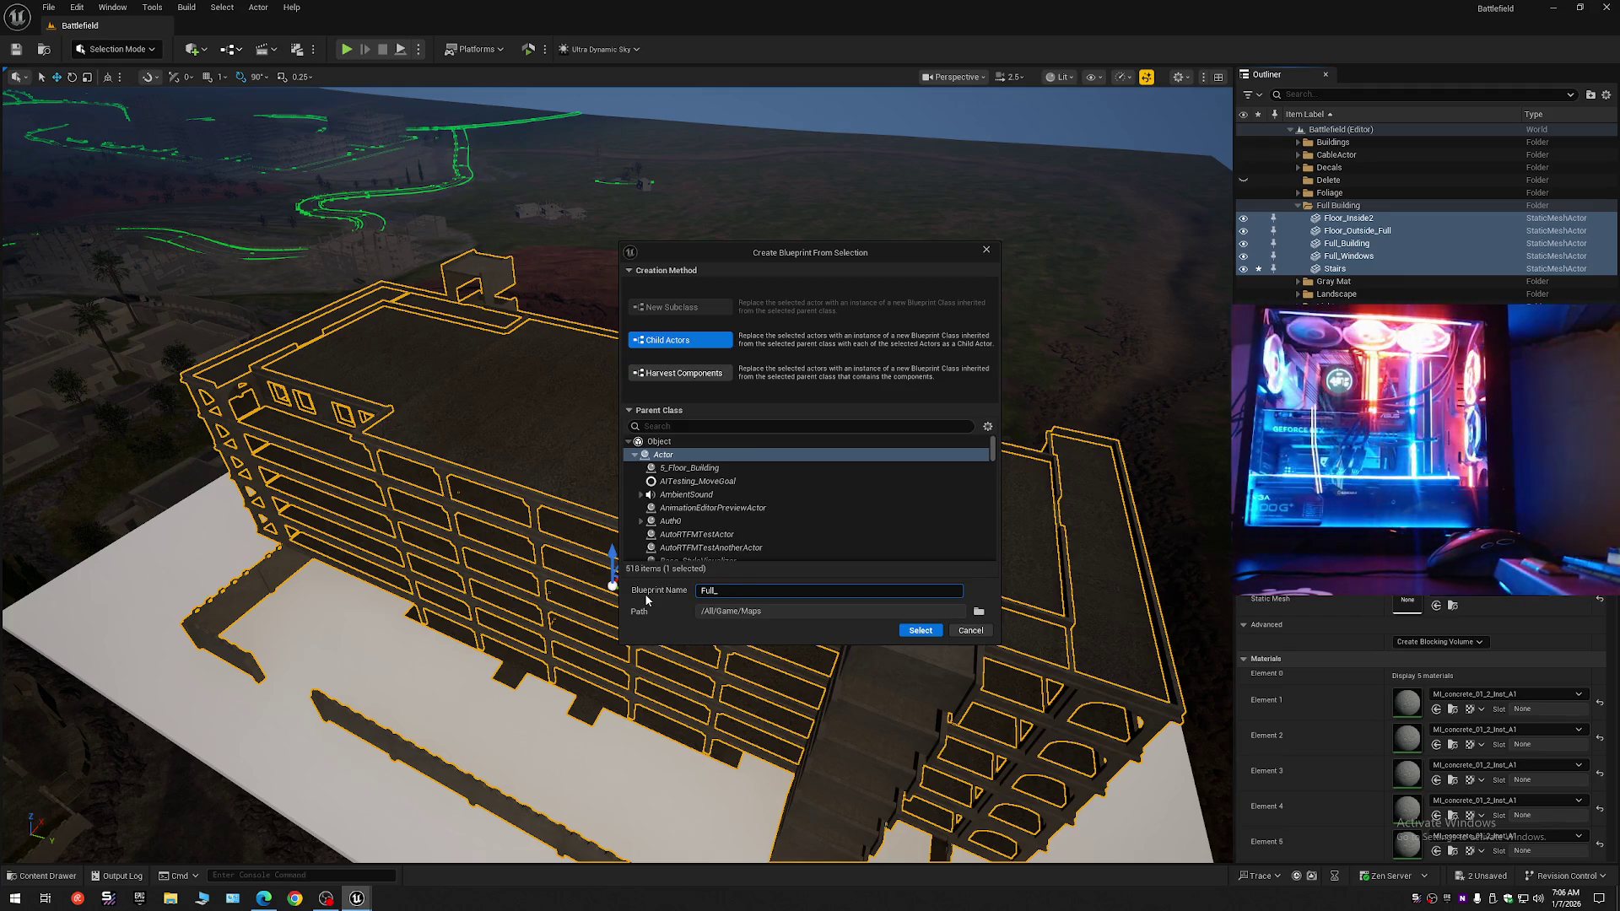
text(ol)
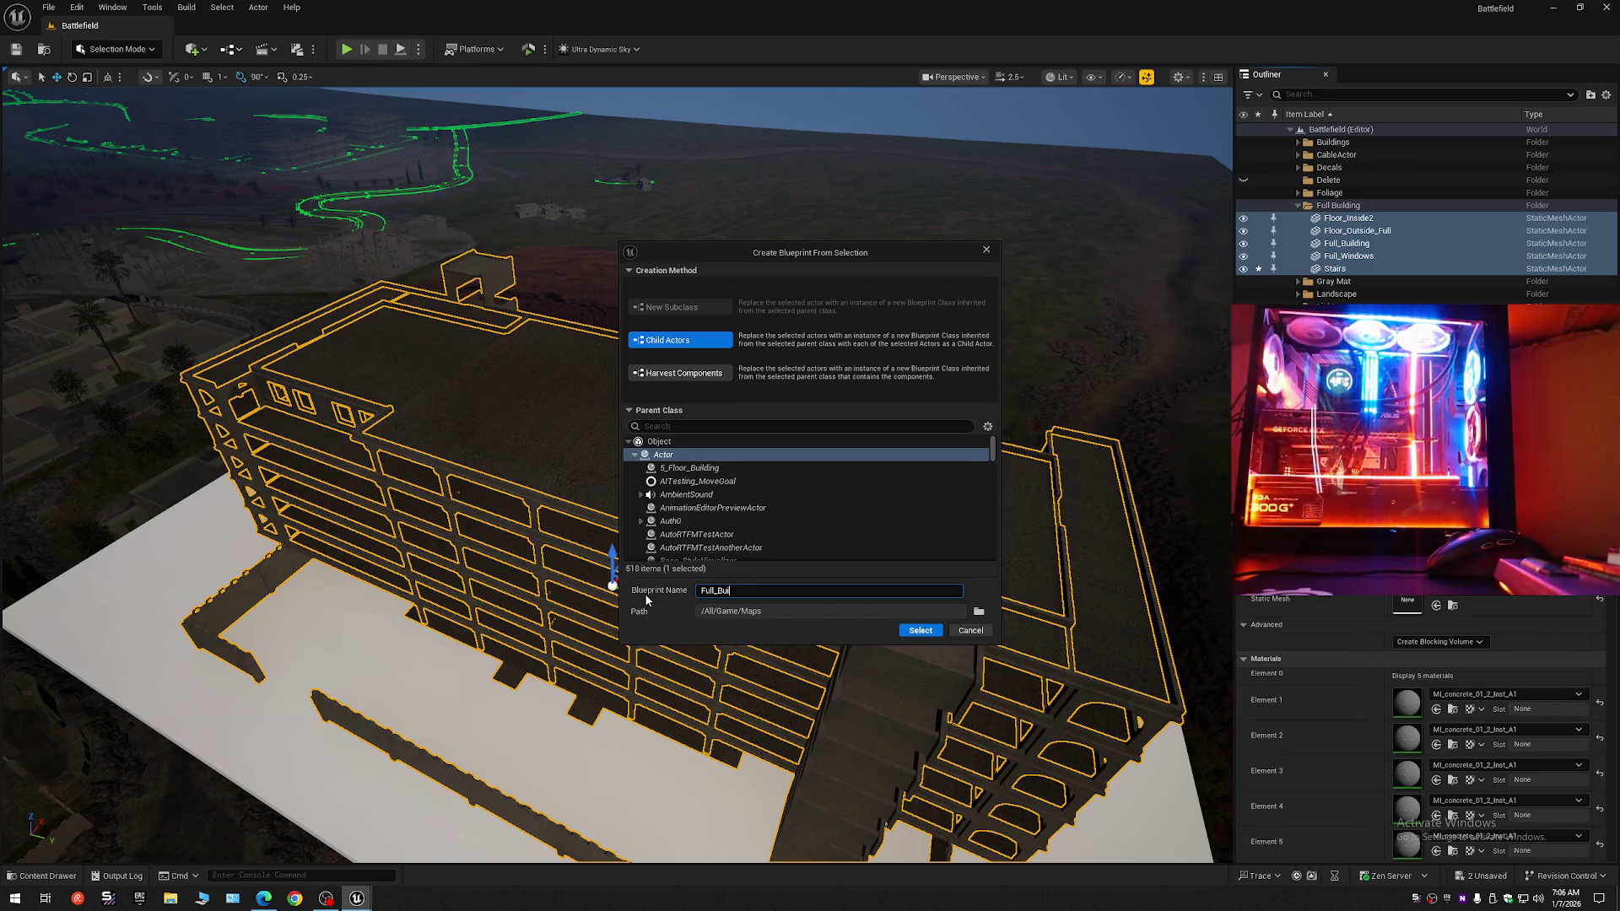
text(l)
text(ding)
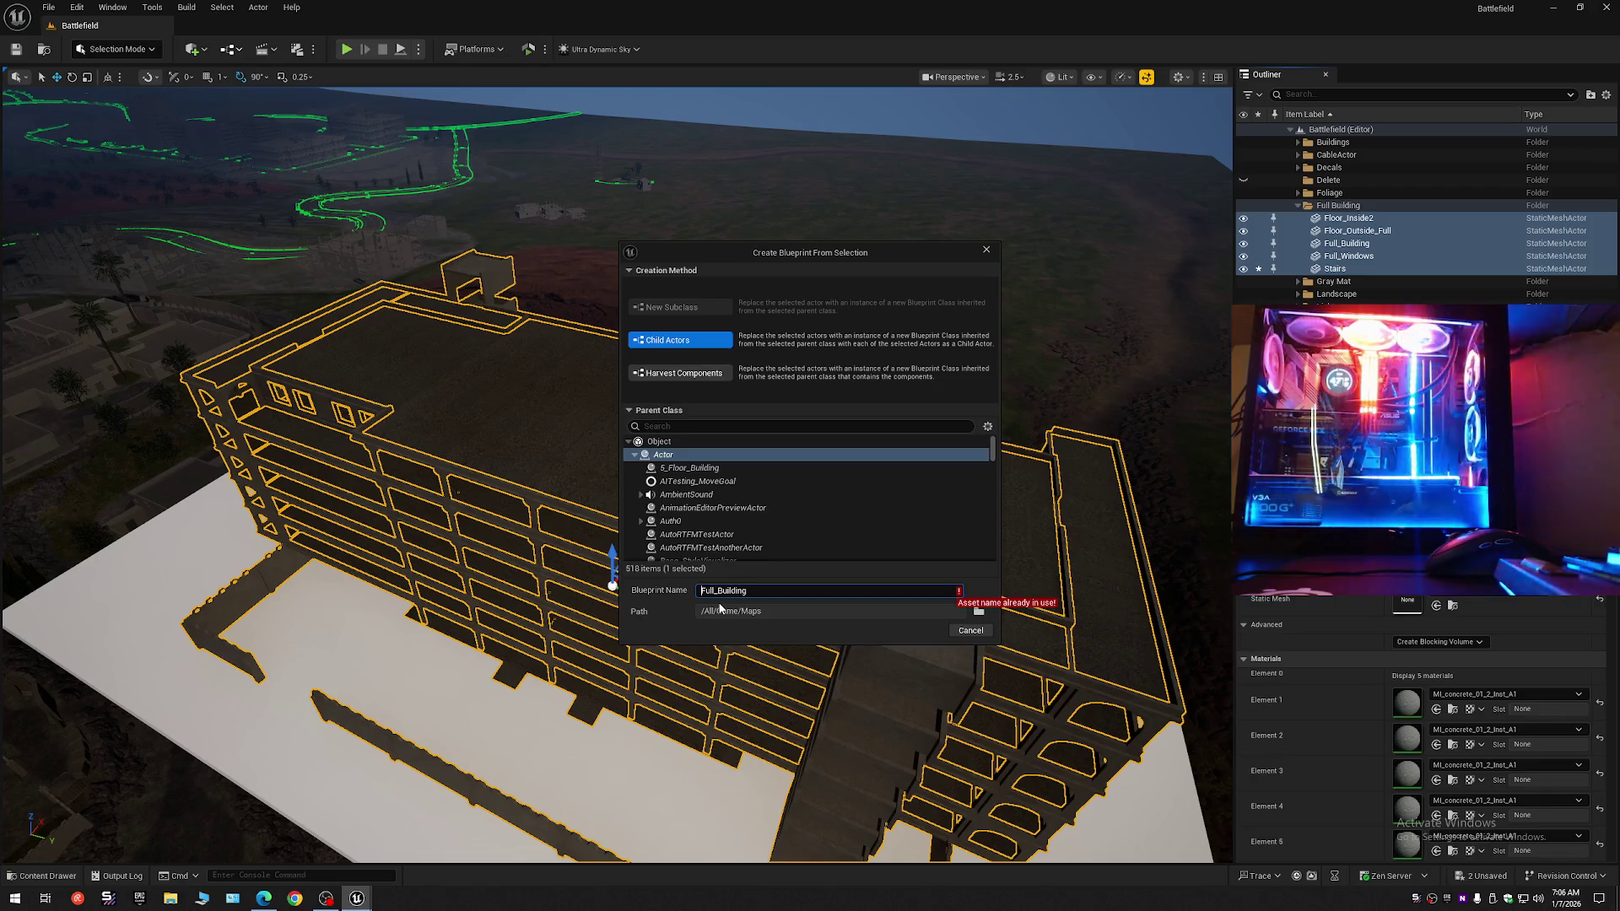
text(B)
text(_)
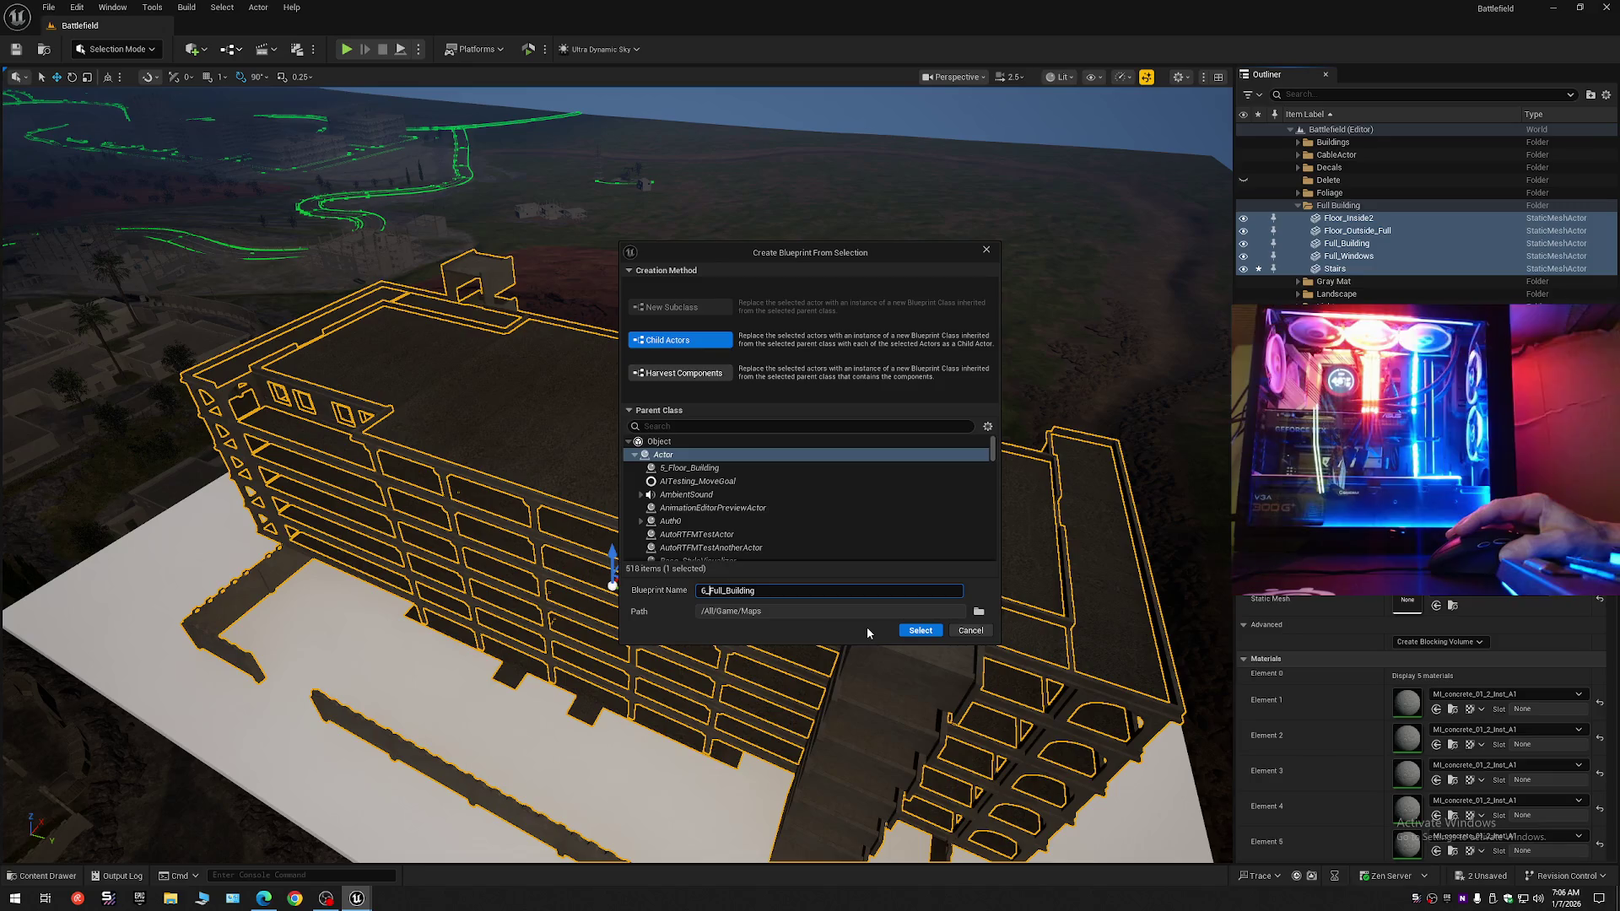
click(918, 631)
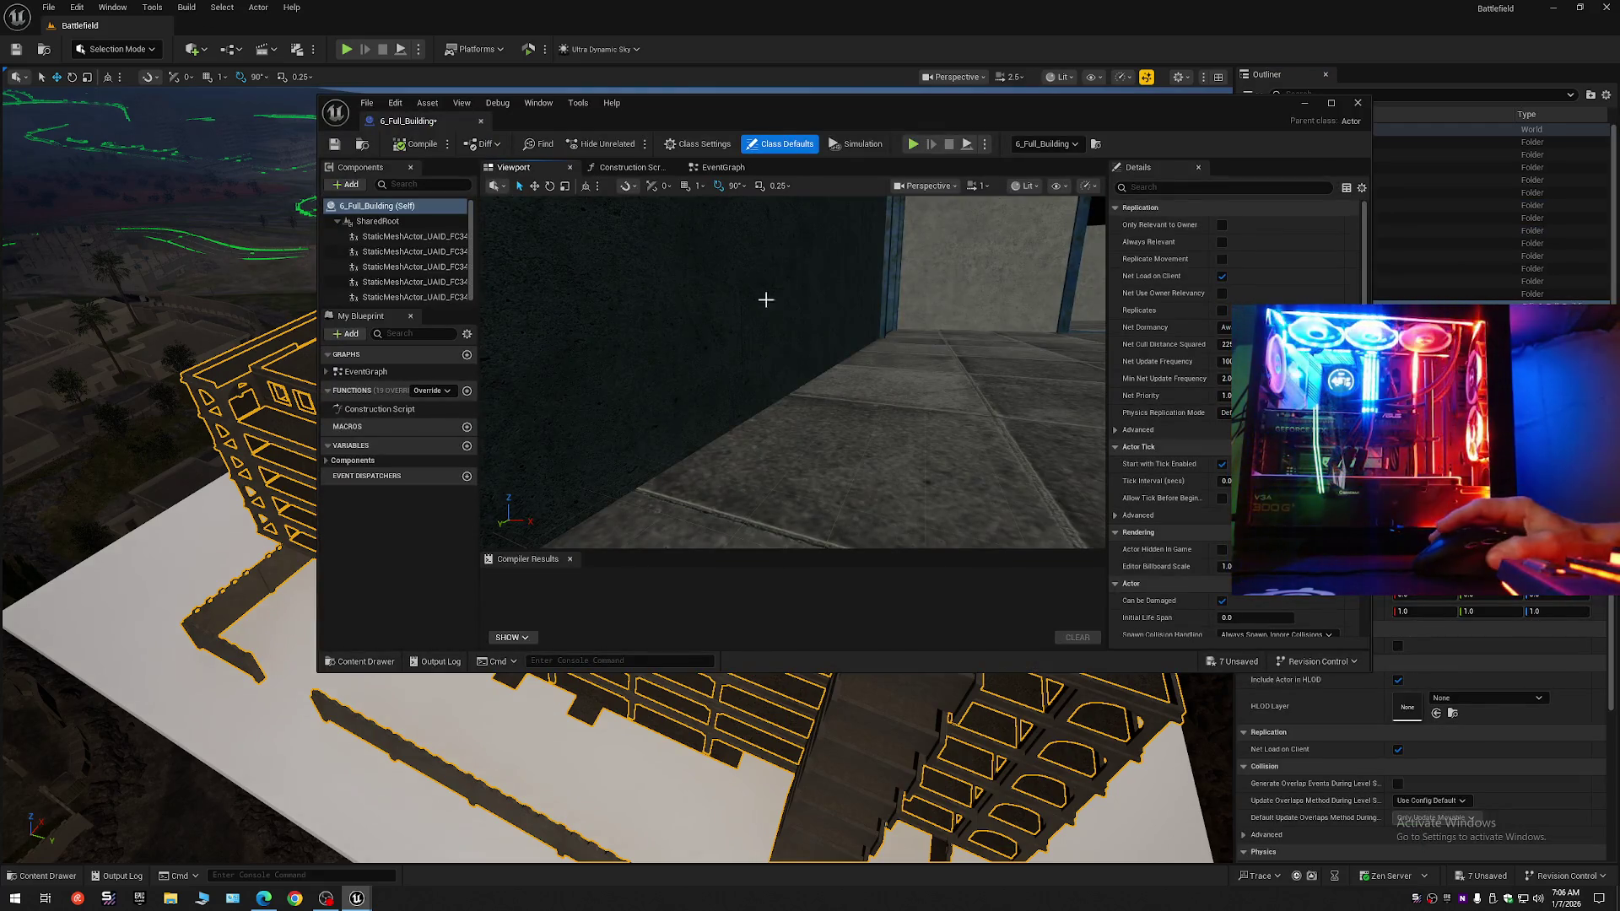
Close the blueprint editor, collapse the Outliner and move an entry into Props.
click(1357, 104)
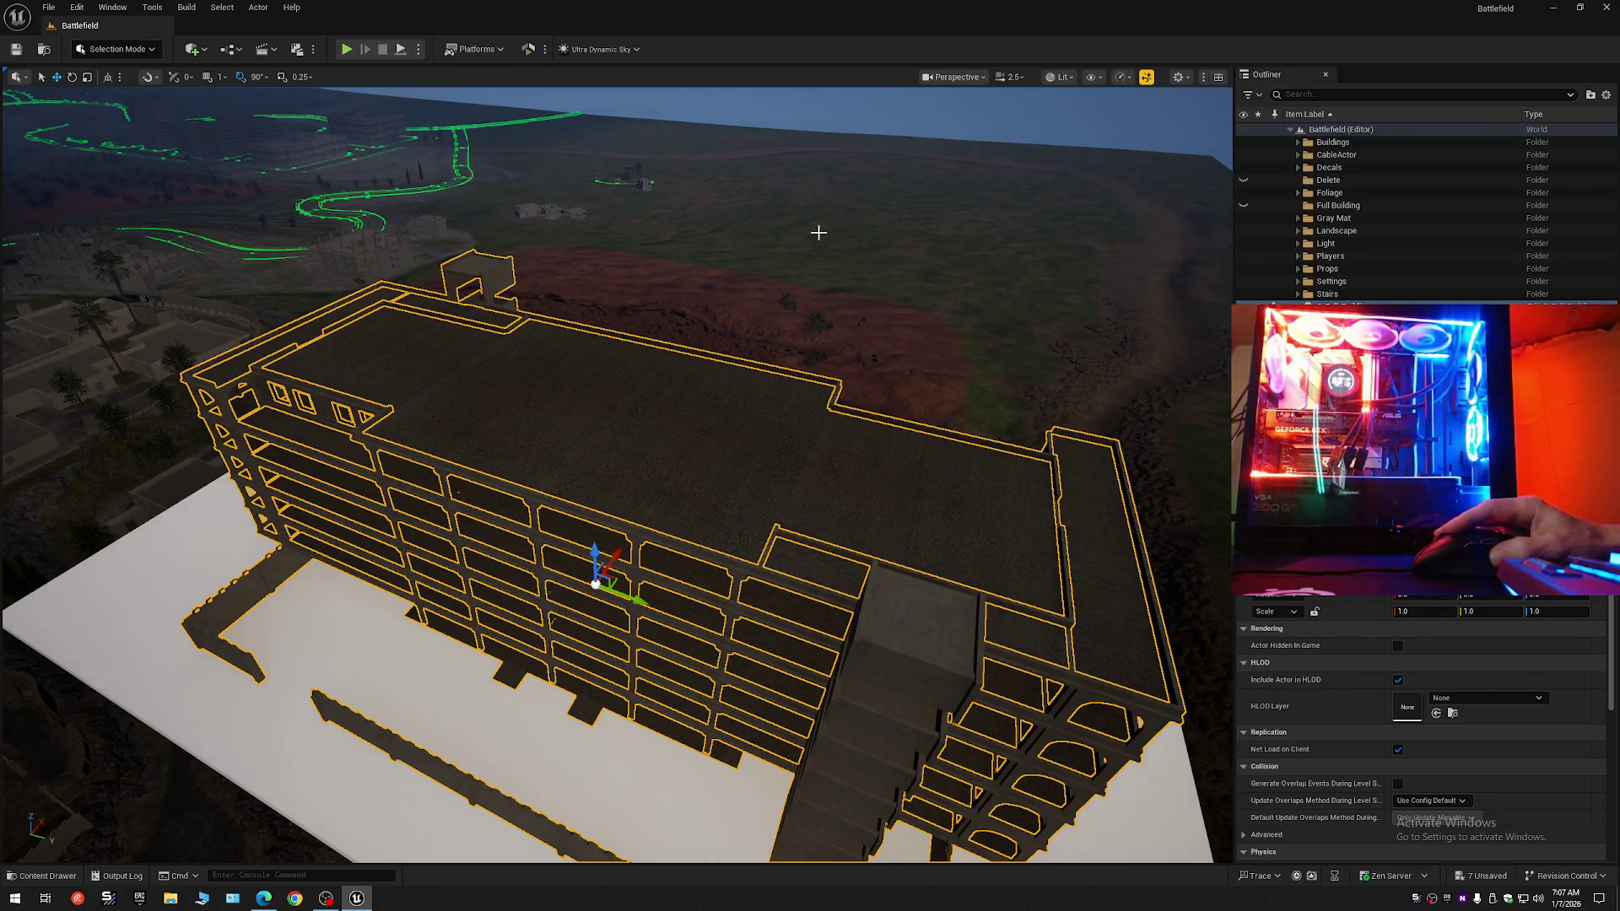
click(1605, 95)
click(1491, 158)
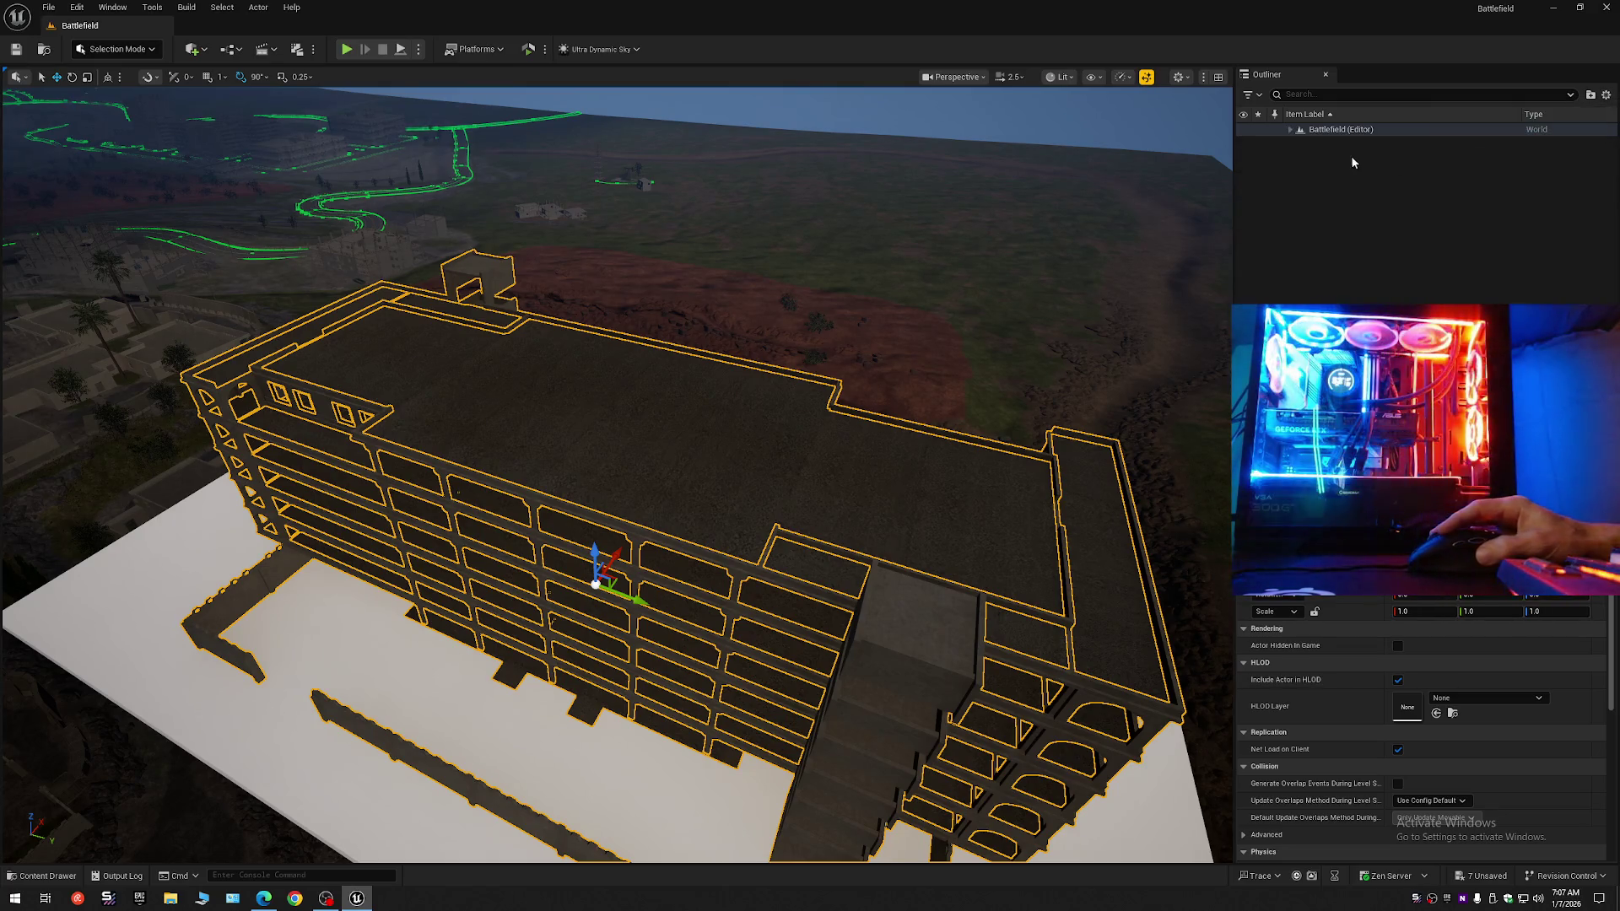
click(1353, 156)
click(1290, 129)
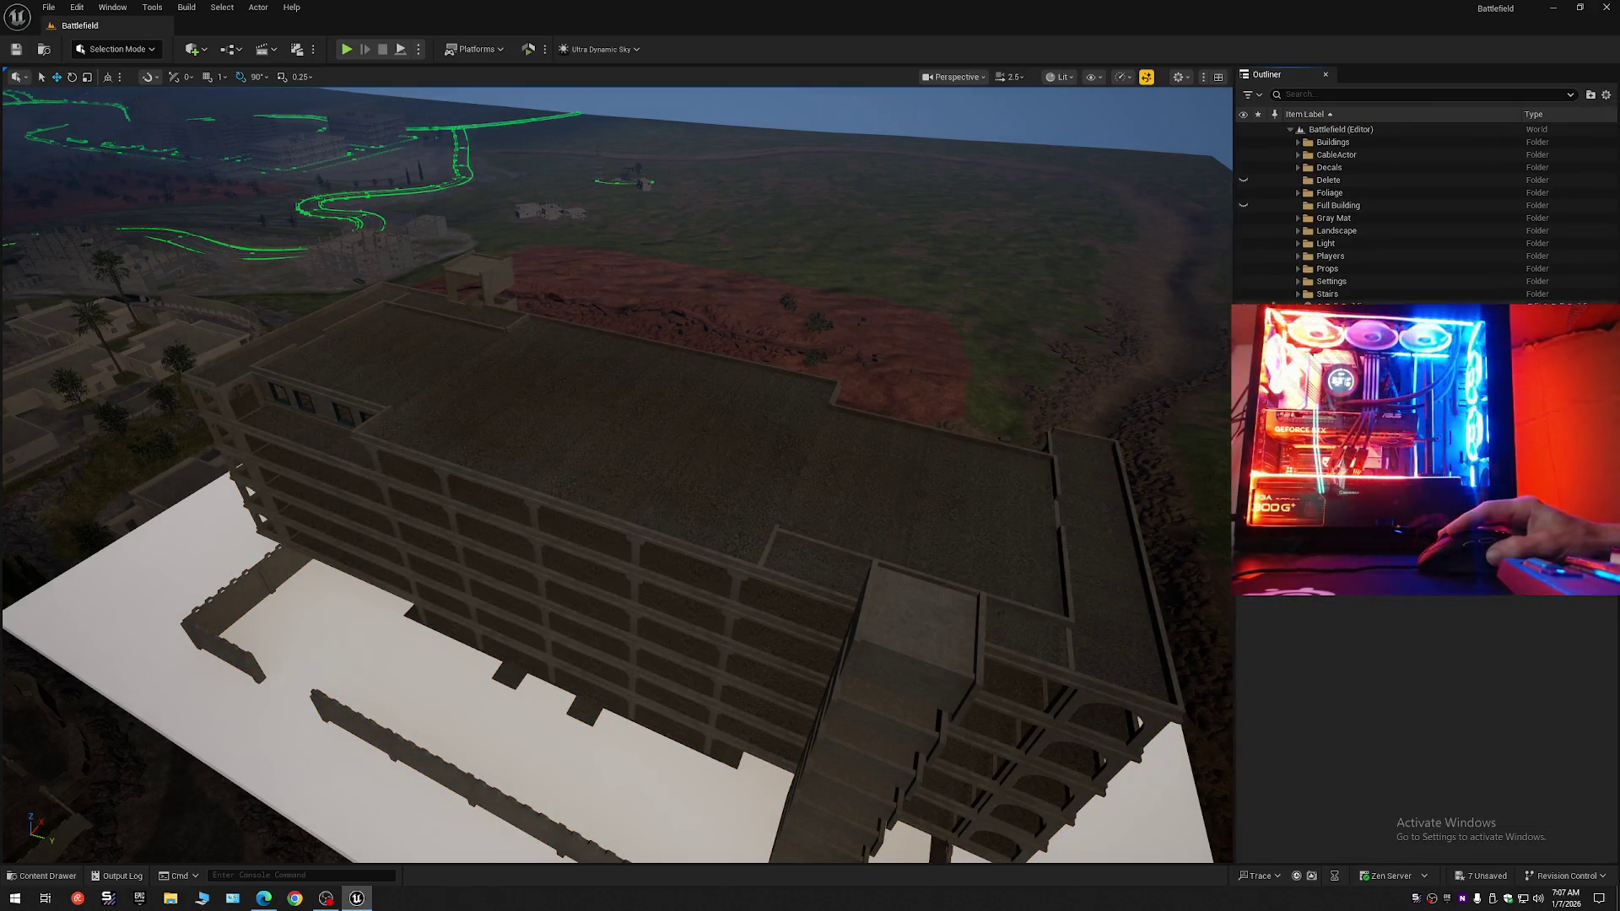
click(1096, 473)
drag(1350, 302, 1338, 206)
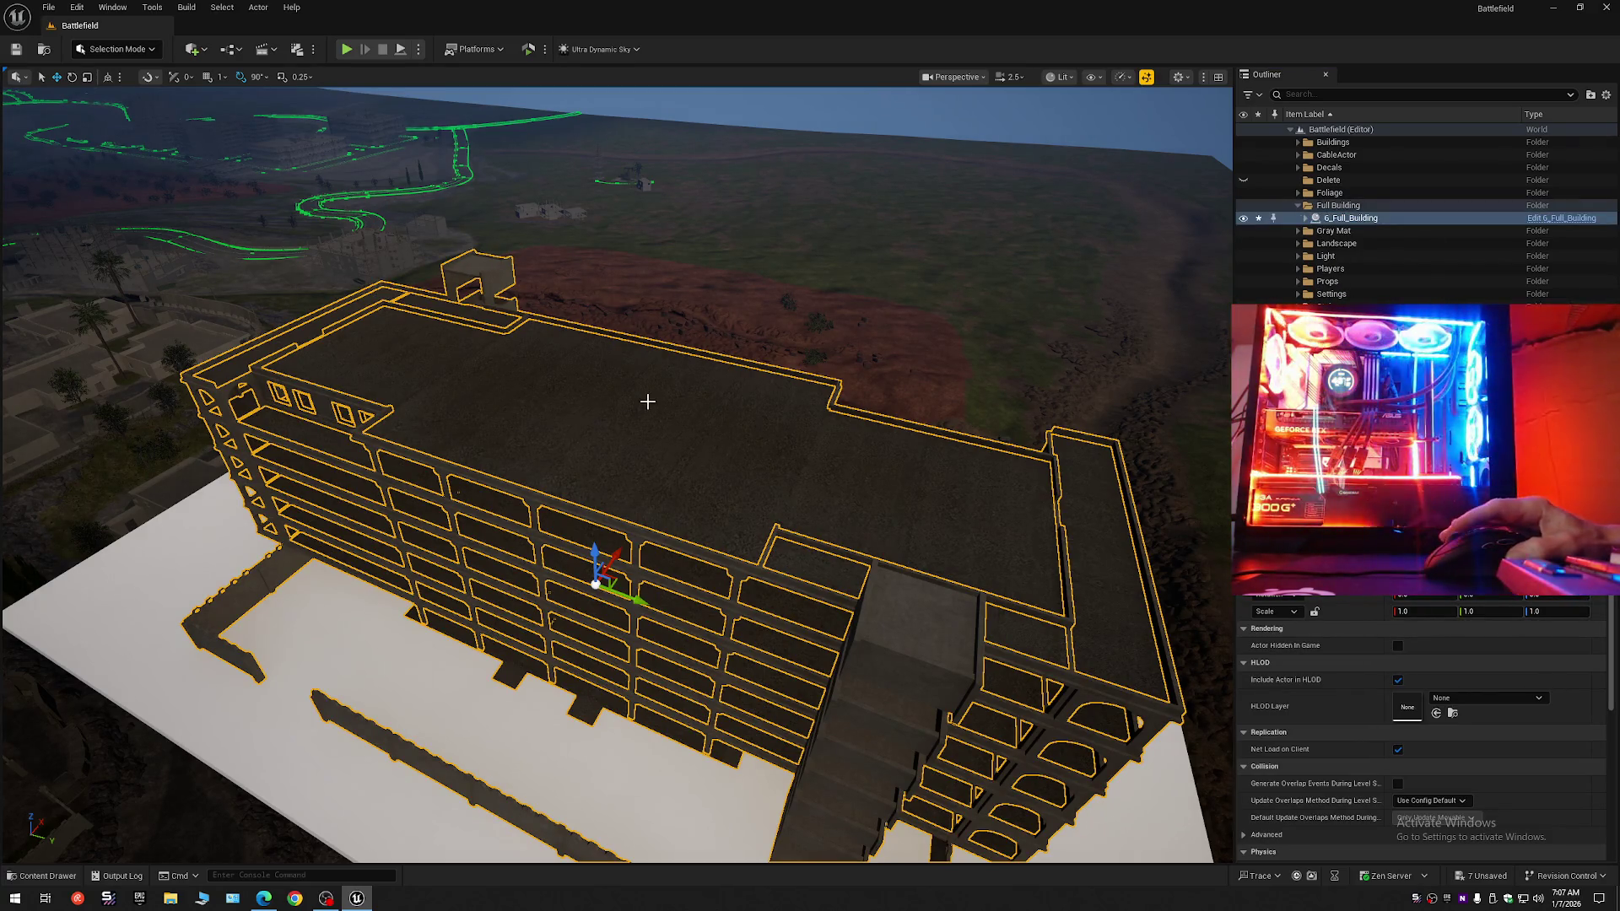
Frame and orbit the 6_Full_Building actor, undoing accidental moves and selections.
key(f)
mouse_move(669, 508)
mouse_down()
mouse_move(616, 511)
mouse_move(669, 509)
mouse_move(658, 211)
mouse_up()
key(ctrl+z)
mouse_move(734, 390)
mouse_down()
mouse_move(700, 413)
mouse_move(734, 390)
mouse_up()
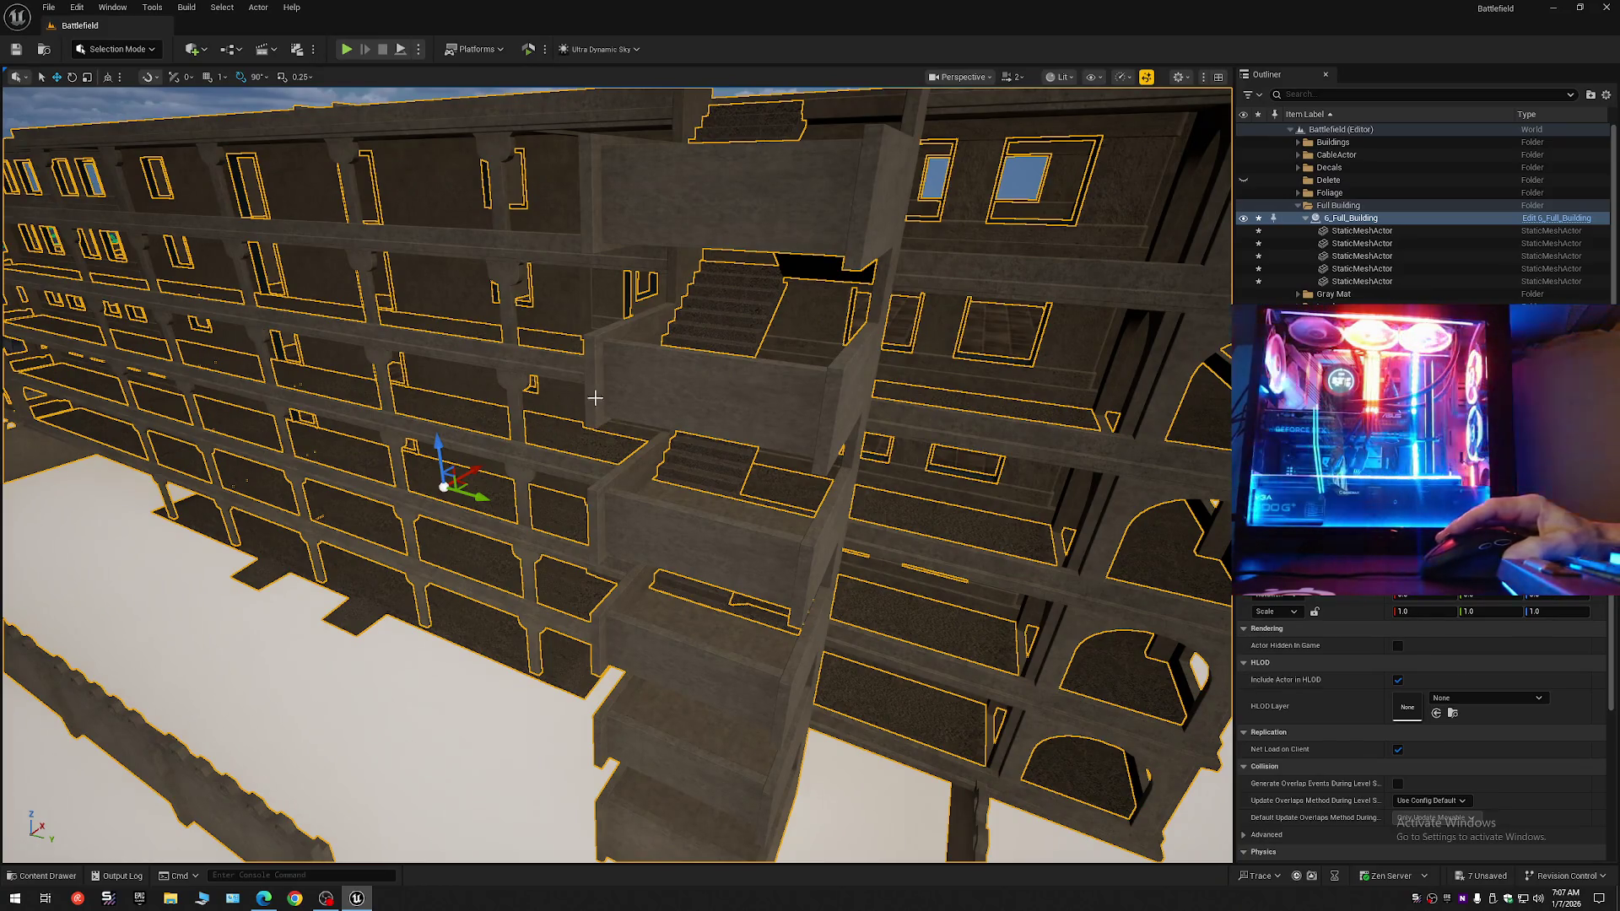
key(f)
drag(694, 417, 694, 416)
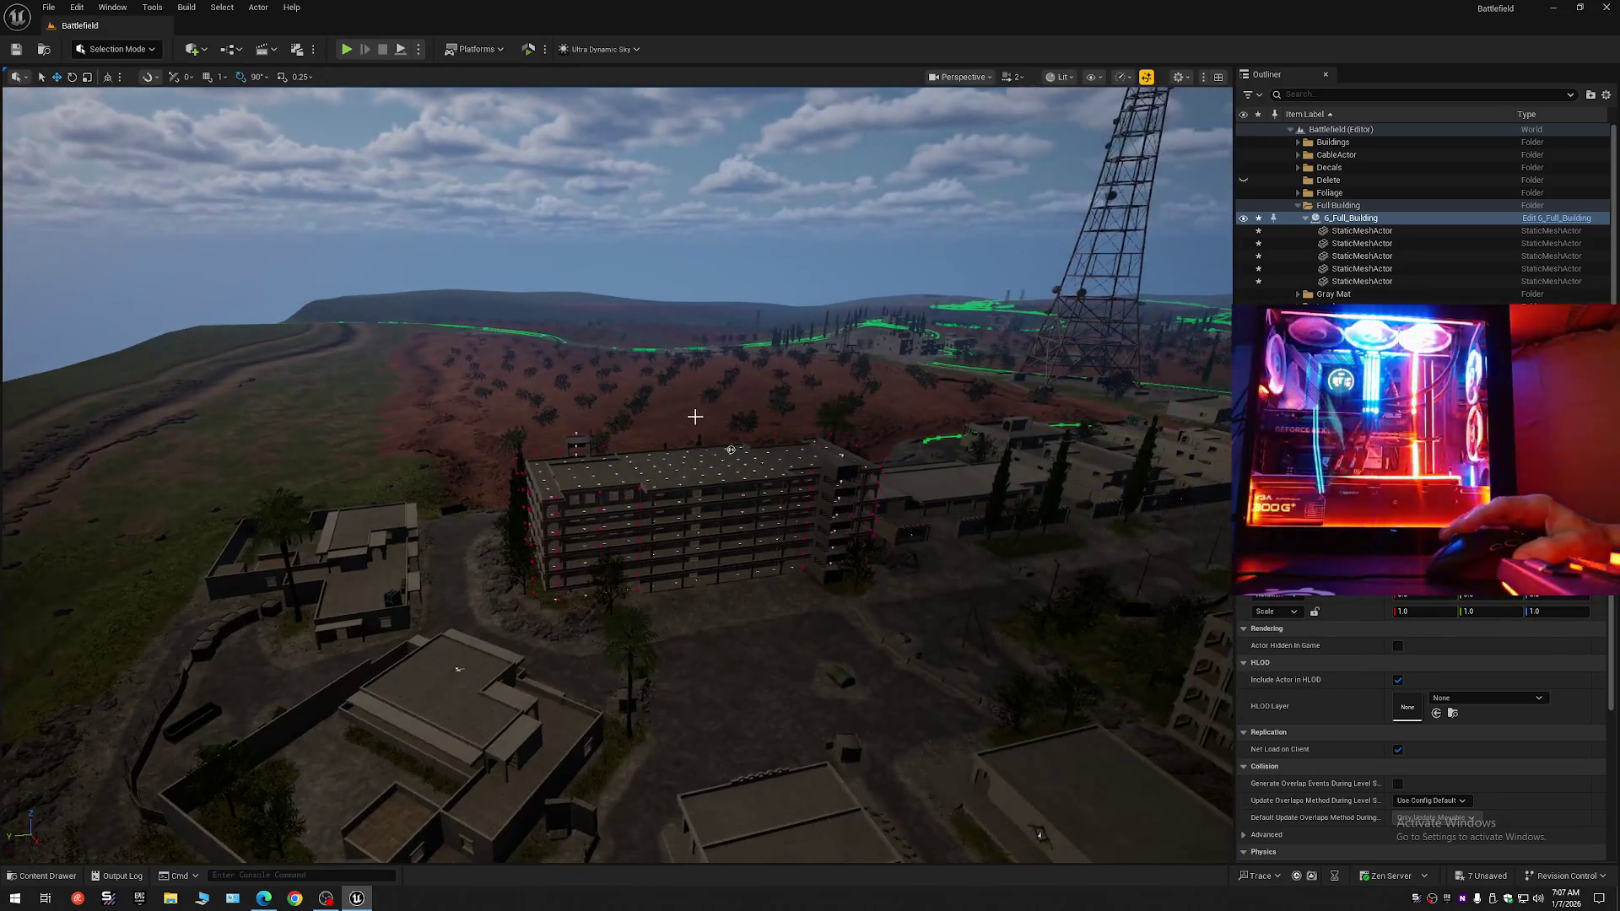
click(735, 446)
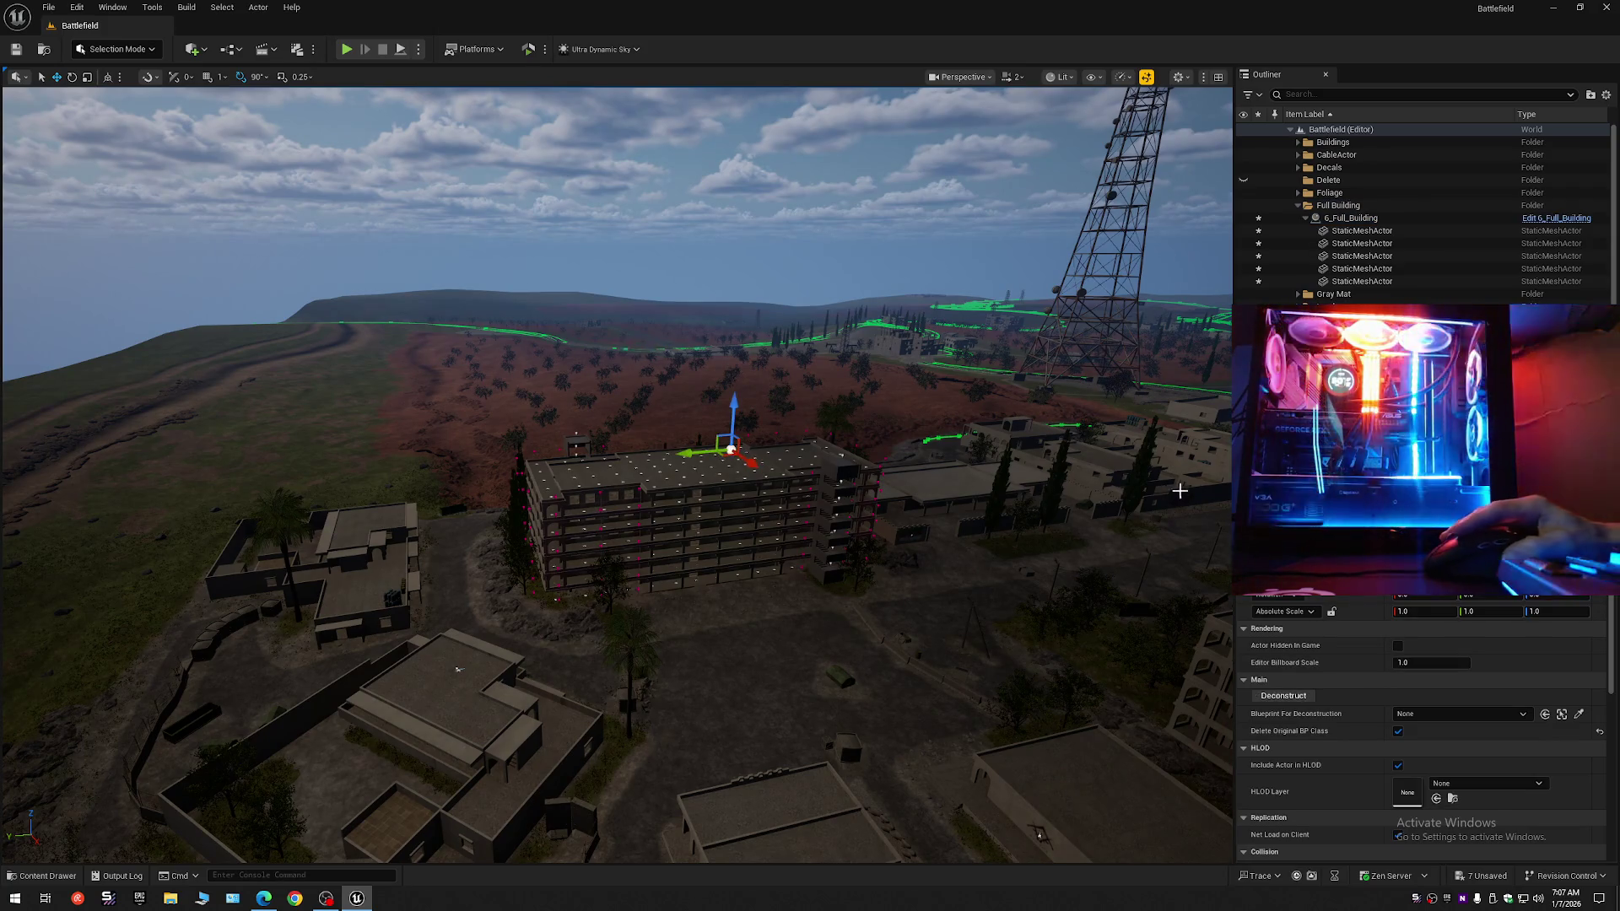
key(f)
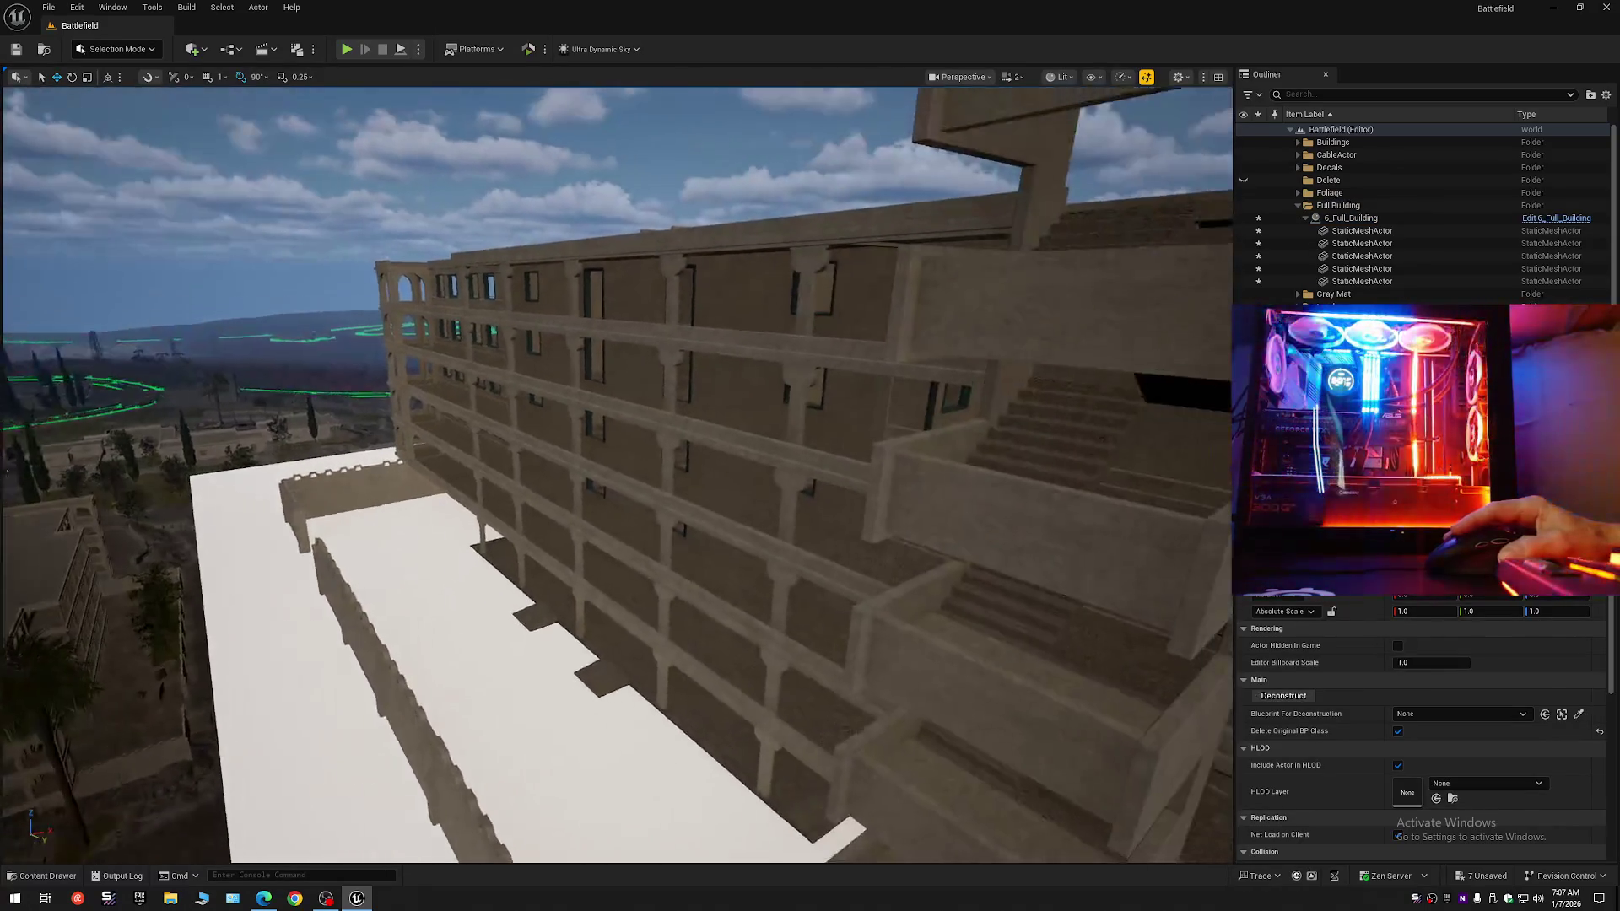
key(ctrl+z)
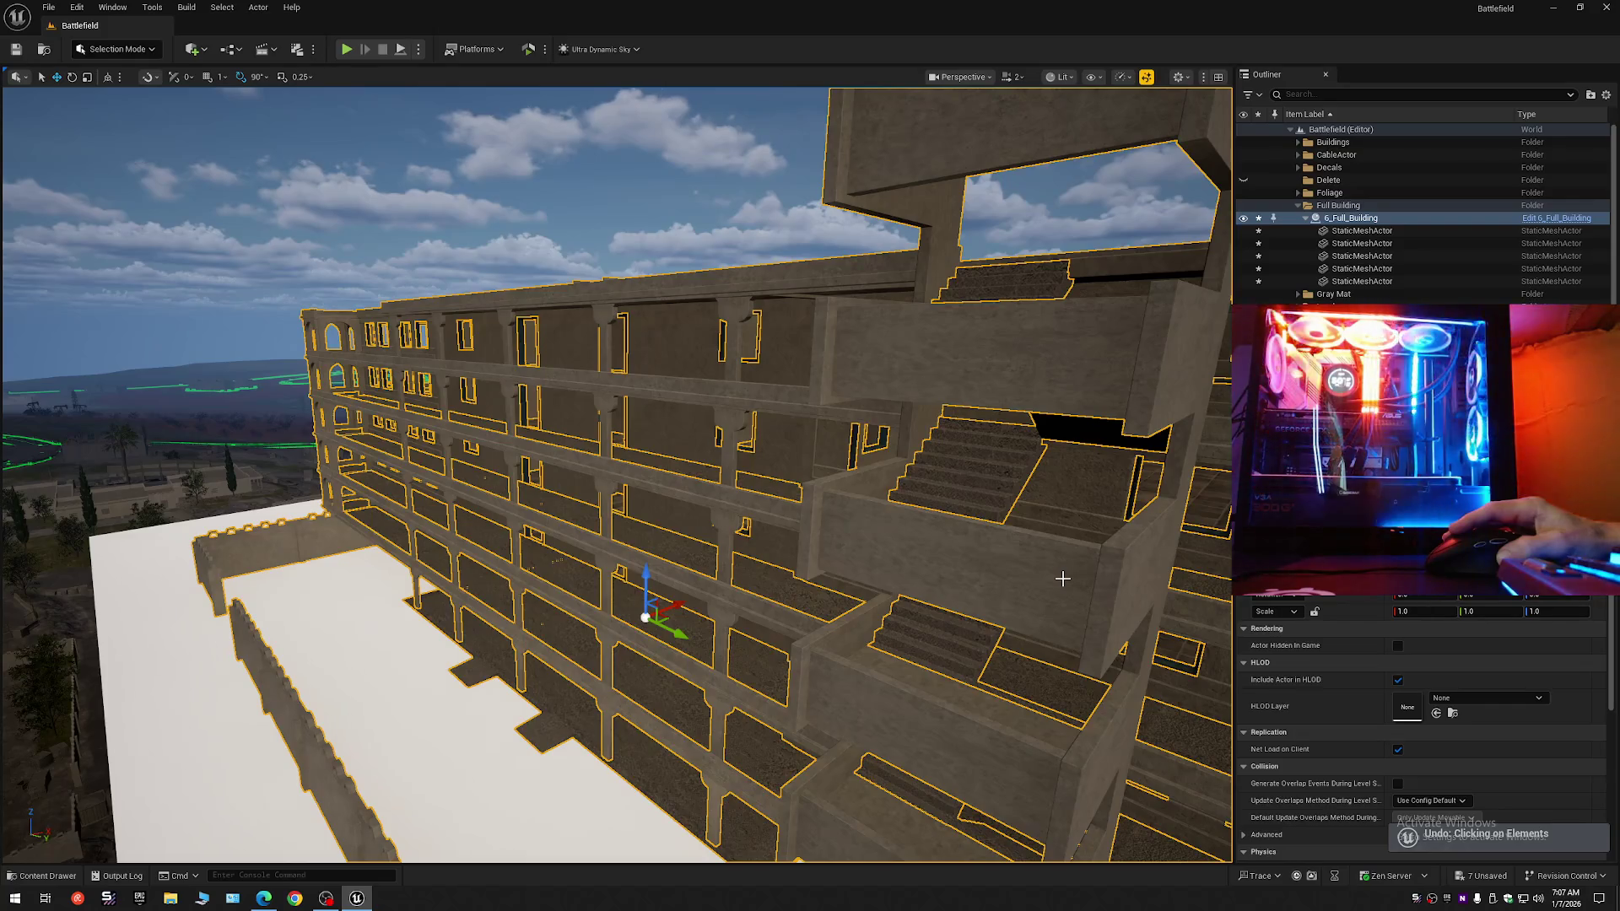
key(Escape)
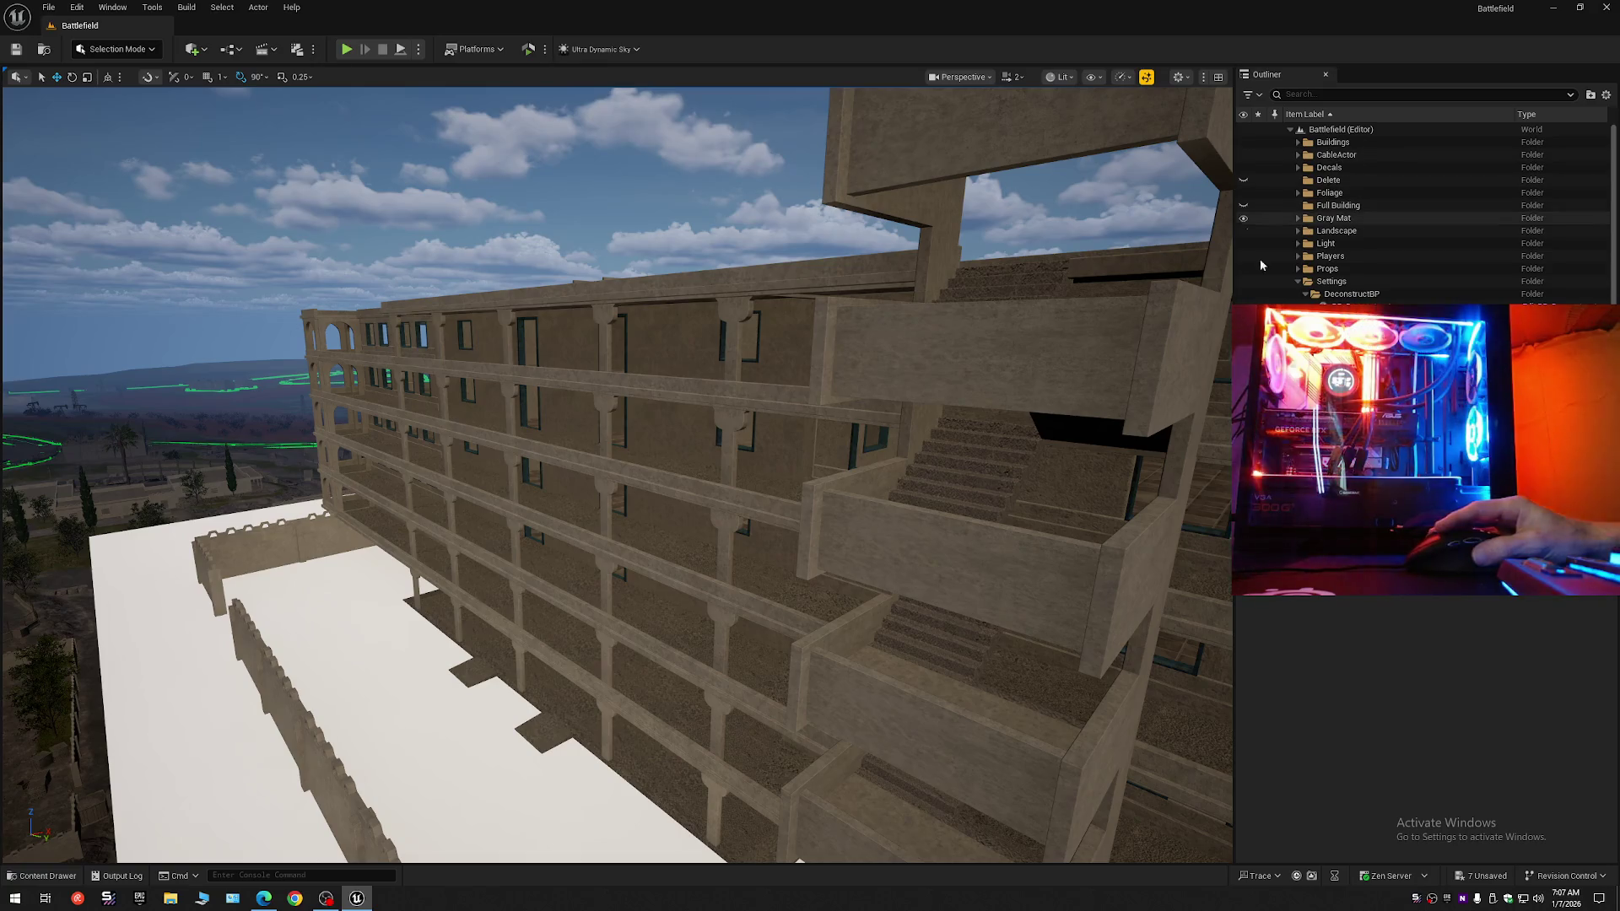
key(ctrl+z)
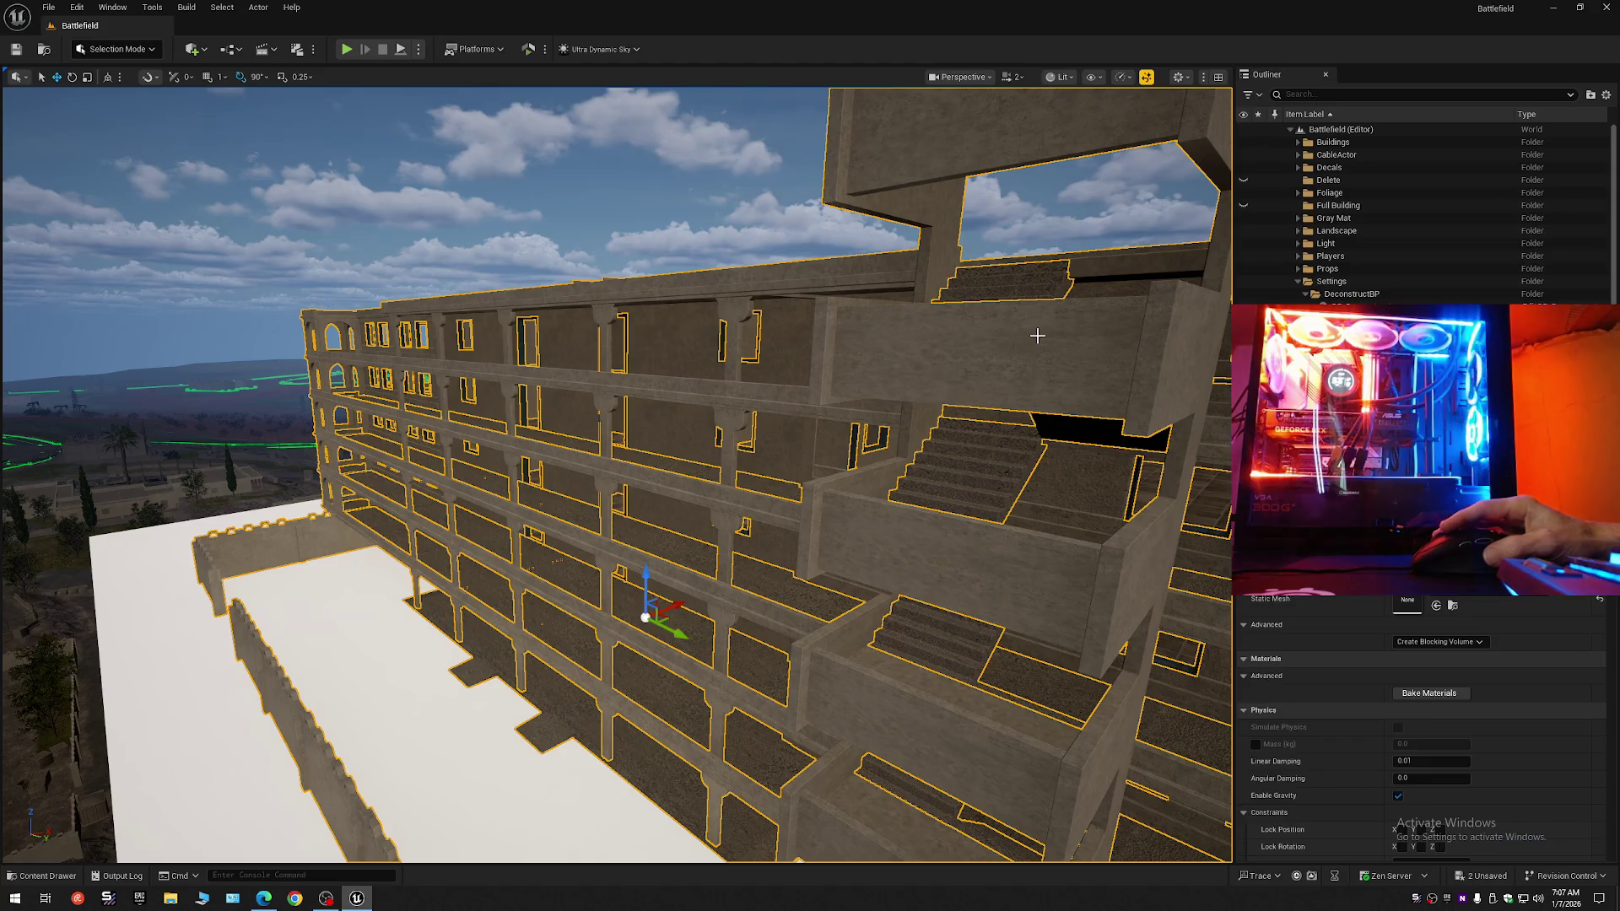
Select the Stairs mesh and review its MI_concrete_01_2_Inst_A1 material slots in Details.
click(1037, 336)
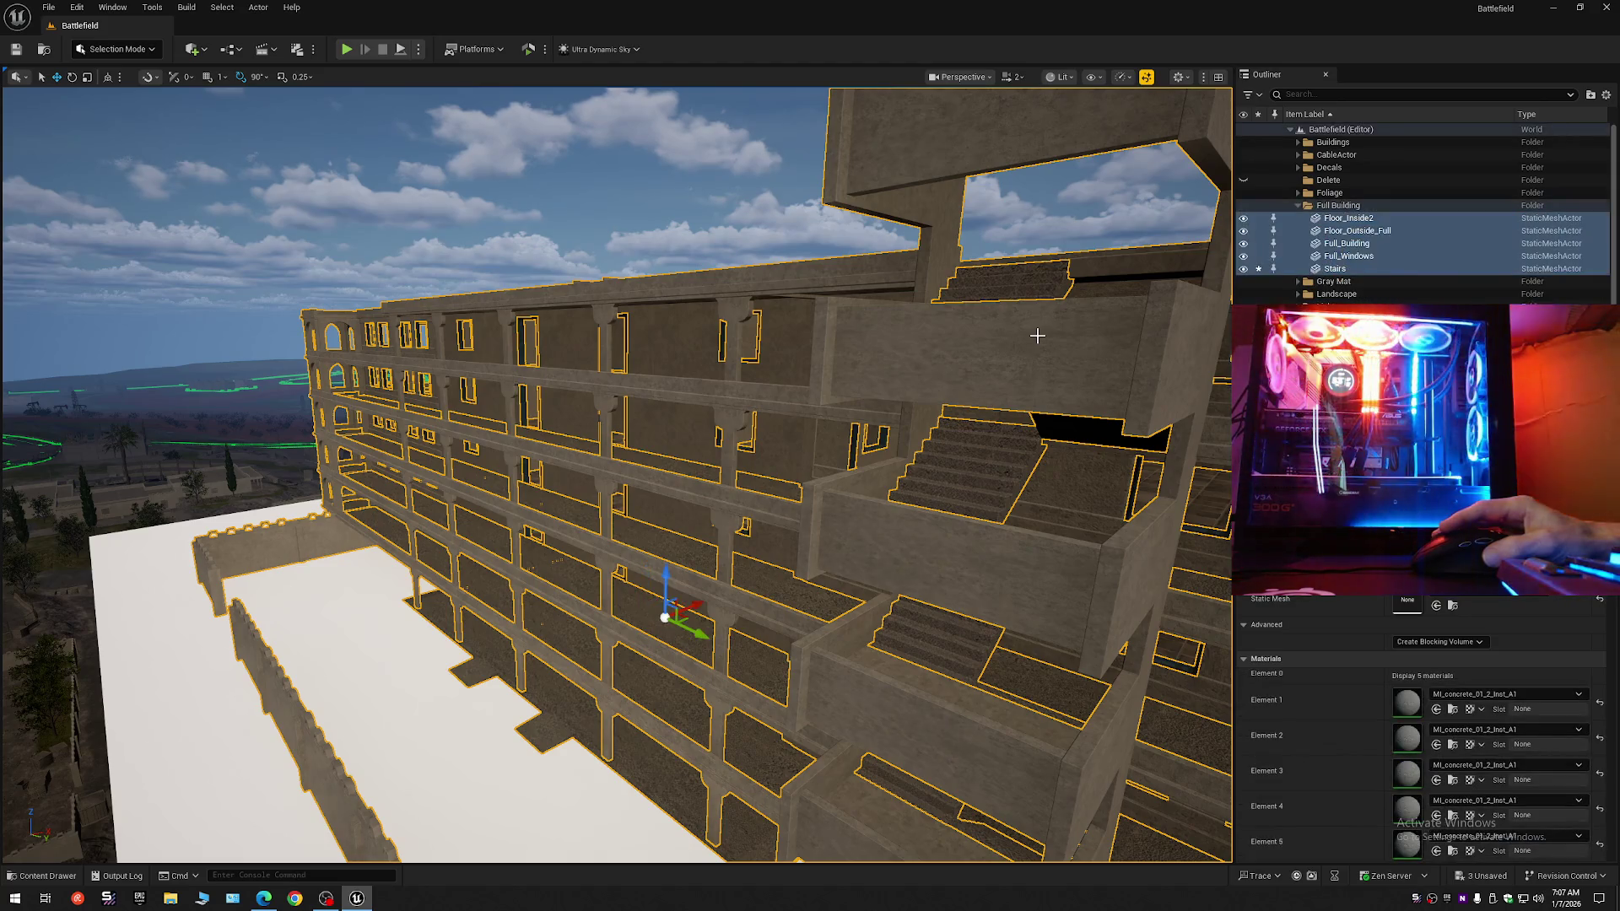
click(986, 500)
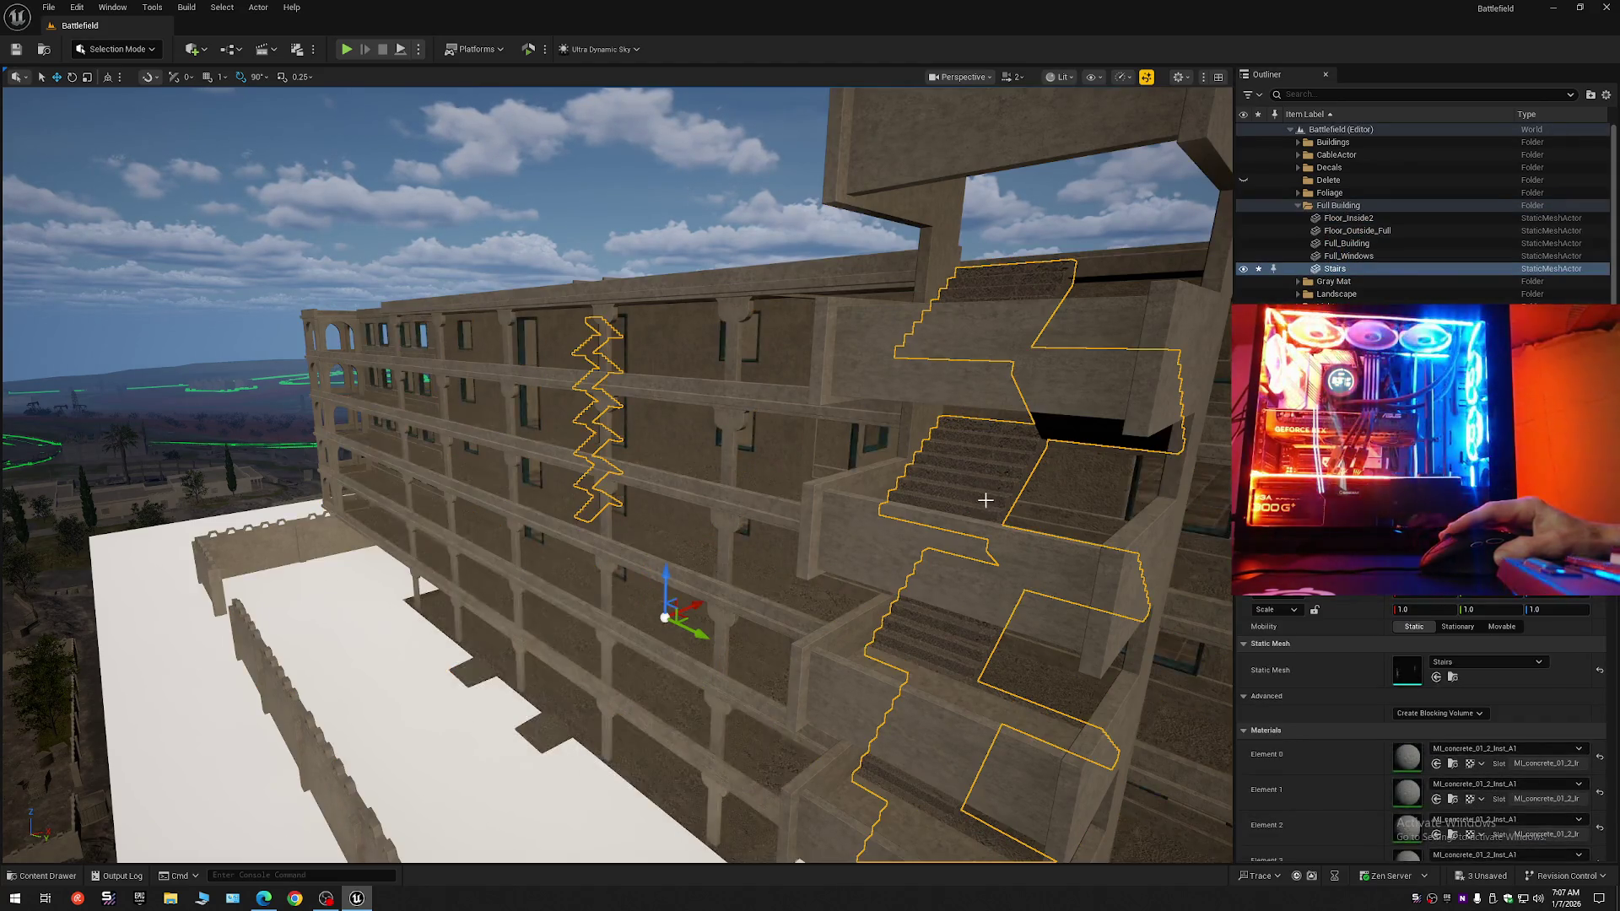
scroll(1421, 734, down, 5)
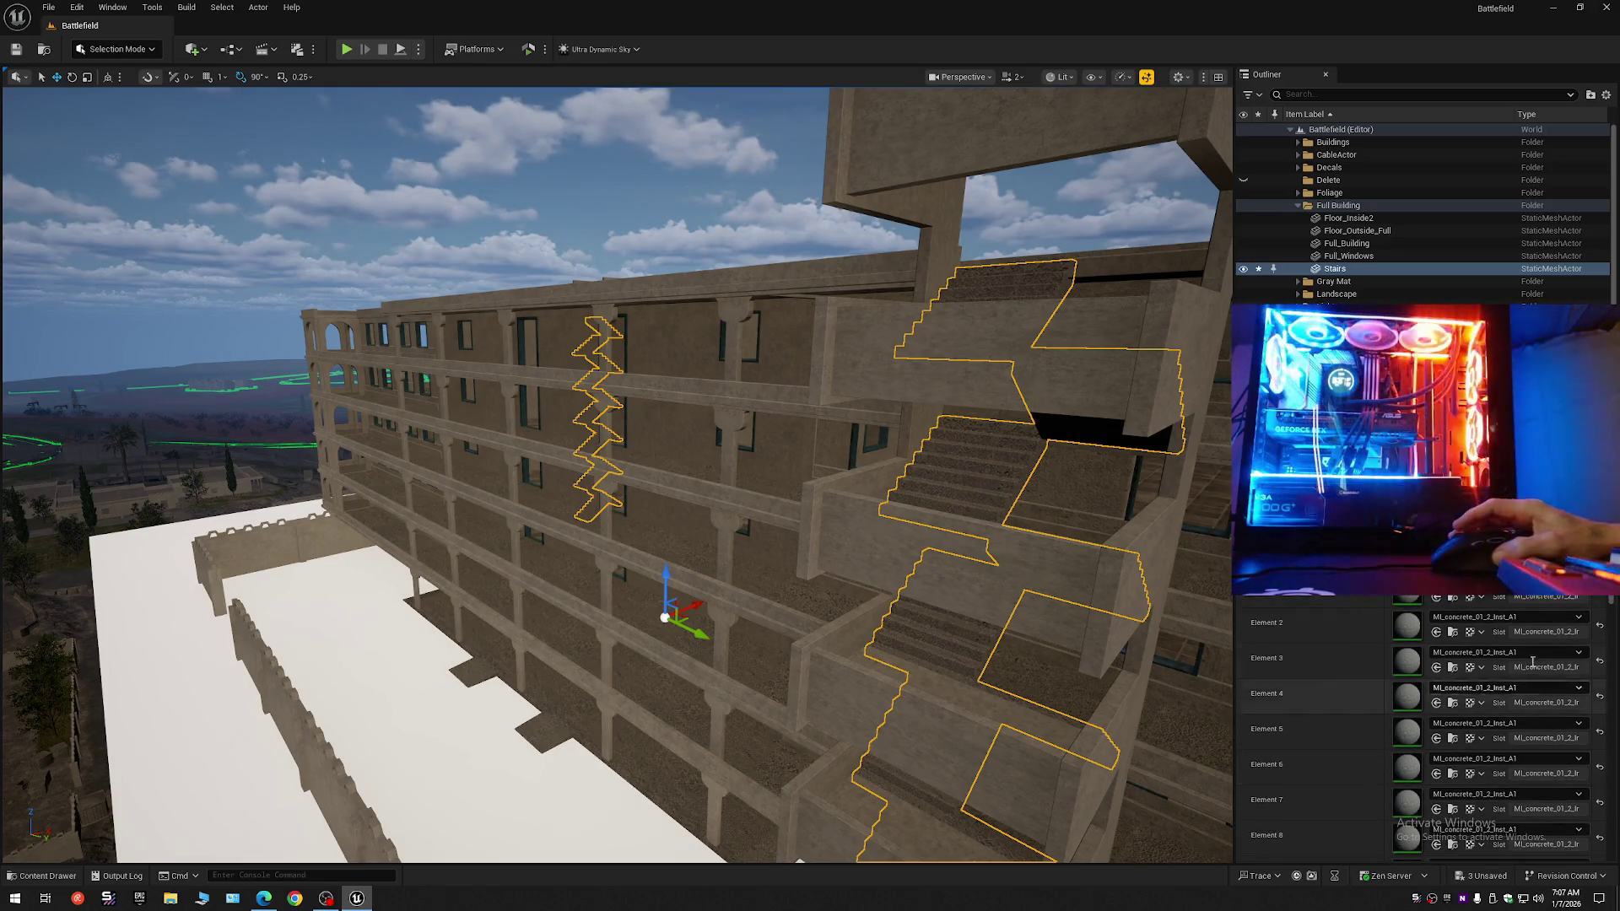
mouse_move(1611, 597)
mouse_down()
mouse_move(1614, 673)
mouse_move(1617, 599)
mouse_up()
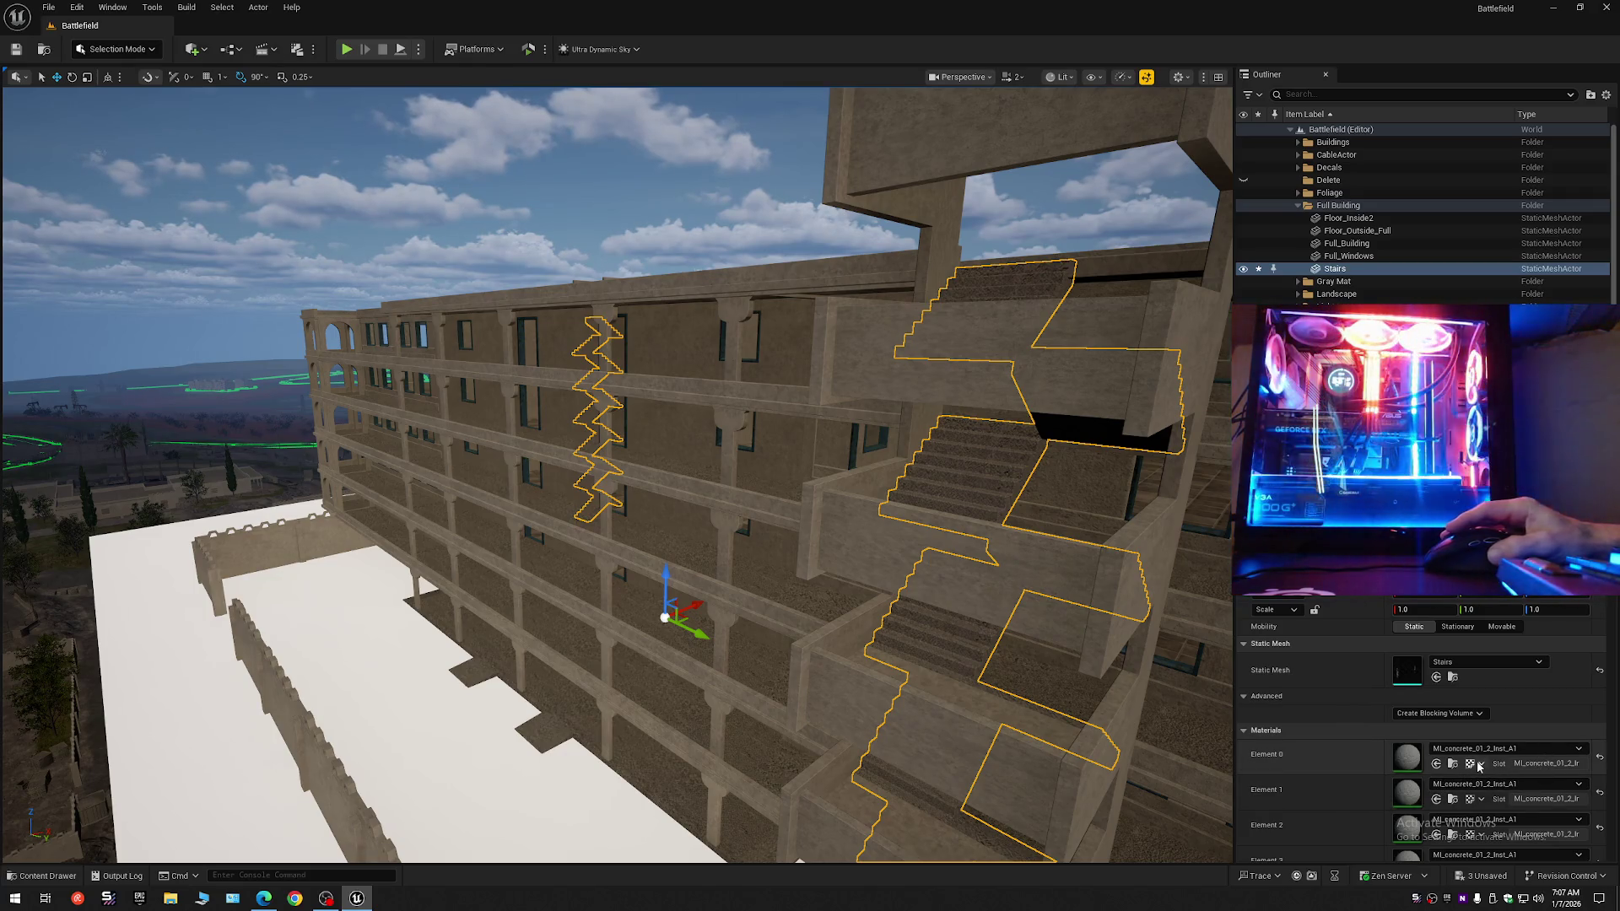
scroll(1580, 703, down, 10)
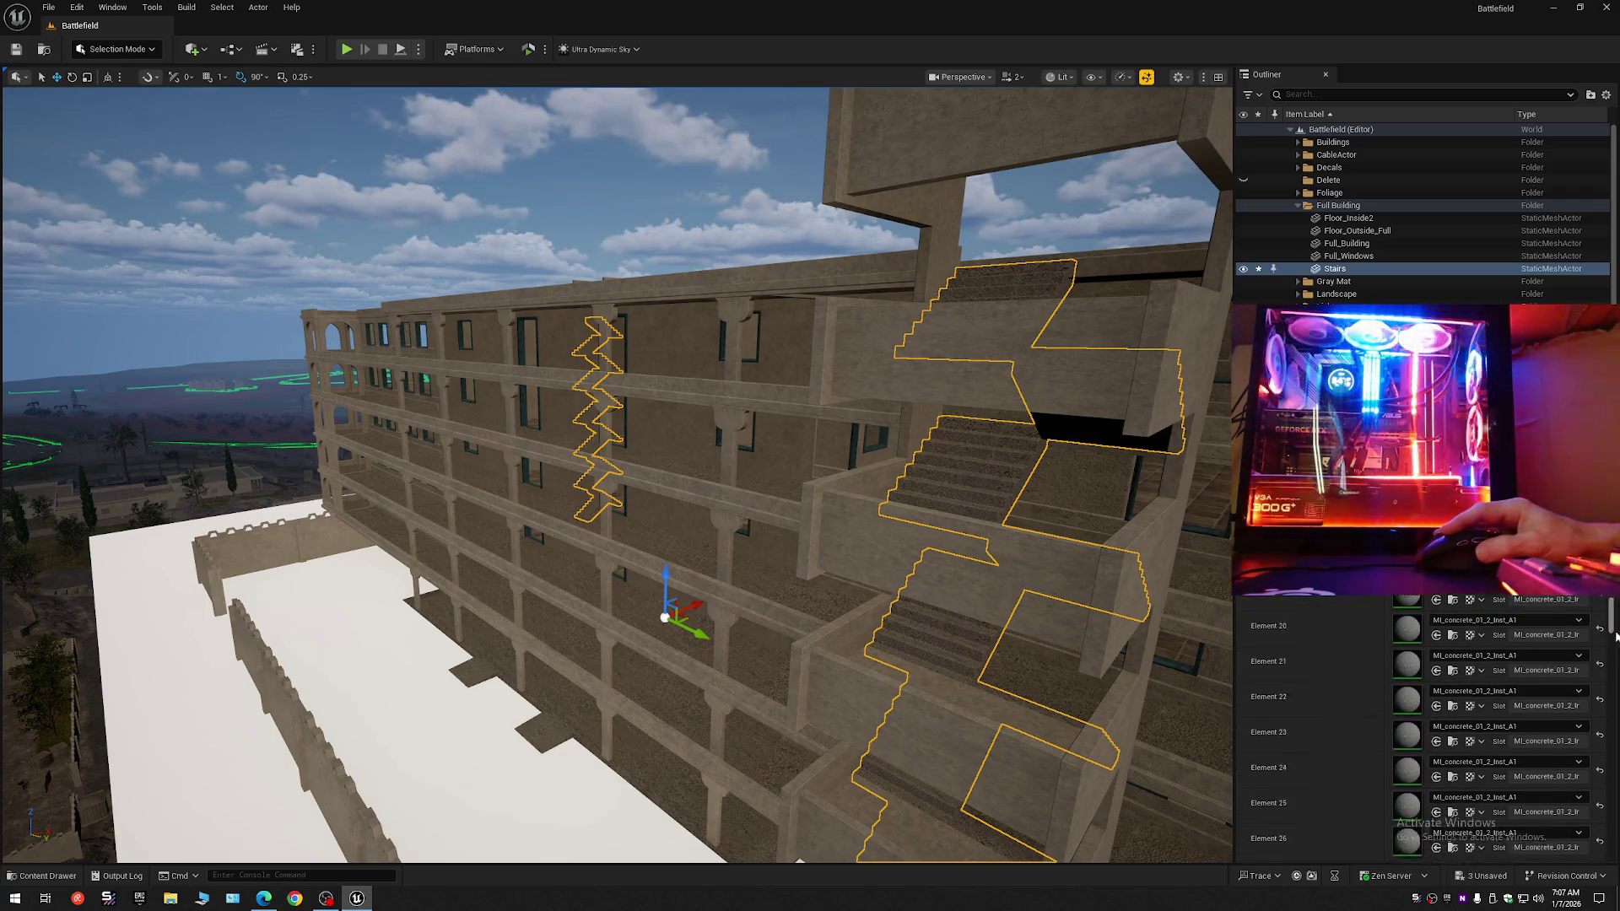
scroll(1425, 725, down, 5)
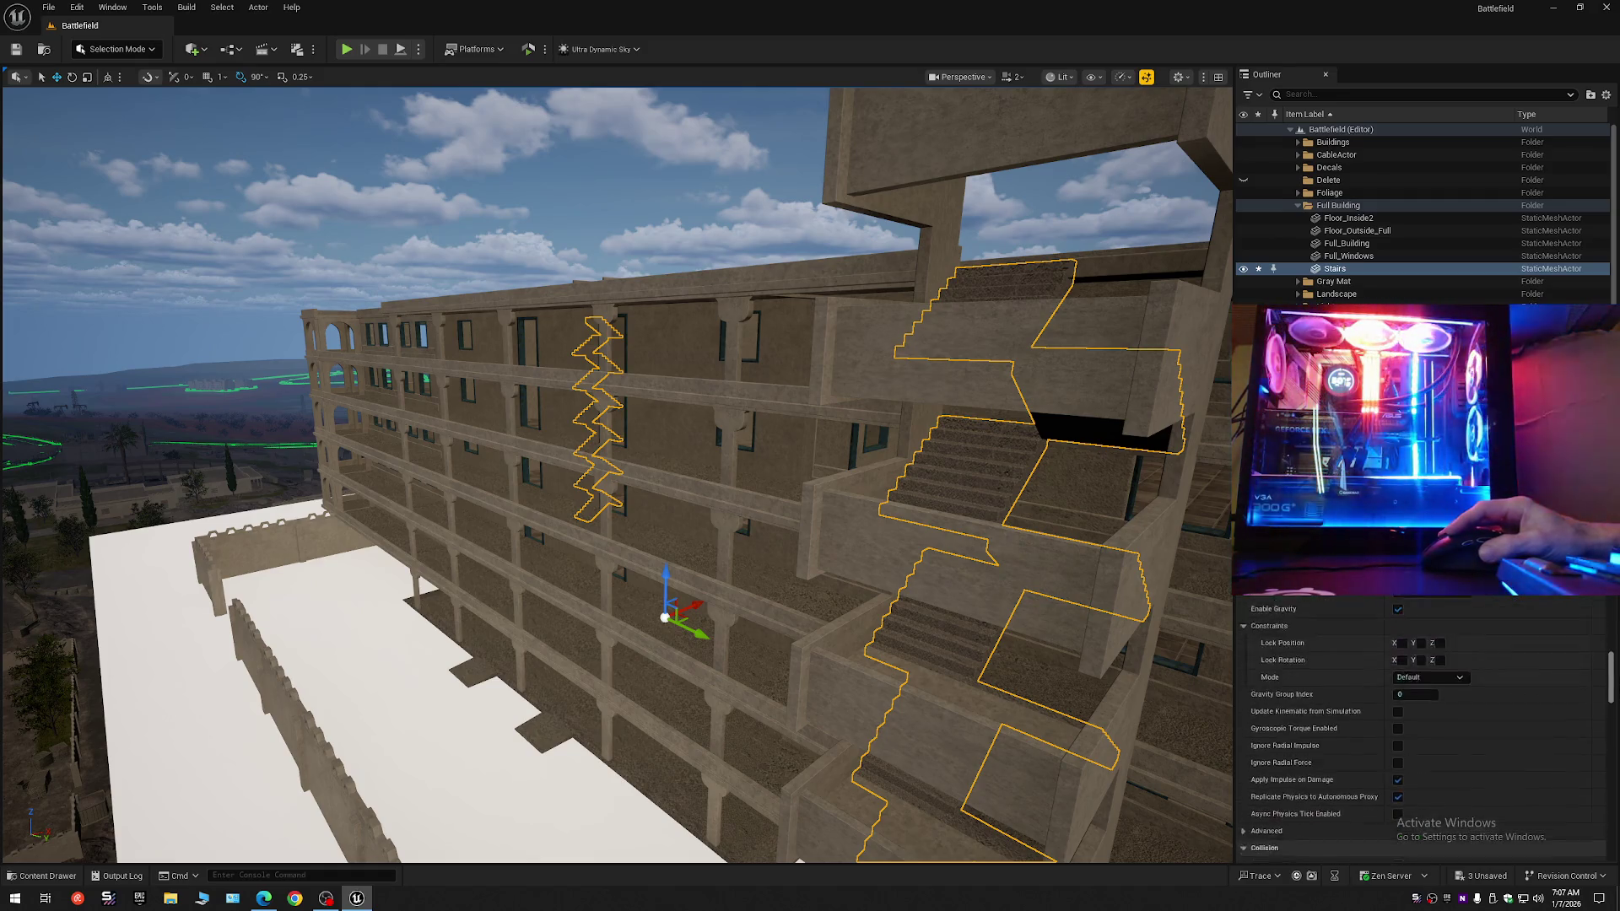
scroll(1457, 765, up, 15)
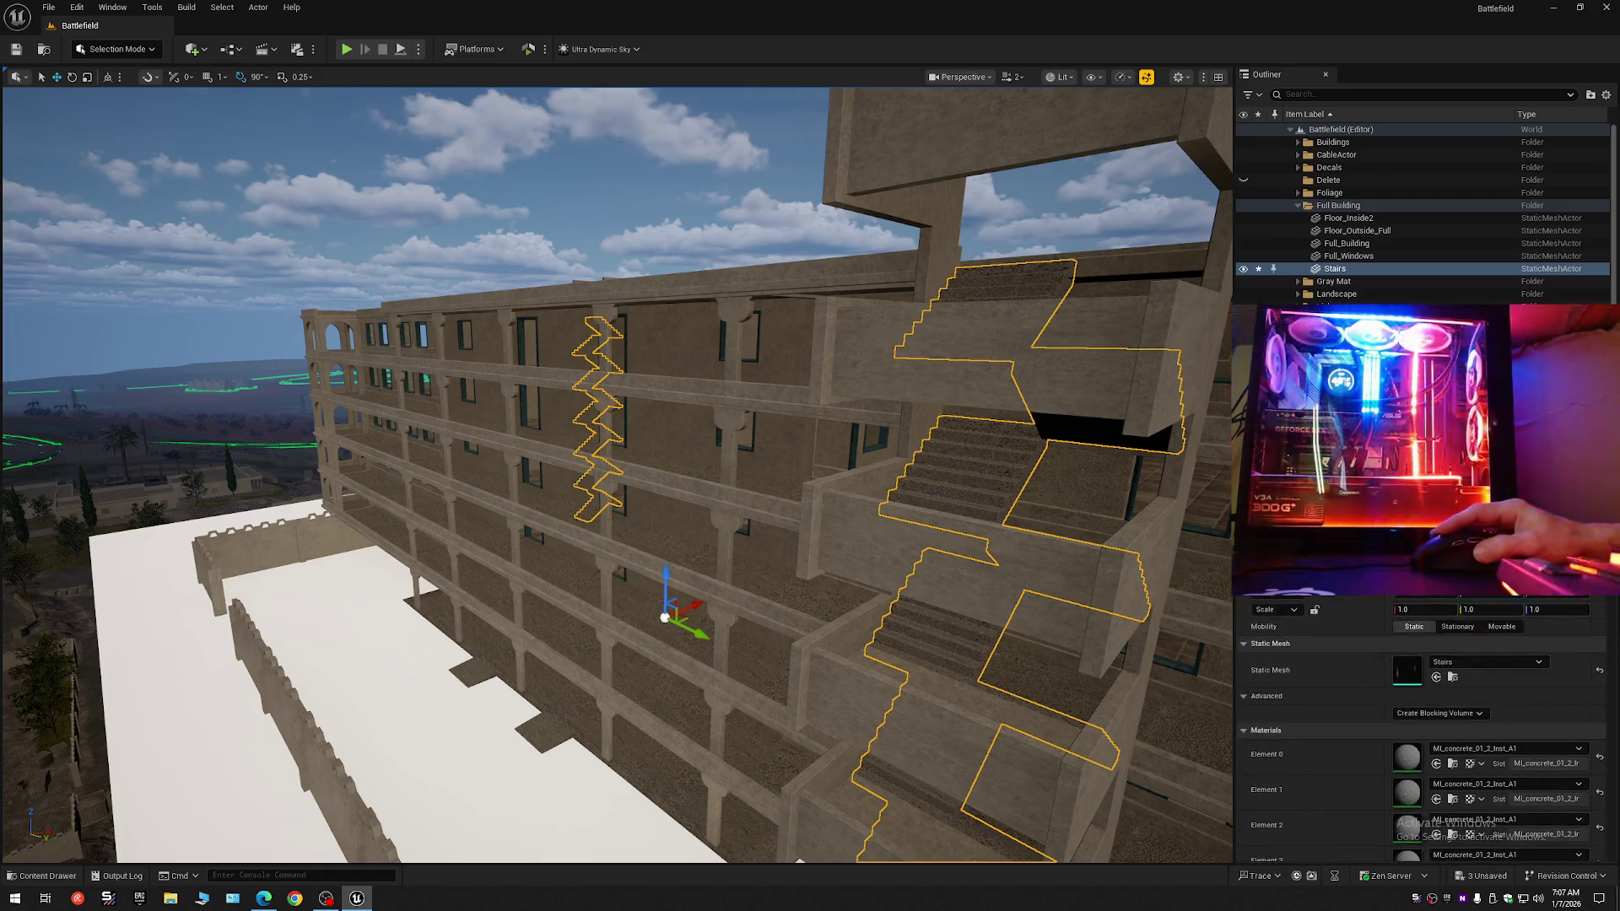
click(1452, 764)
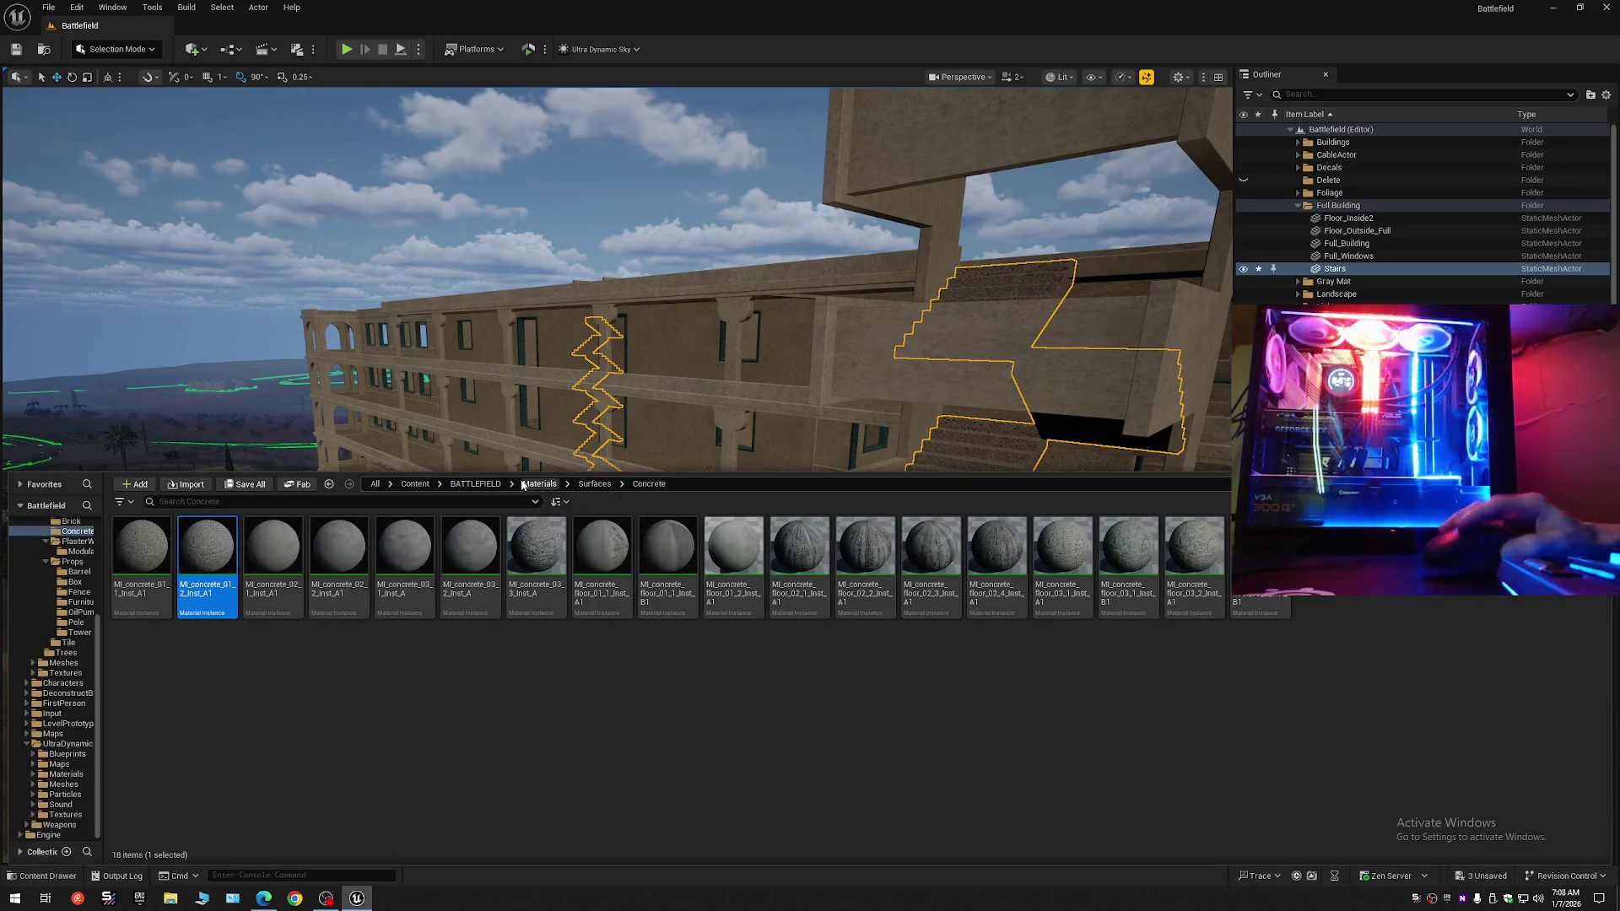
click(114, 51)
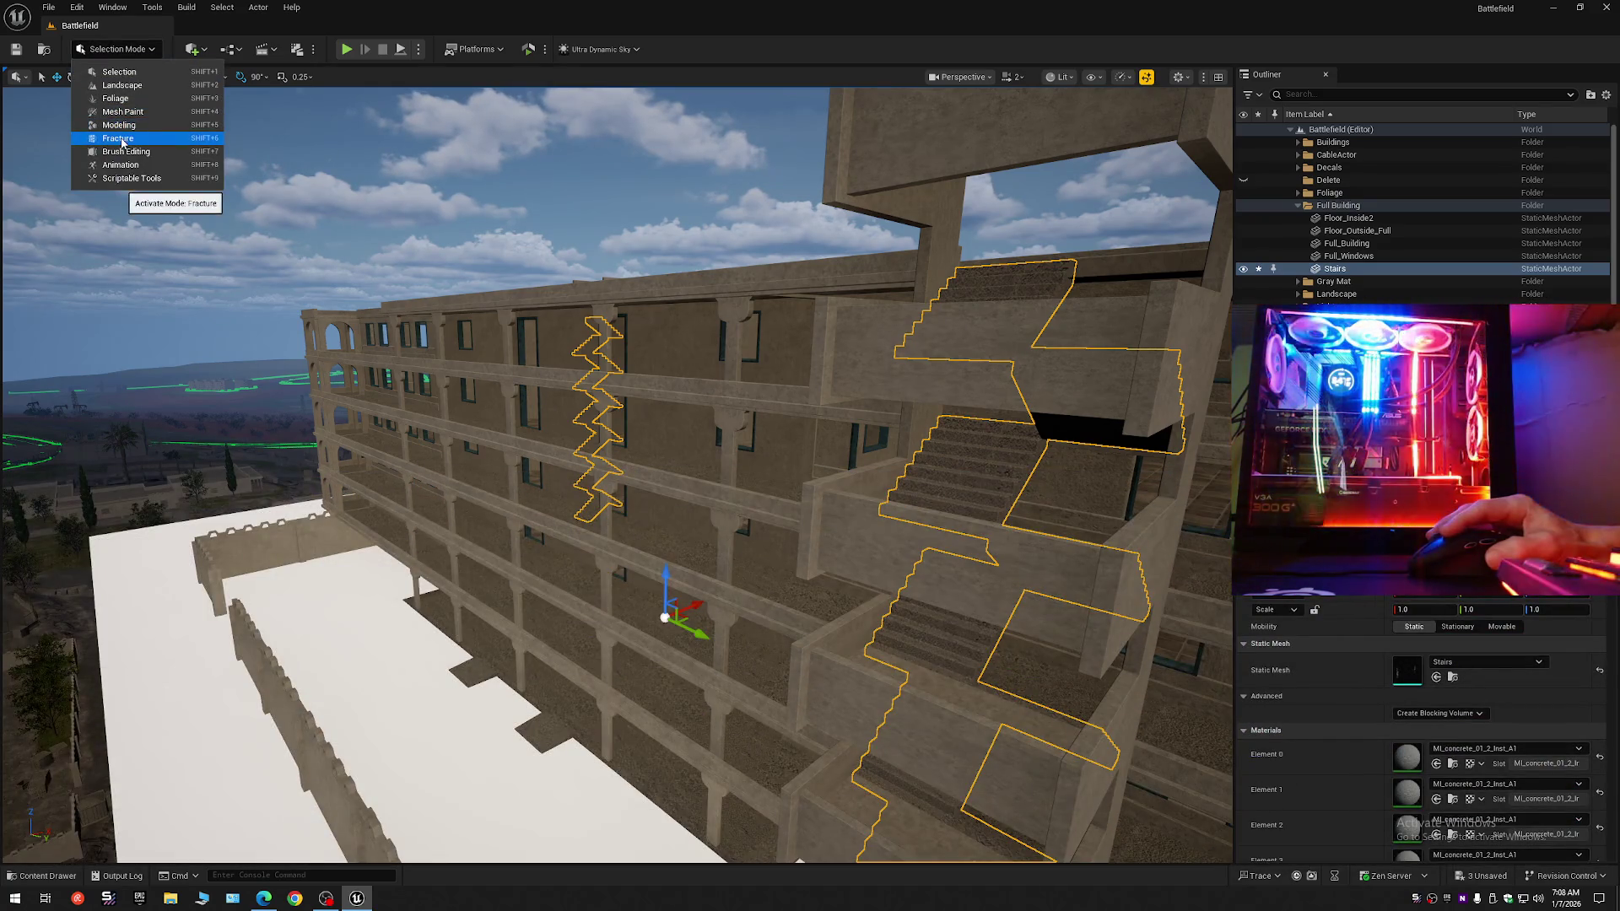
In Modeling mode, replace all 48 Stairs material slots with one MI_concrete_01_2_Inst_A1 slot.
click(125, 127)
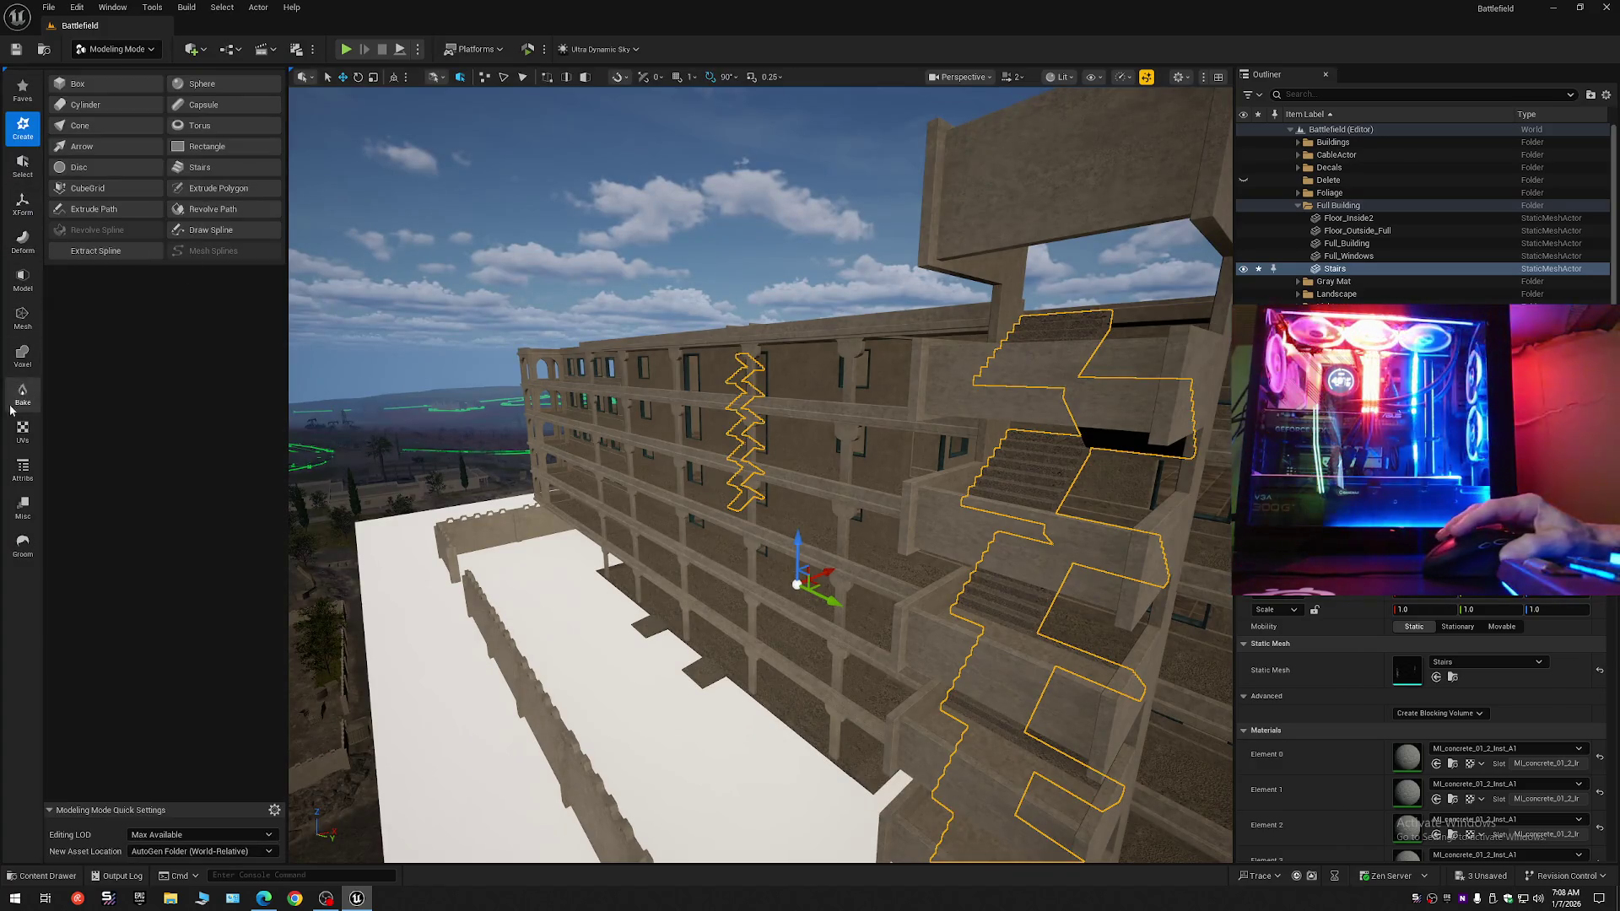
click(23, 469)
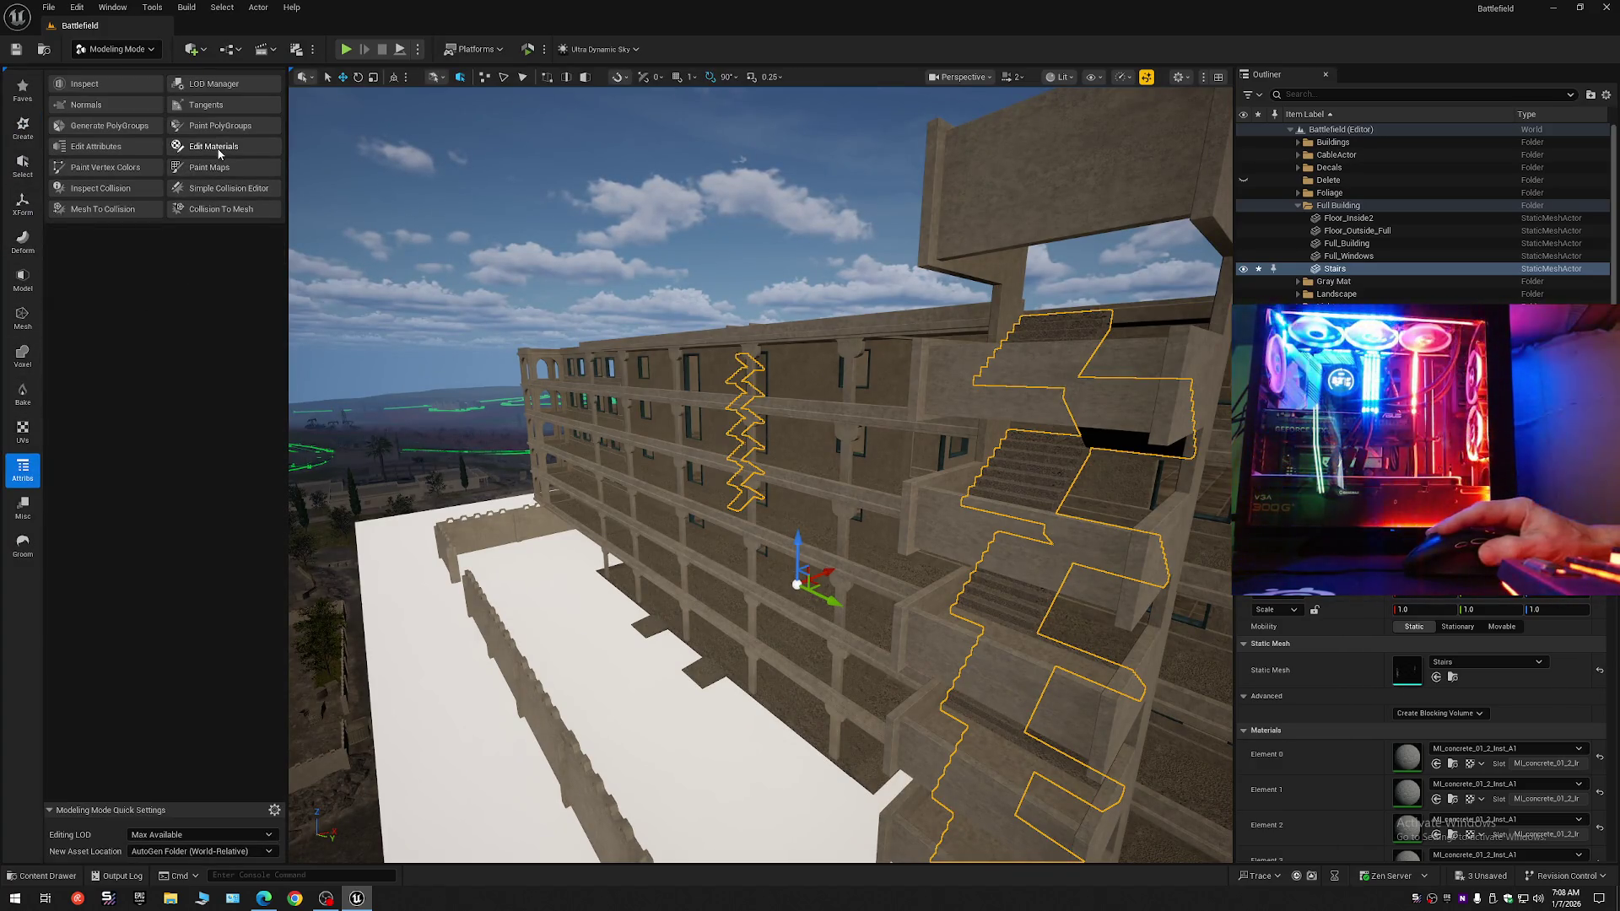
click(215, 146)
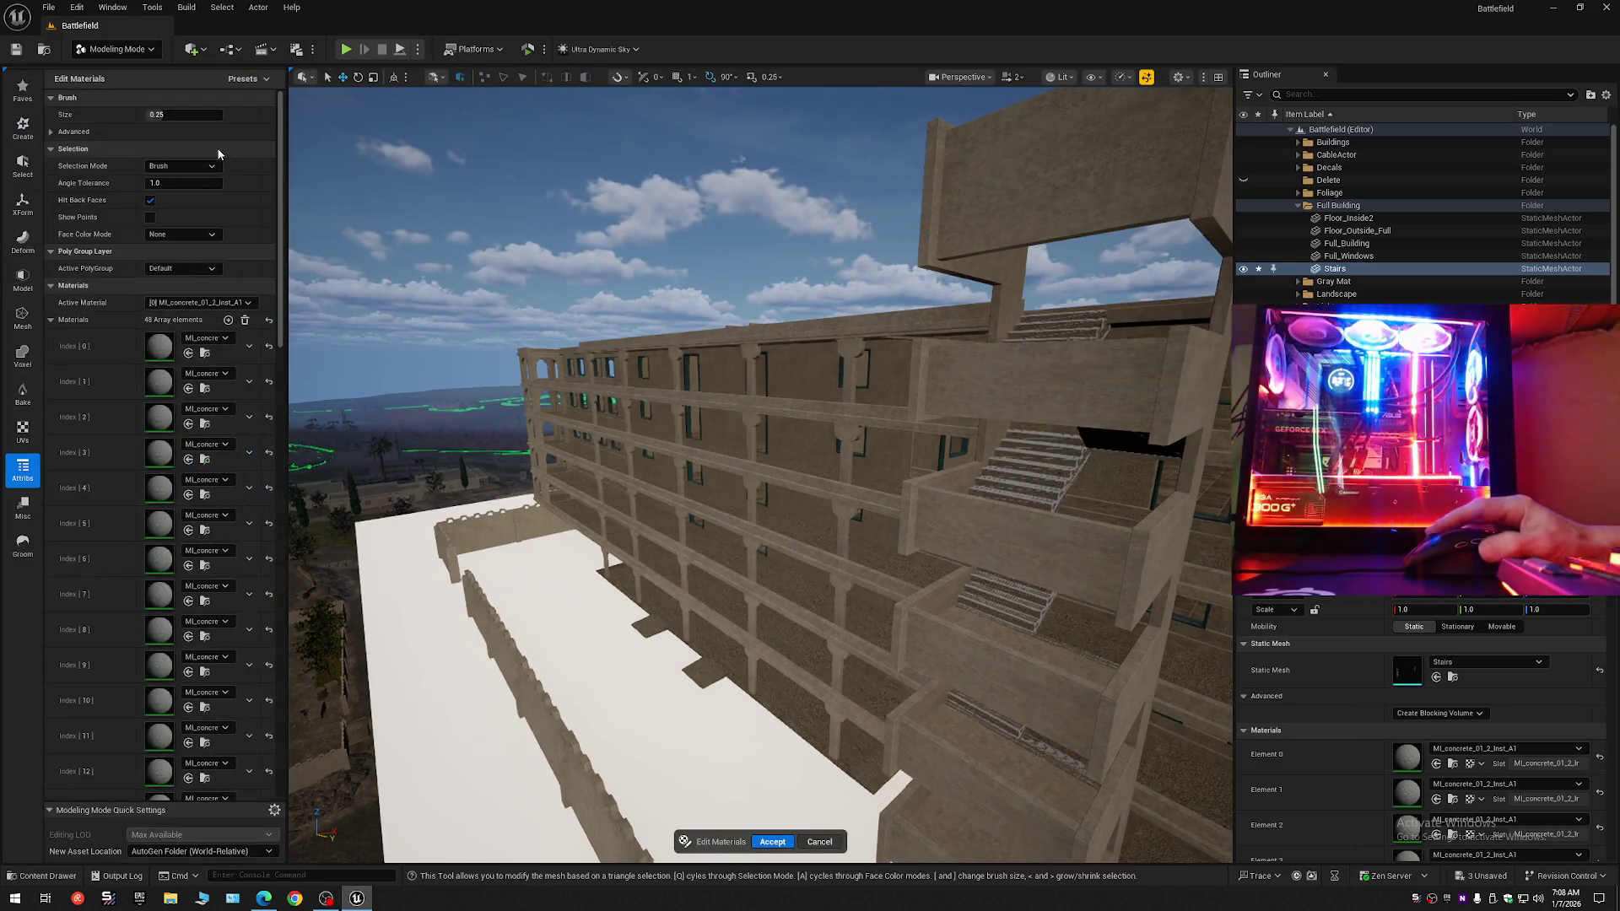
click(245, 321)
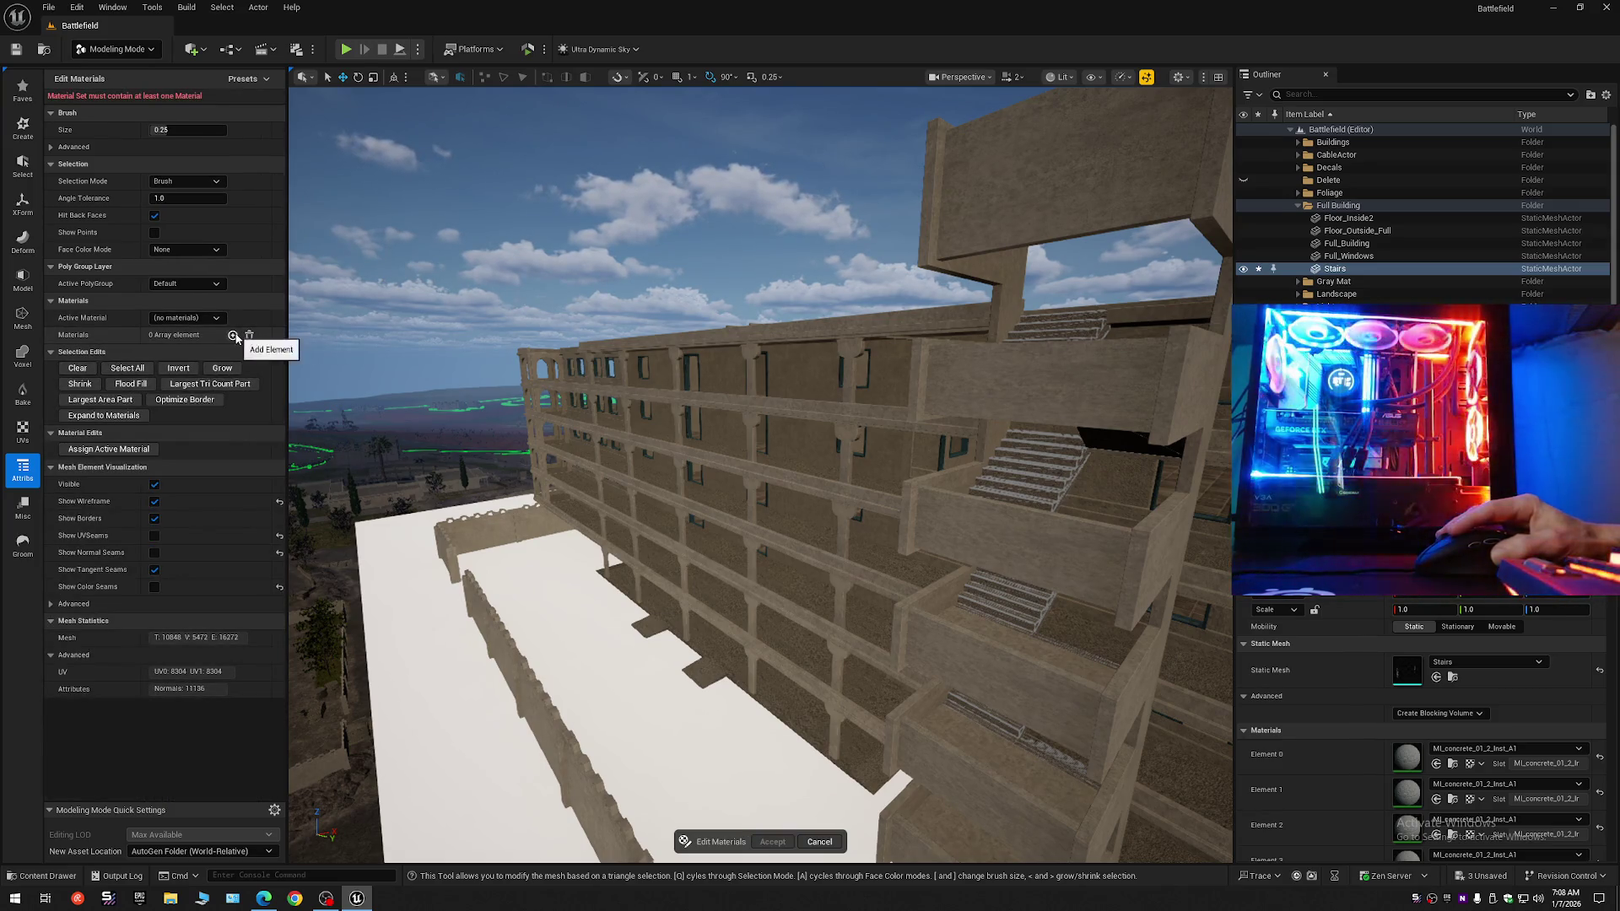
click(234, 335)
click(193, 377)
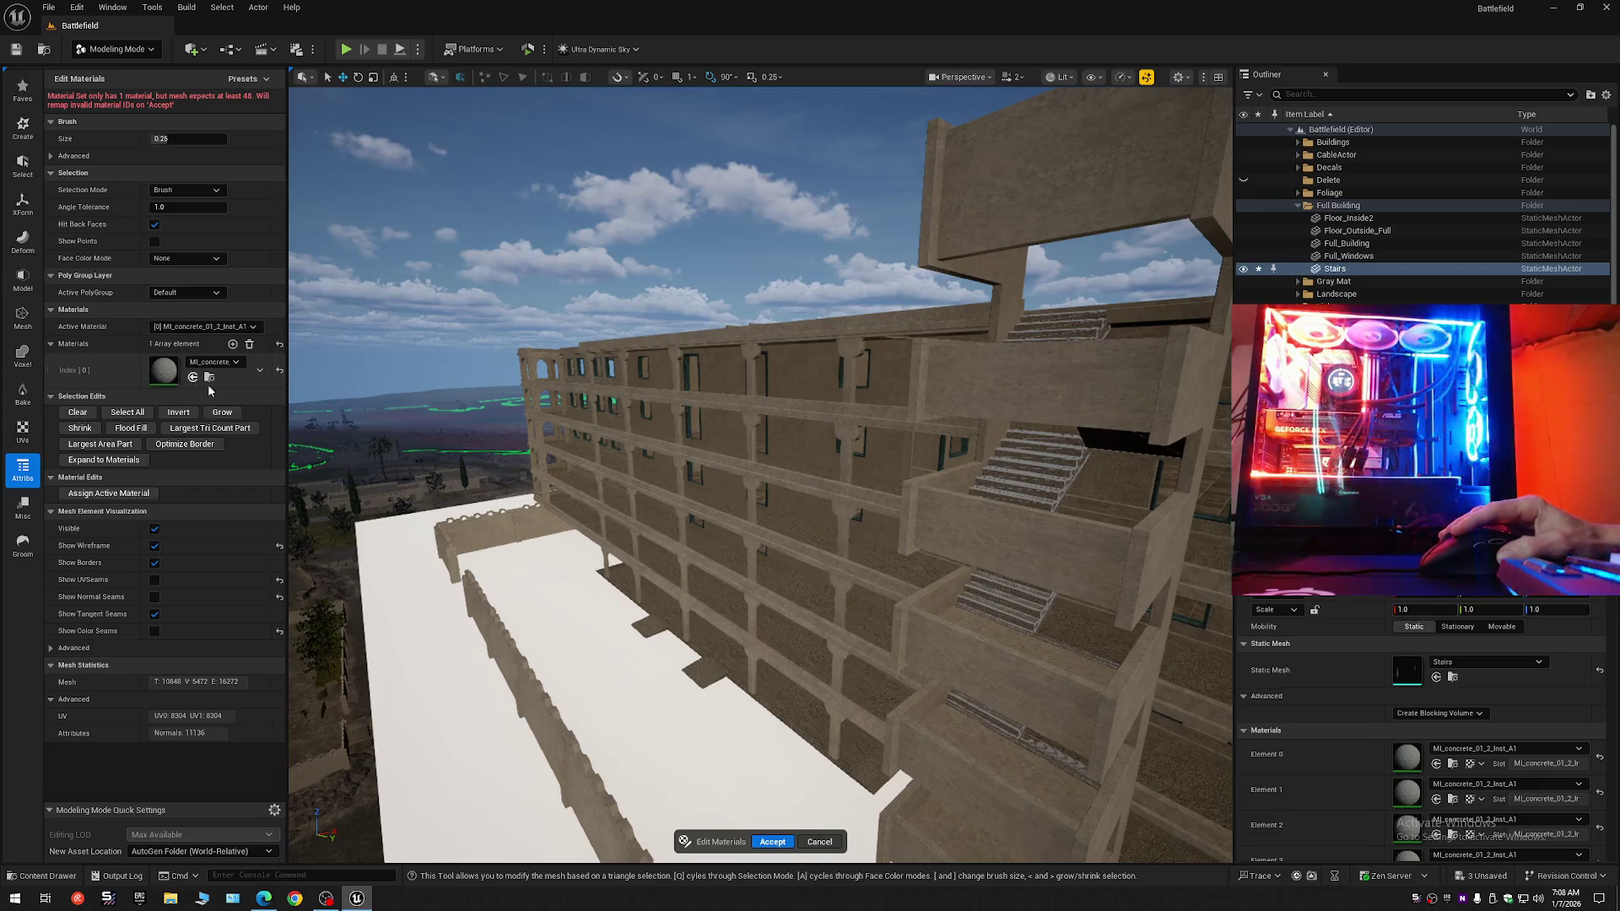
click(774, 842)
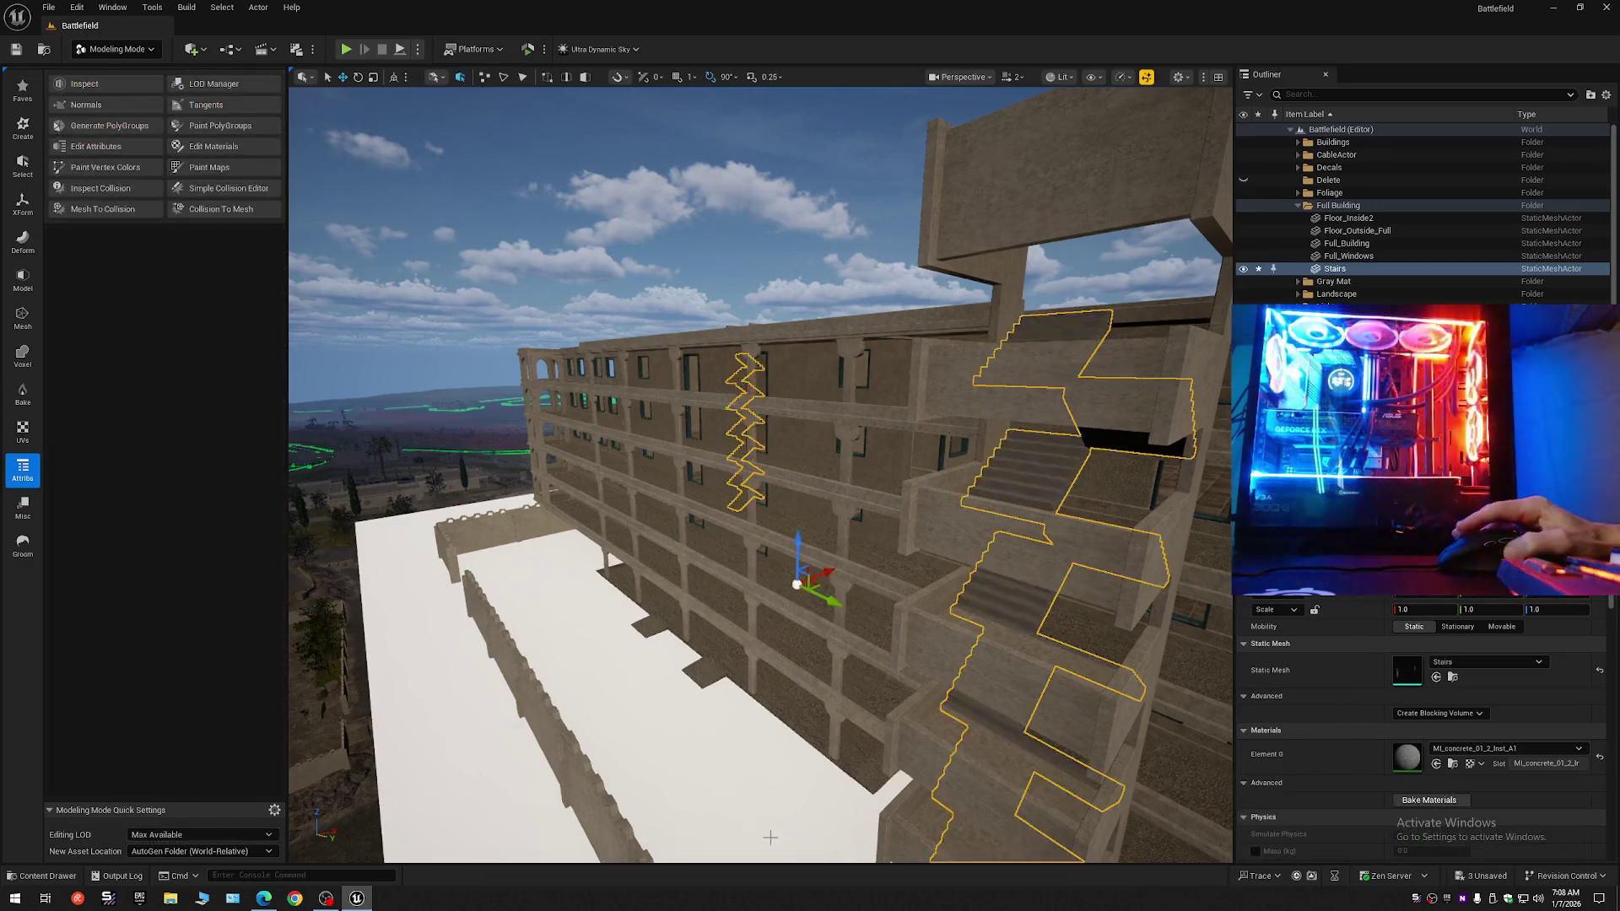
scroll(751, 647, up, 5)
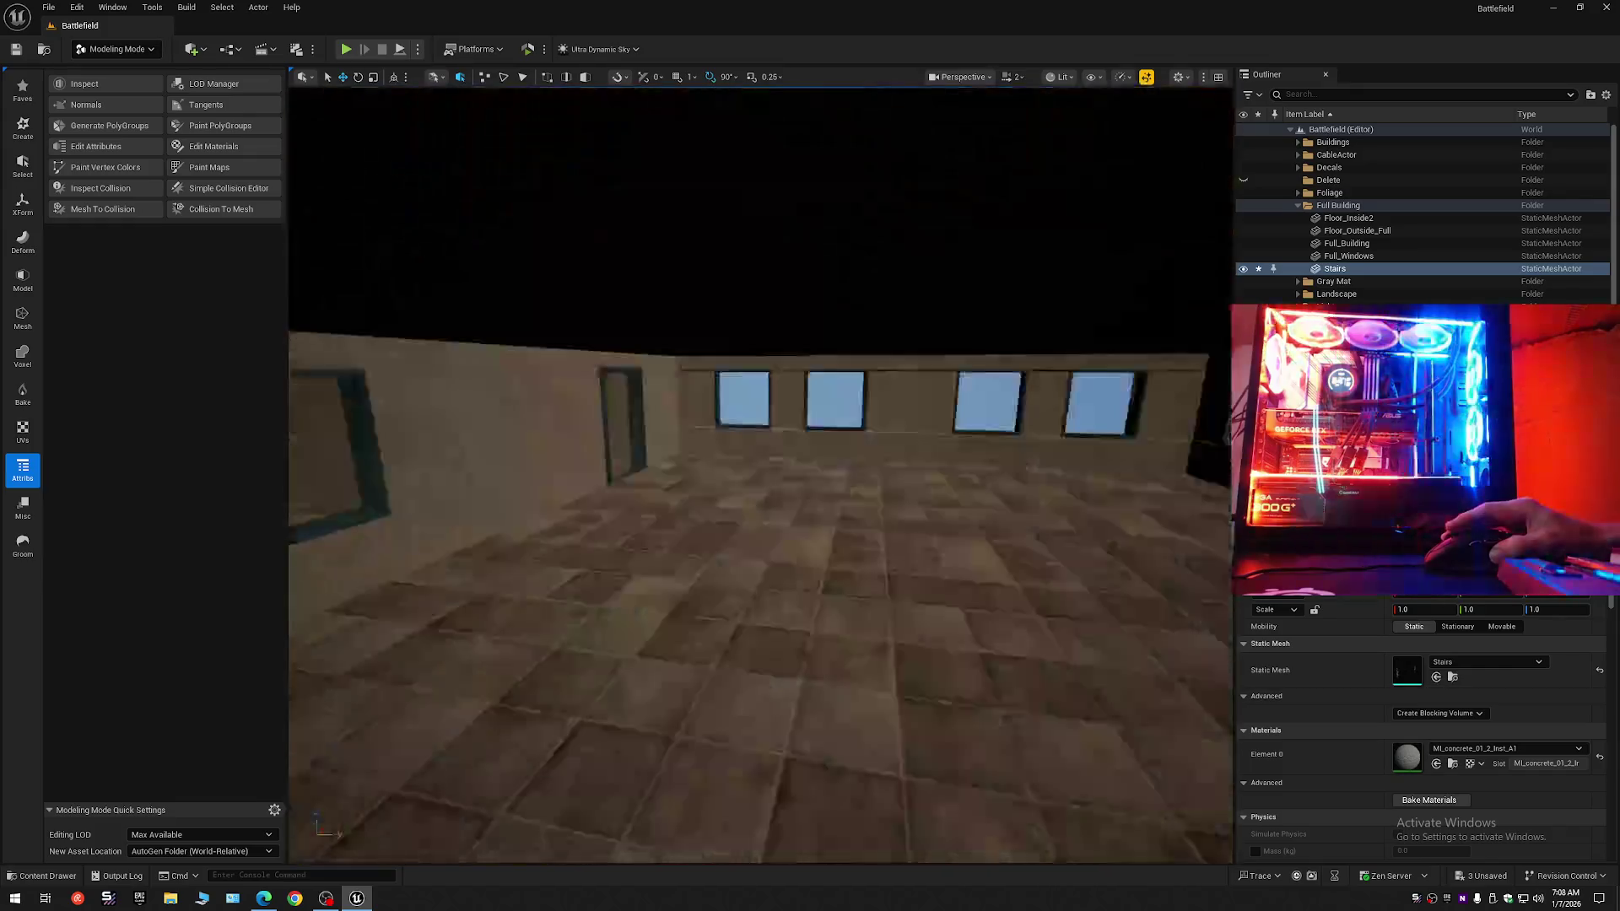
scroll(759, 476, down, 2)
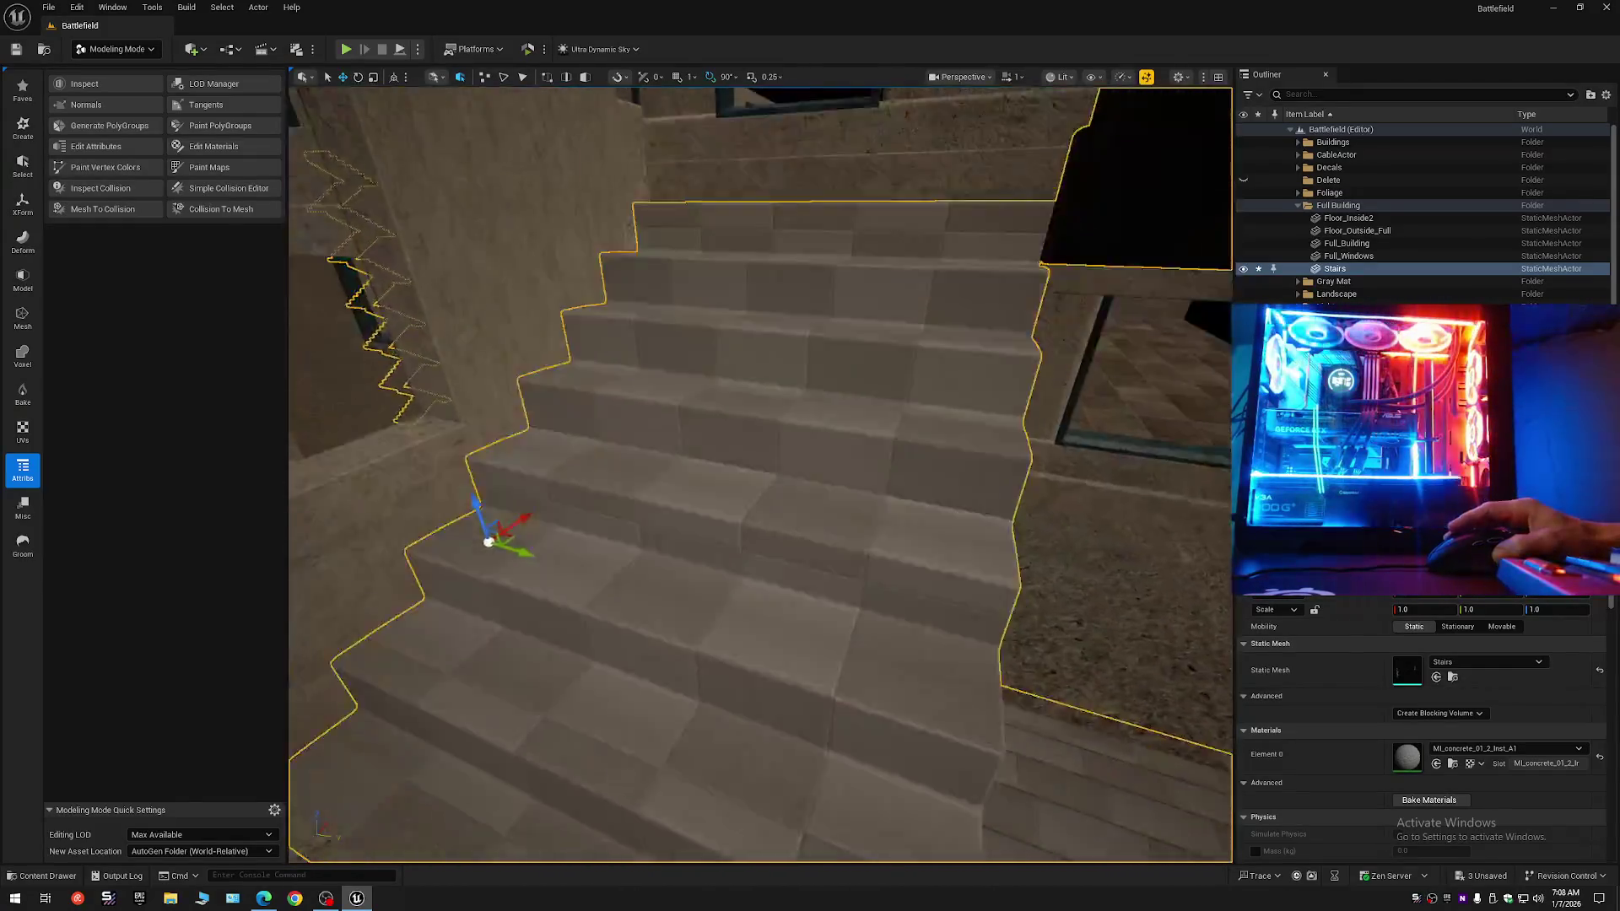
scroll(760, 475, down, 1)
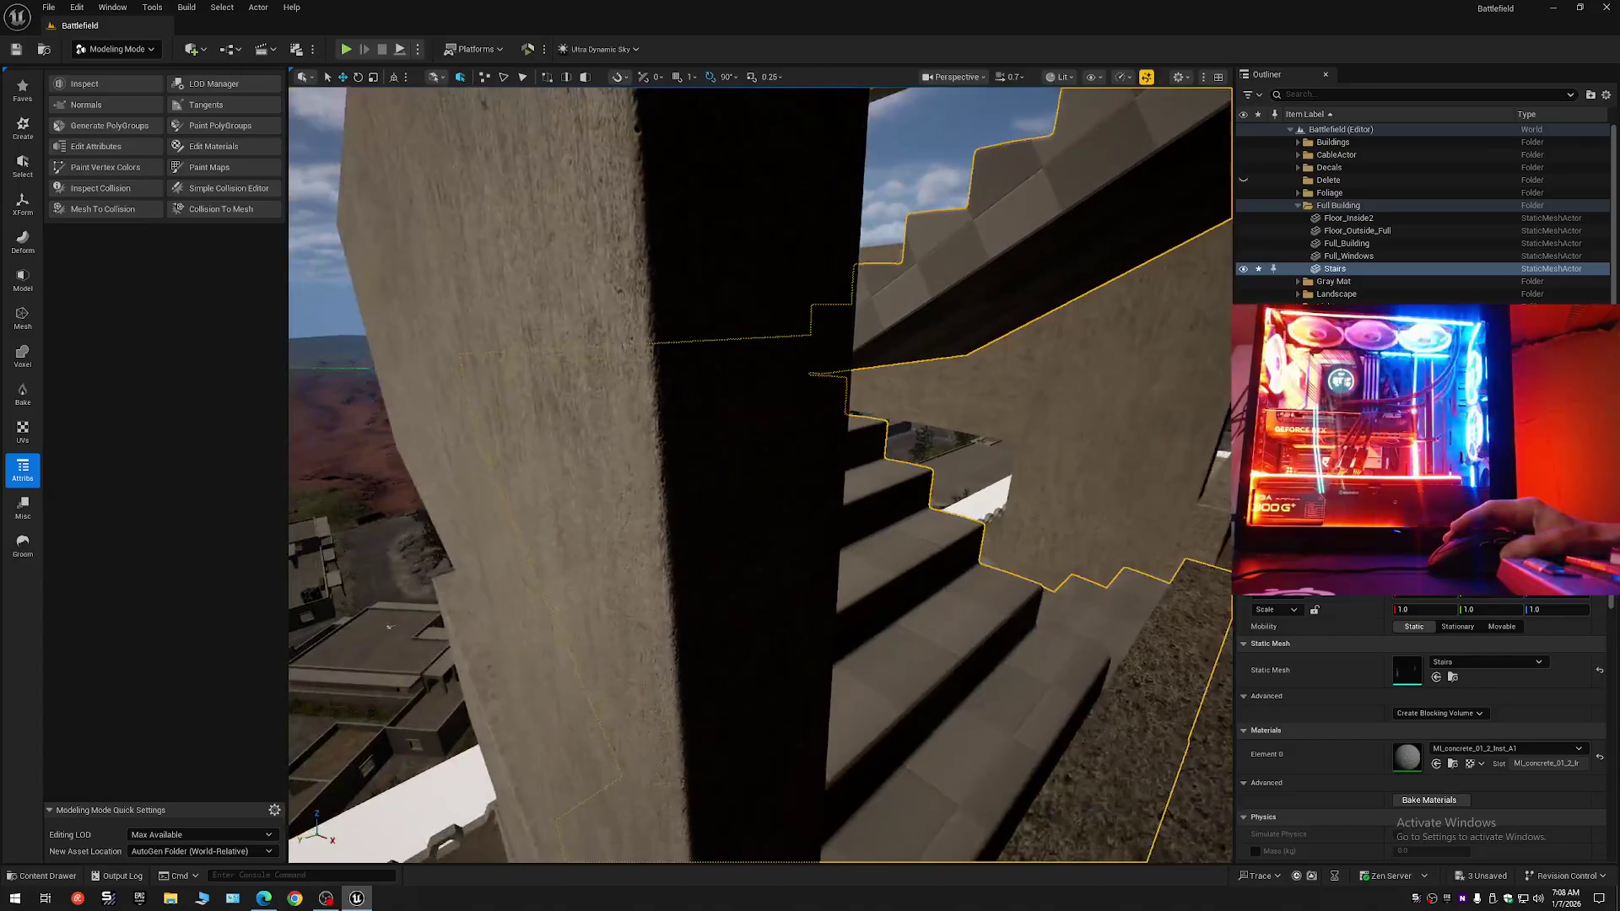
Add a second MI_concrete_01_2_Inst_A1 slot (Element 1) to the Stairs mesh.
key(s)
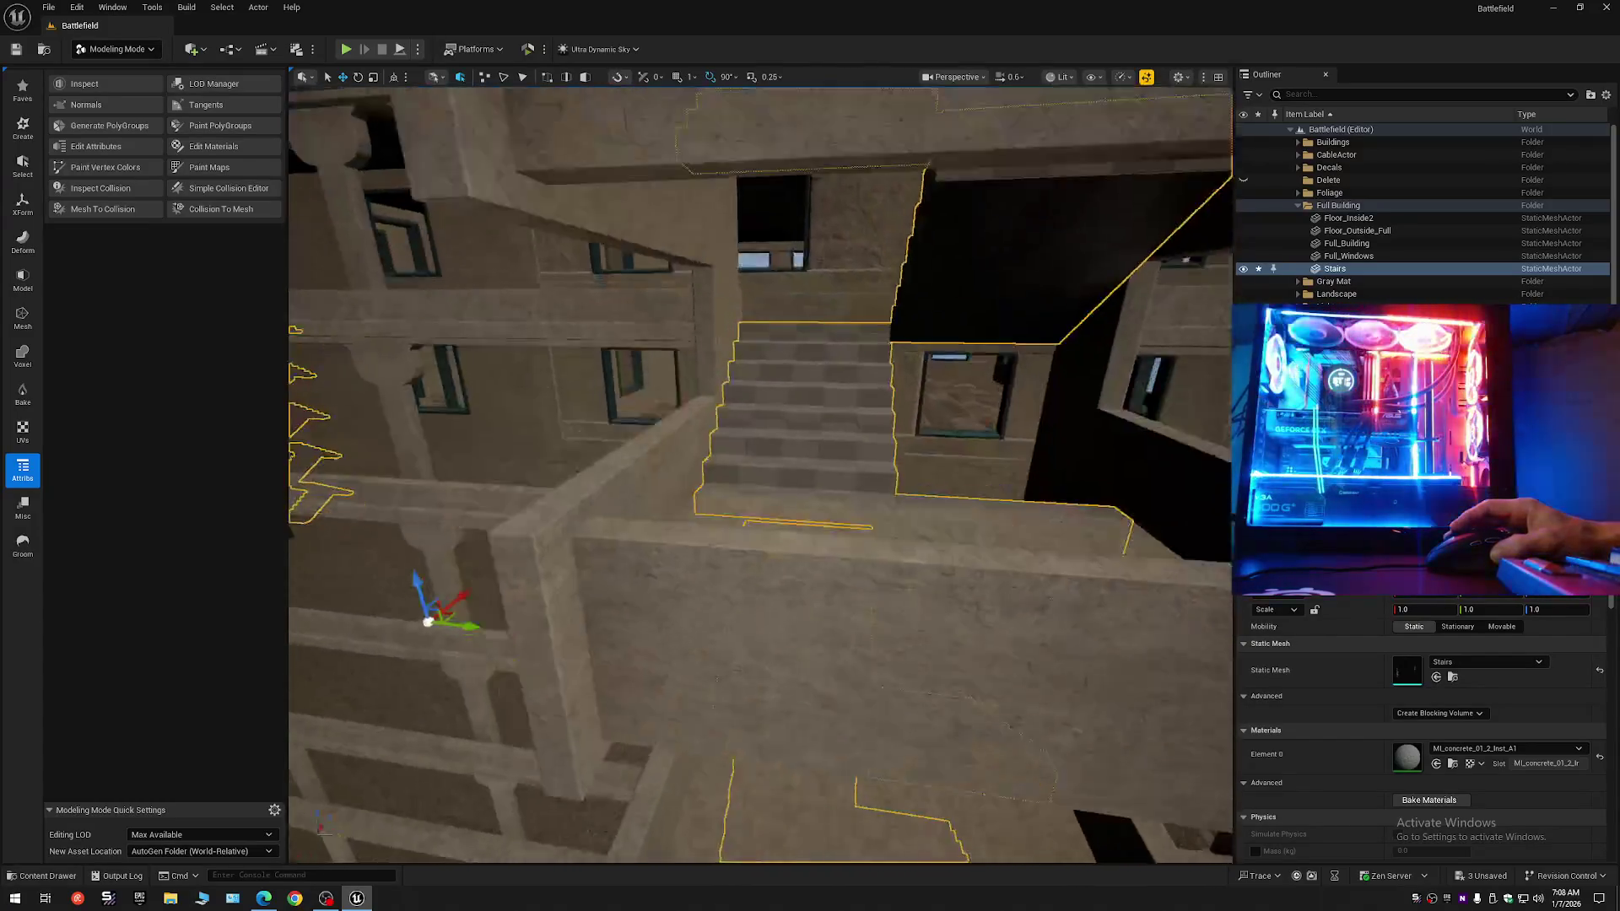
key(a)
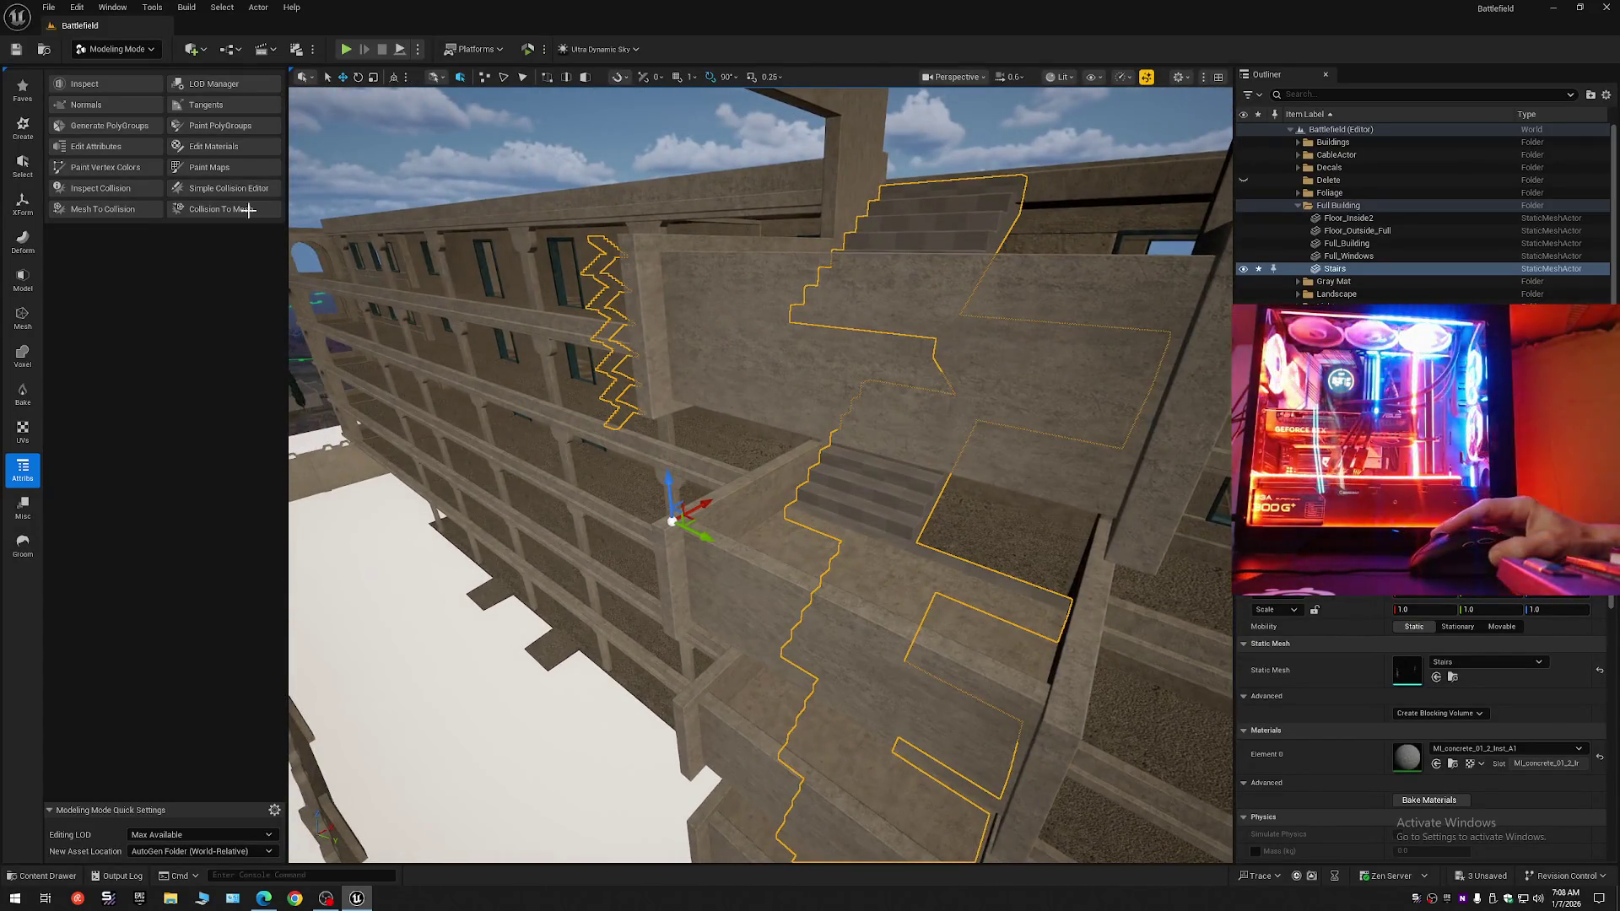
click(205, 149)
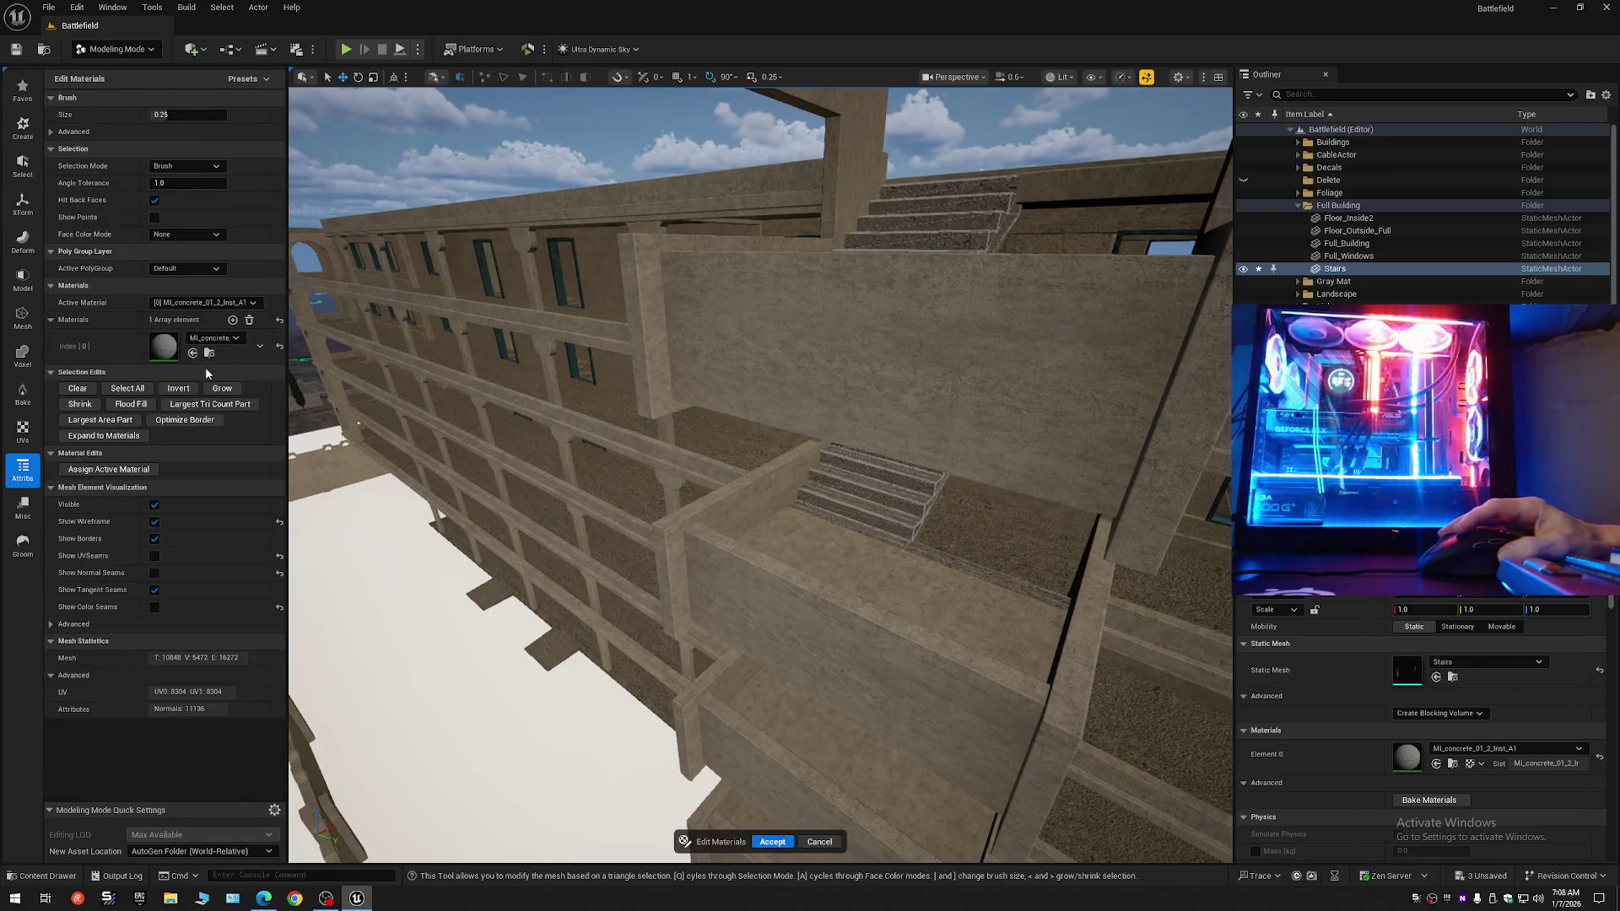
click(233, 320)
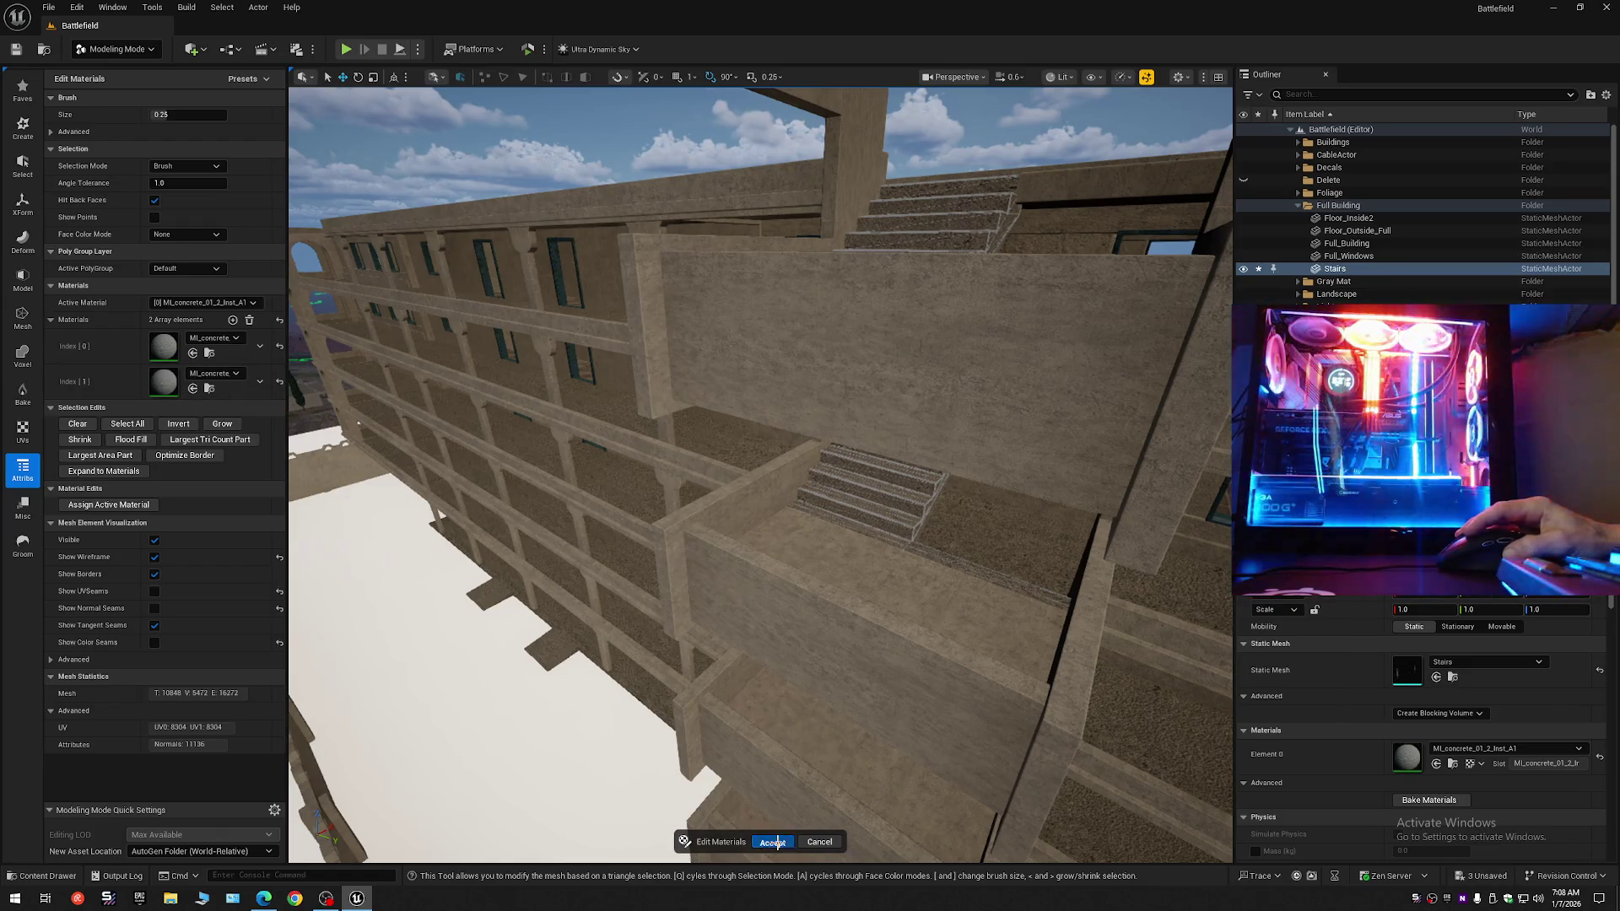
click(773, 841)
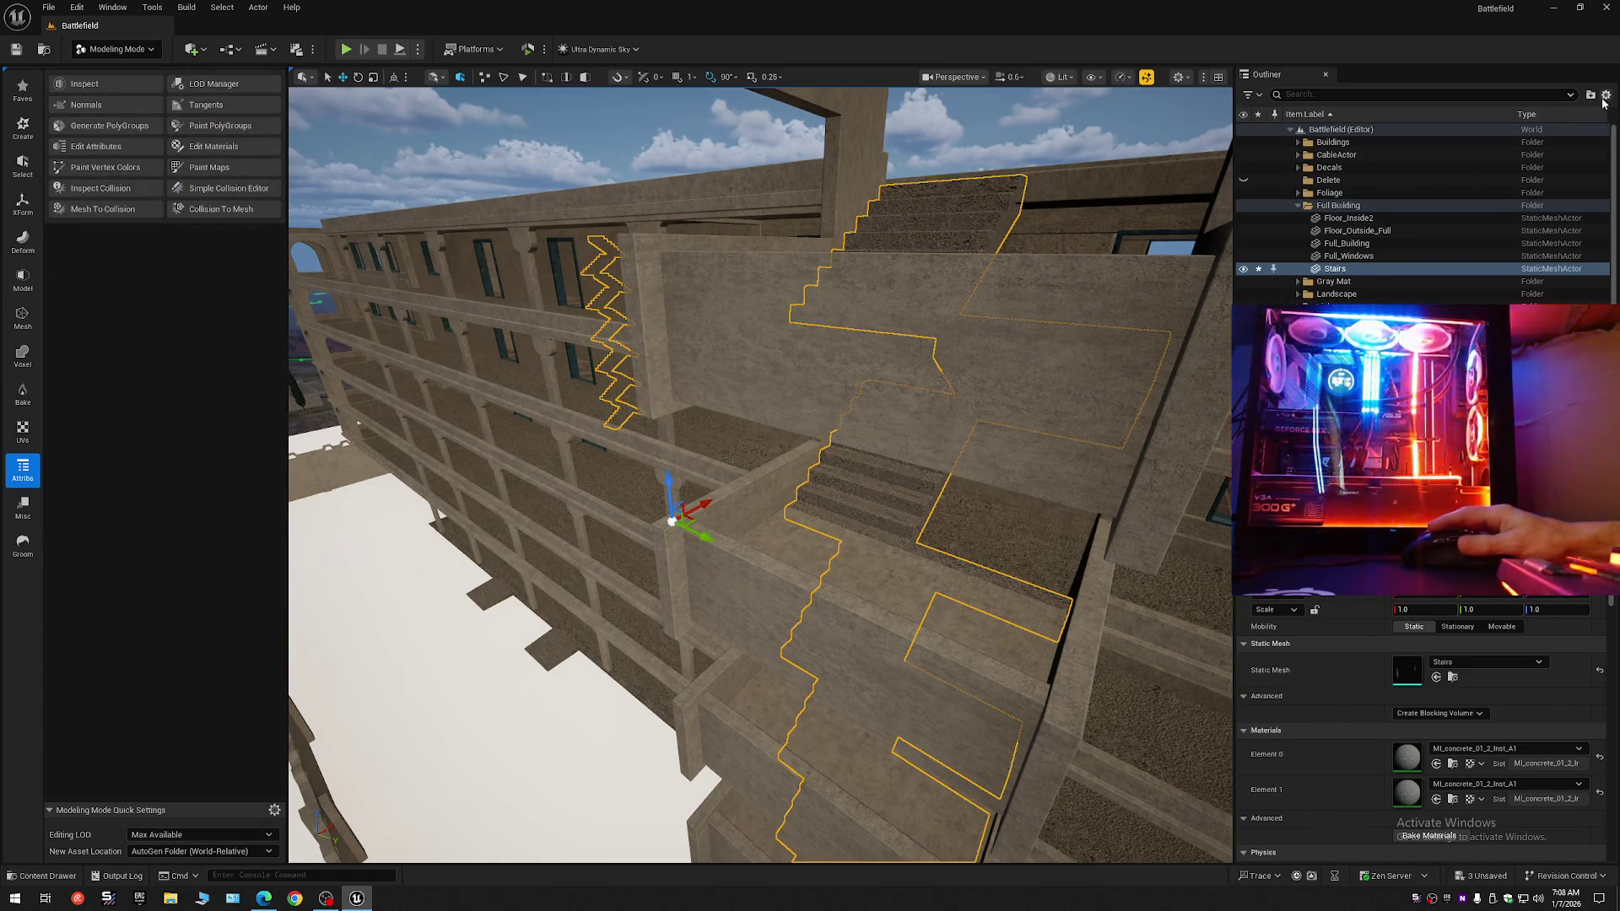
Collapse the Outliner, expand the level's folders, and reselect the stairs in the viewport.
right_click(1434, 137)
click(1468, 155)
click(1375, 166)
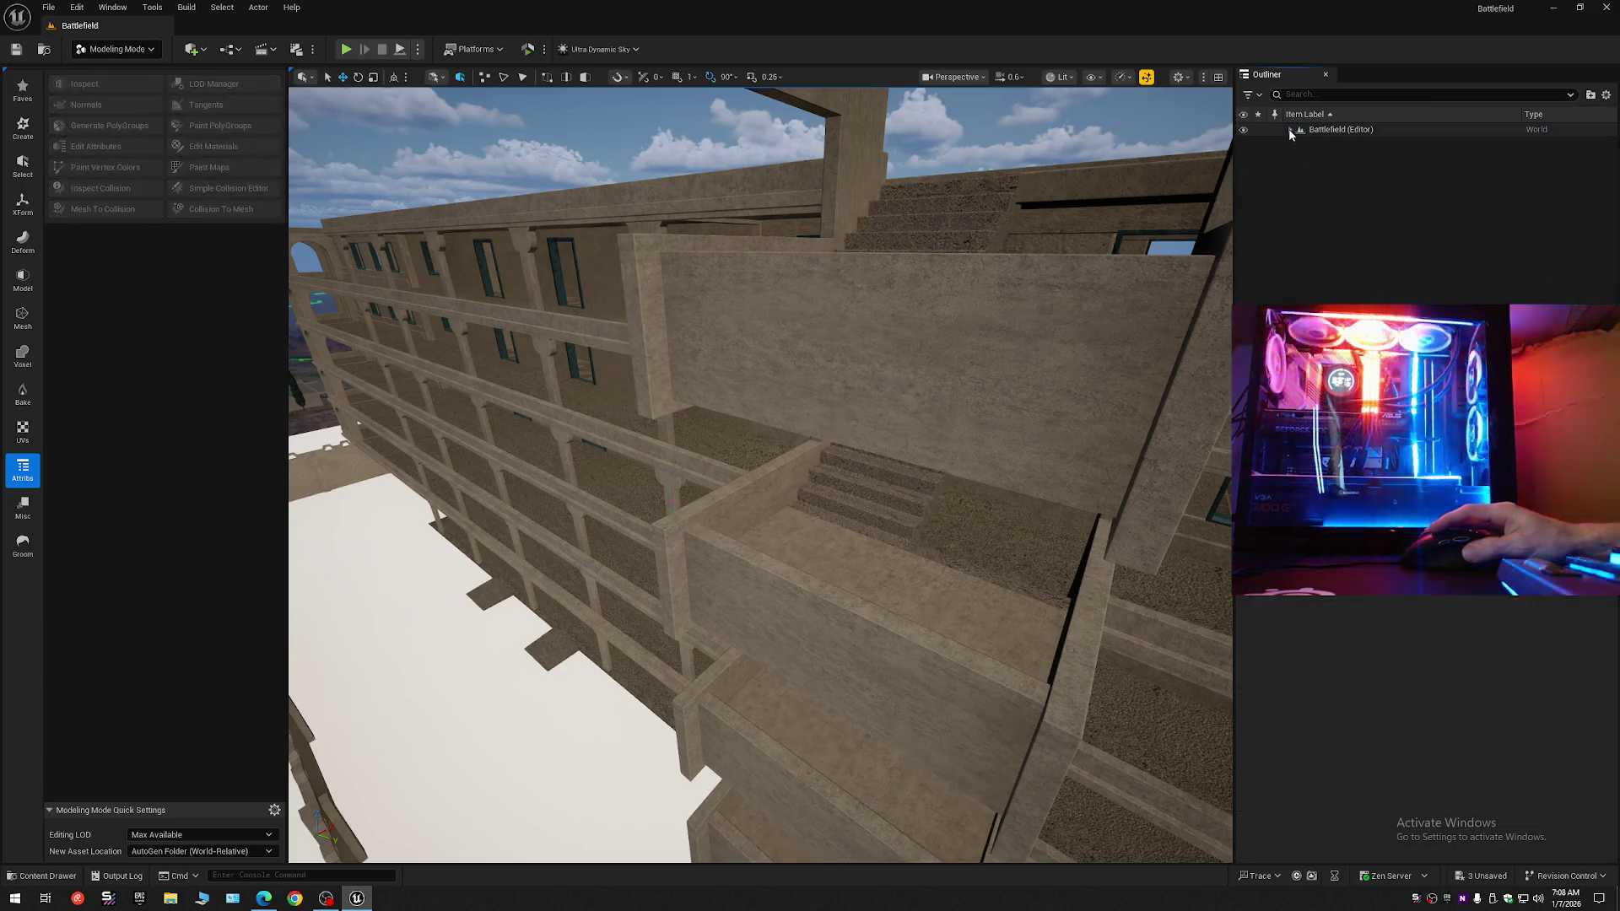
click(1289, 129)
click(1036, 544)
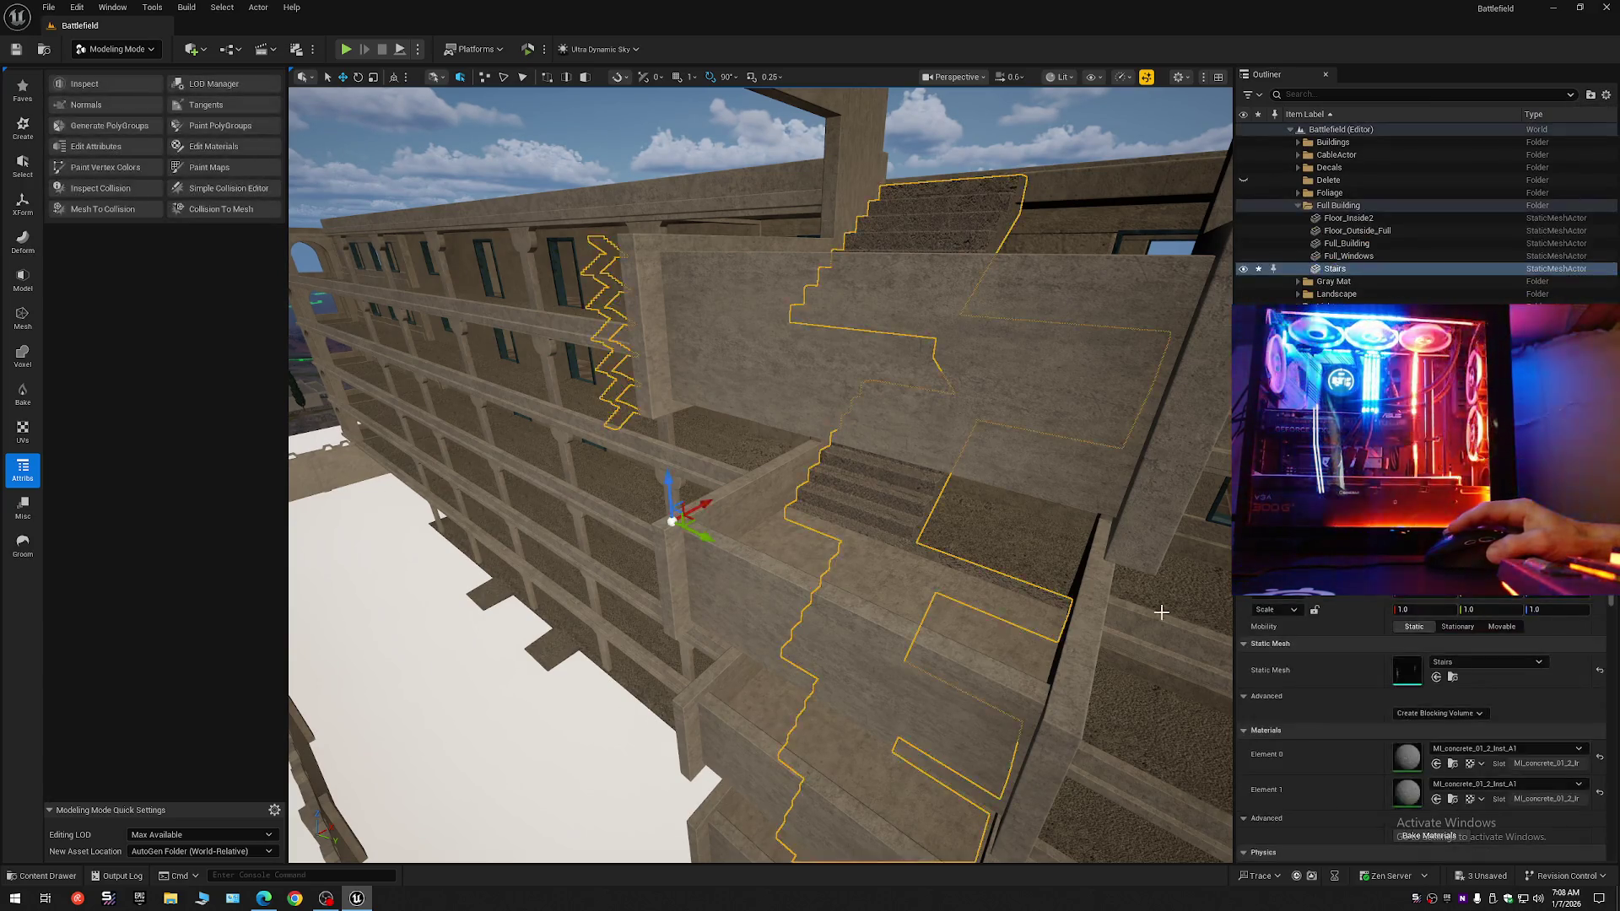
Zoom in and out around the concrete stairs to inspect them, then deselect them.
scroll(1374, 782, down, 2)
scroll(1373, 782, up, 2)
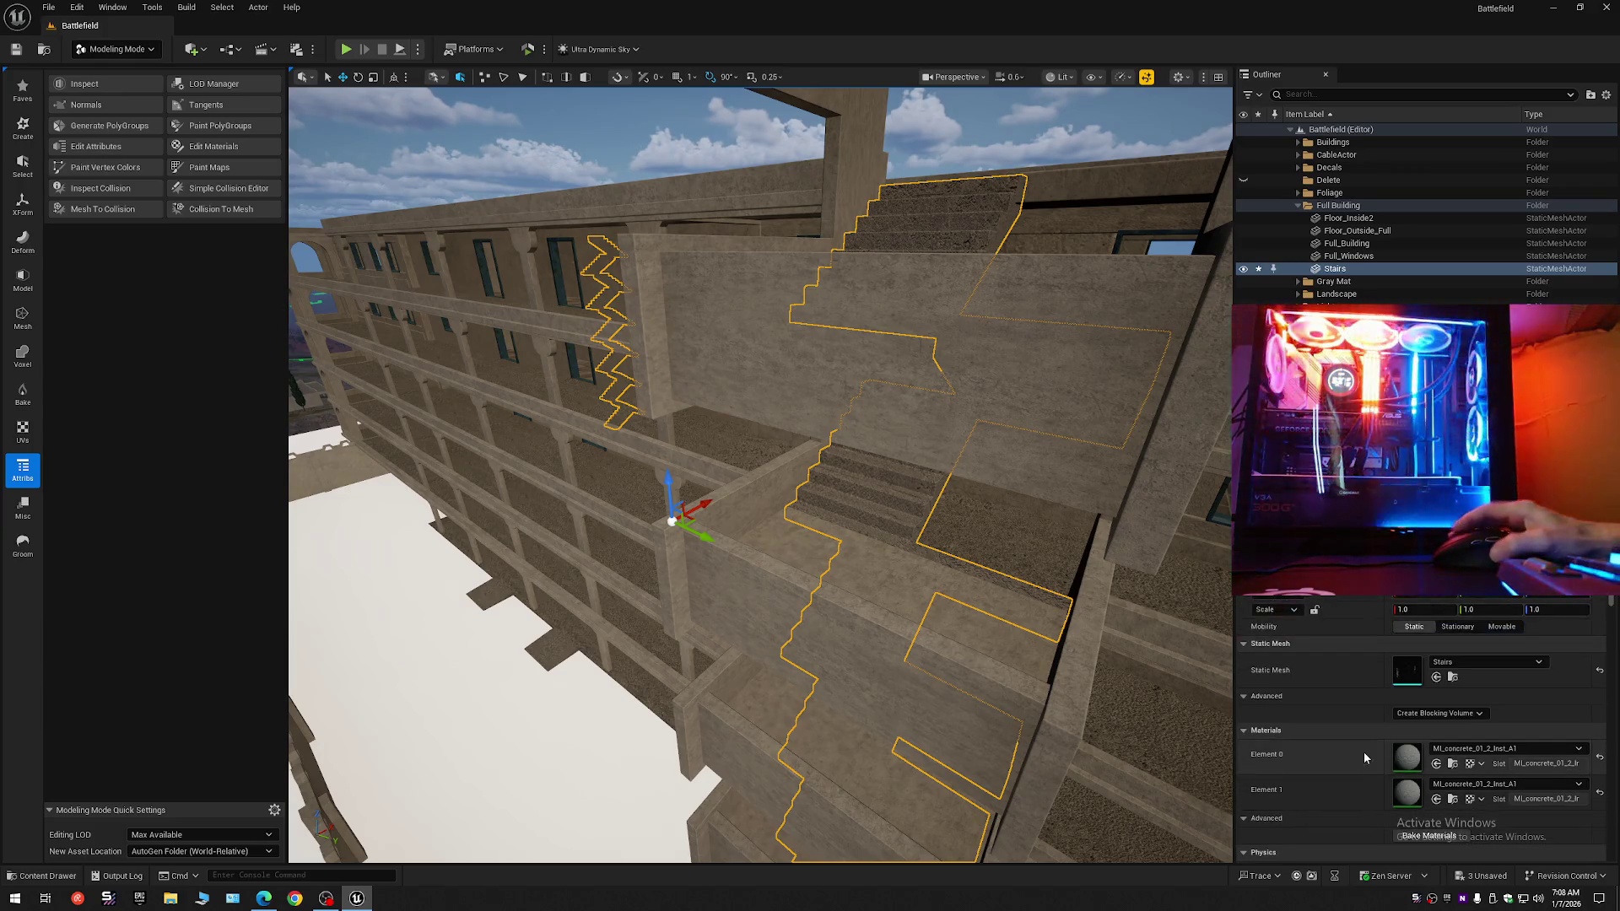
scroll(759, 472, up, 3)
scroll(759, 472, up, 5)
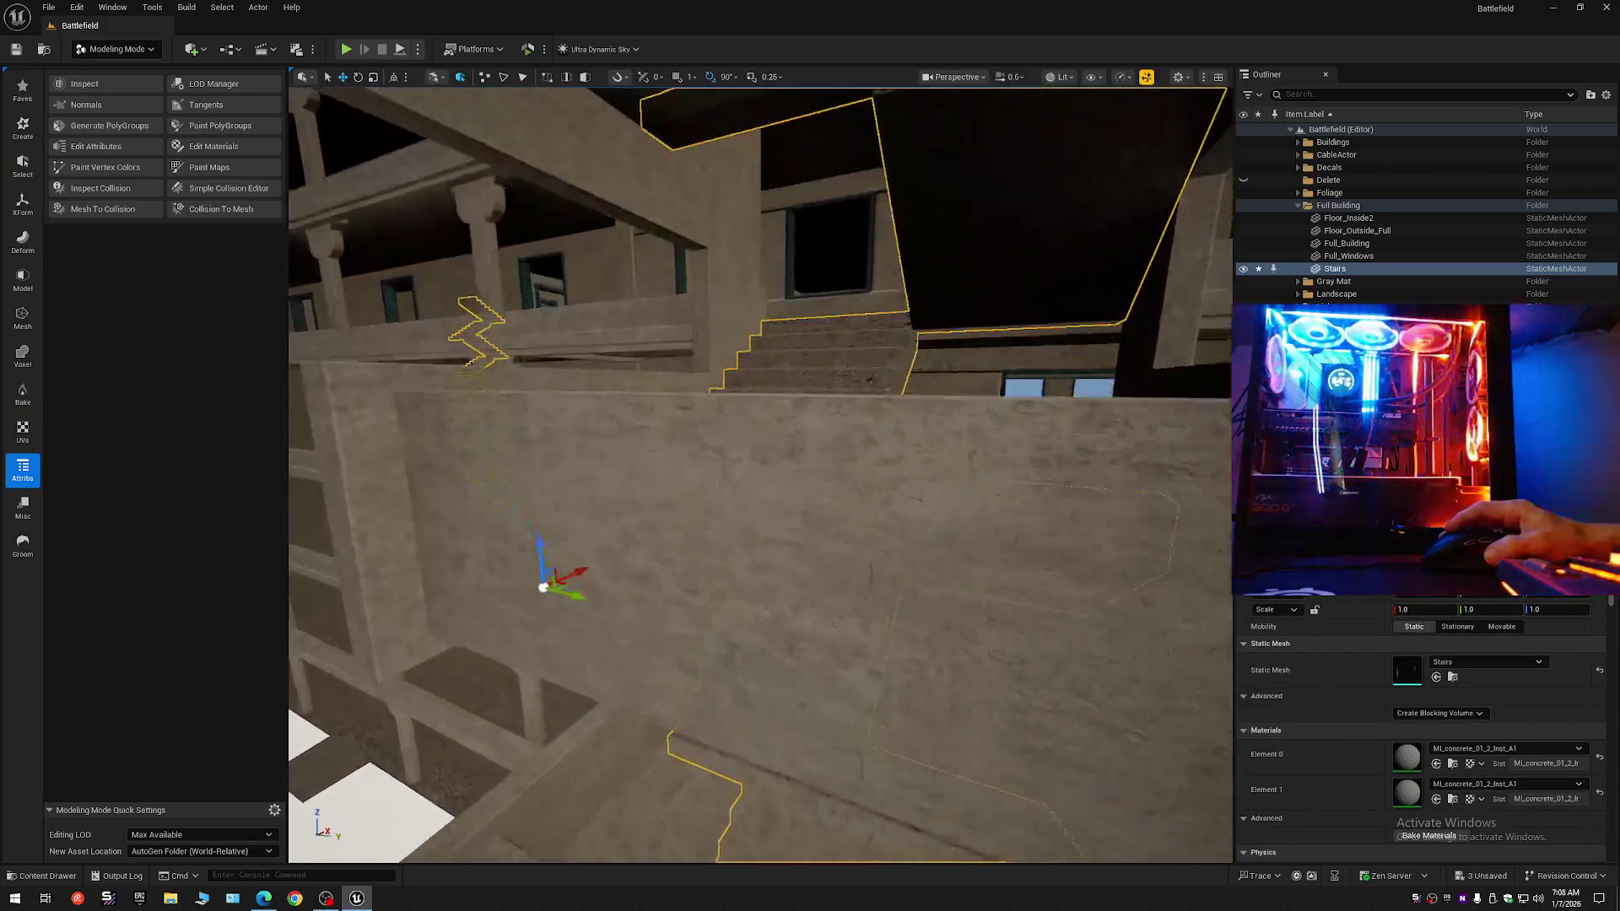
scroll(759, 472, down, 1)
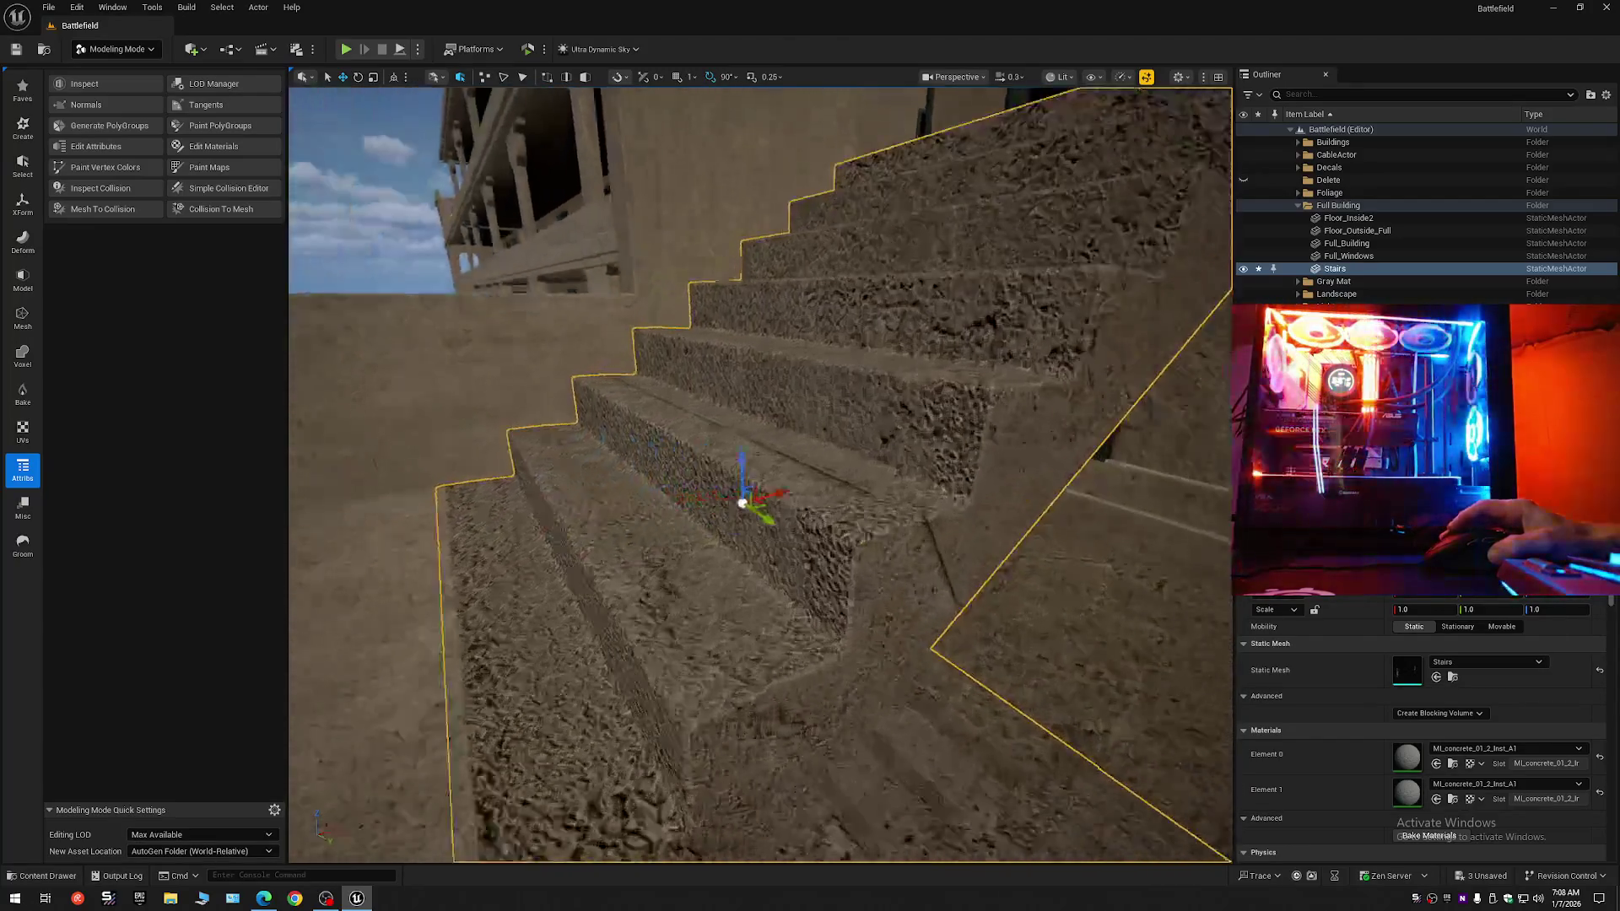
scroll(759, 473, down, 1)
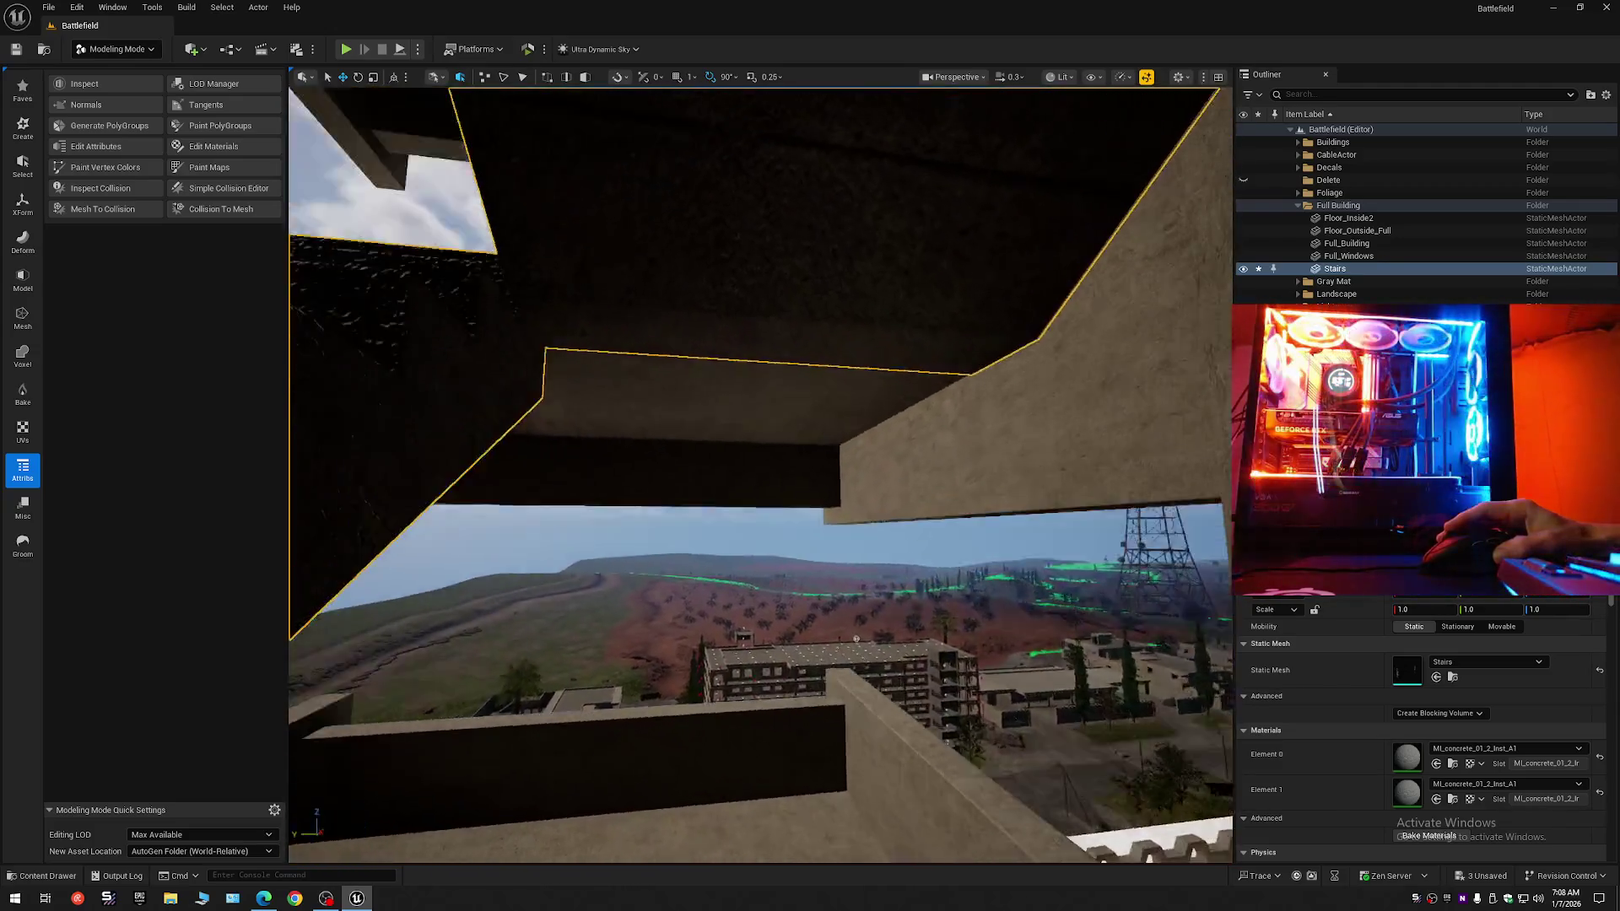
key(a)
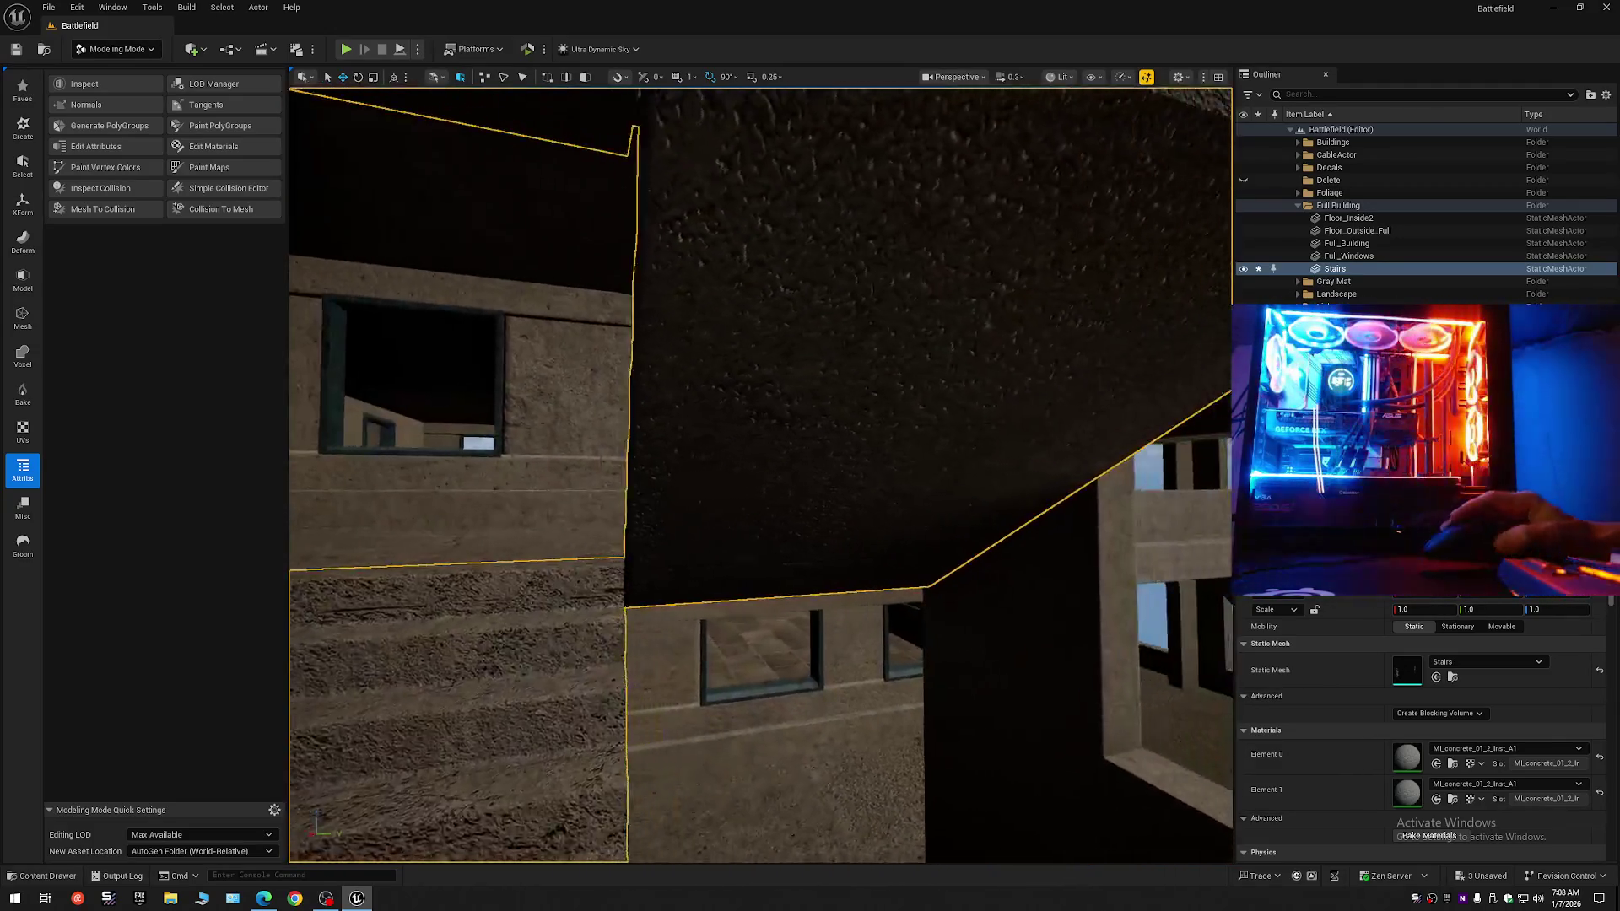
scroll(759, 472, up, 1)
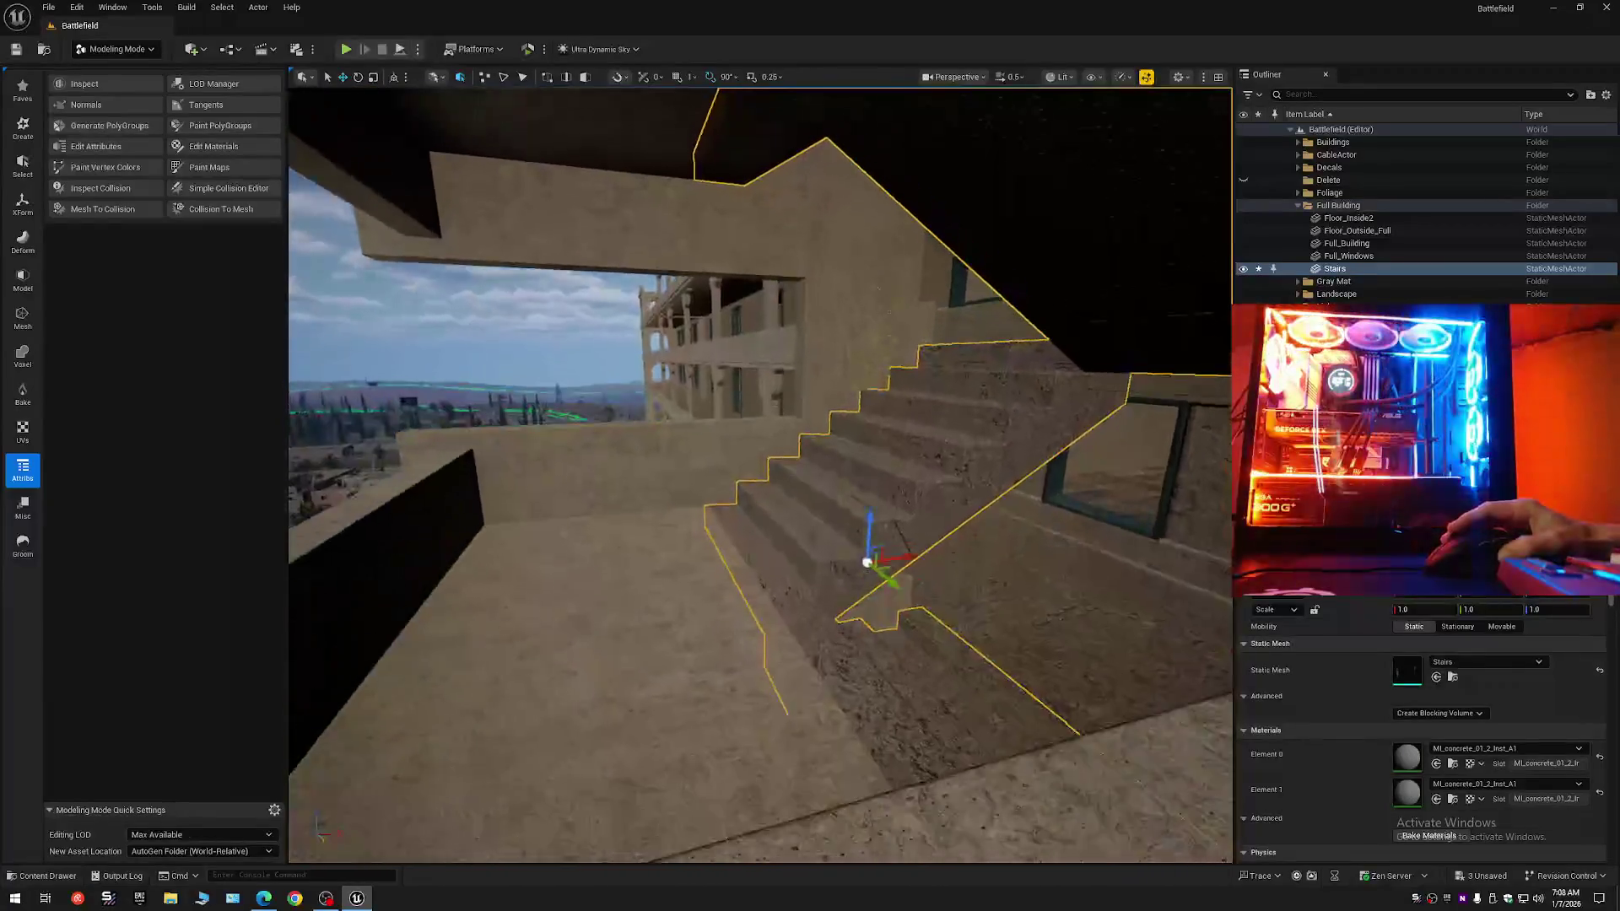
key(Escape)
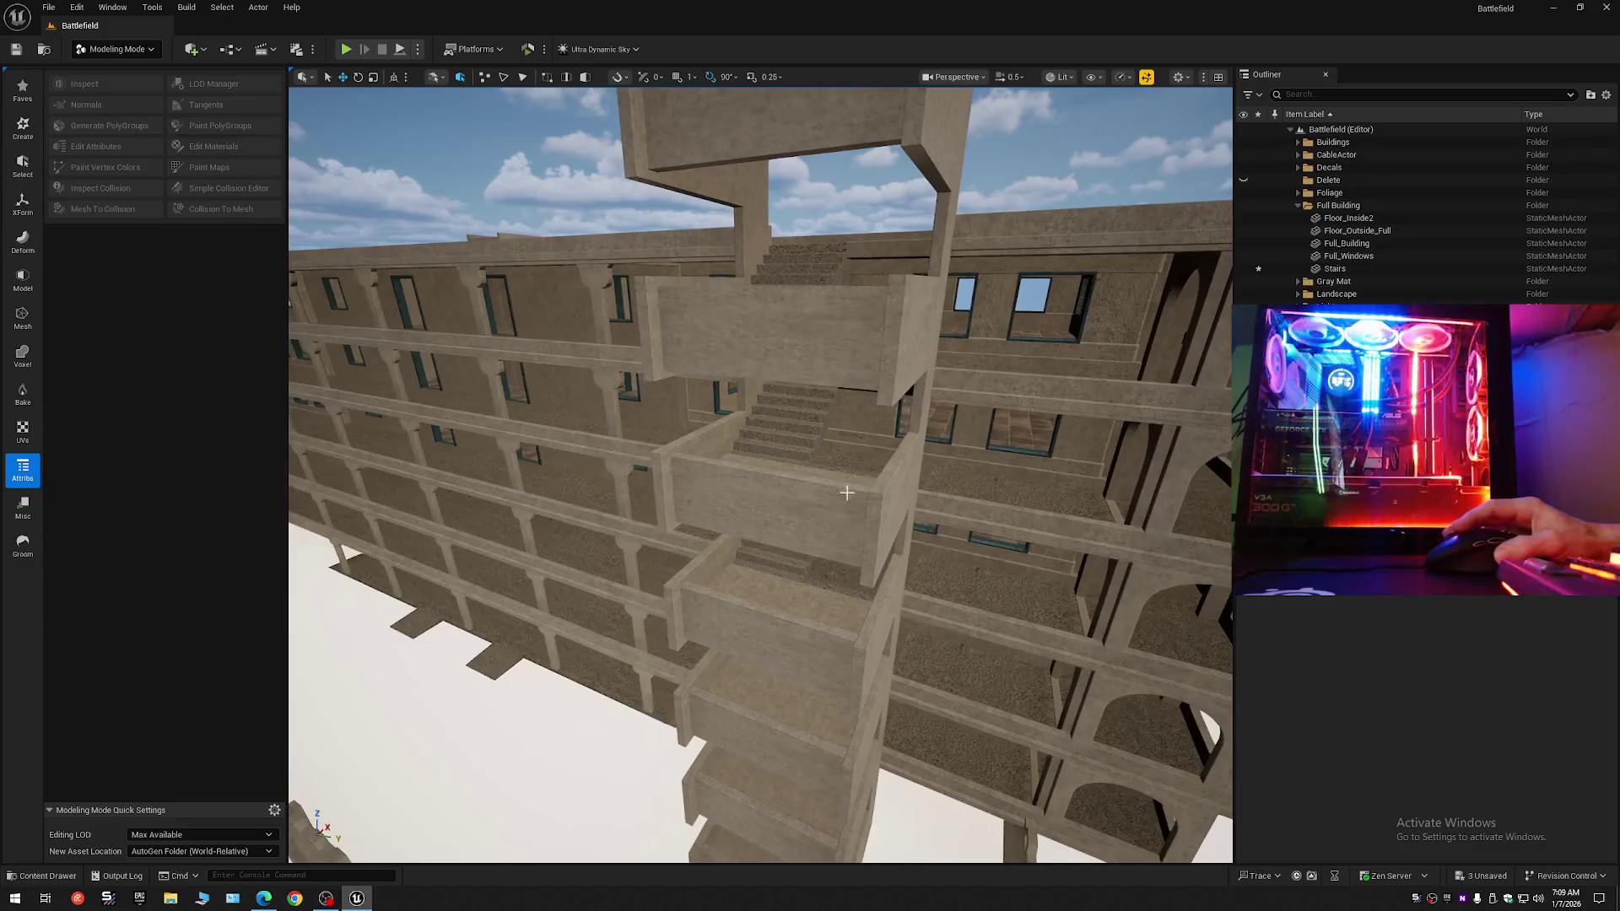
Reselect the Stairs mesh and fly past it into the adjoining room and corridor.
click(785, 429)
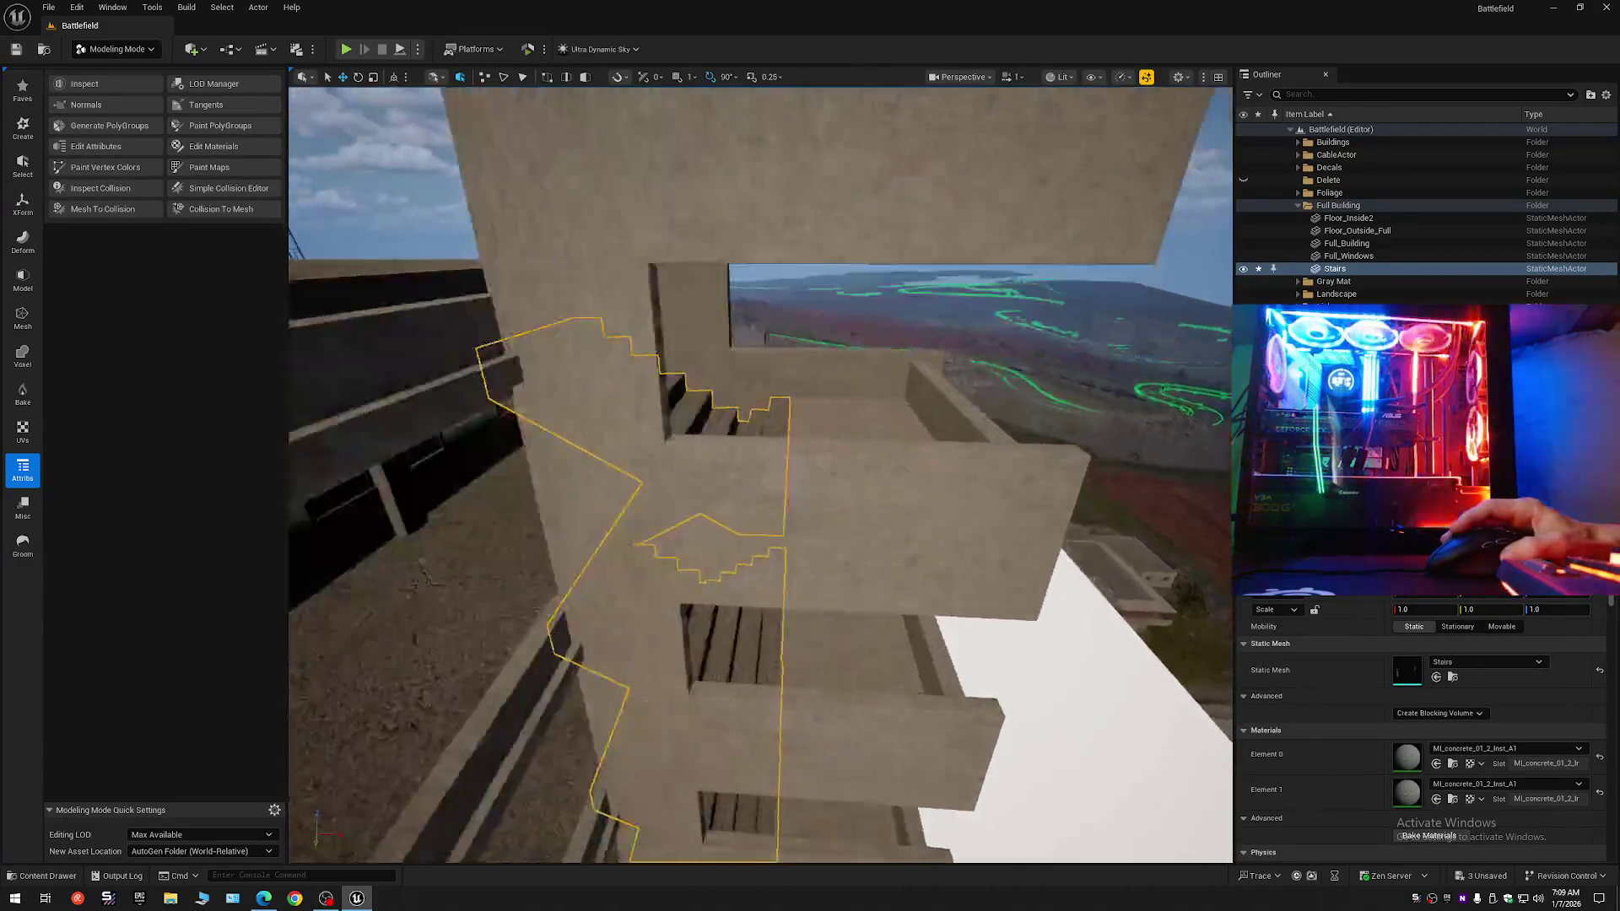
key(w)
scroll(759, 472, down, 2)
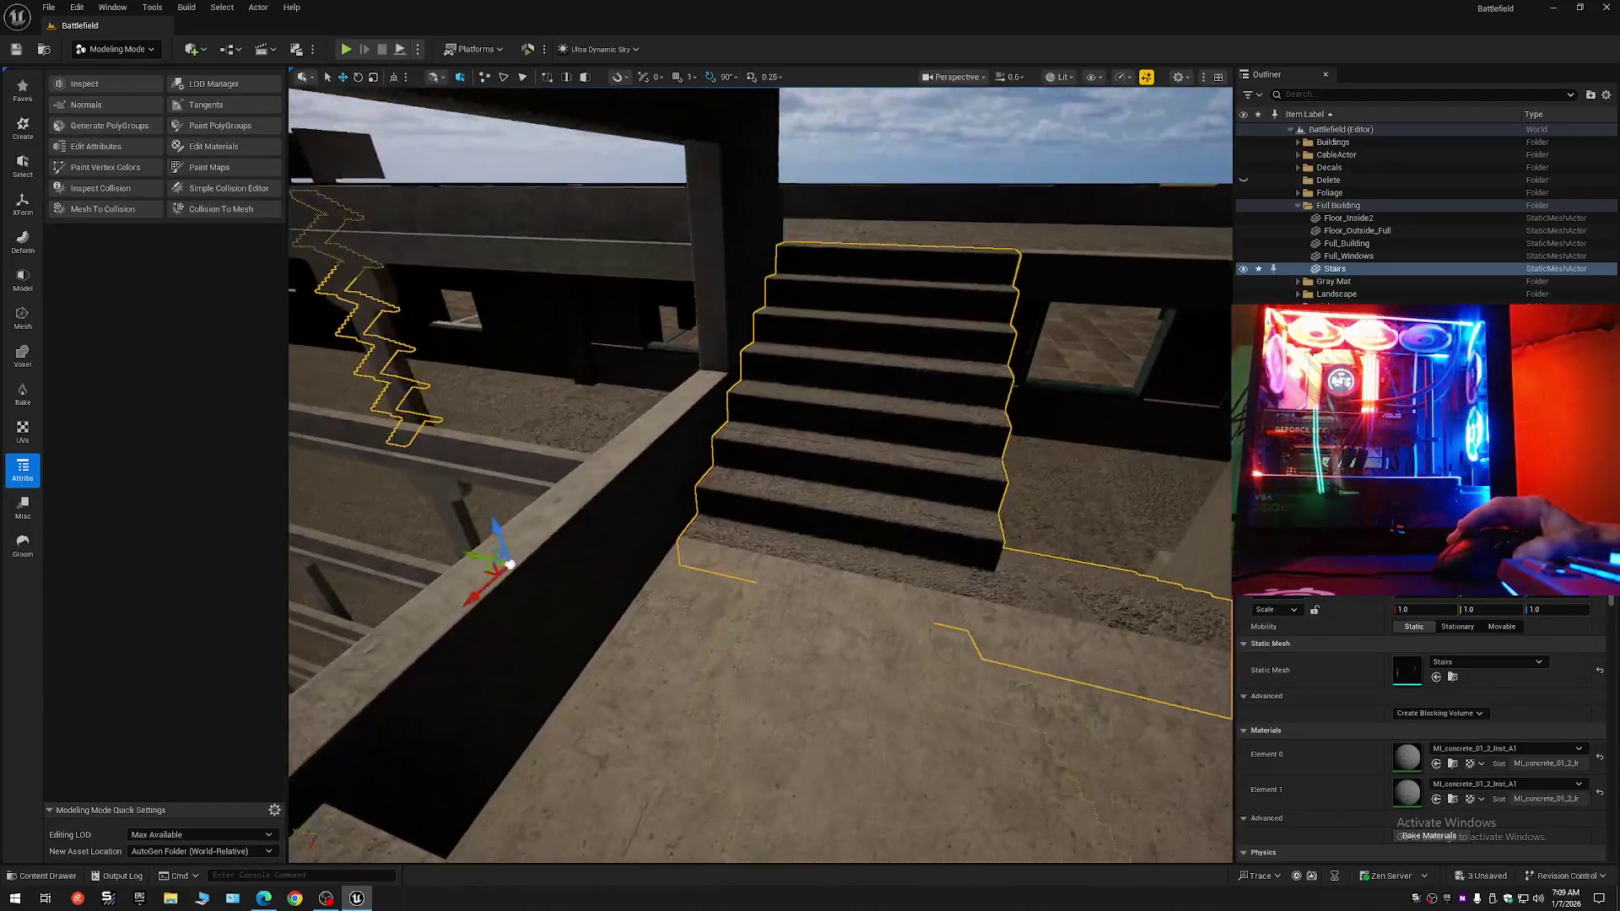
key(s)
key(a)
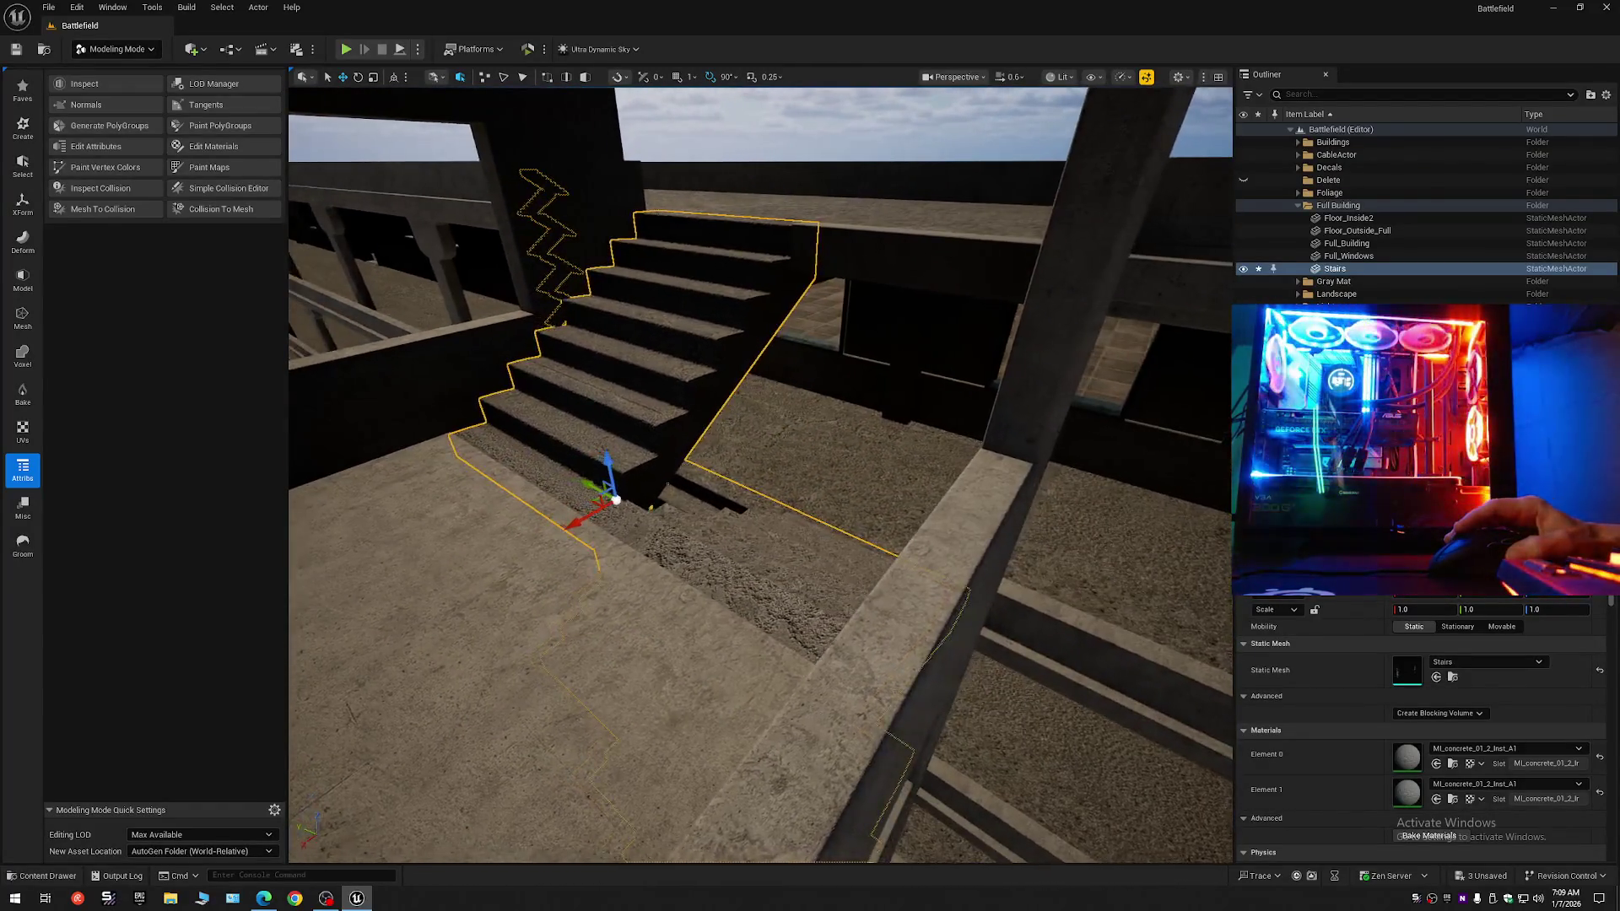
key(w)
scroll(759, 473, down, 1)
key(w)
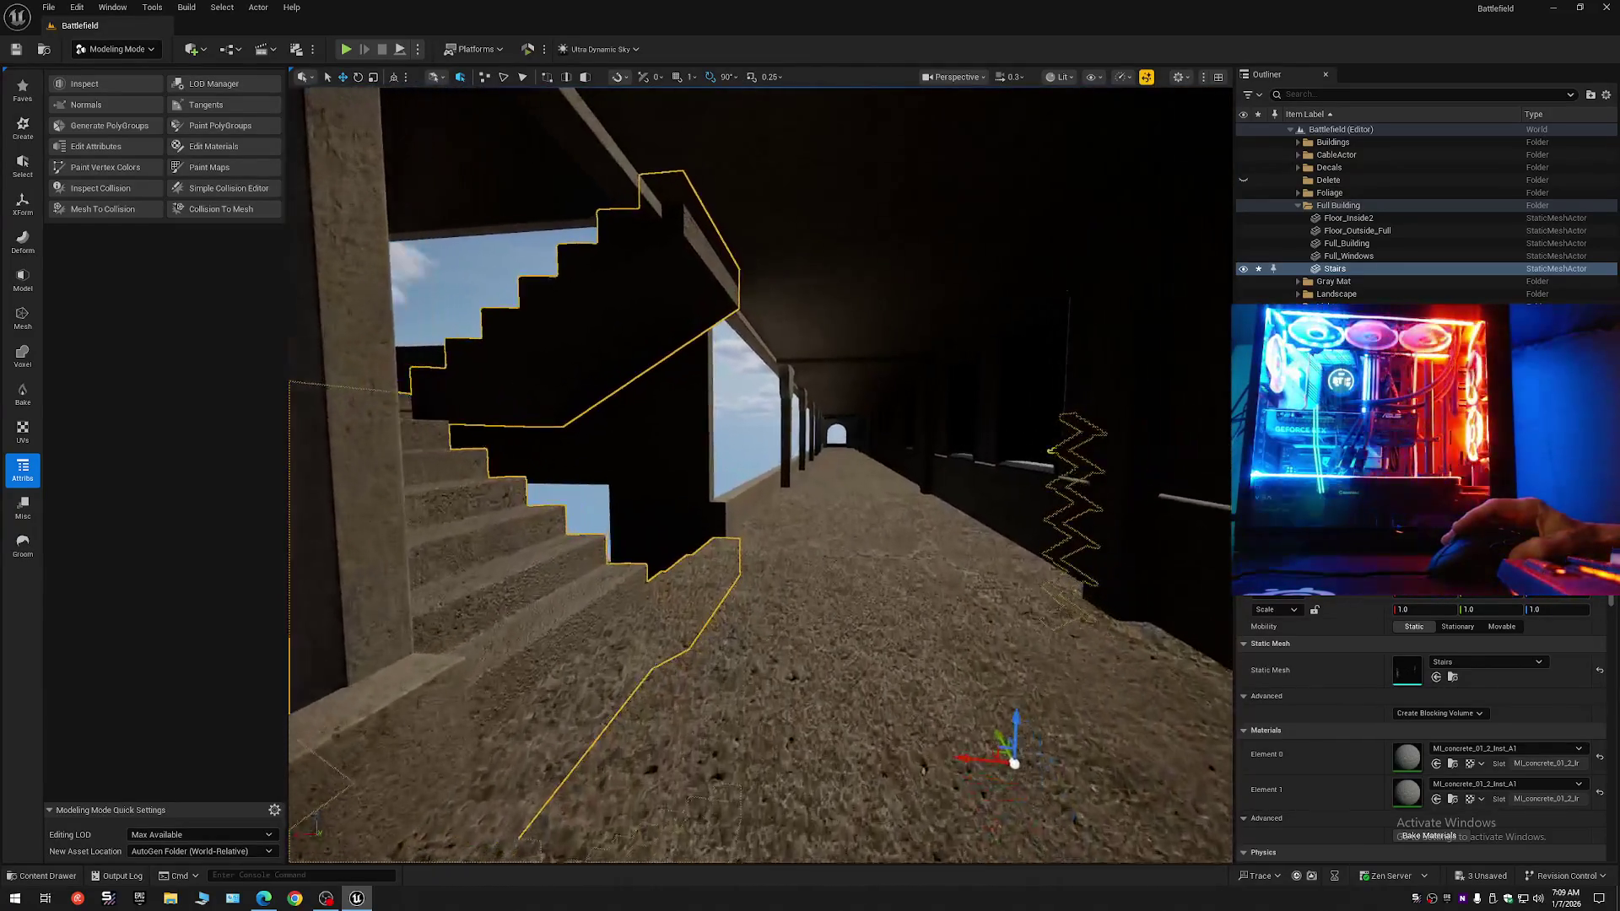
key(w)
key(Escape)
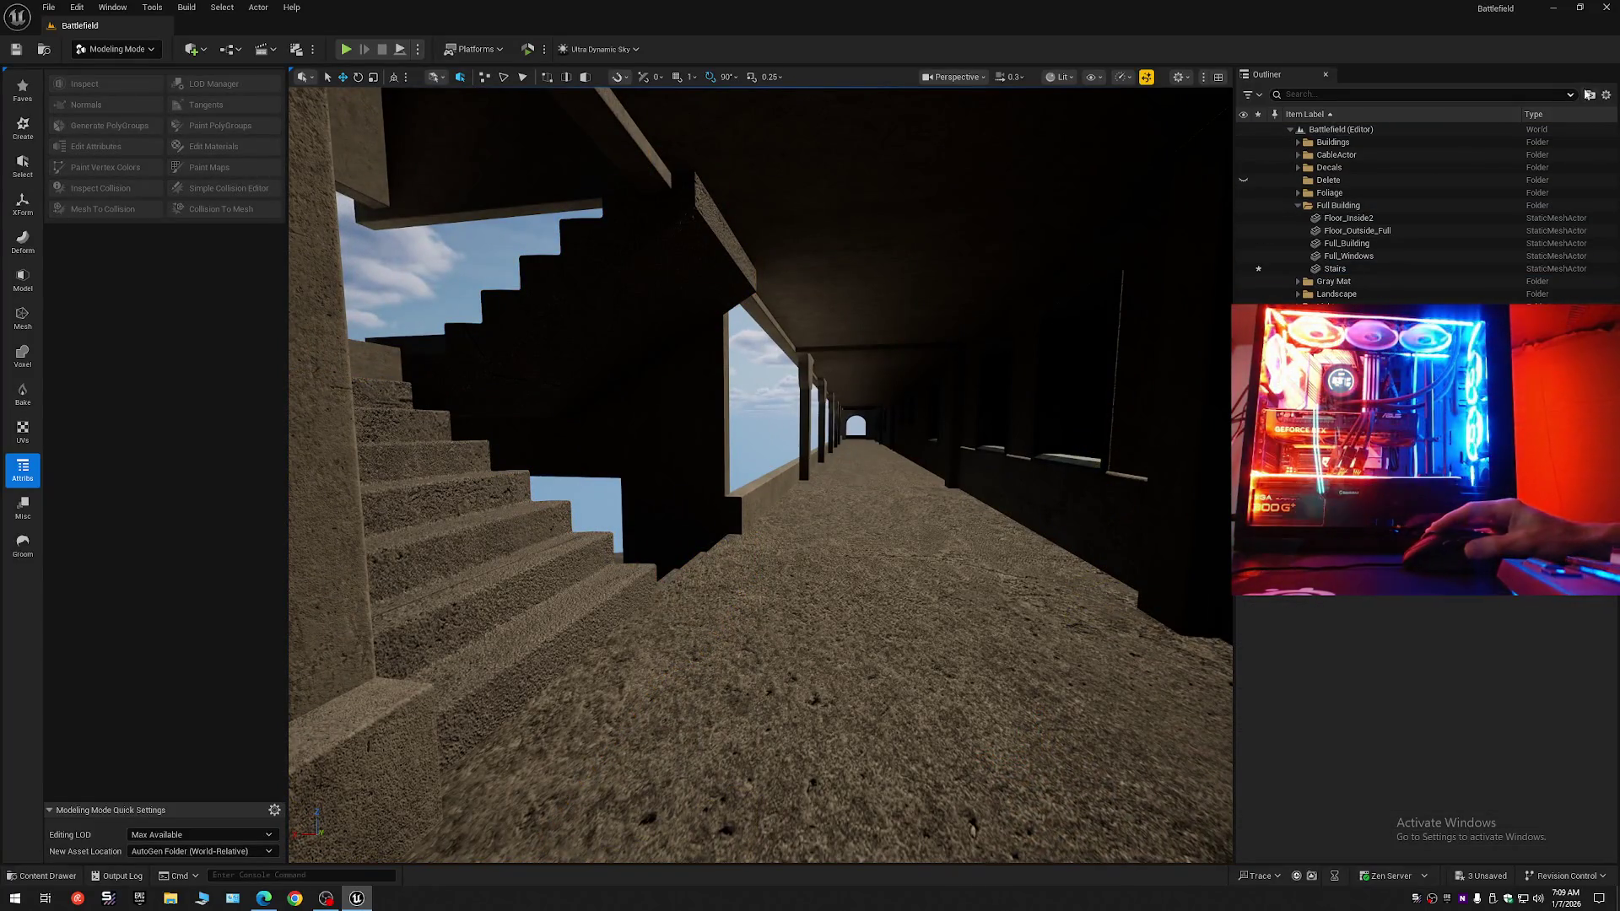
Collapse the Outliner to the level's top folders and return to Selection Mode.
click(1579, 94)
click(1485, 159)
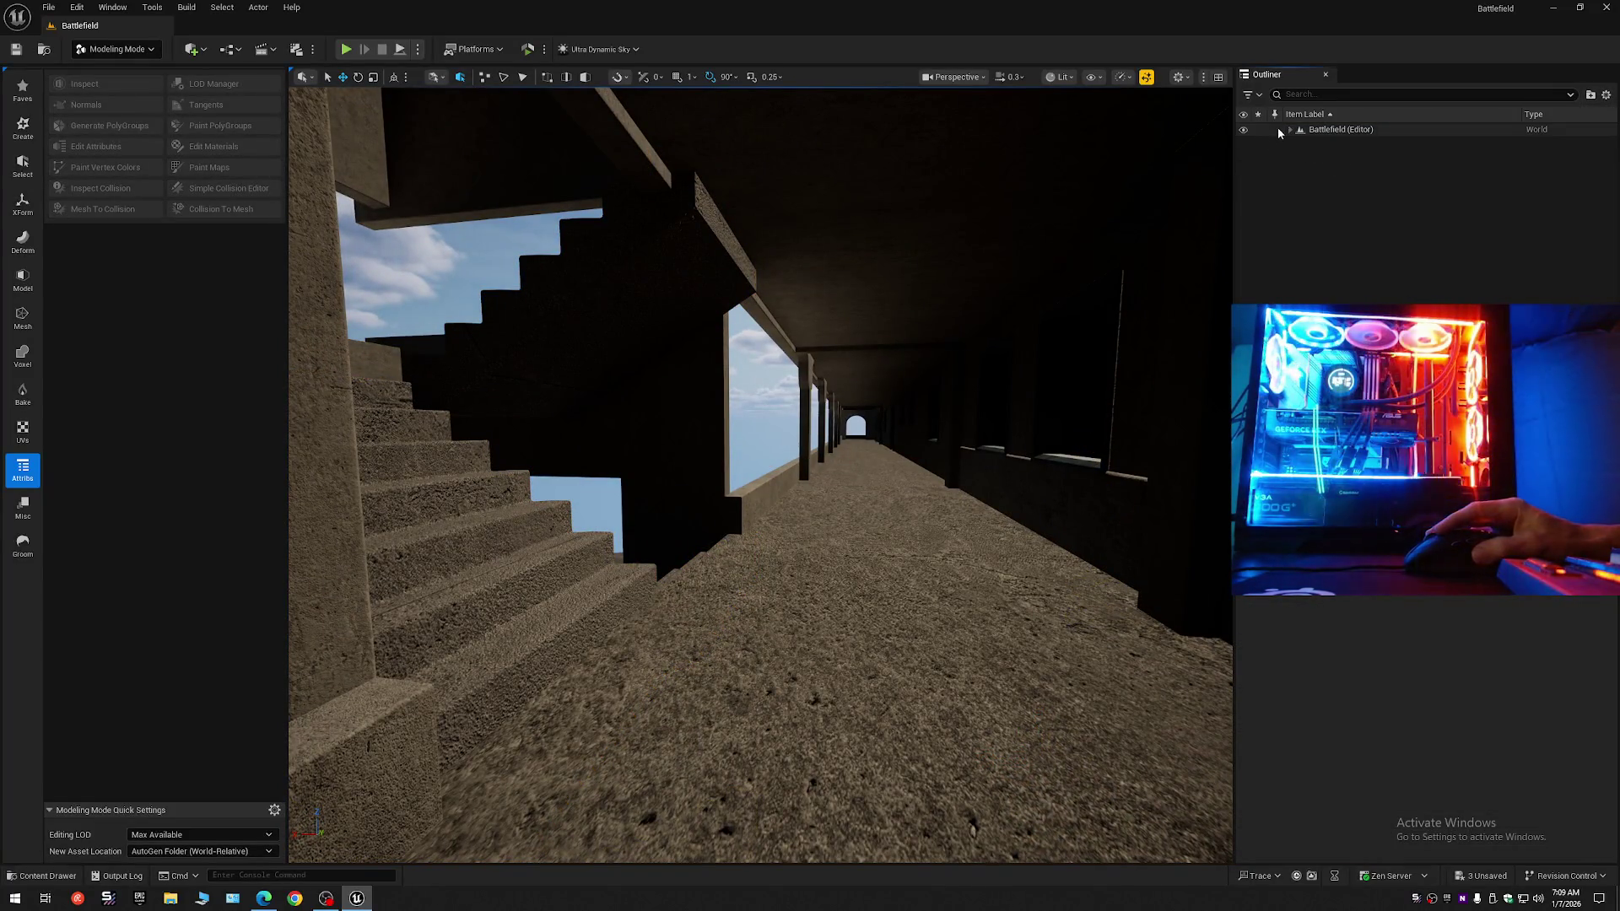
click(1288, 130)
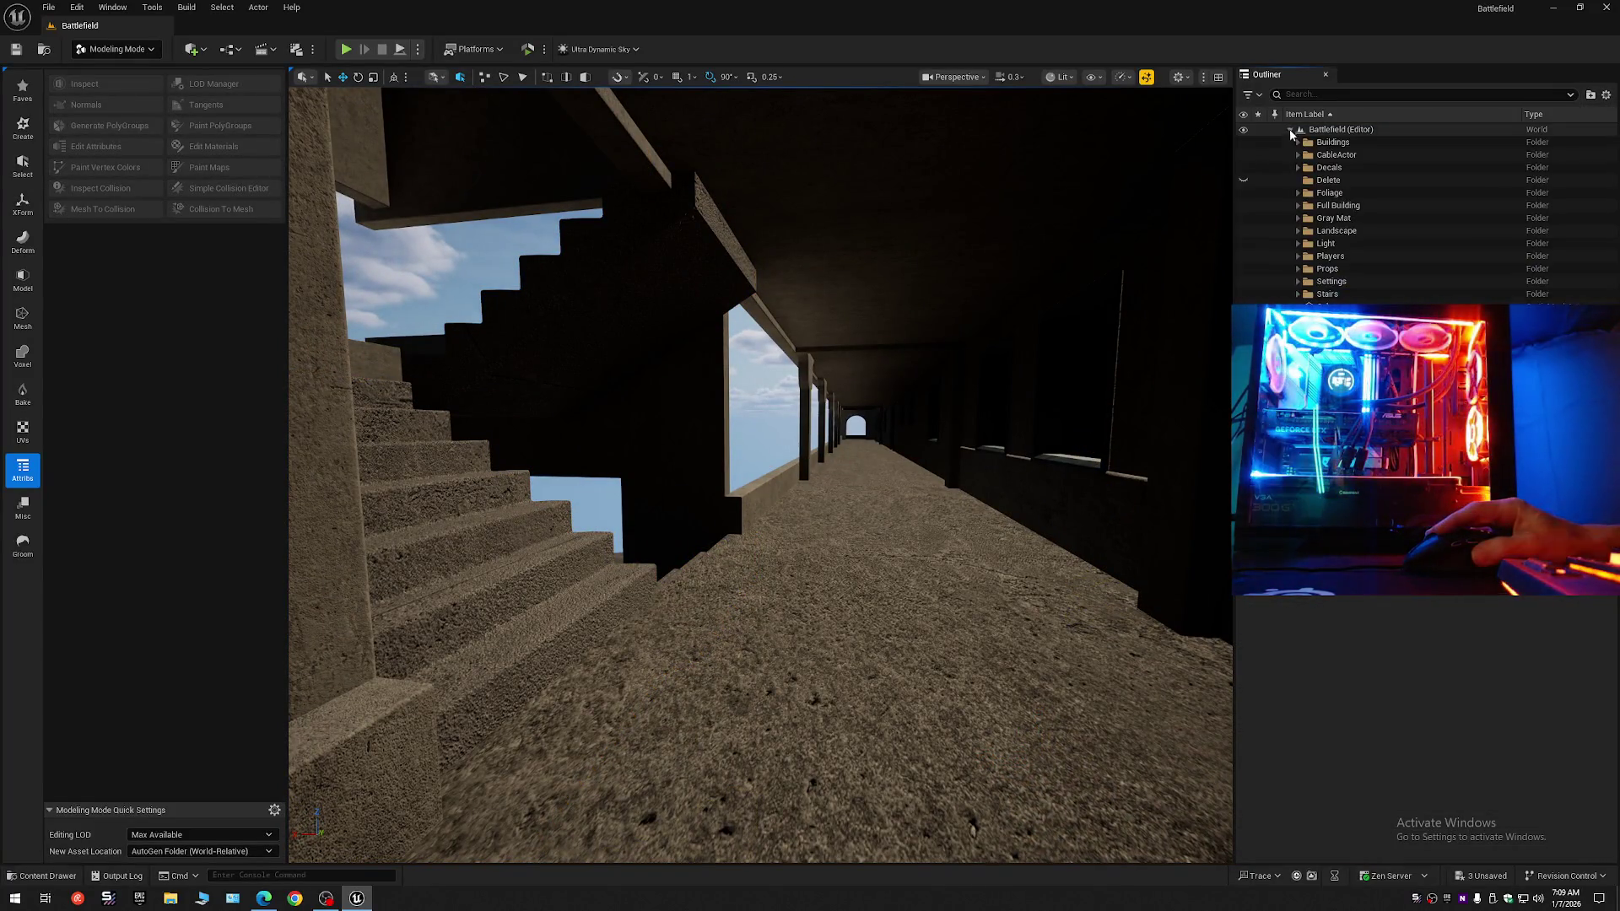
click(148, 52)
click(119, 68)
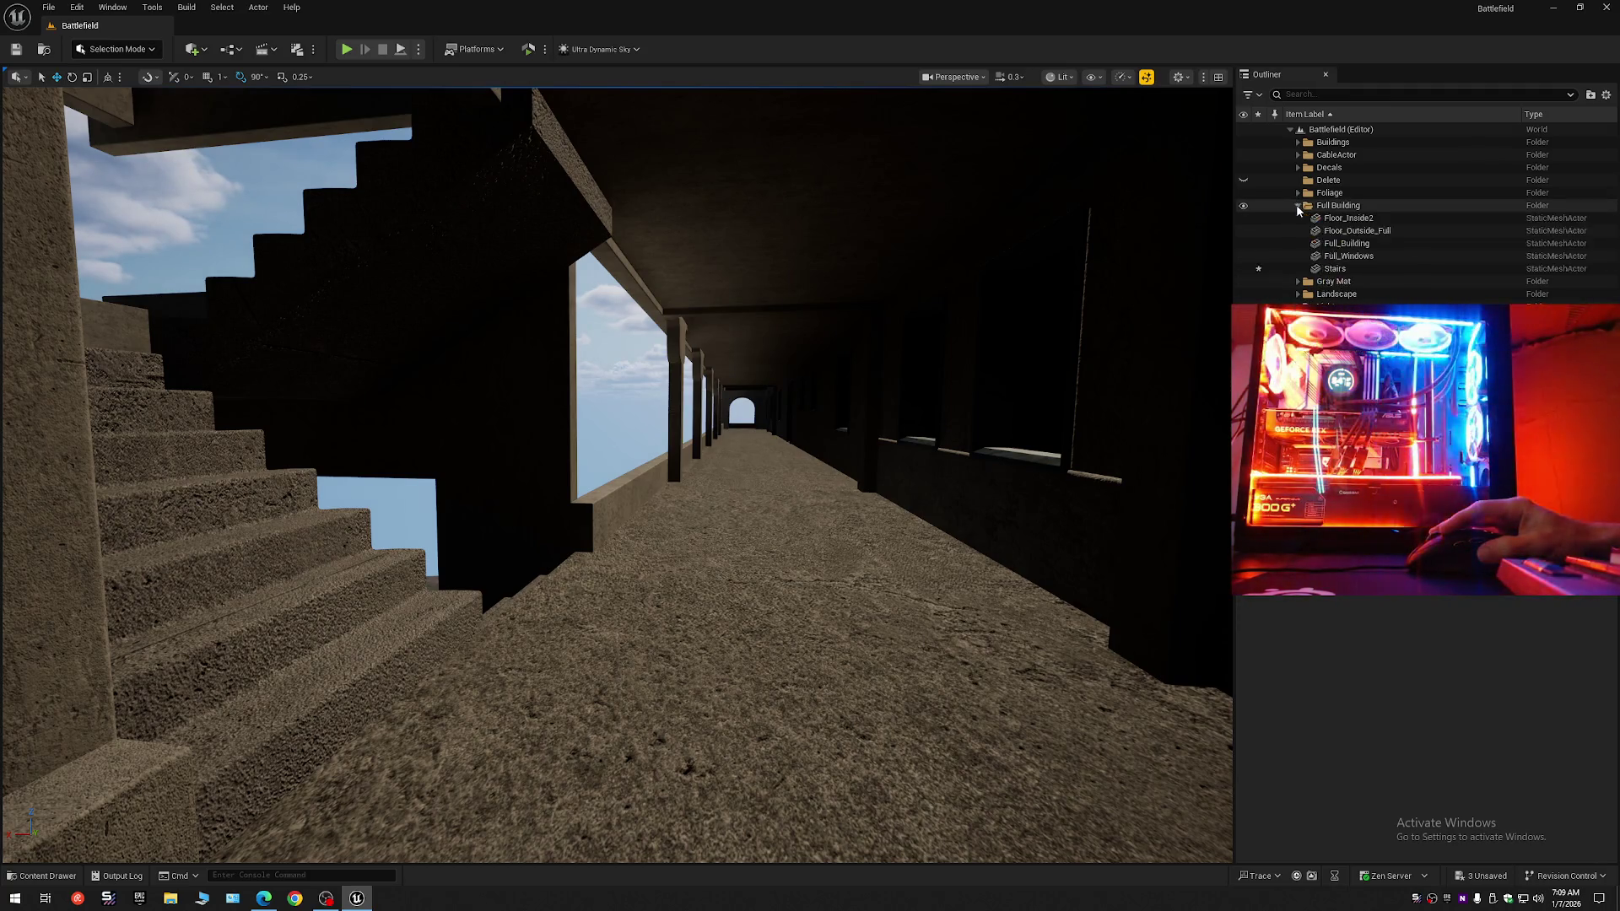
click(1298, 207)
click(1347, 217)
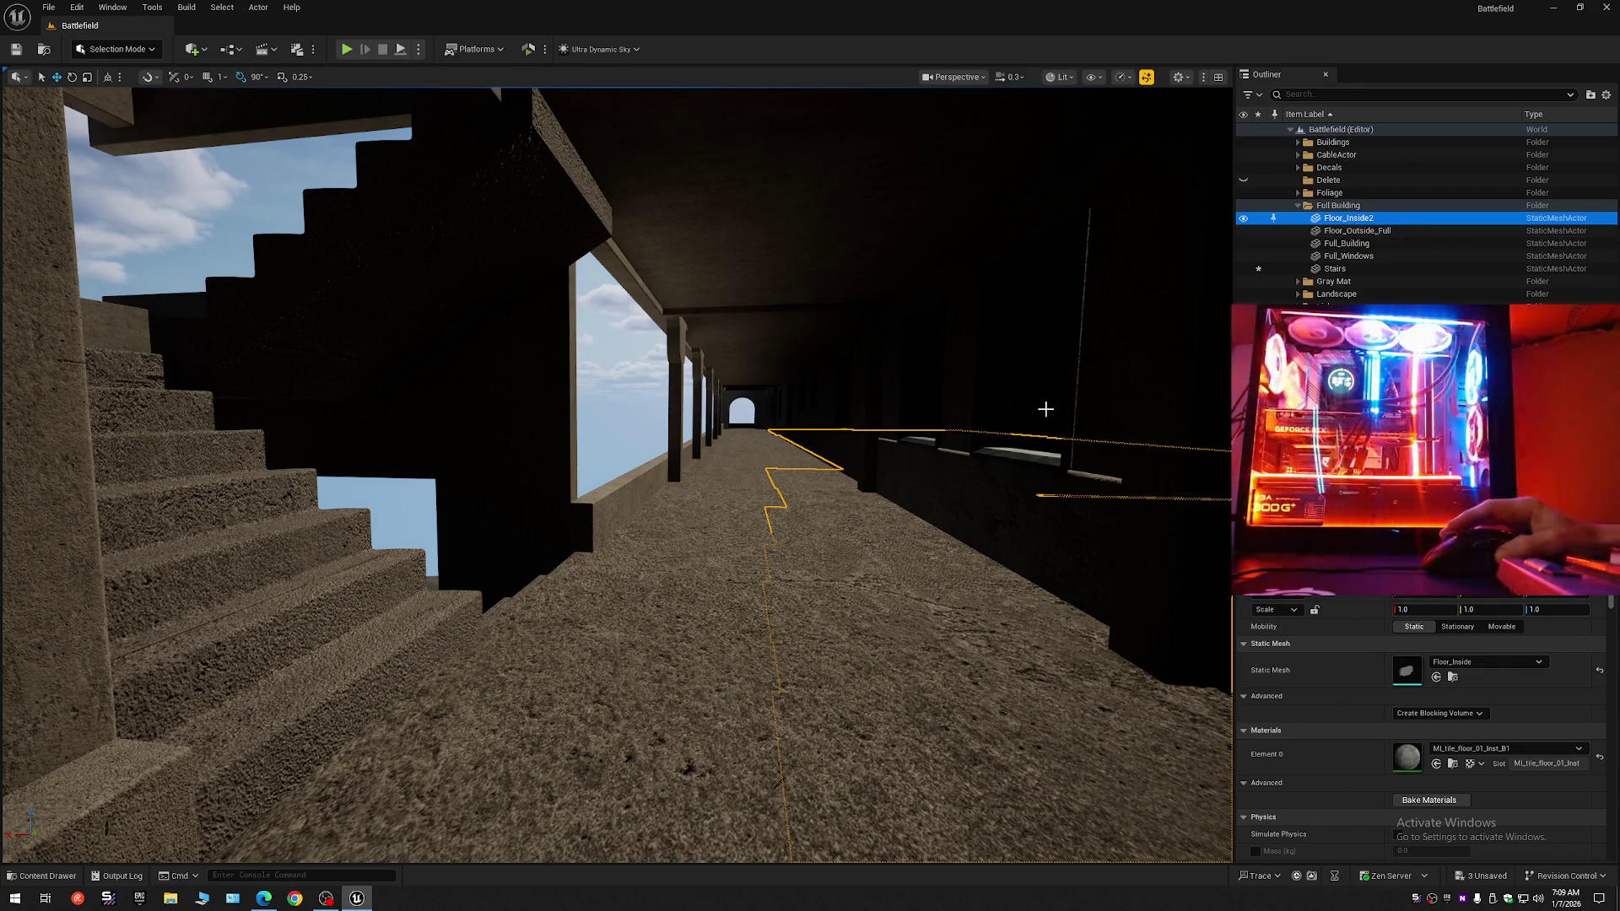
key(f)
key(w)
key(w)
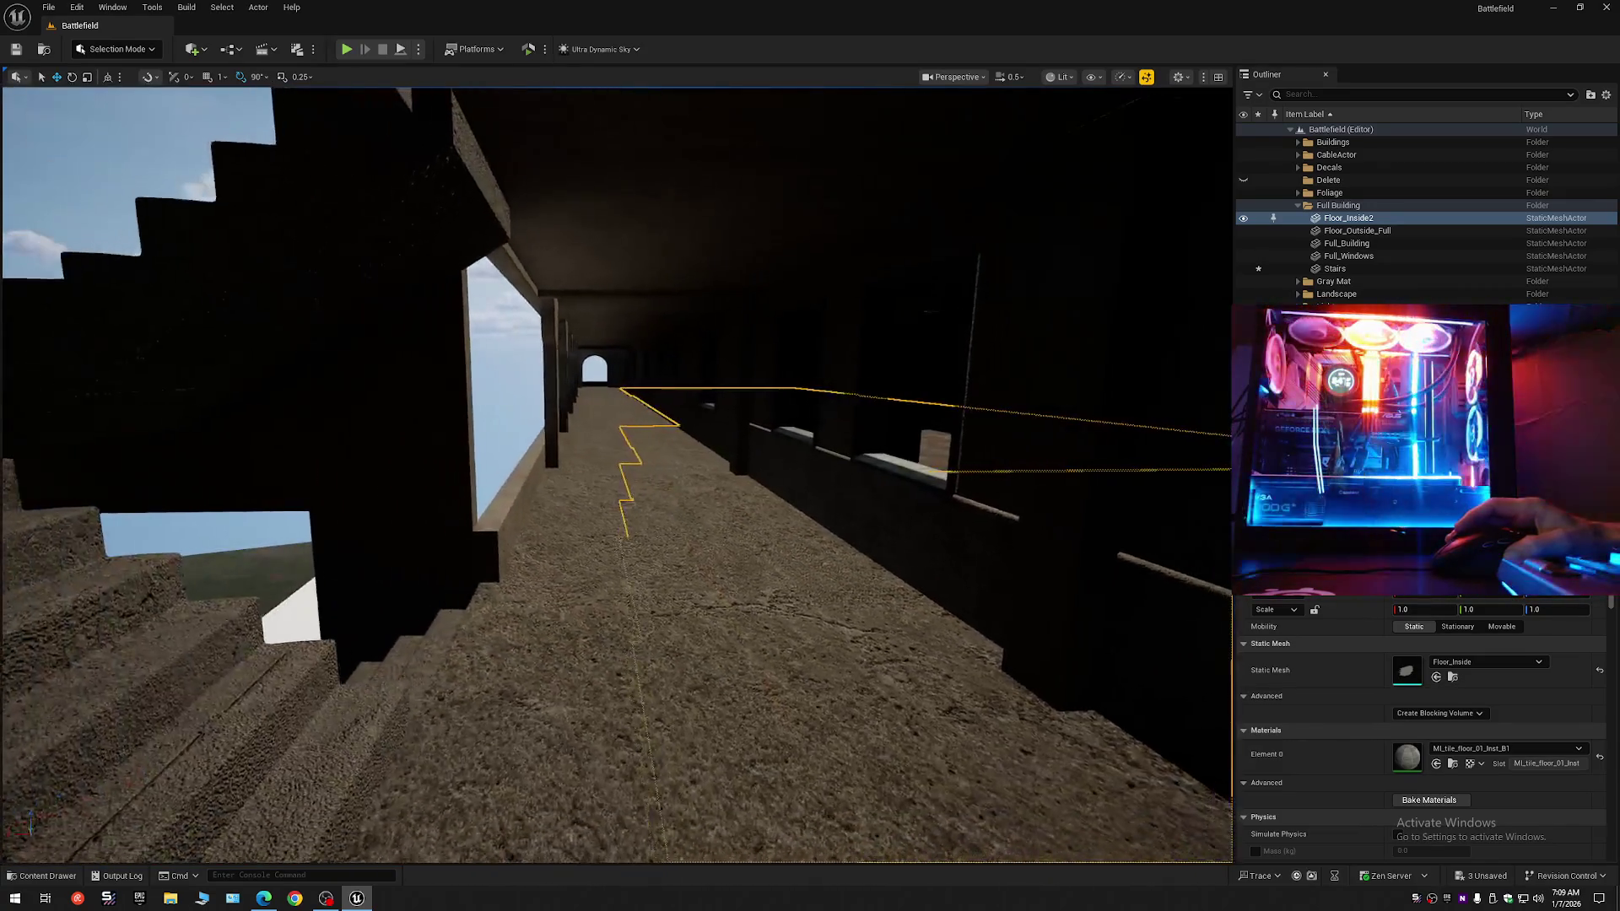
click(1363, 234)
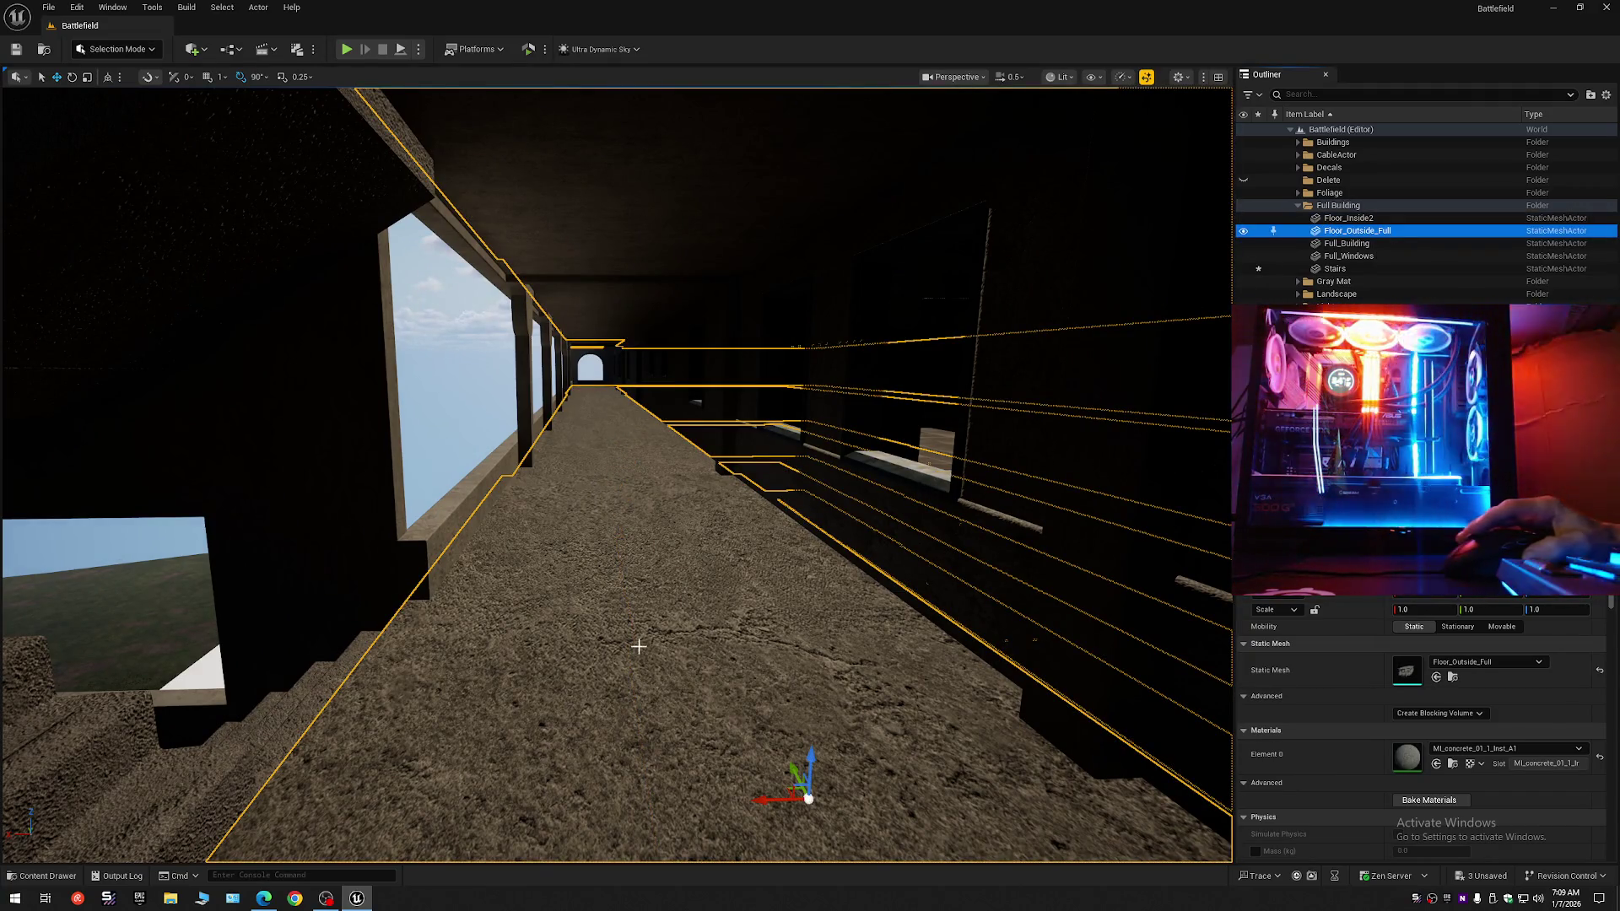
click(1360, 244)
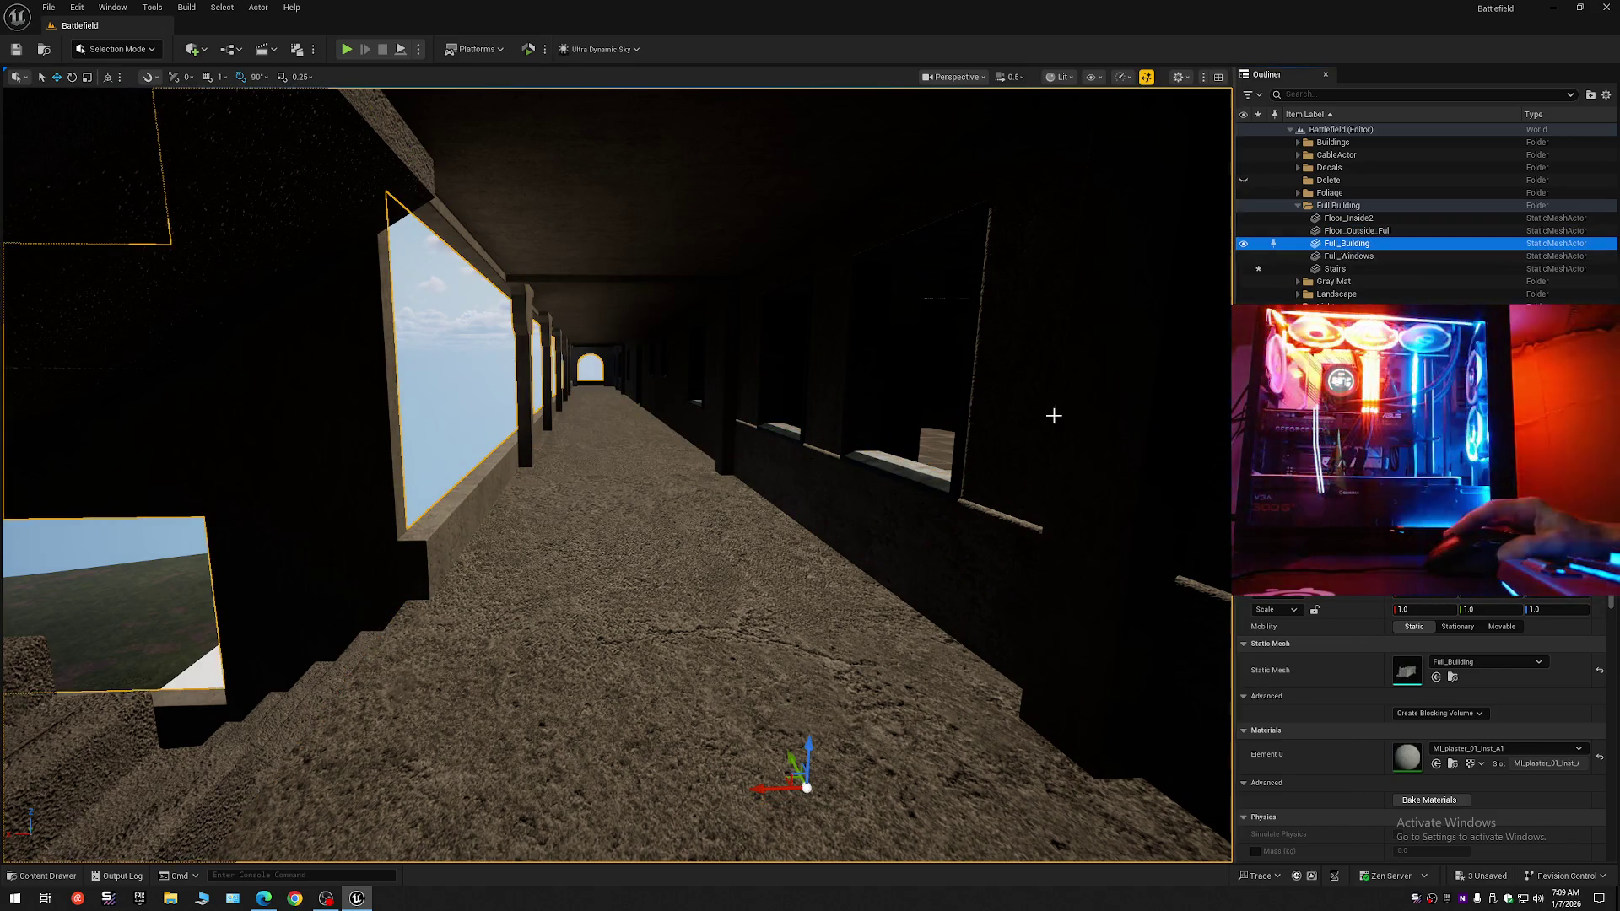
click(1333, 270)
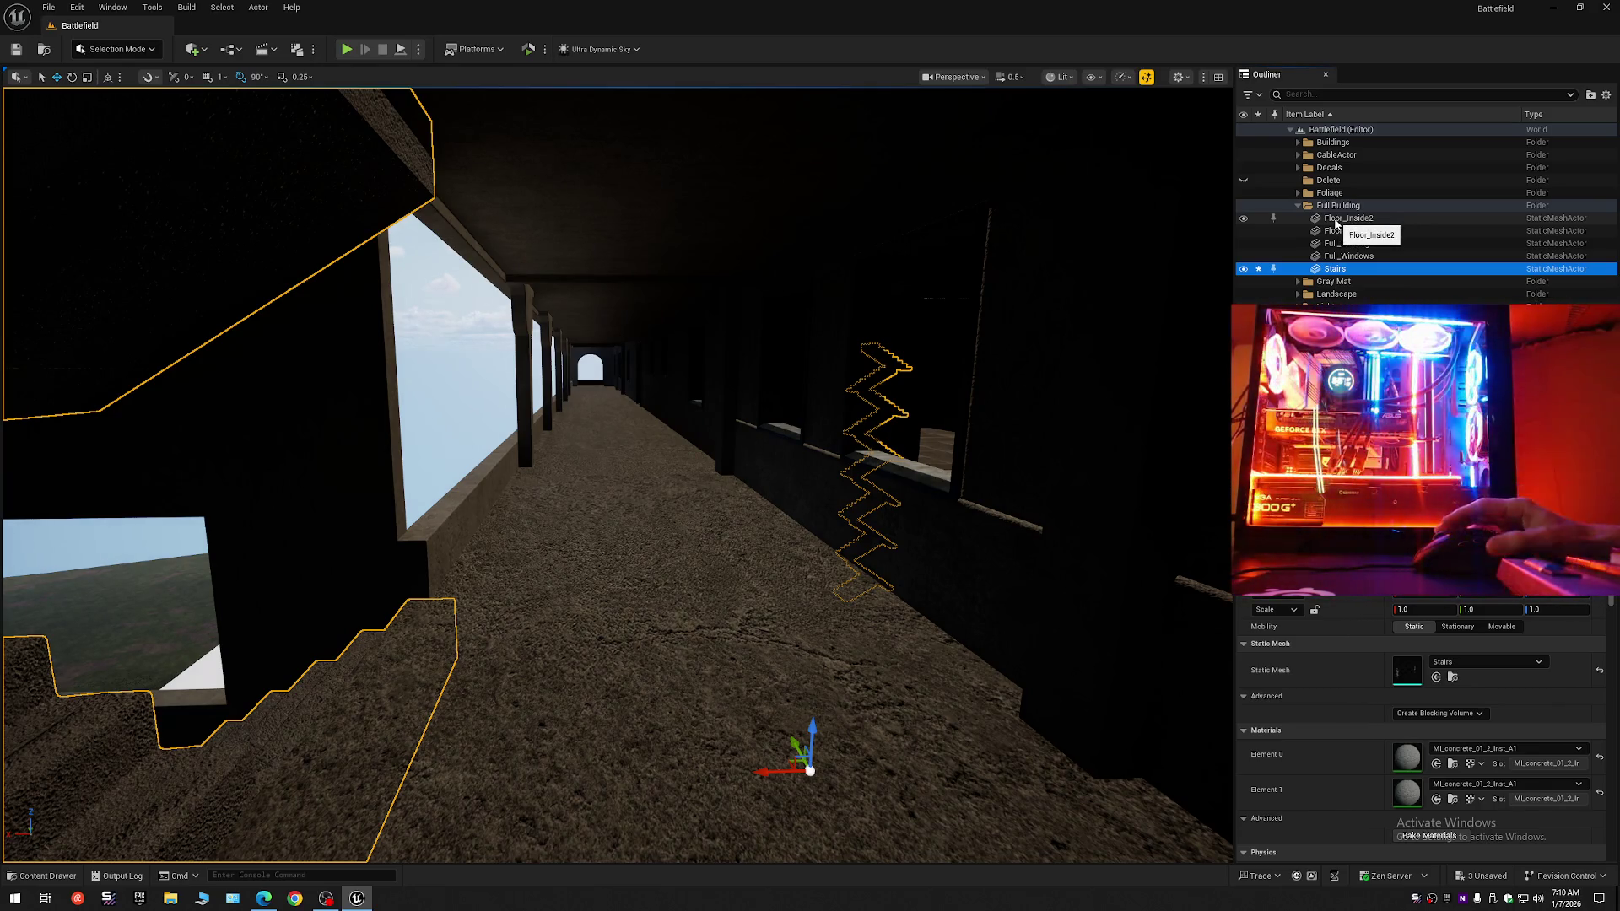
click(1336, 221)
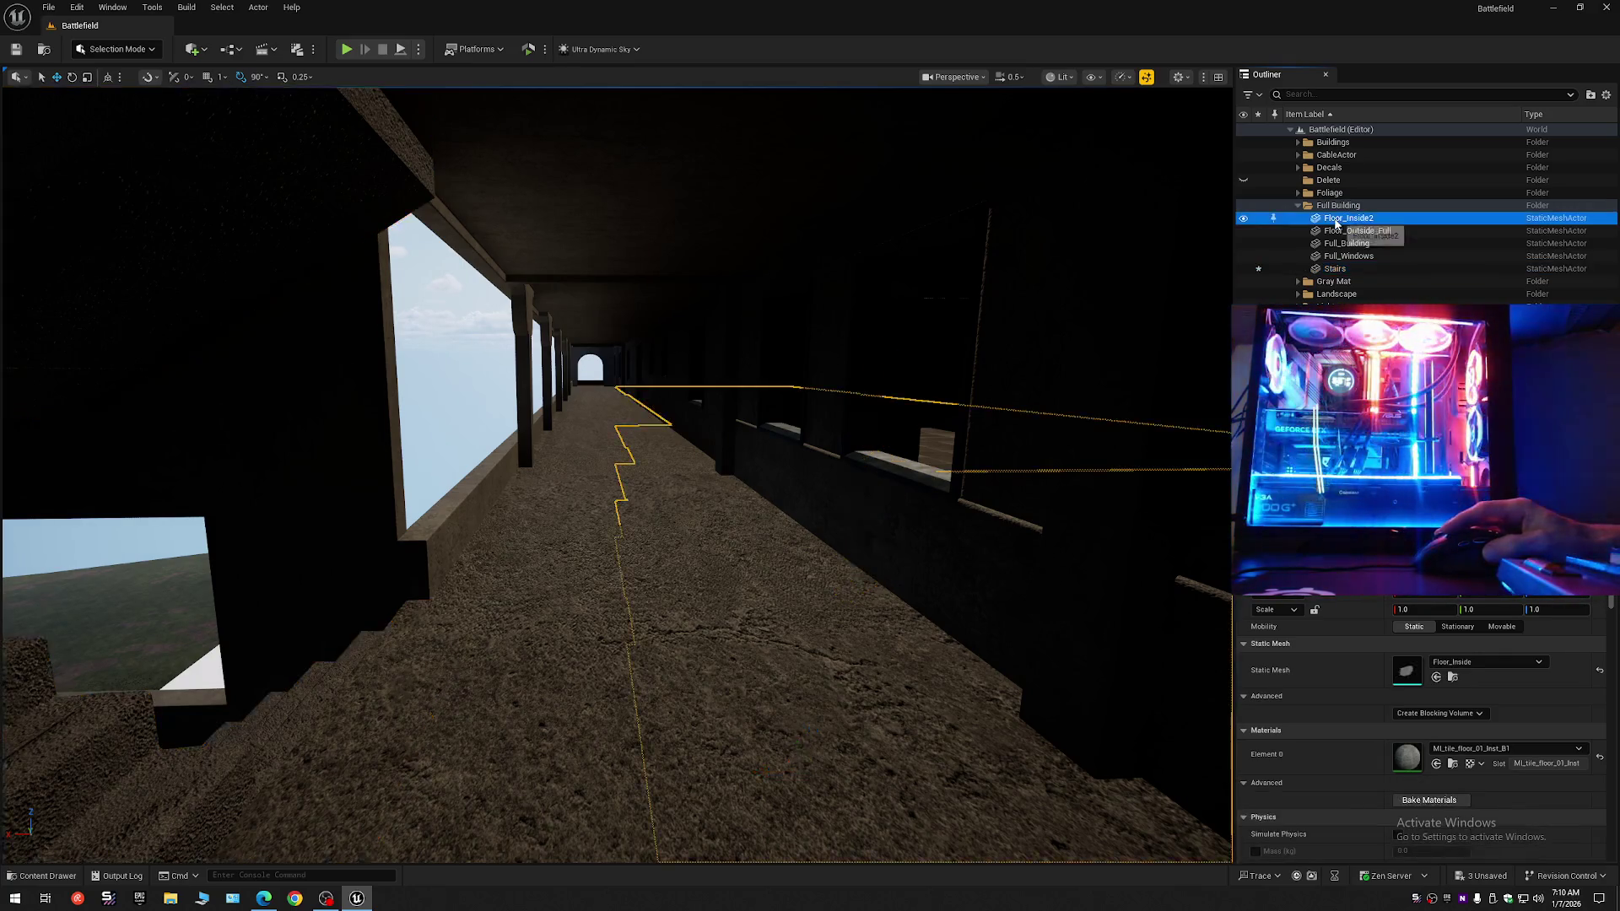
Select all five Full Building meshes, orbit outside to view the whole block, then select only Full_Building.
shift+click(1329, 270)
scroll(1004, 403, up, 2)
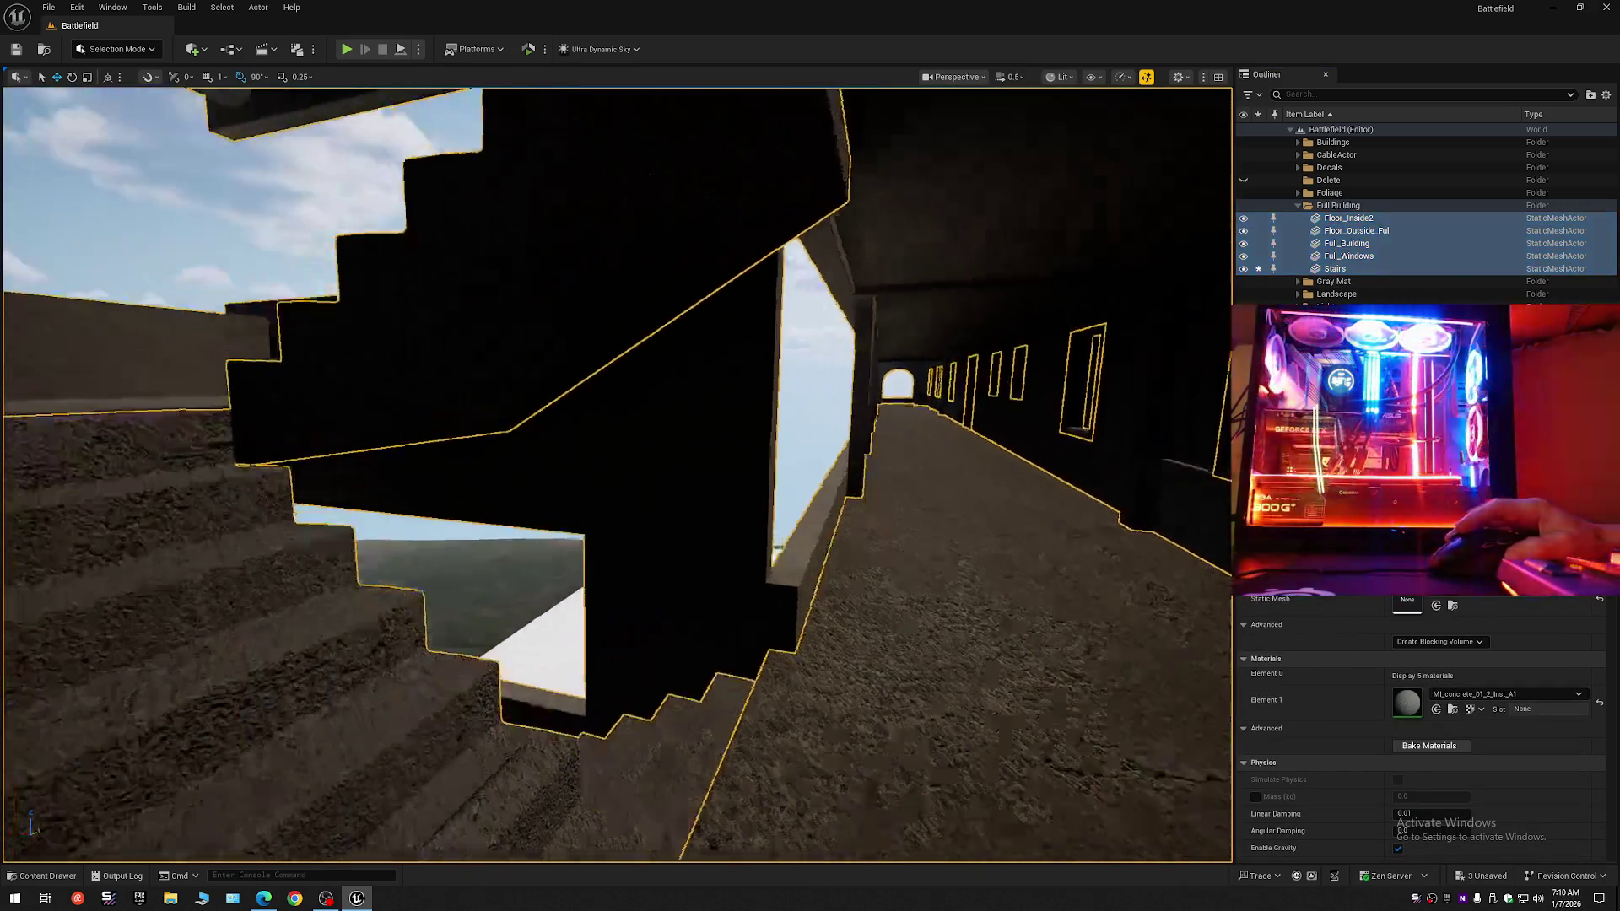
scroll(616, 472, up, 1)
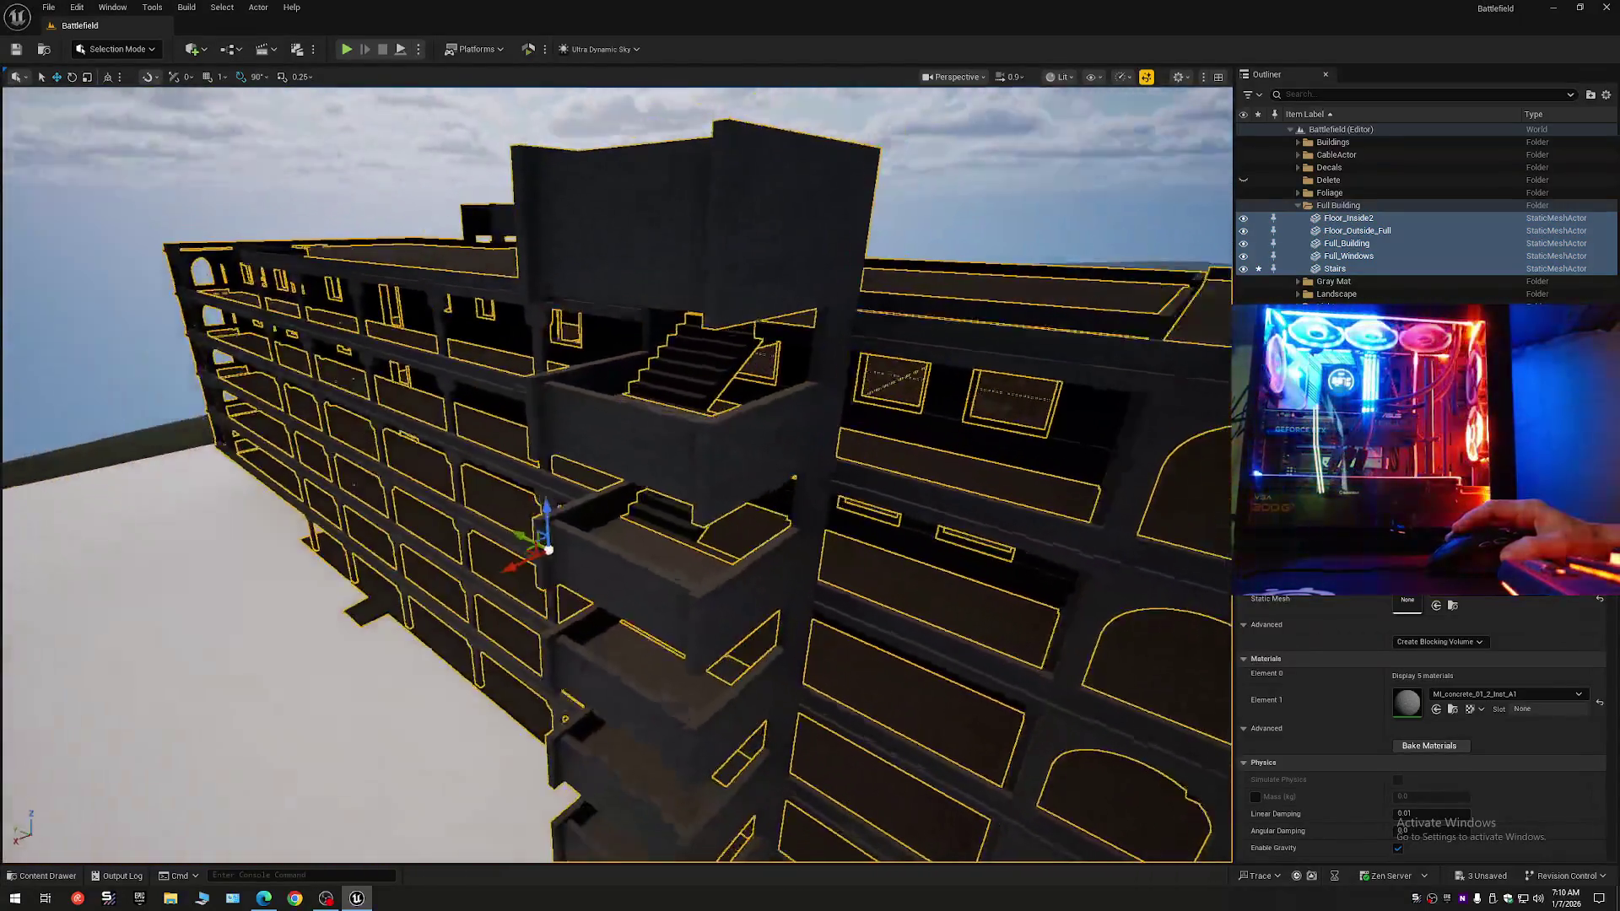
drag(616, 355, 670, 325)
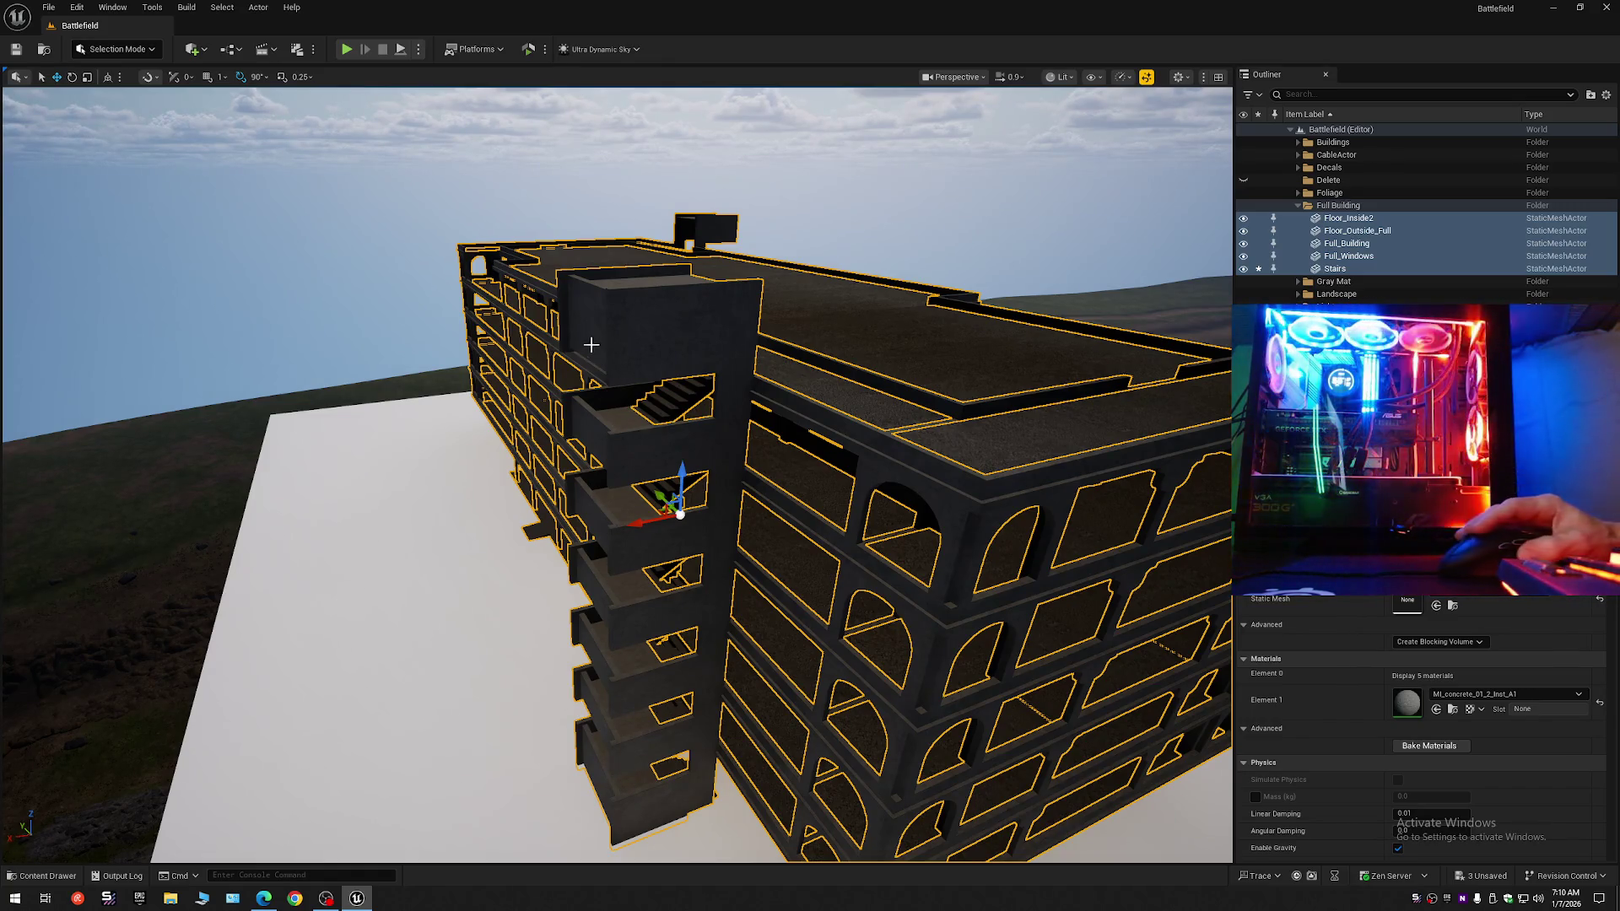
mouse_move(640, 517)
mouse_down()
mouse_move(557, 507)
mouse_move(464, 460)
mouse_up()
scroll(506, 477, up, 2)
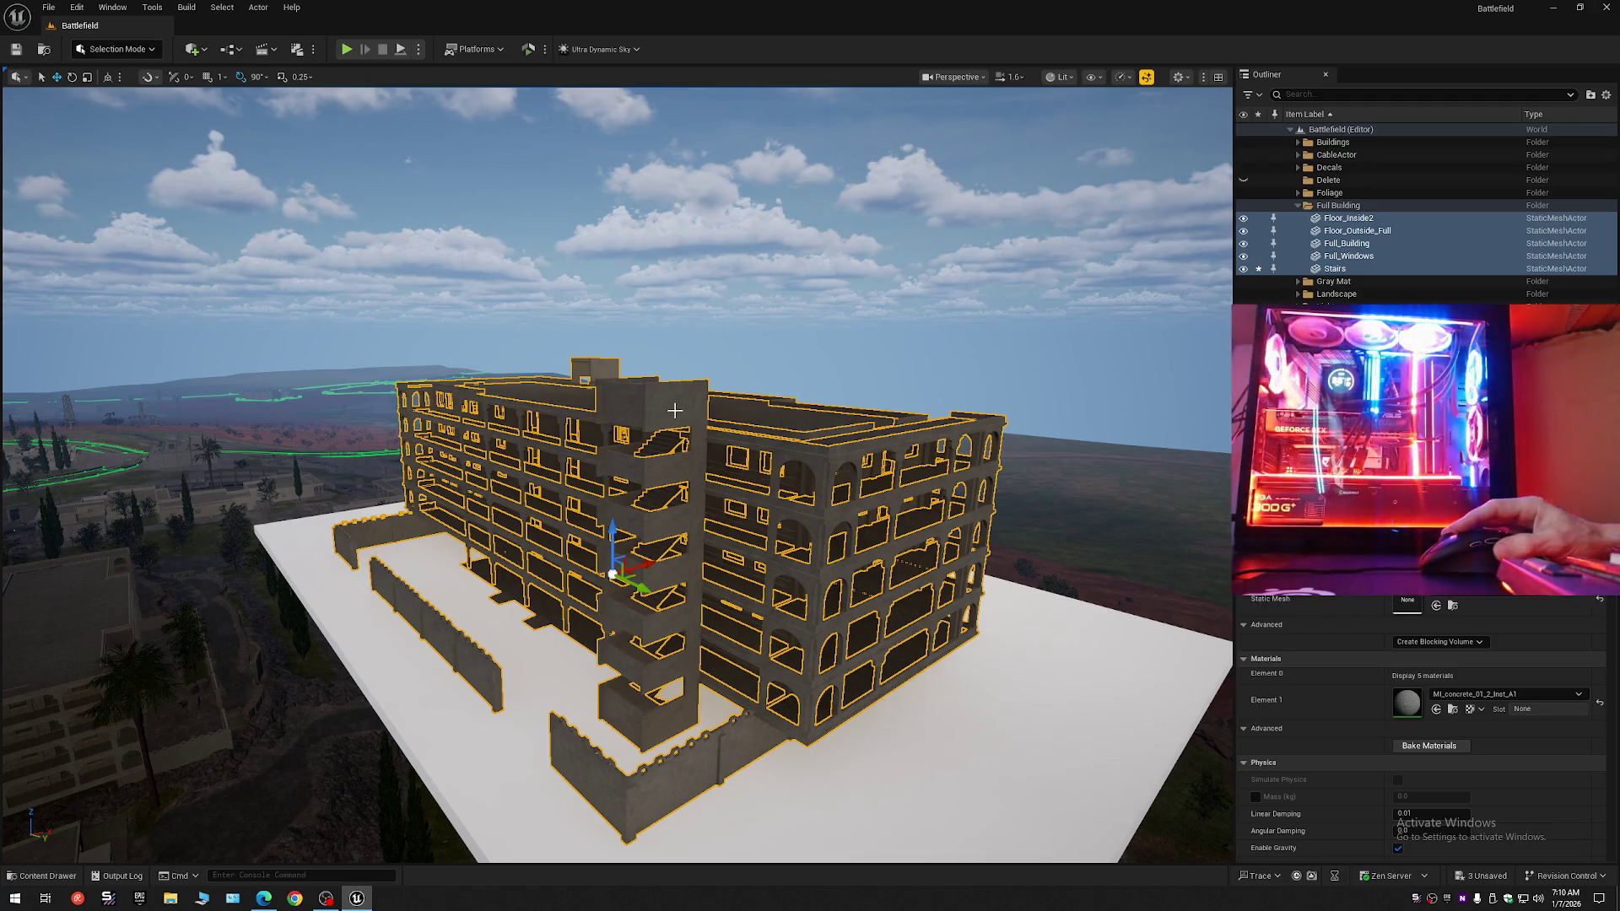
click(793, 445)
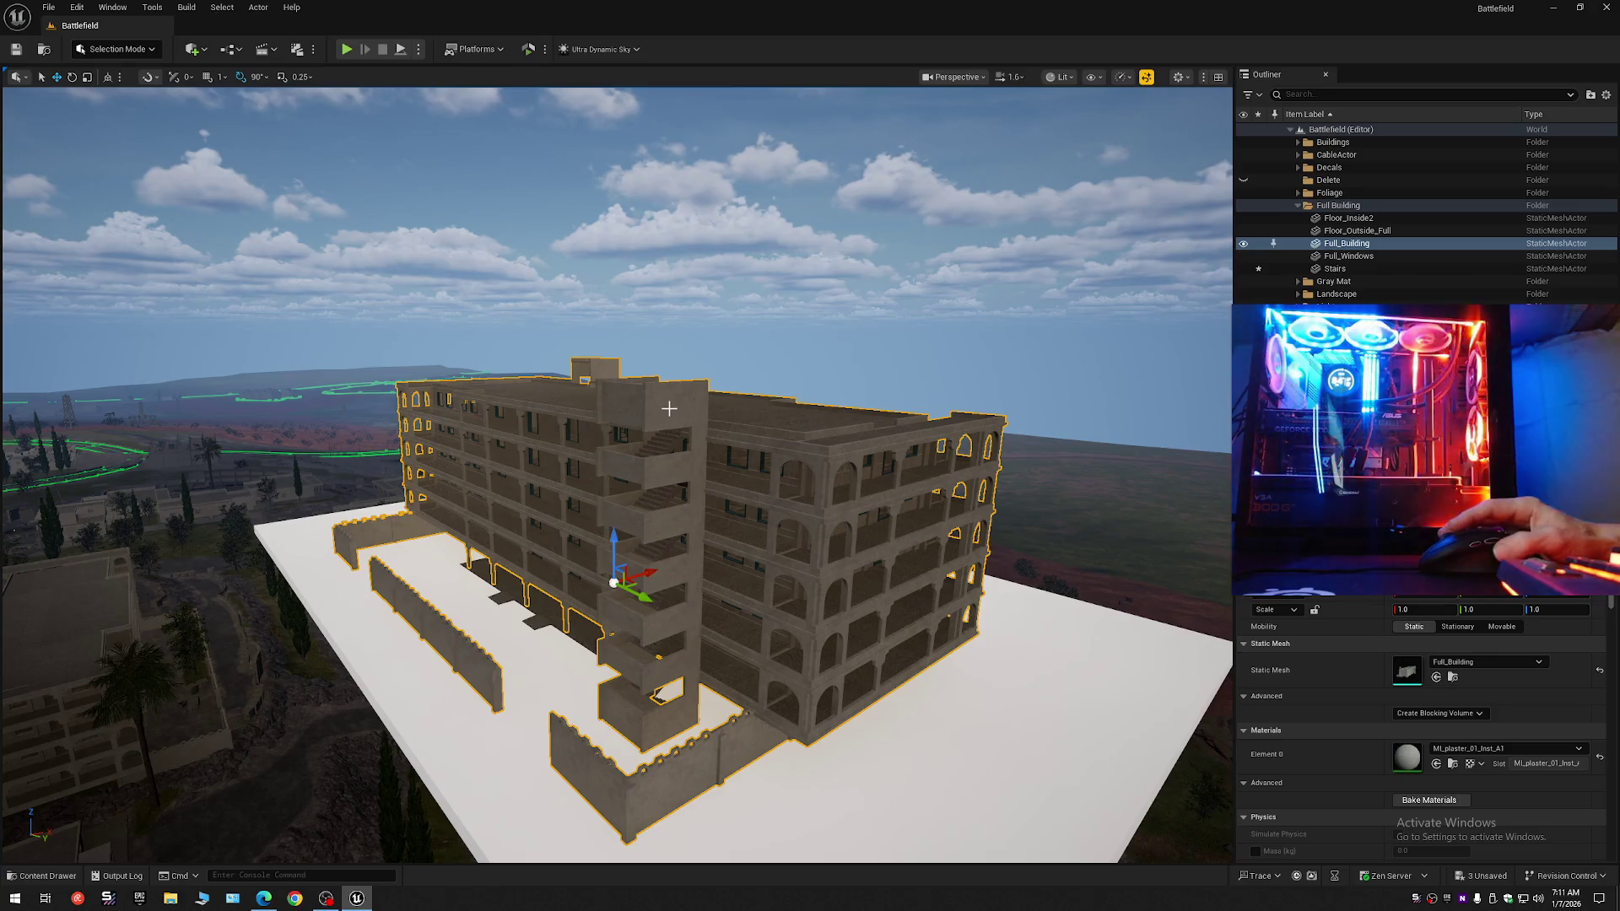
Collapse every Outliner folder, then select and frame the Full_Building mesh.
click(1606, 95)
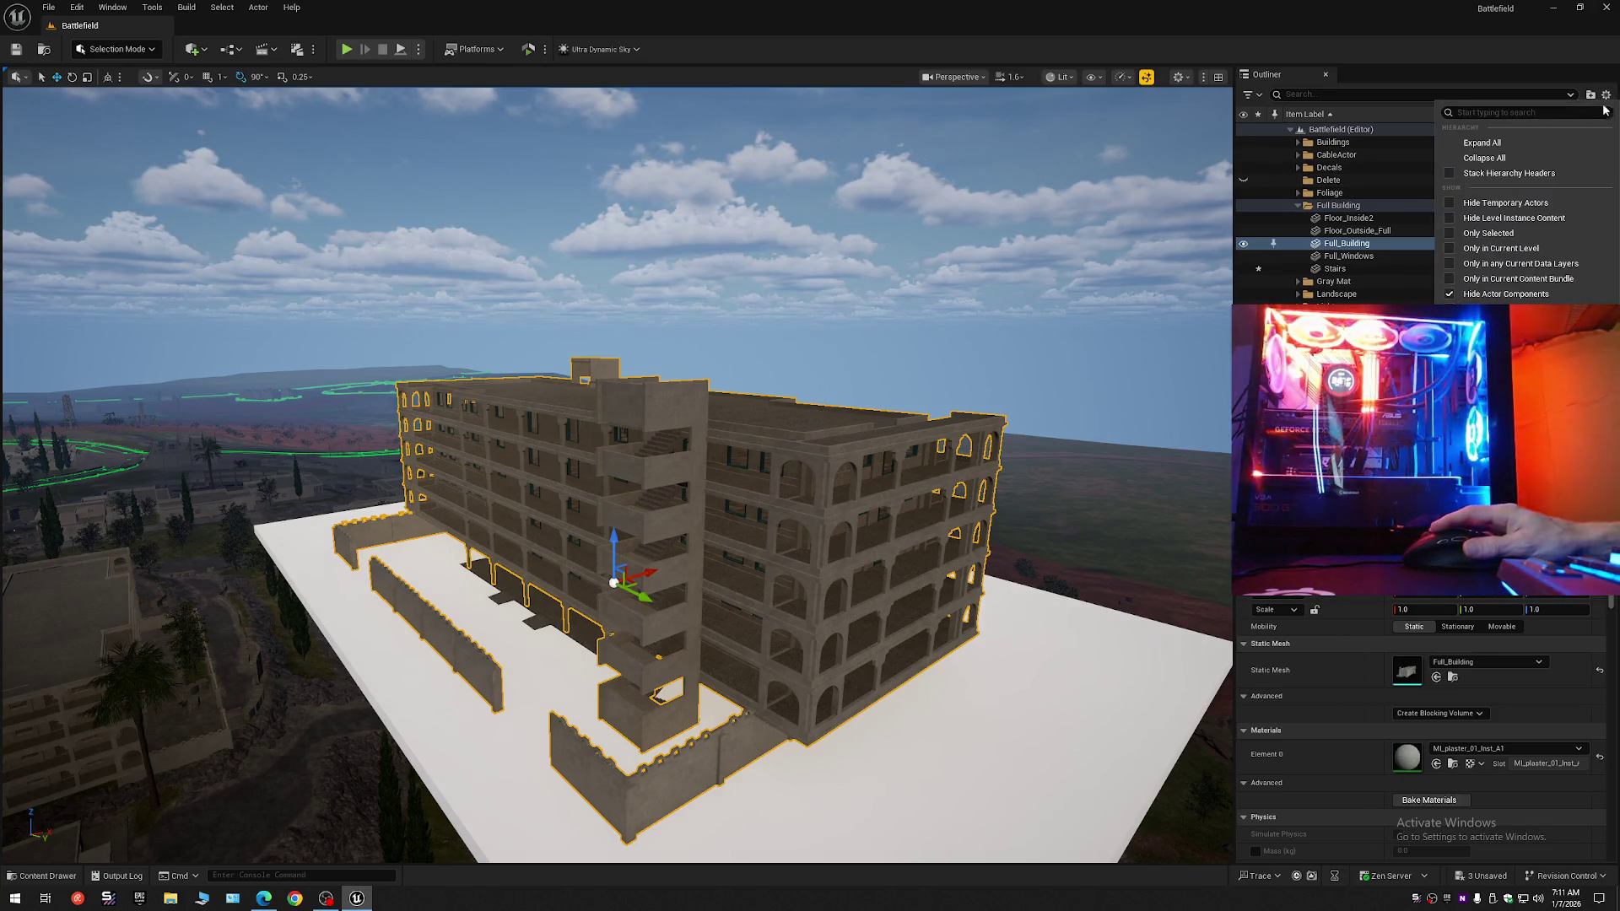
click(1518, 160)
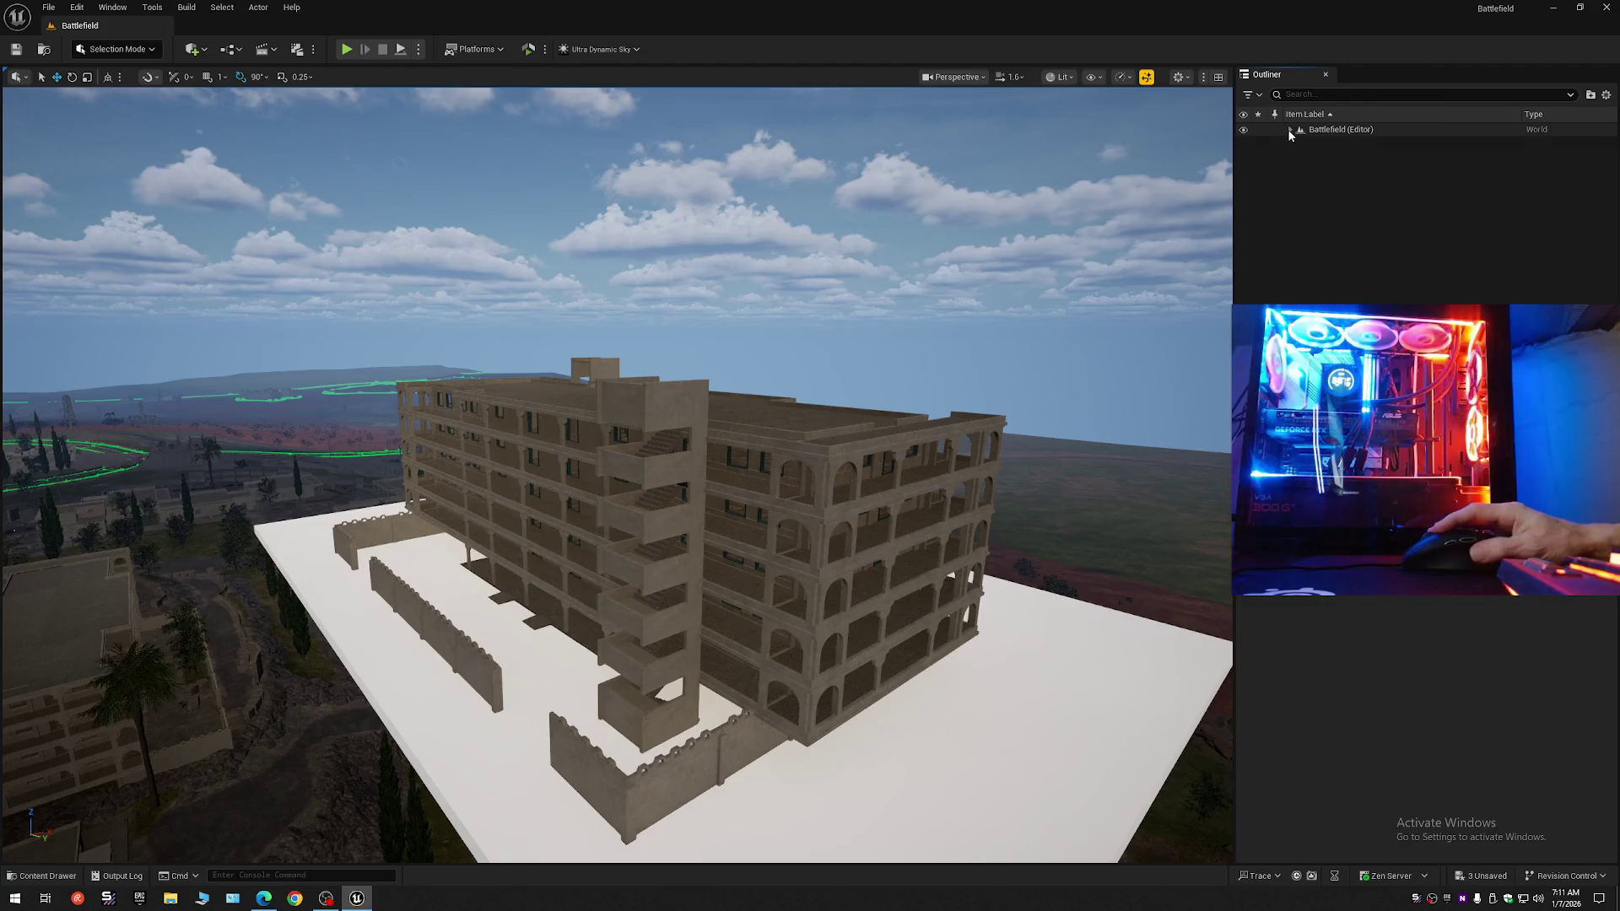
key(w)
scroll(777, 519, up, 1)
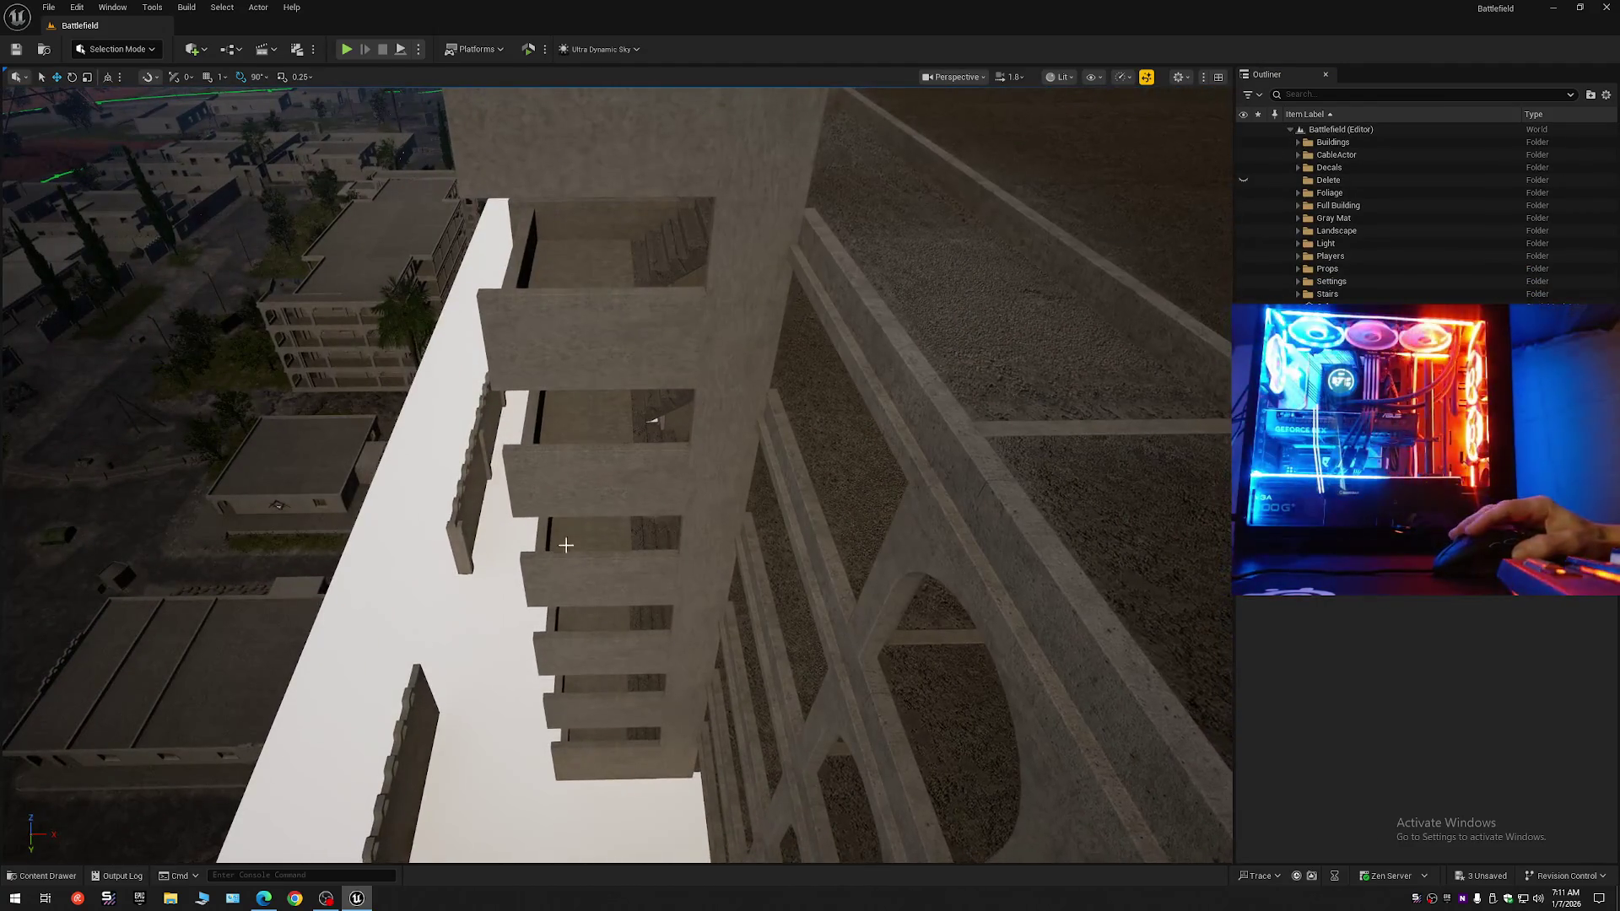
click(579, 537)
key(f)
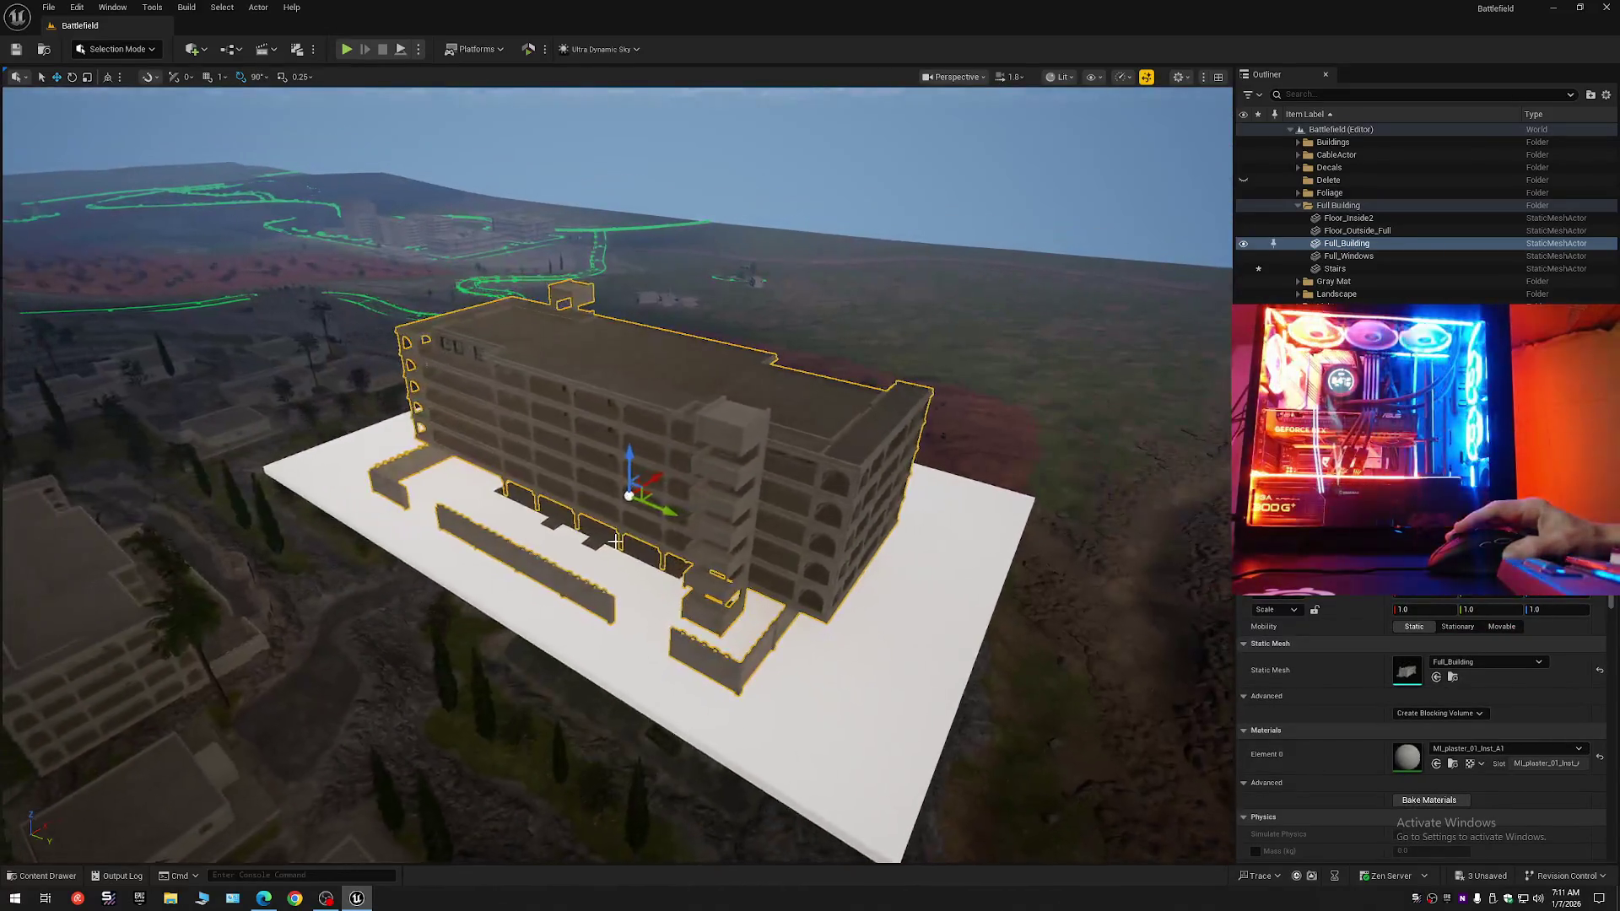
Collapse the Outliner tree and expand Battlefield to list its folders.
click(1605, 96)
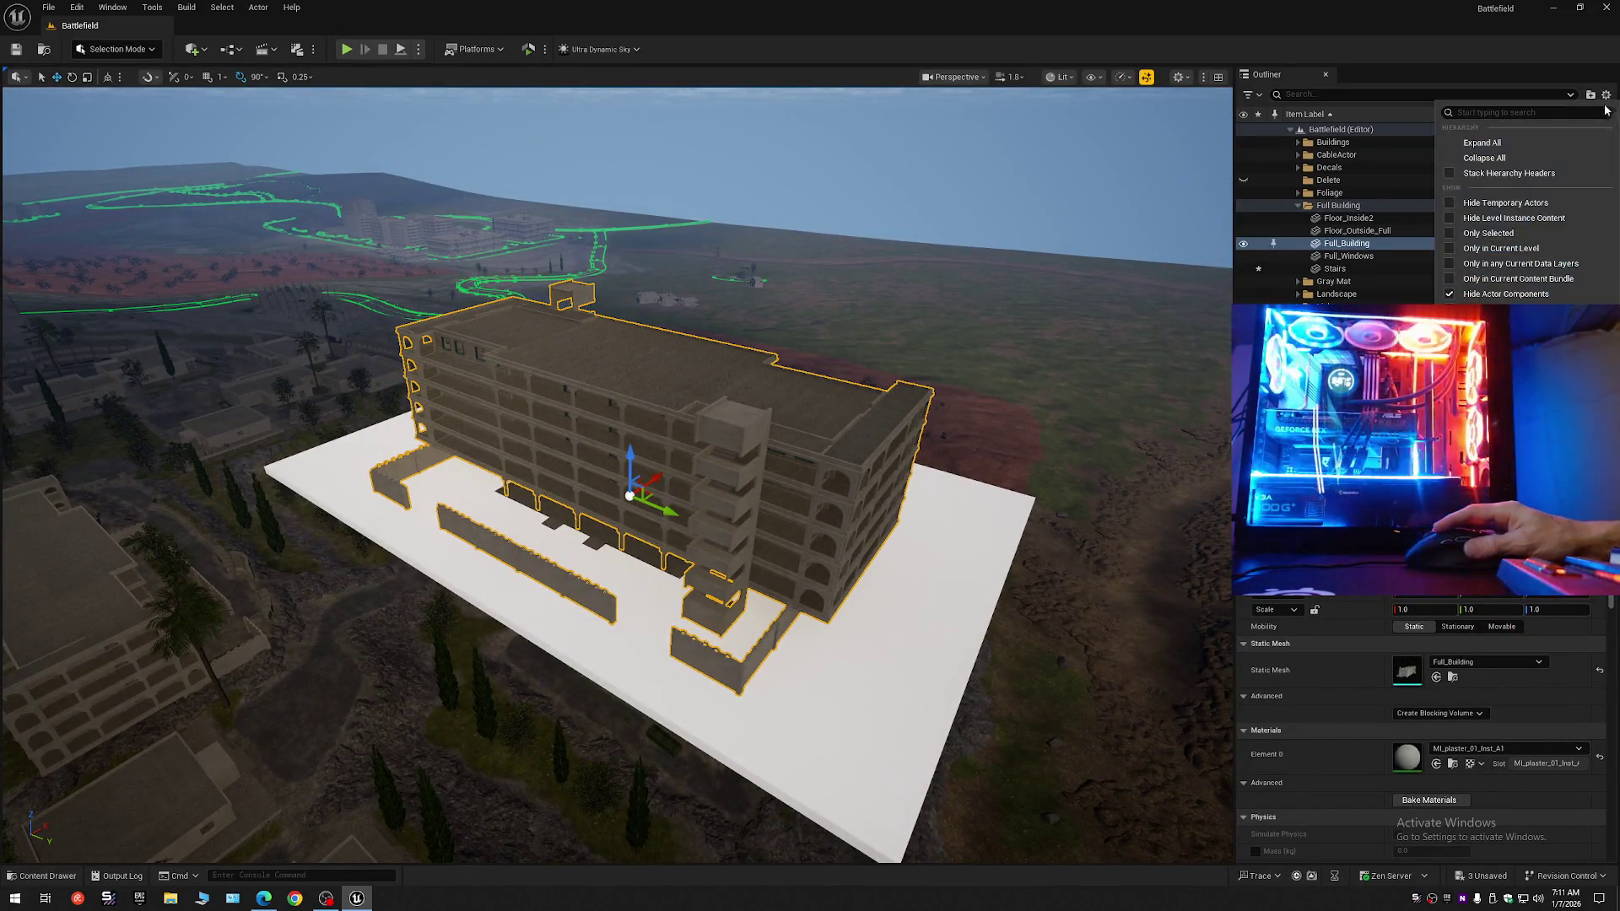
click(1484, 153)
click(1289, 130)
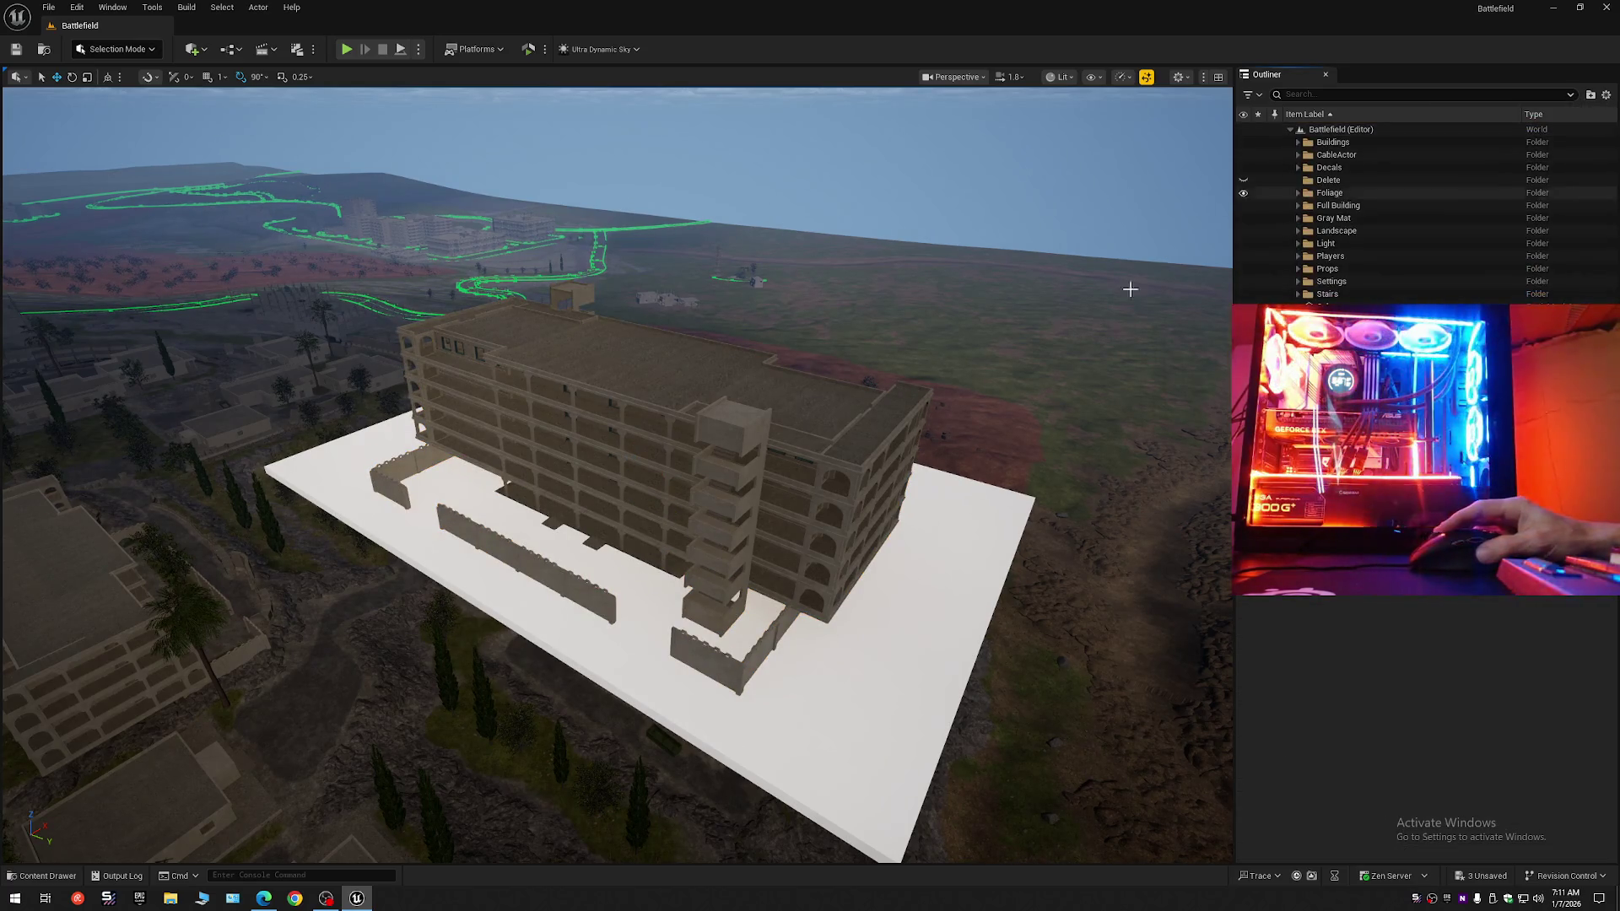
Fly around the building to a hillside building and select its plaster stair-tower wall.
key(w)
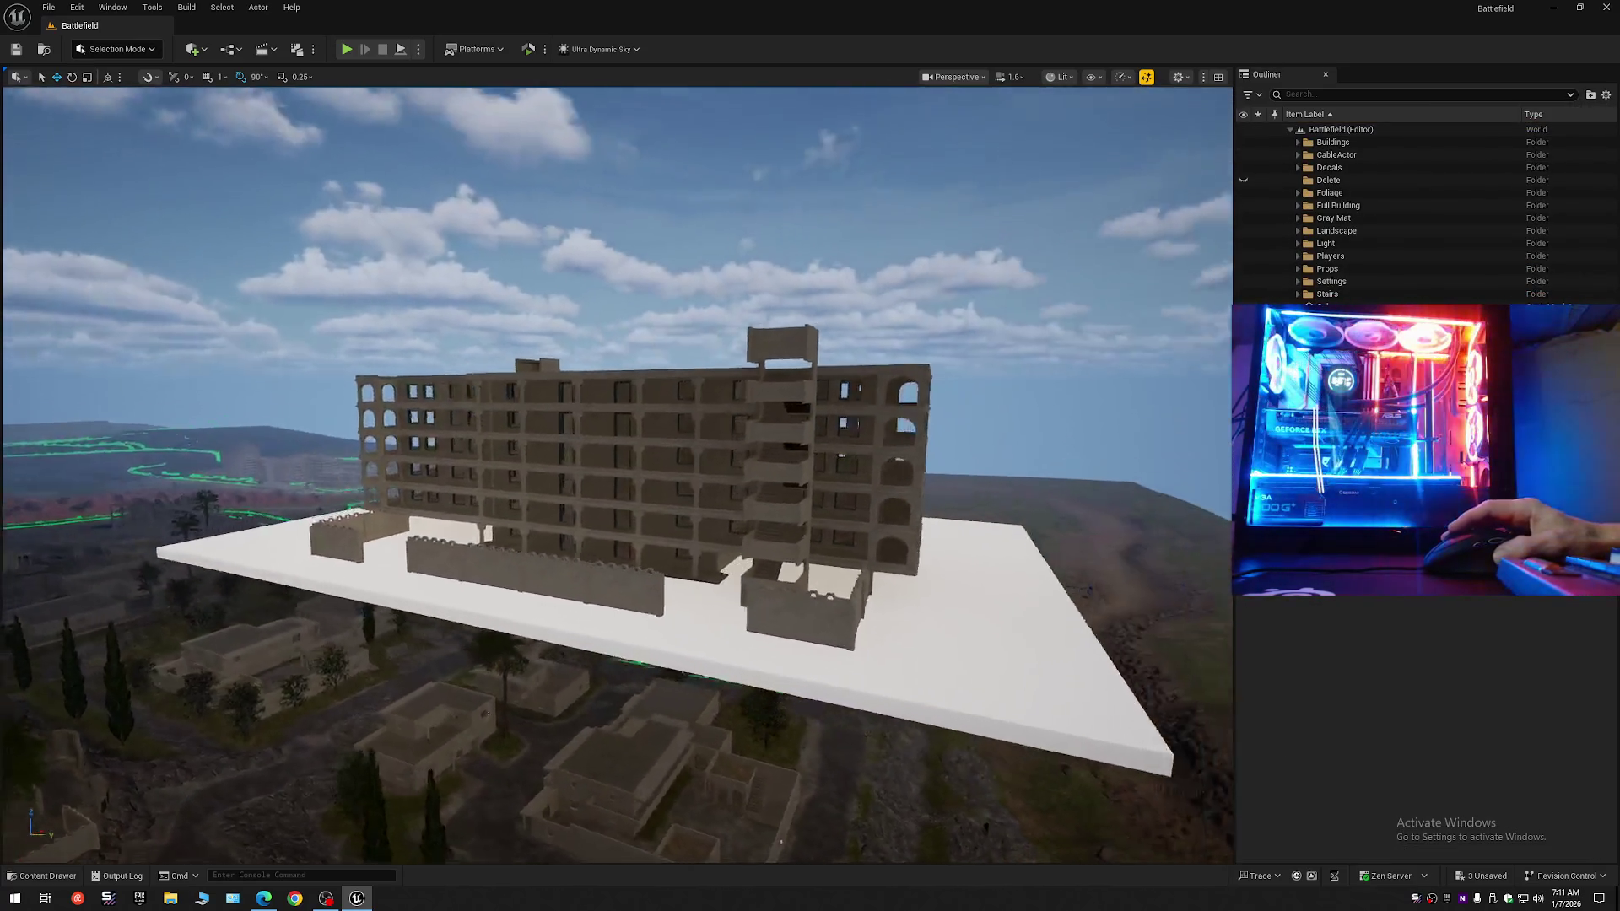
key(w)
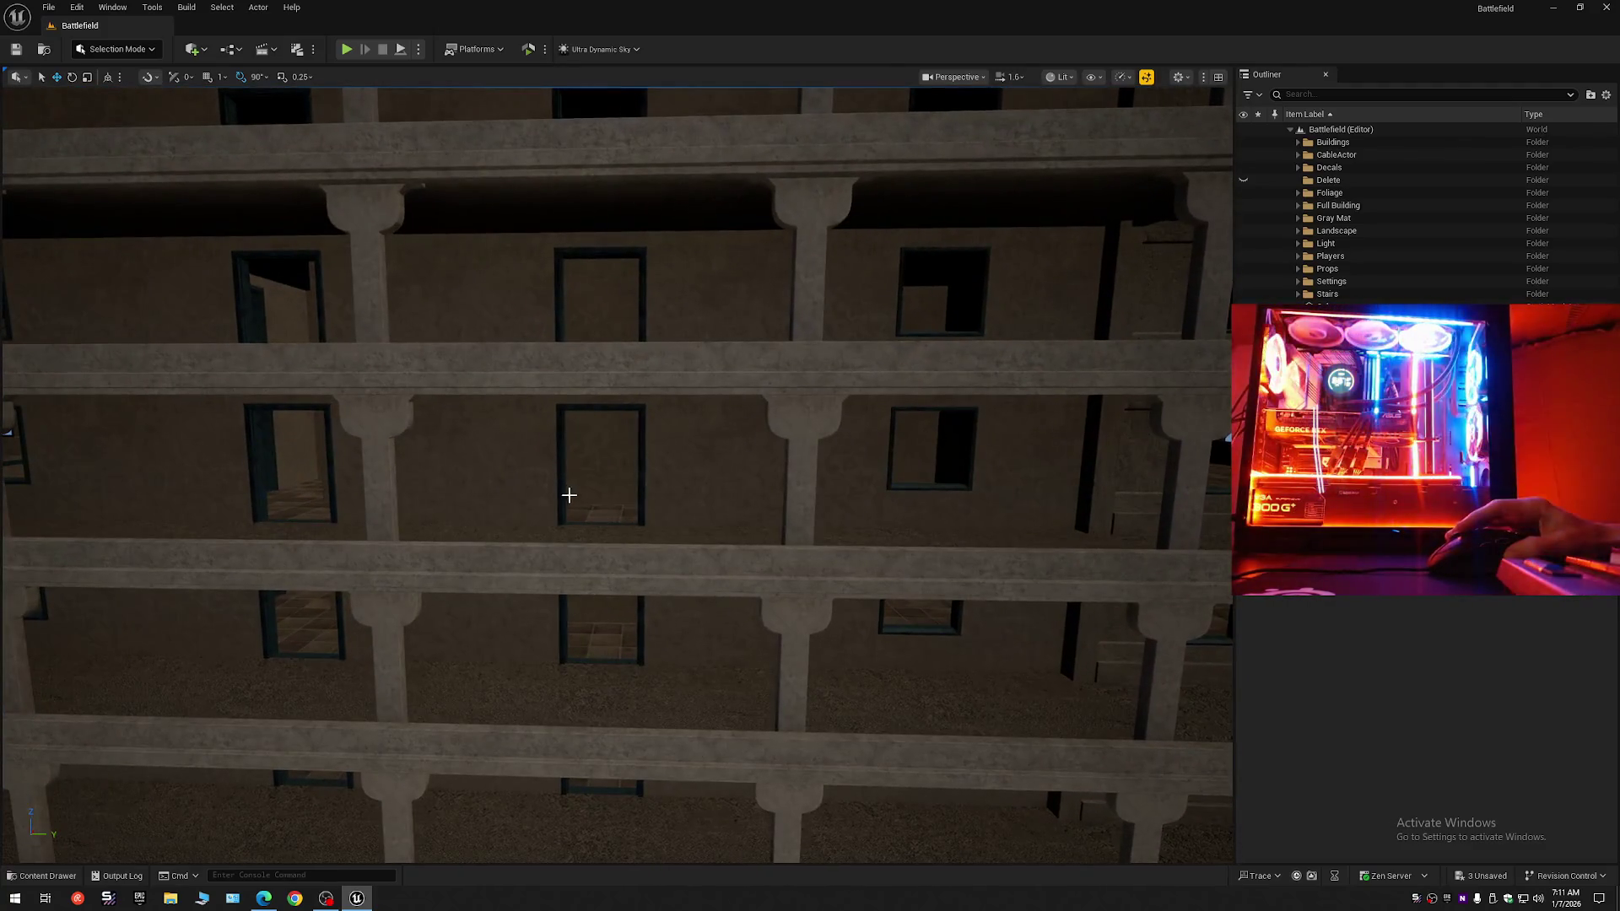
key(s)
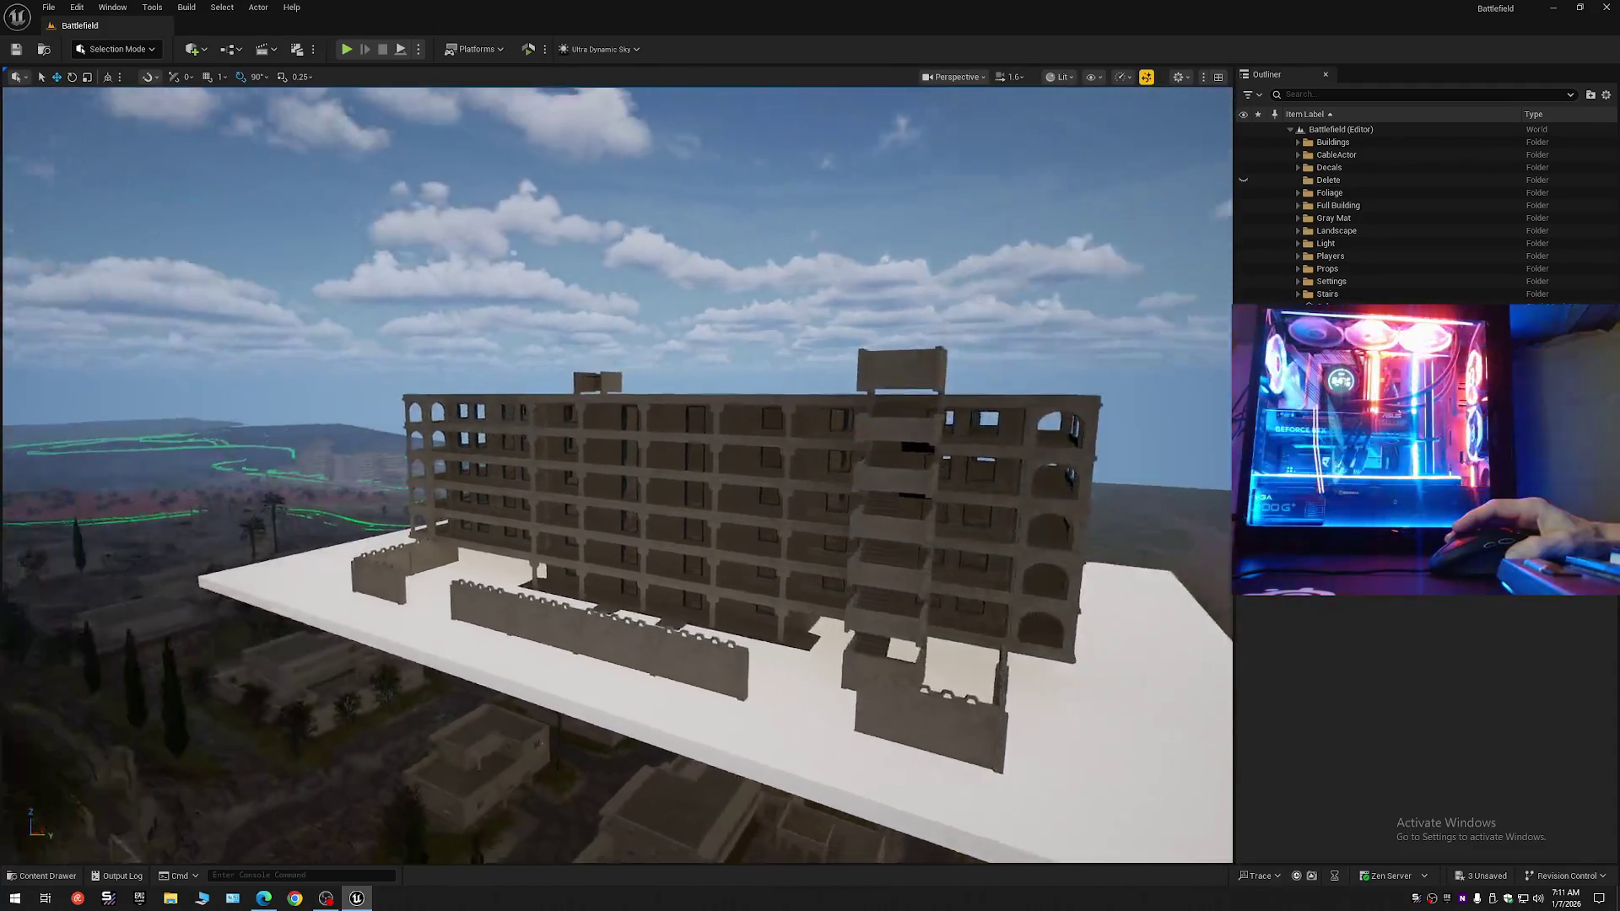
key(e)
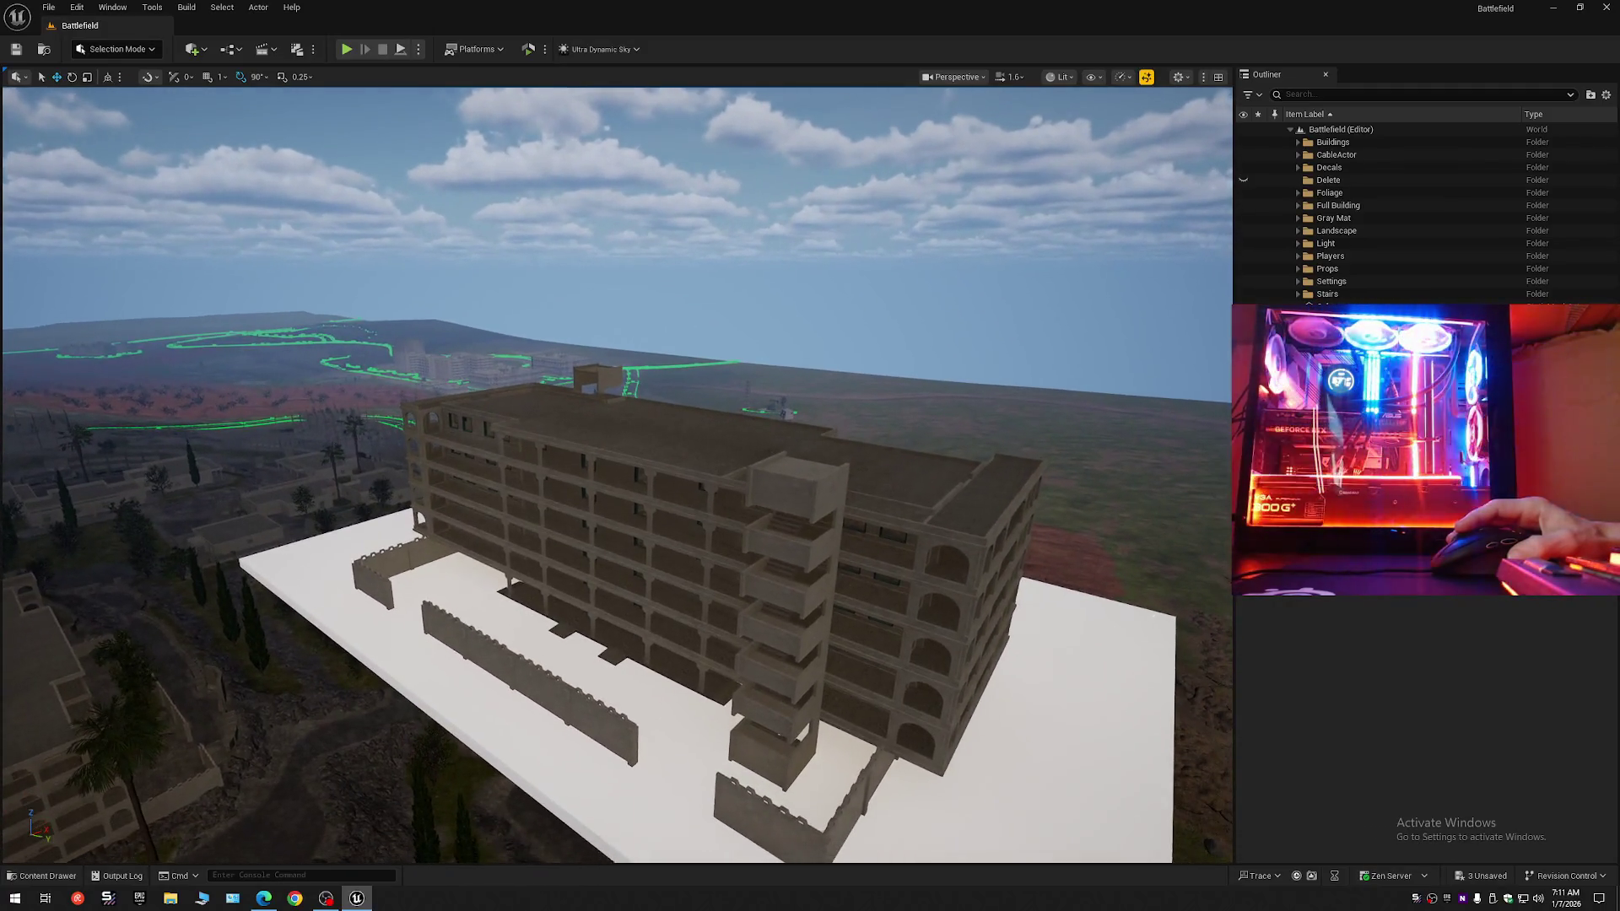
key(d)
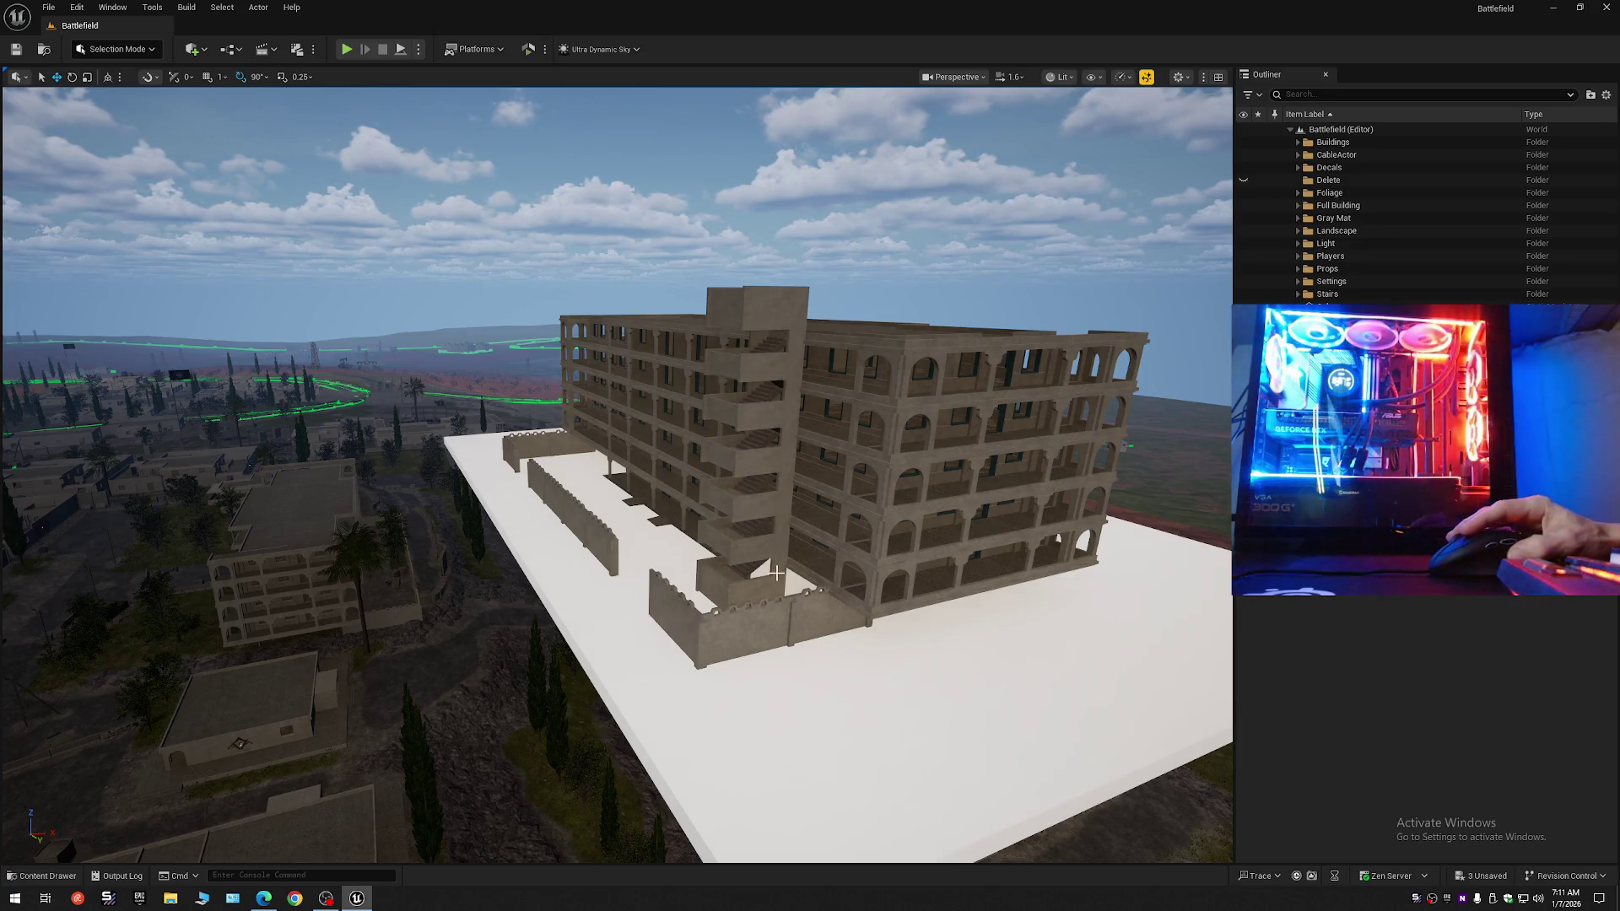
mouse_move(725, 596)
mouse_down()
mouse_move(844, 573)
mouse_move(742, 540)
mouse_up()
scroll(616, 473, down, 1)
click(481, 569)
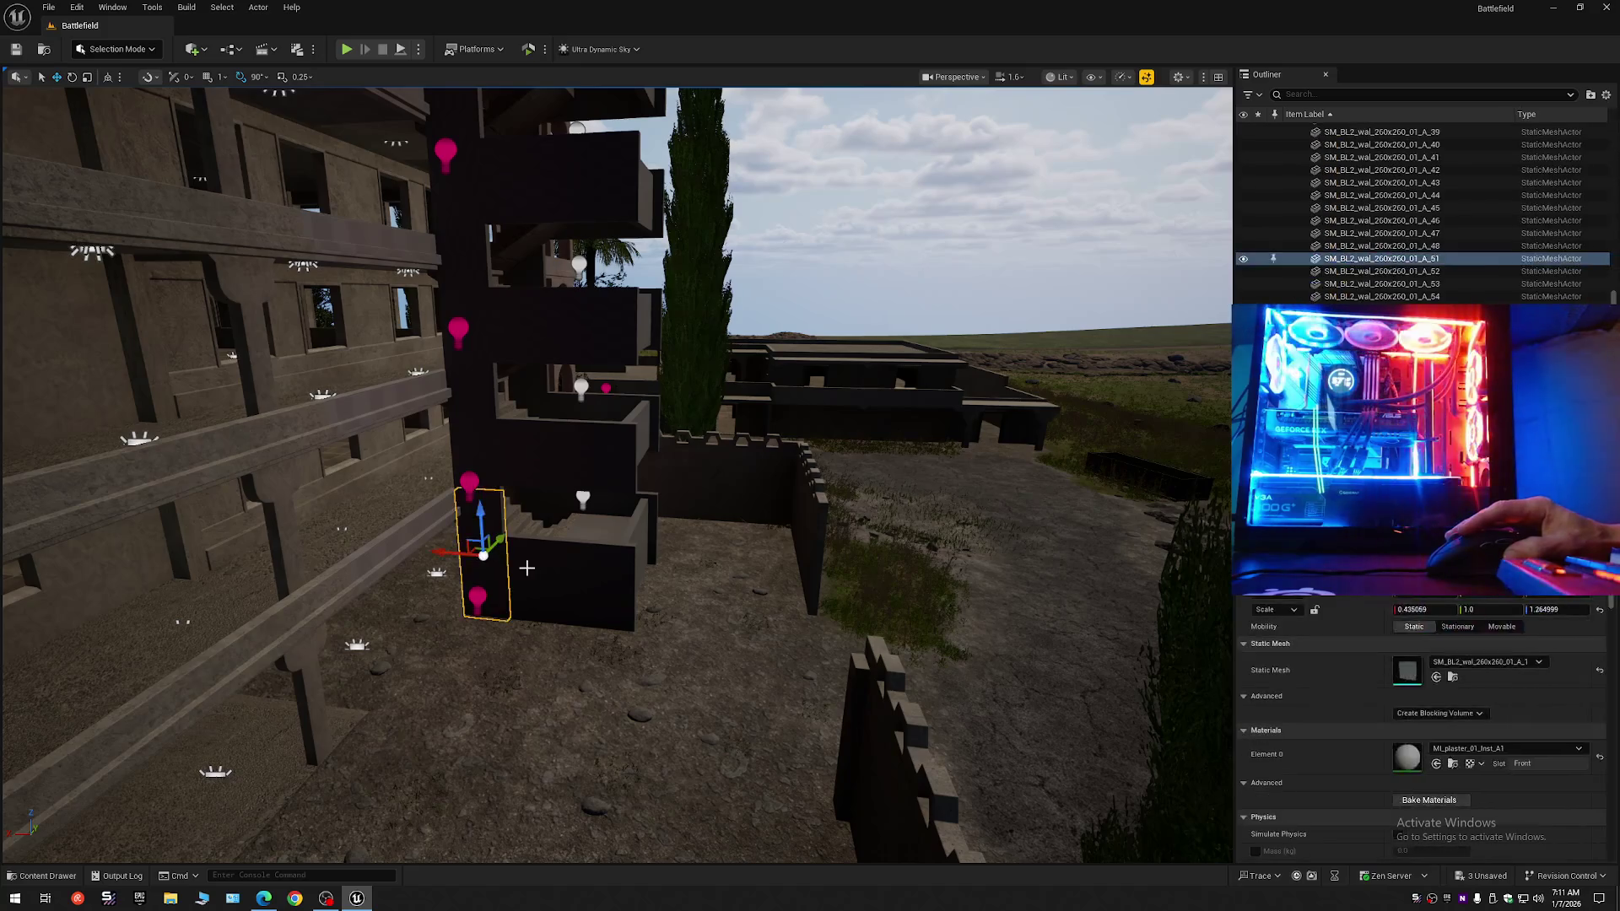
Select the stairwell's wall and balcony blocks one by one to check them.
click(550, 474)
click(482, 454)
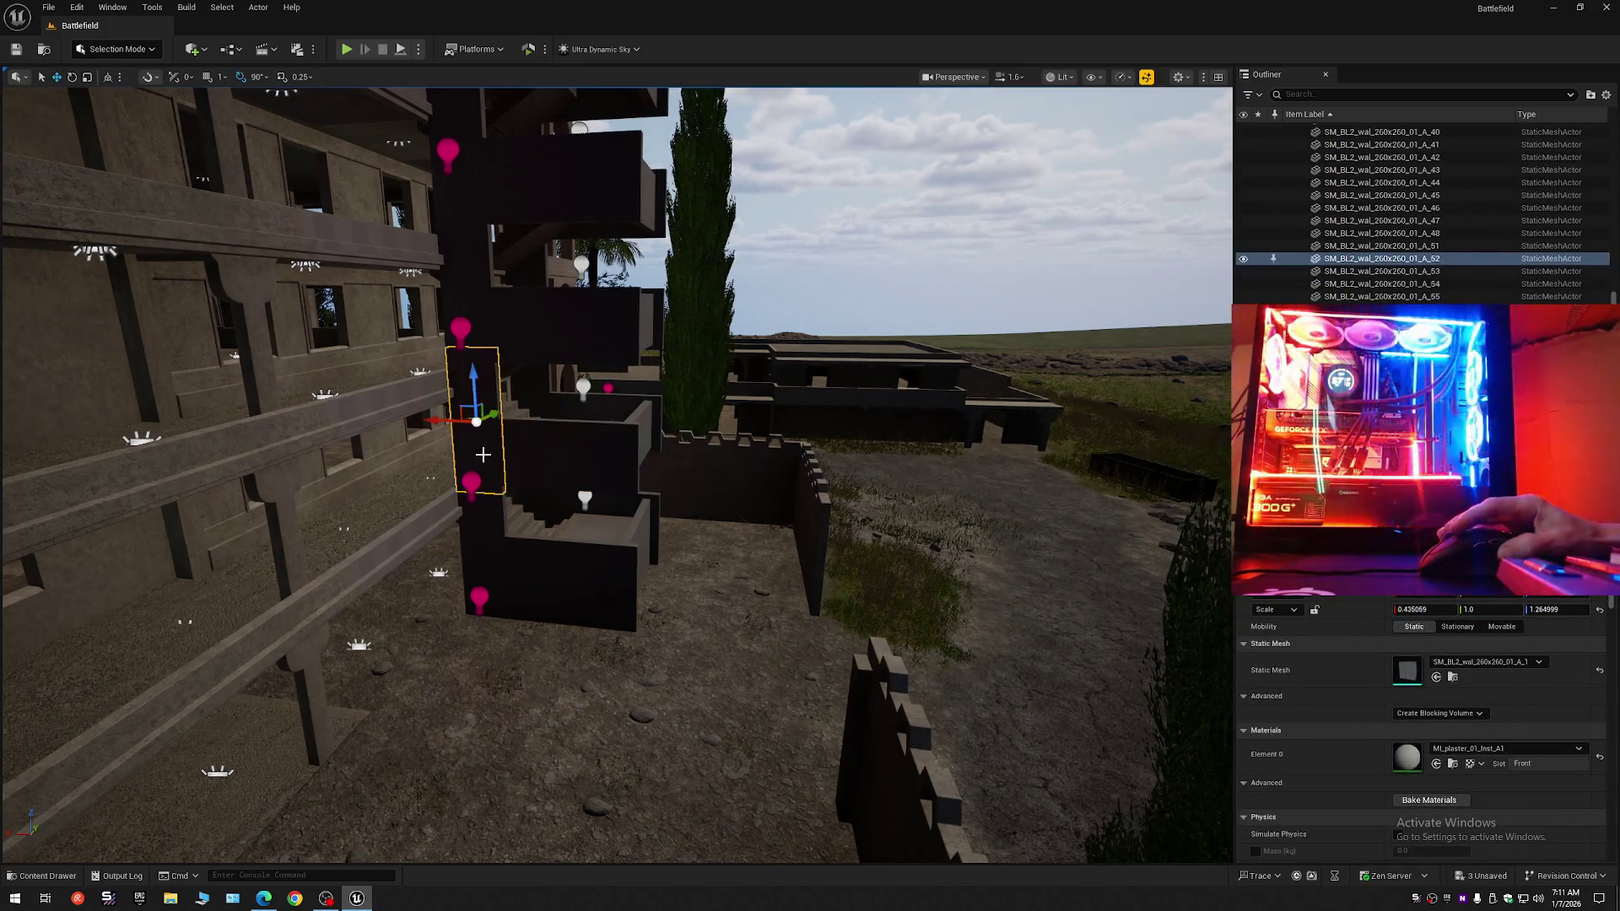
click(478, 322)
click(565, 327)
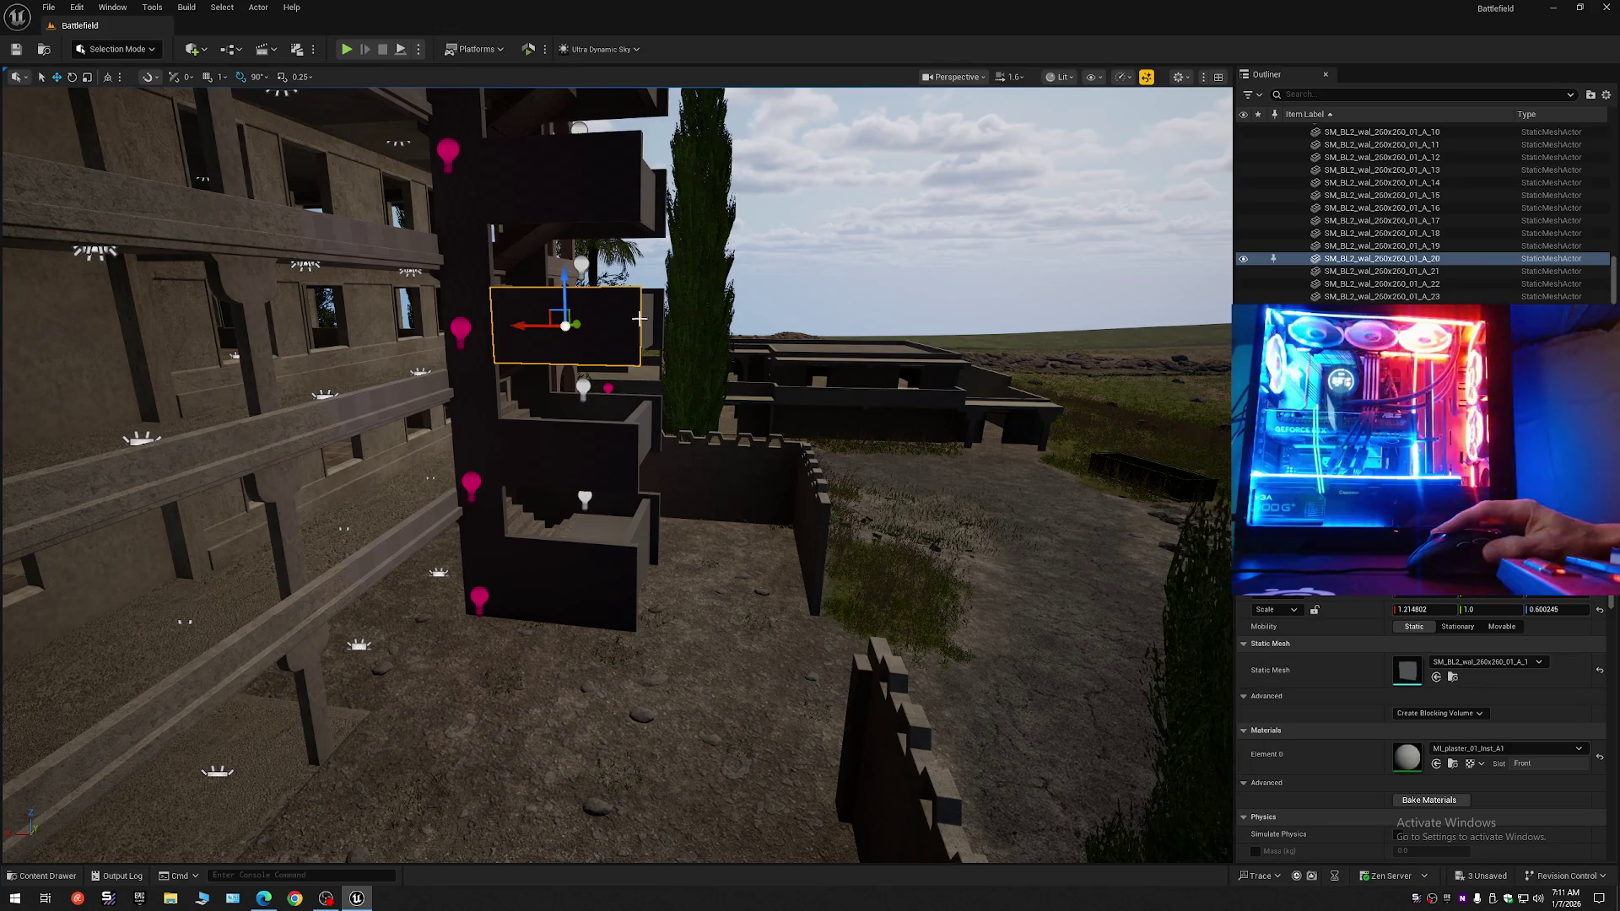
click(645, 314)
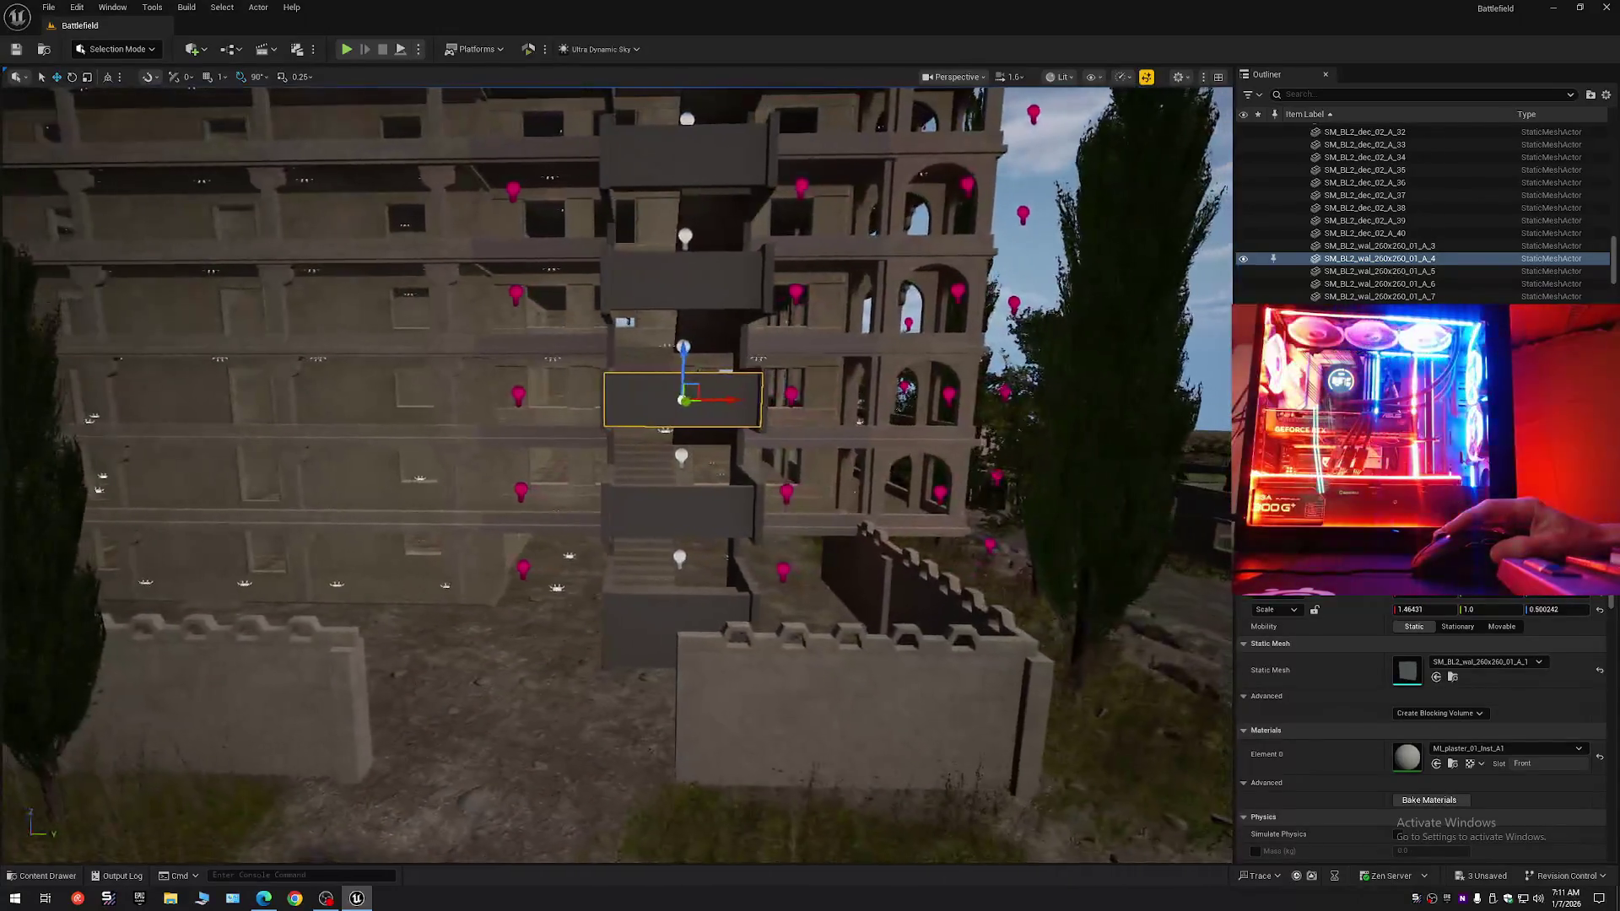
Fly in on the wall_250x250_01_A_6 panel, then collapse the whole Outliner tree.
key(w)
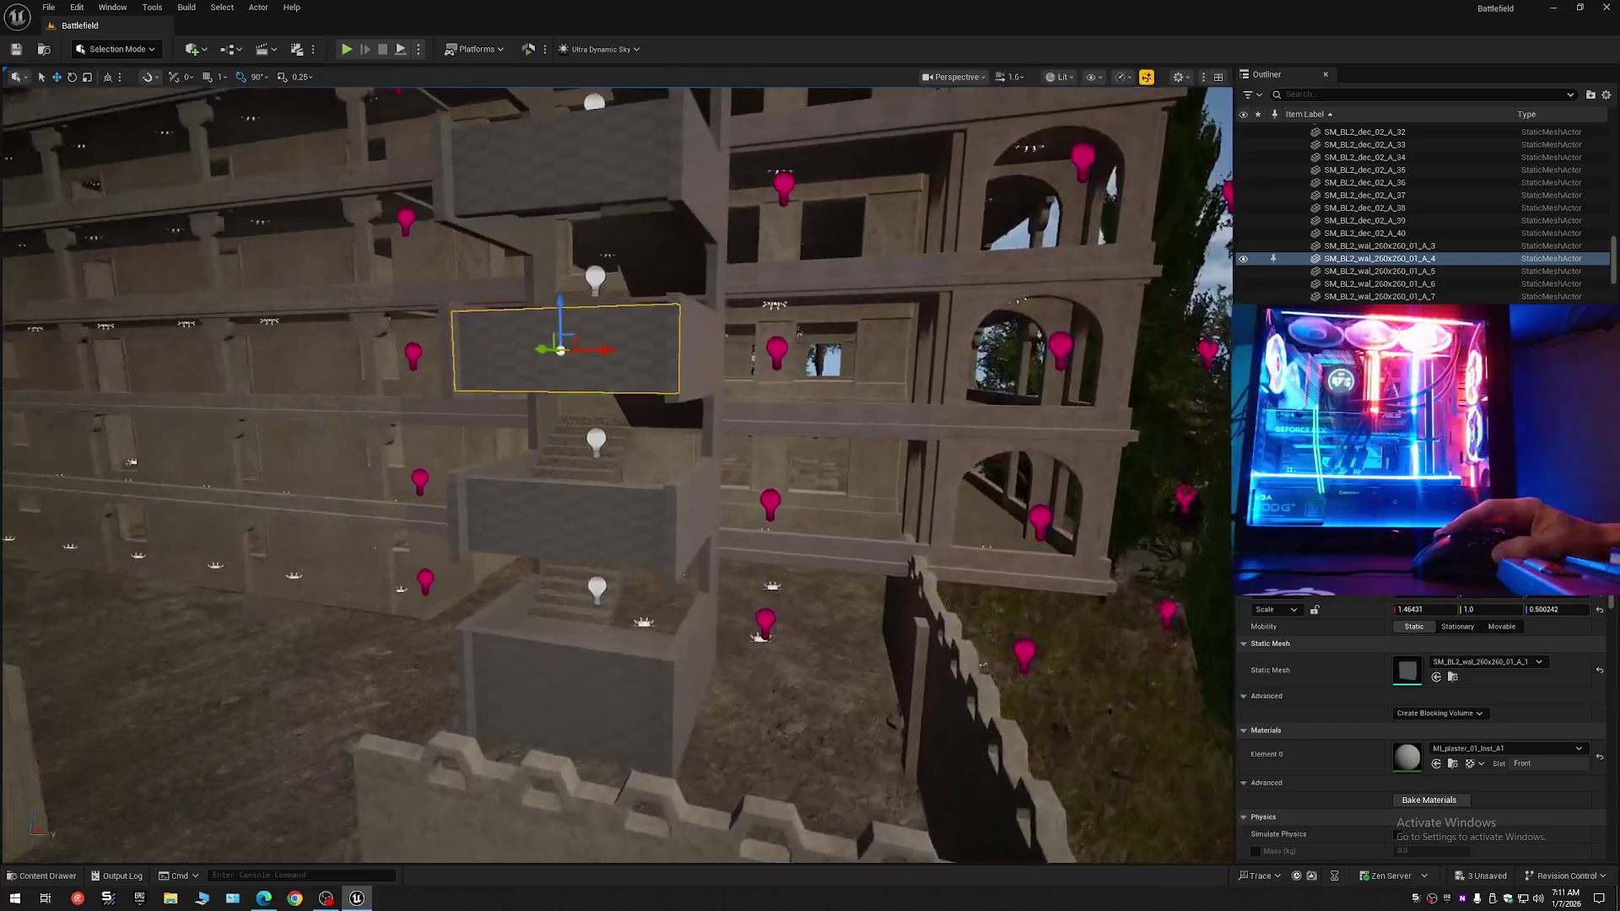
key(s)
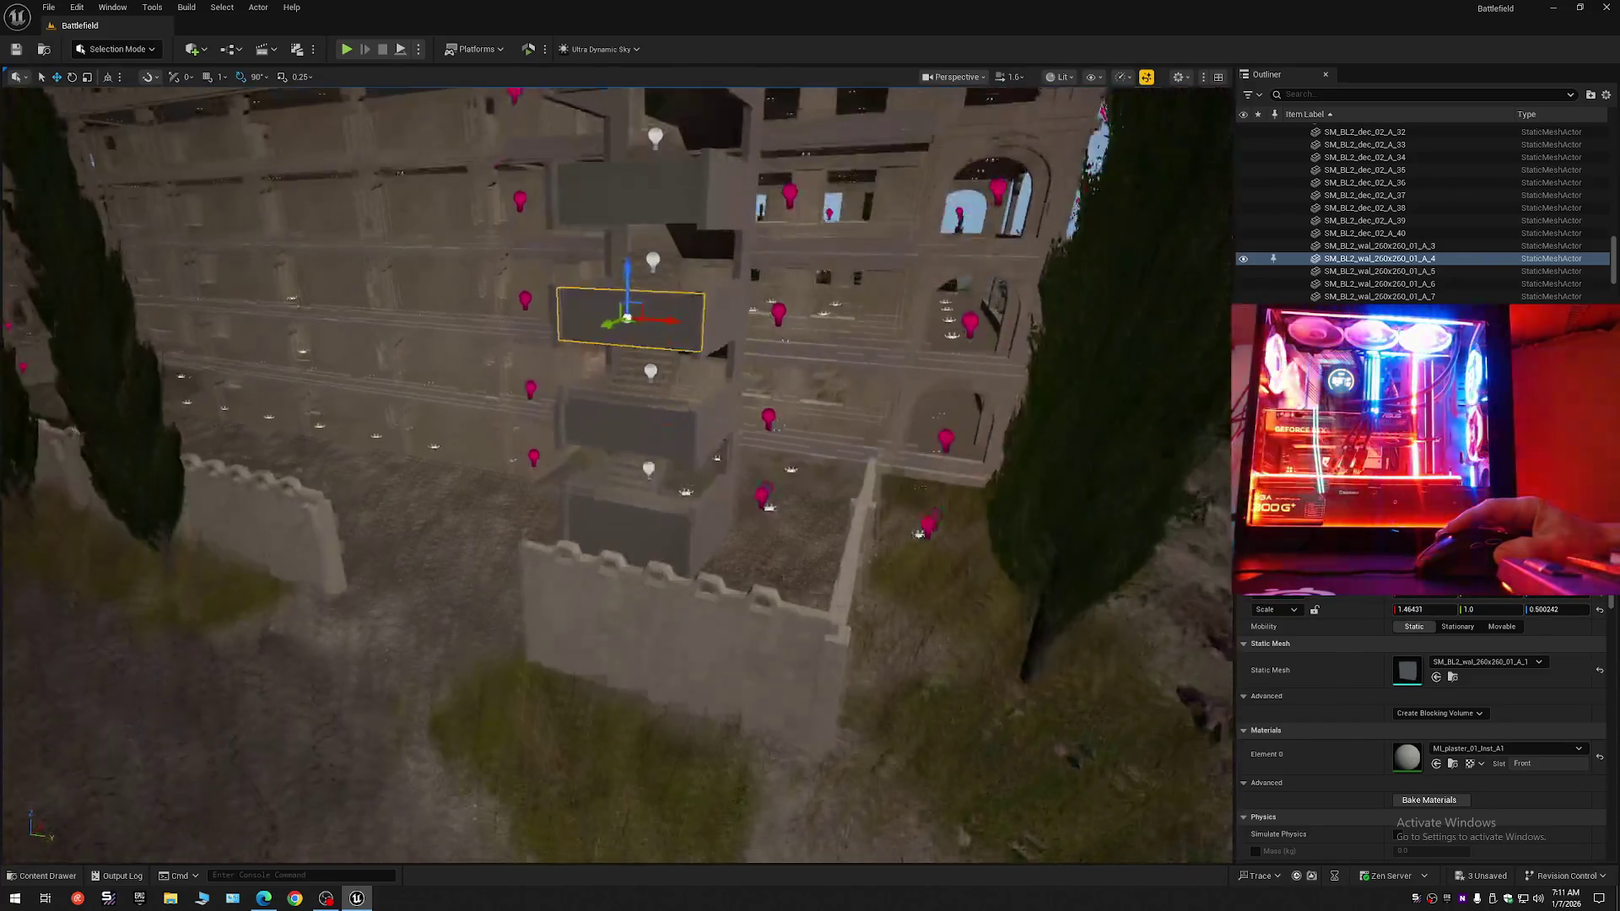
key(w)
scroll(650, 382, up, 5)
scroll(651, 382, down, 8)
scroll(650, 382, up, 4)
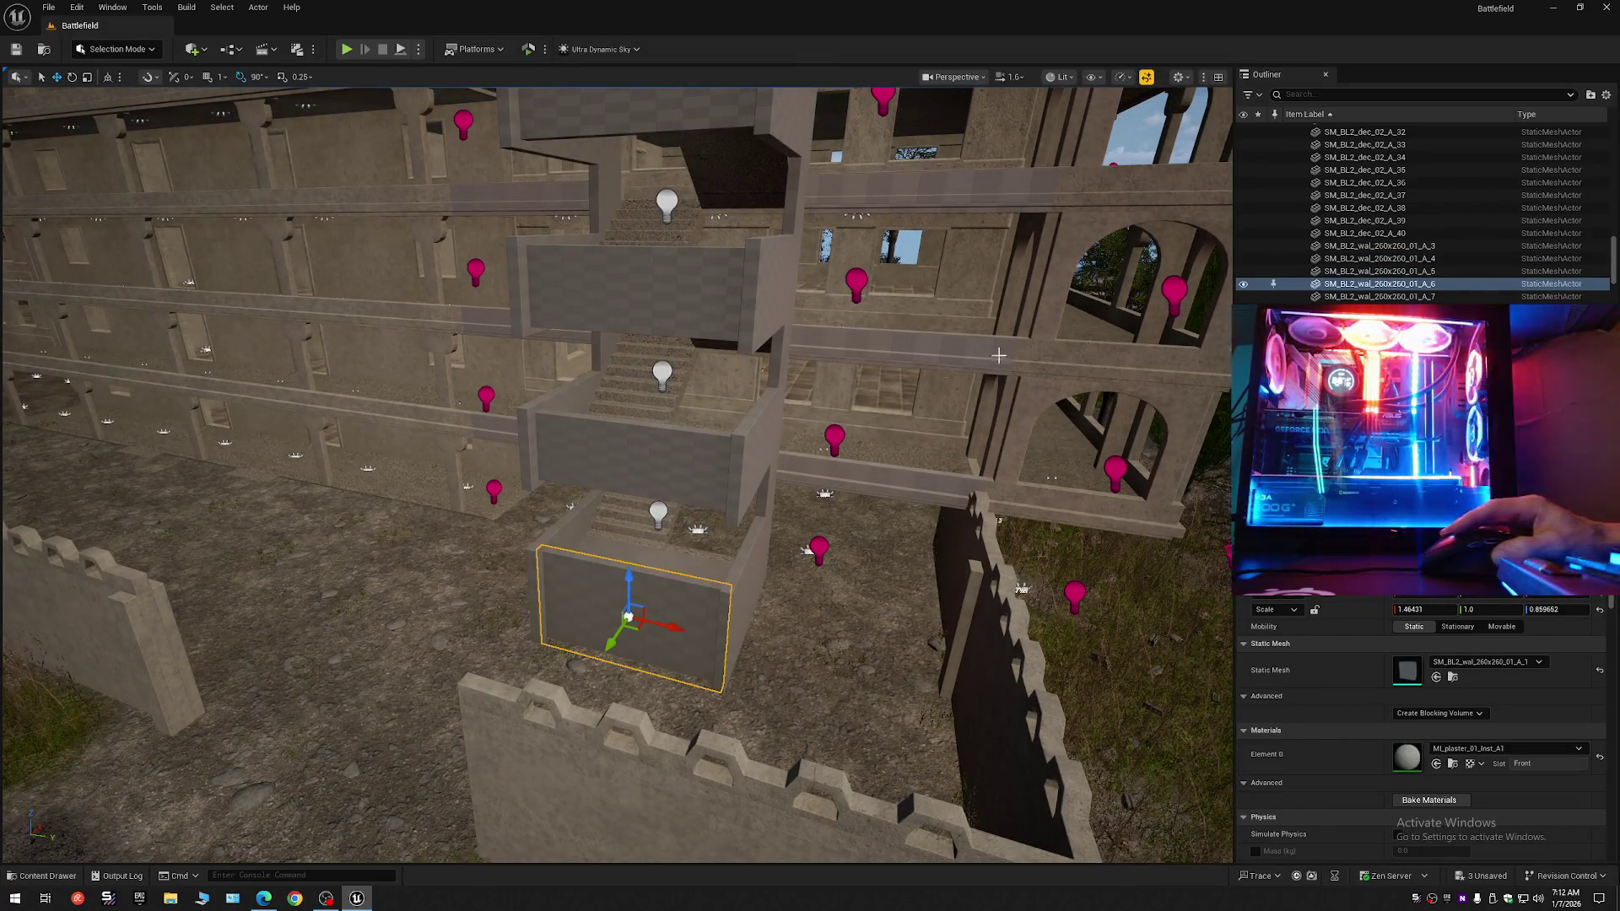
click(1606, 95)
click(1476, 160)
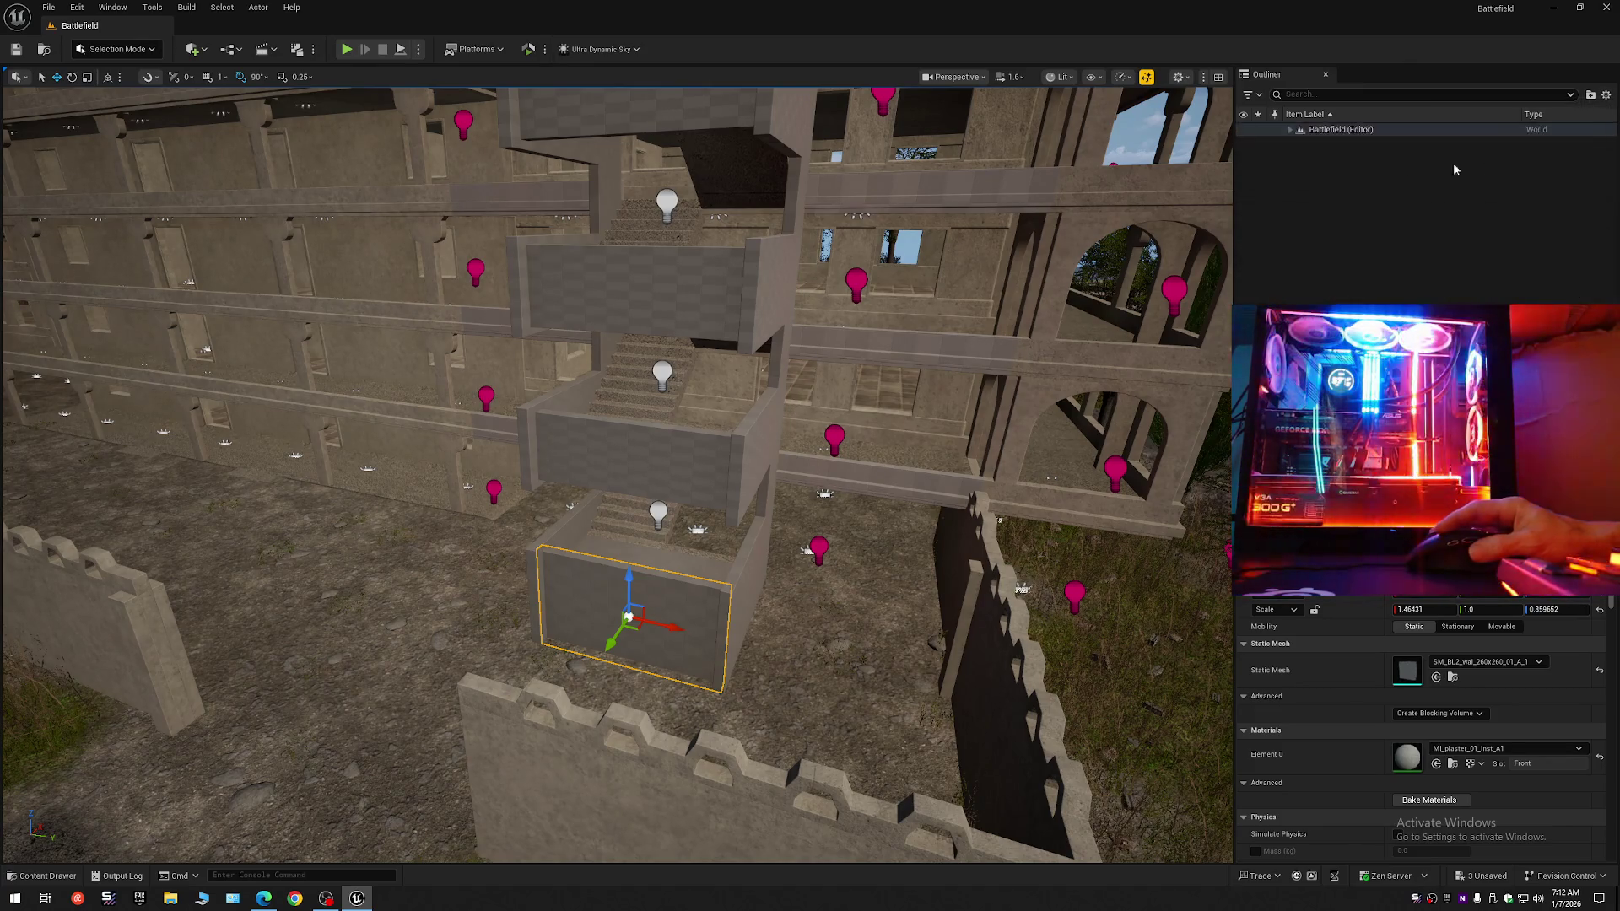
Expand the Battlefield level in the Outliner, clear the selection and orbit the view.
click(1474, 169)
click(1289, 129)
mouse_move(1122, 396)
mouse_down()
mouse_move(1150, 383)
mouse_move(354, 380)
mouse_move(321, 422)
mouse_move(270, 396)
mouse_move(1088, 274)
mouse_up()
scroll(329, 405, up, 2)
scroll(287, 396, down, 2)
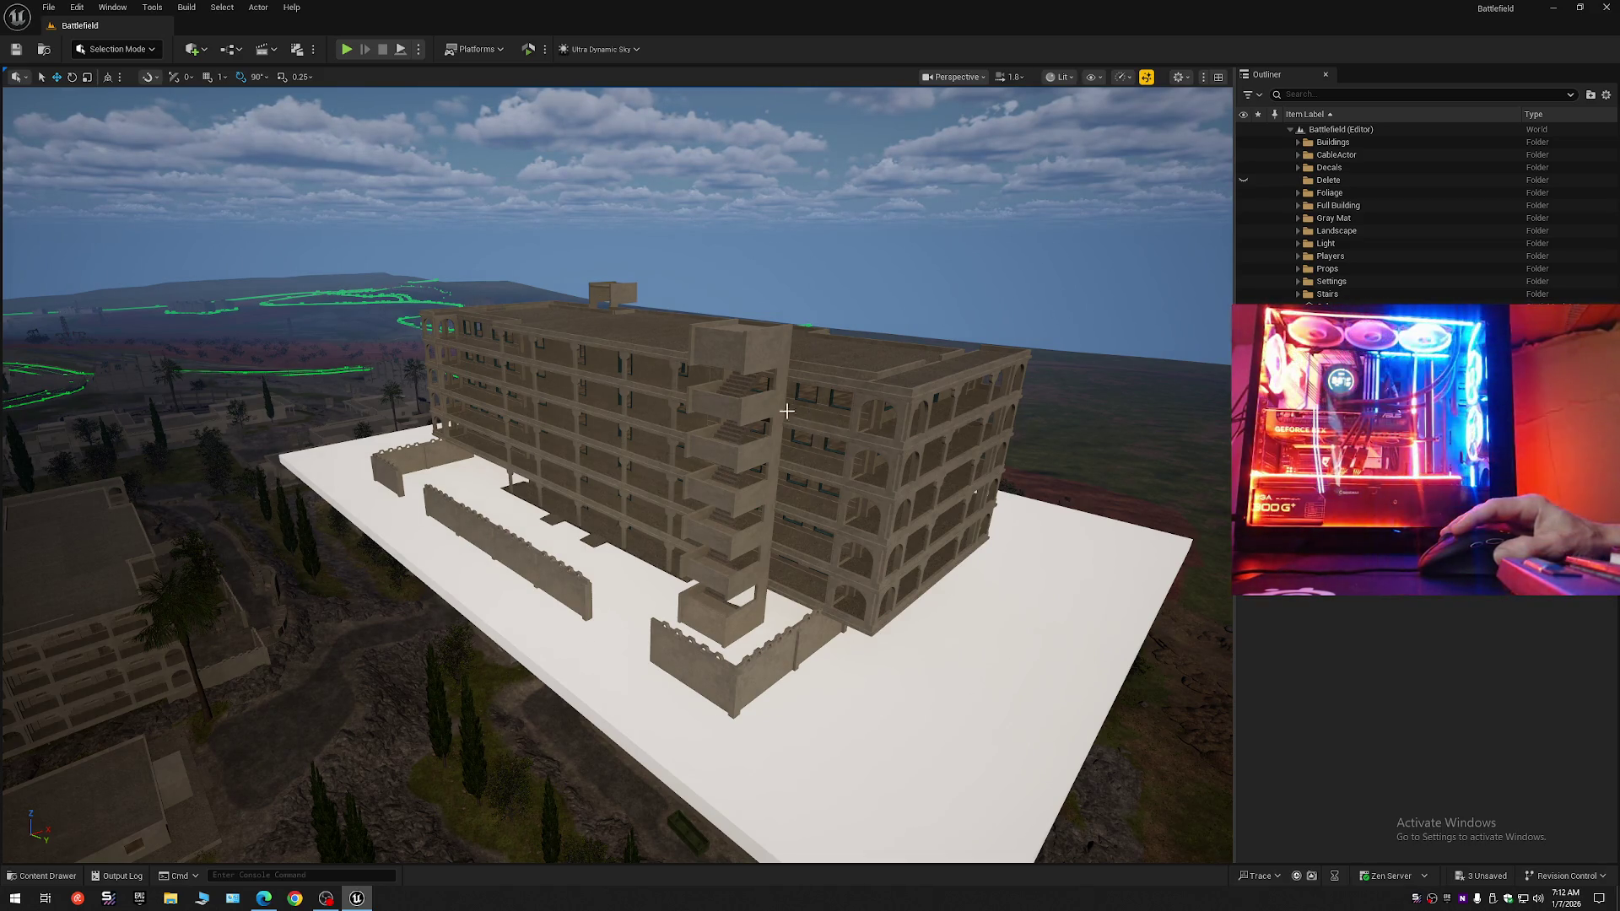
Fly over the town to the building on the white slab and expand the Full Building folder.
mouse_move(705, 479)
mouse_down()
mouse_move(338, 455)
mouse_move(174, 415)
mouse_move(71, 477)
mouse_move(583, 288)
mouse_move(610, 474)
mouse_up()
scroll(584, 289, down, 1)
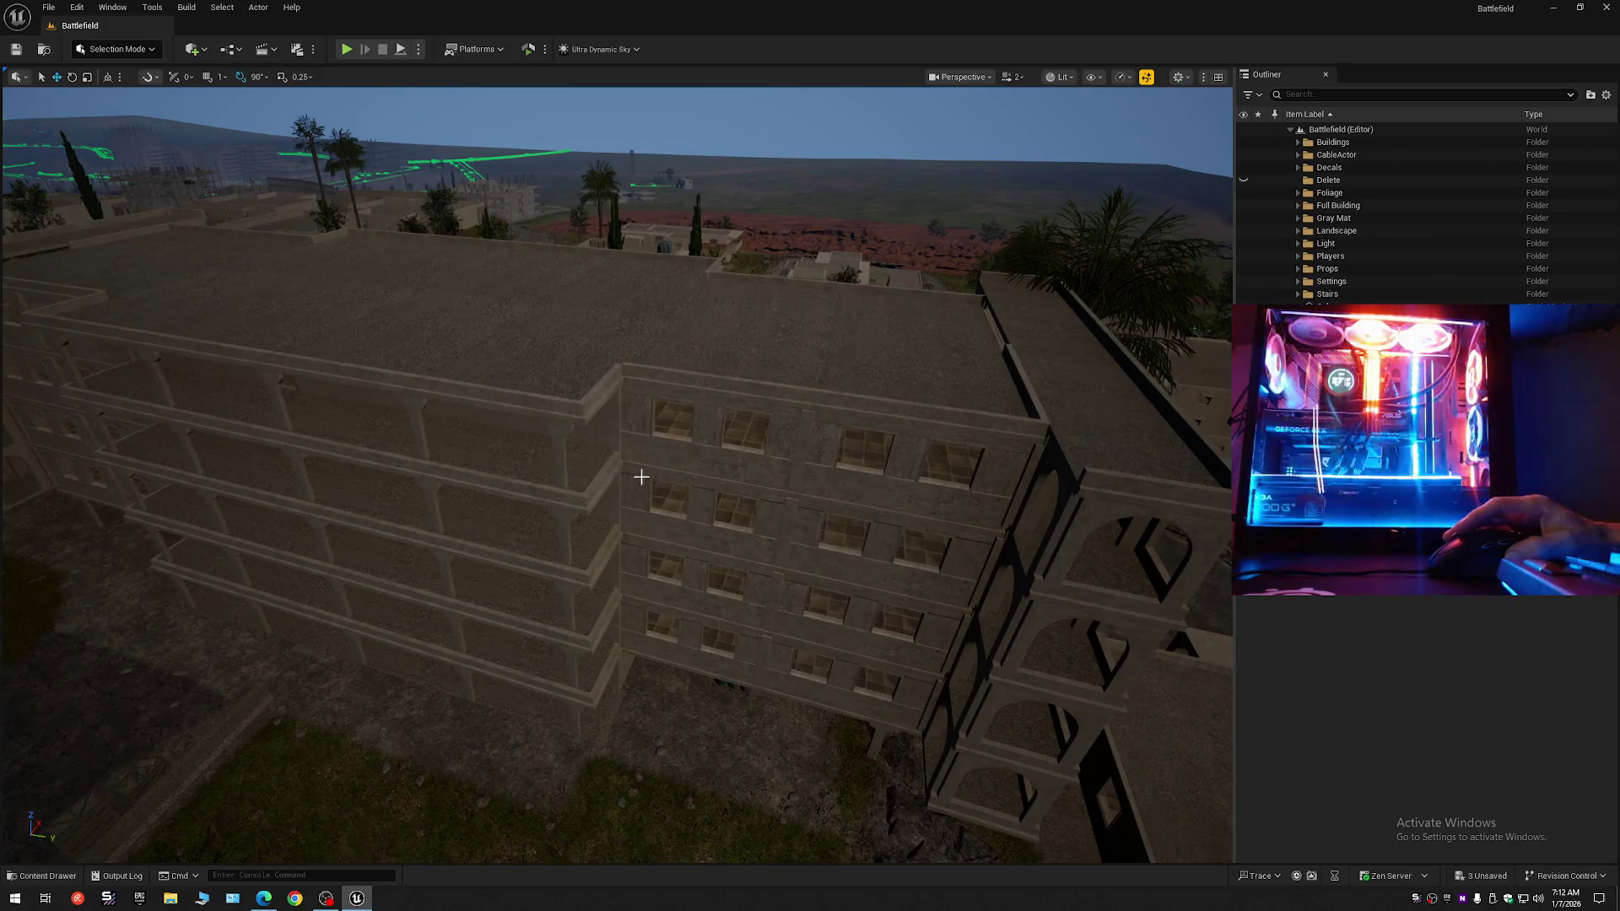
mouse_move(781, 491)
mouse_down()
mouse_move(692, 400)
mouse_move(591, 359)
mouse_up()
drag(783, 429, 783, 430)
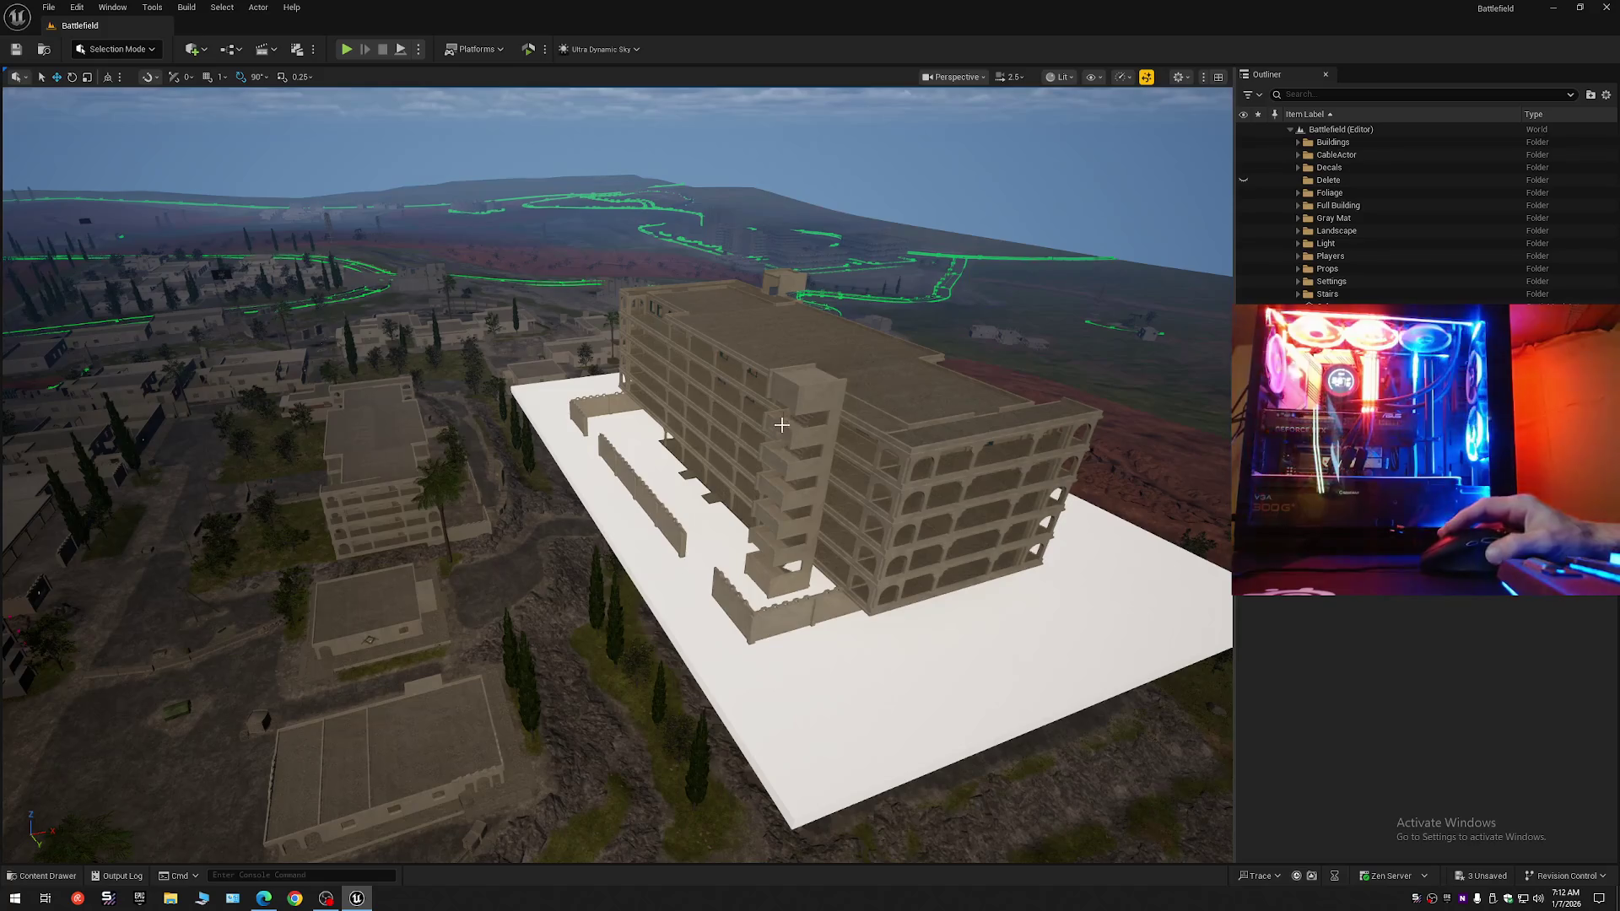
click(1298, 205)
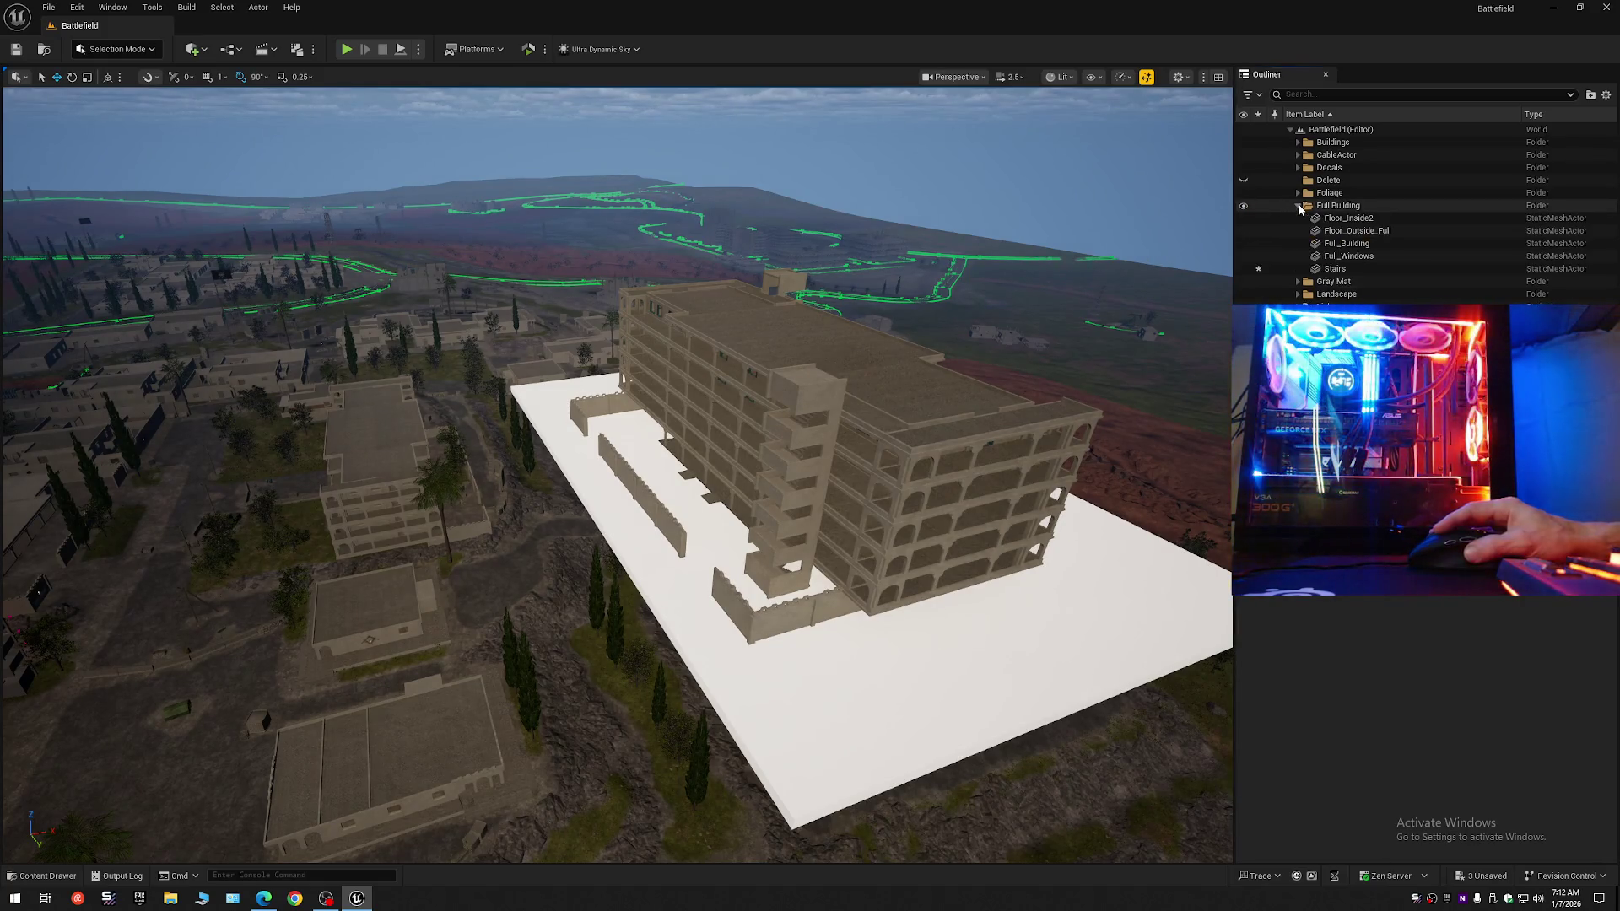
Select Floor_Inside2 through Stairs, cancel the blueprint conversion, and open the Content Drawer.
click(1341, 221)
shift+click(1334, 268)
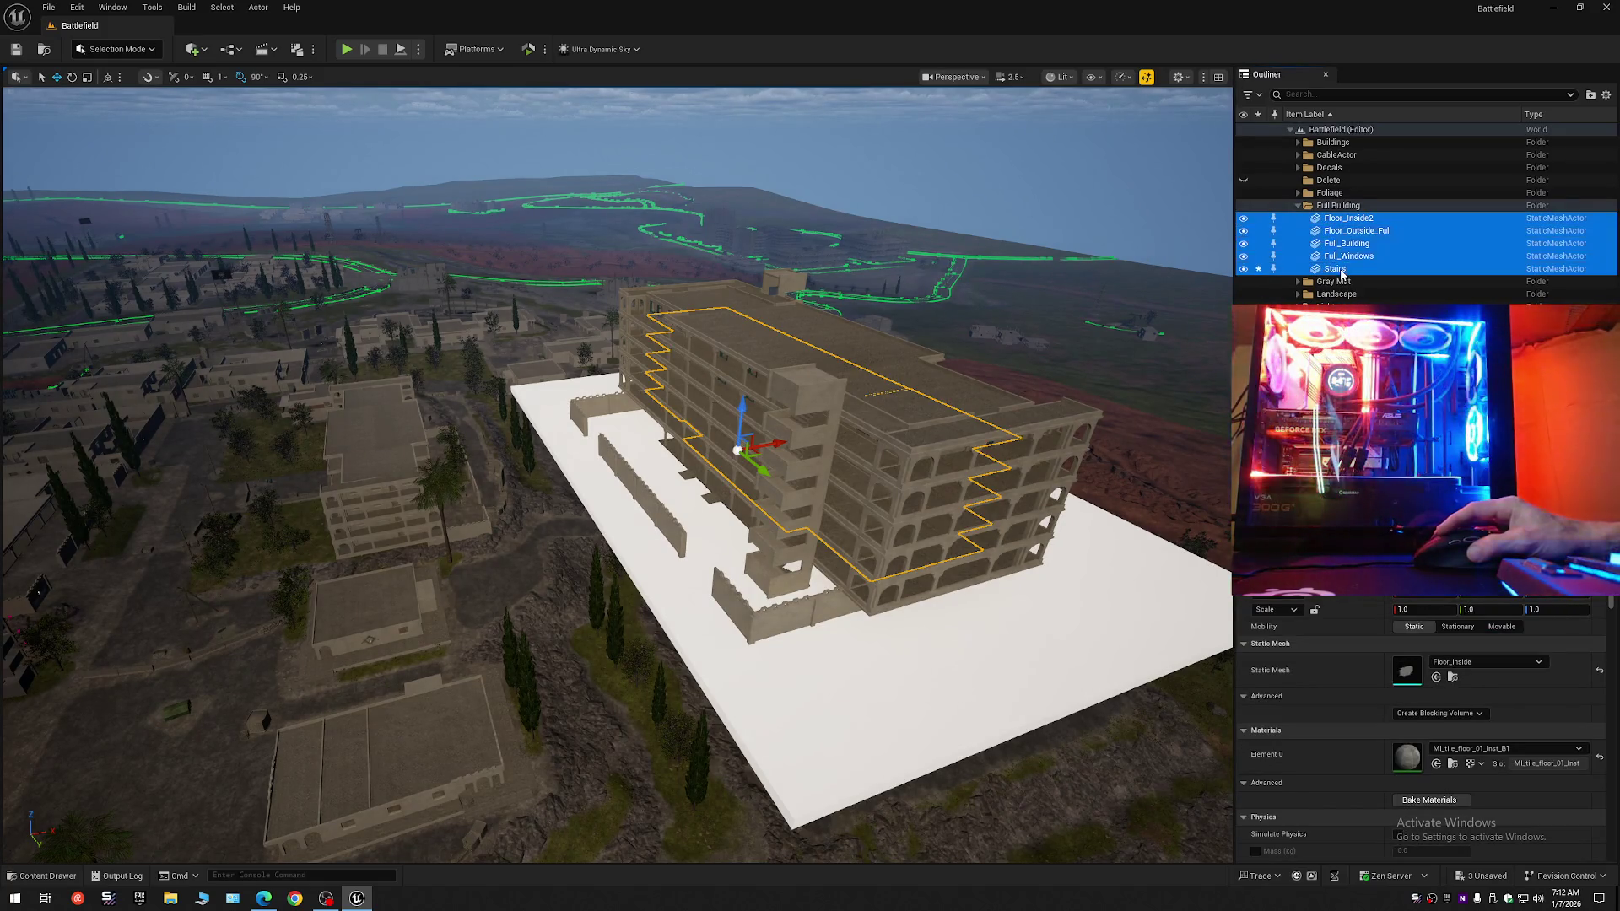
click(240, 55)
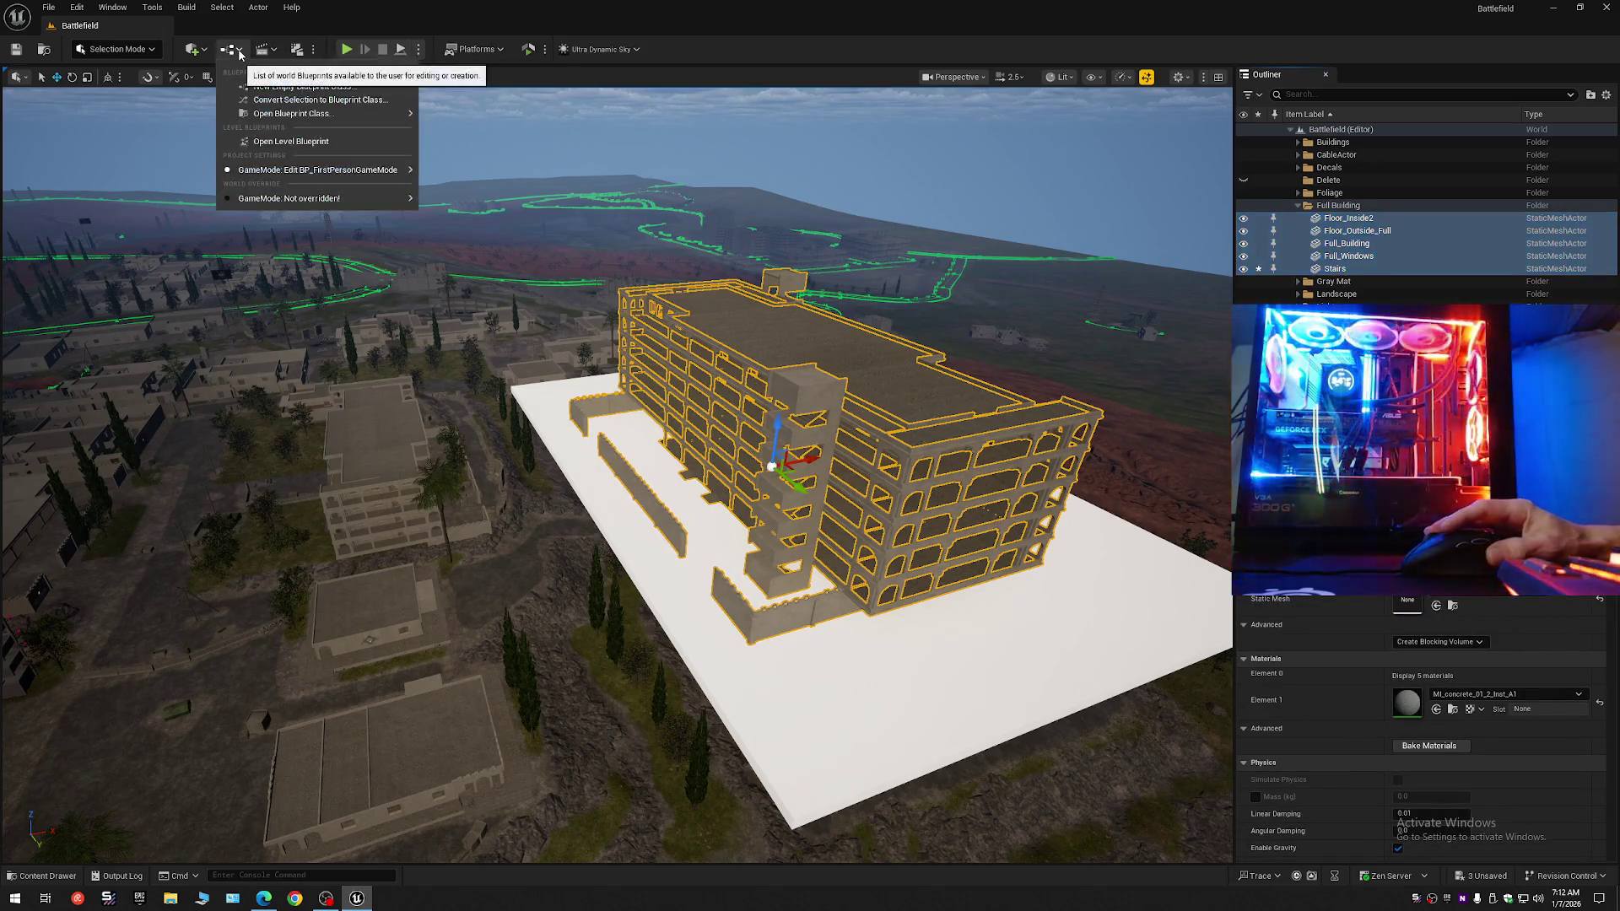
click(260, 105)
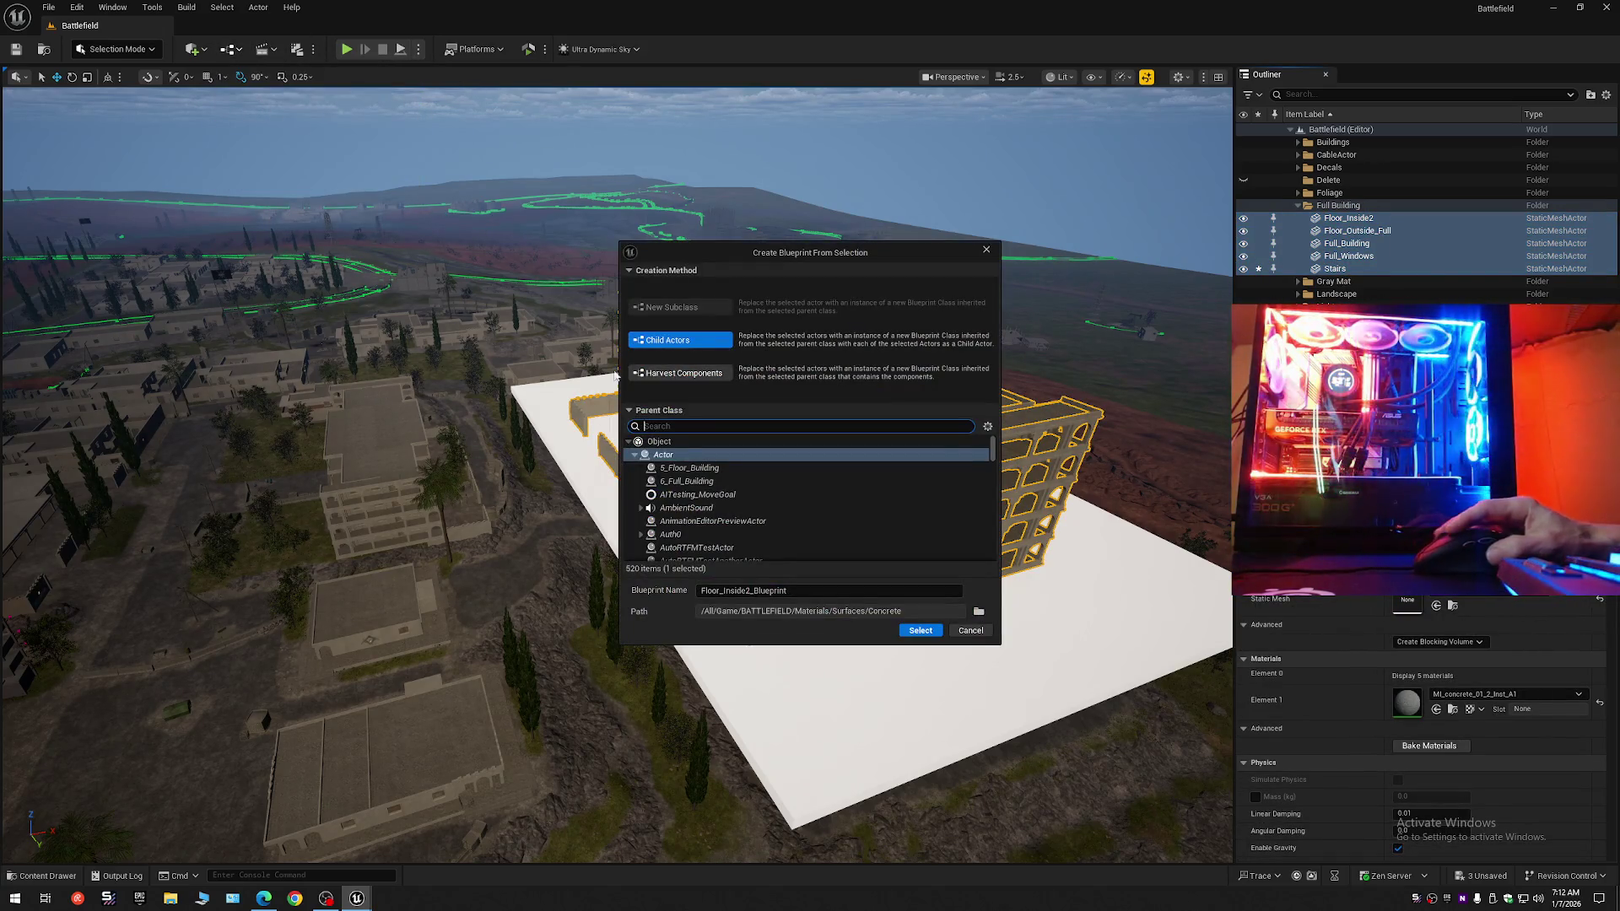
click(970, 632)
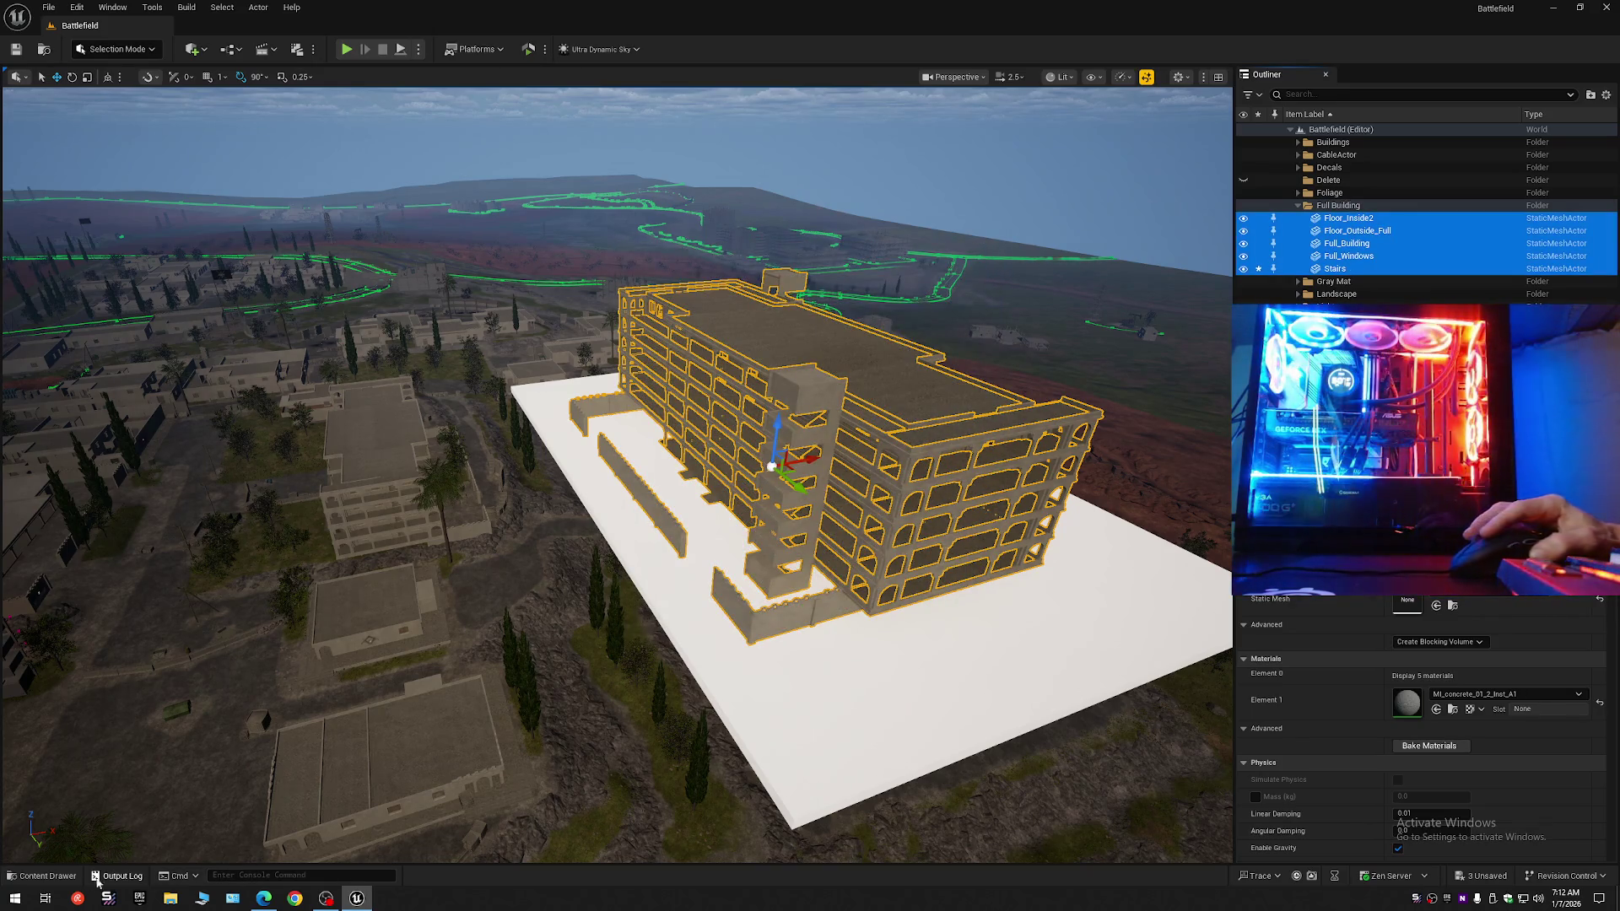
click(42, 876)
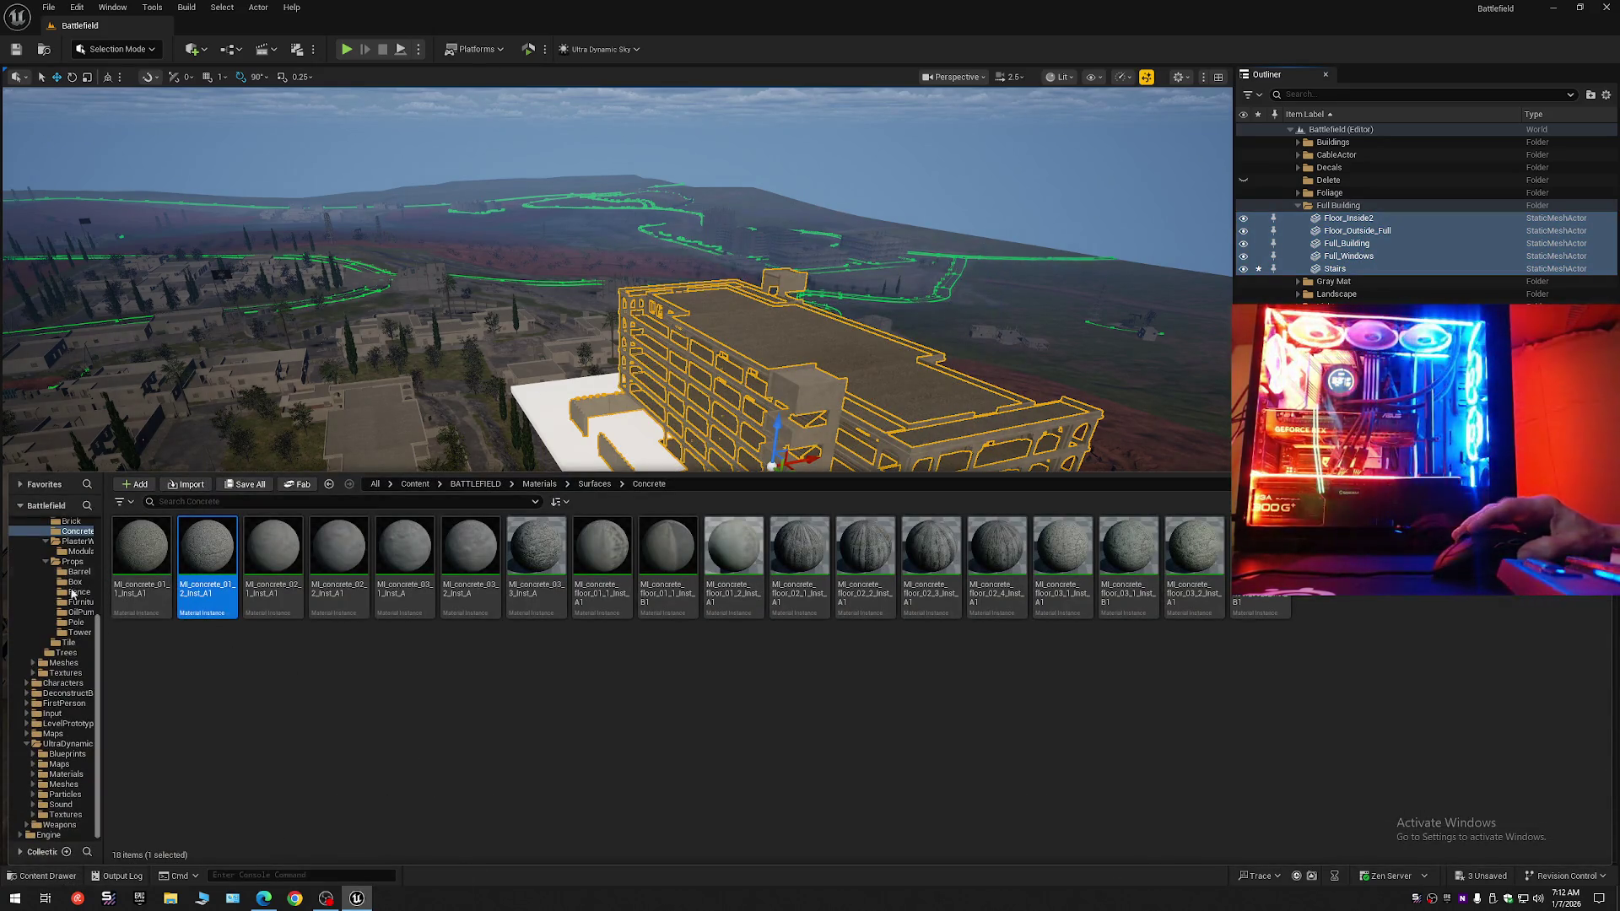
Navigate the Content Drawer up to Content and open the Maps folder.
scroll(98, 645, up, 5)
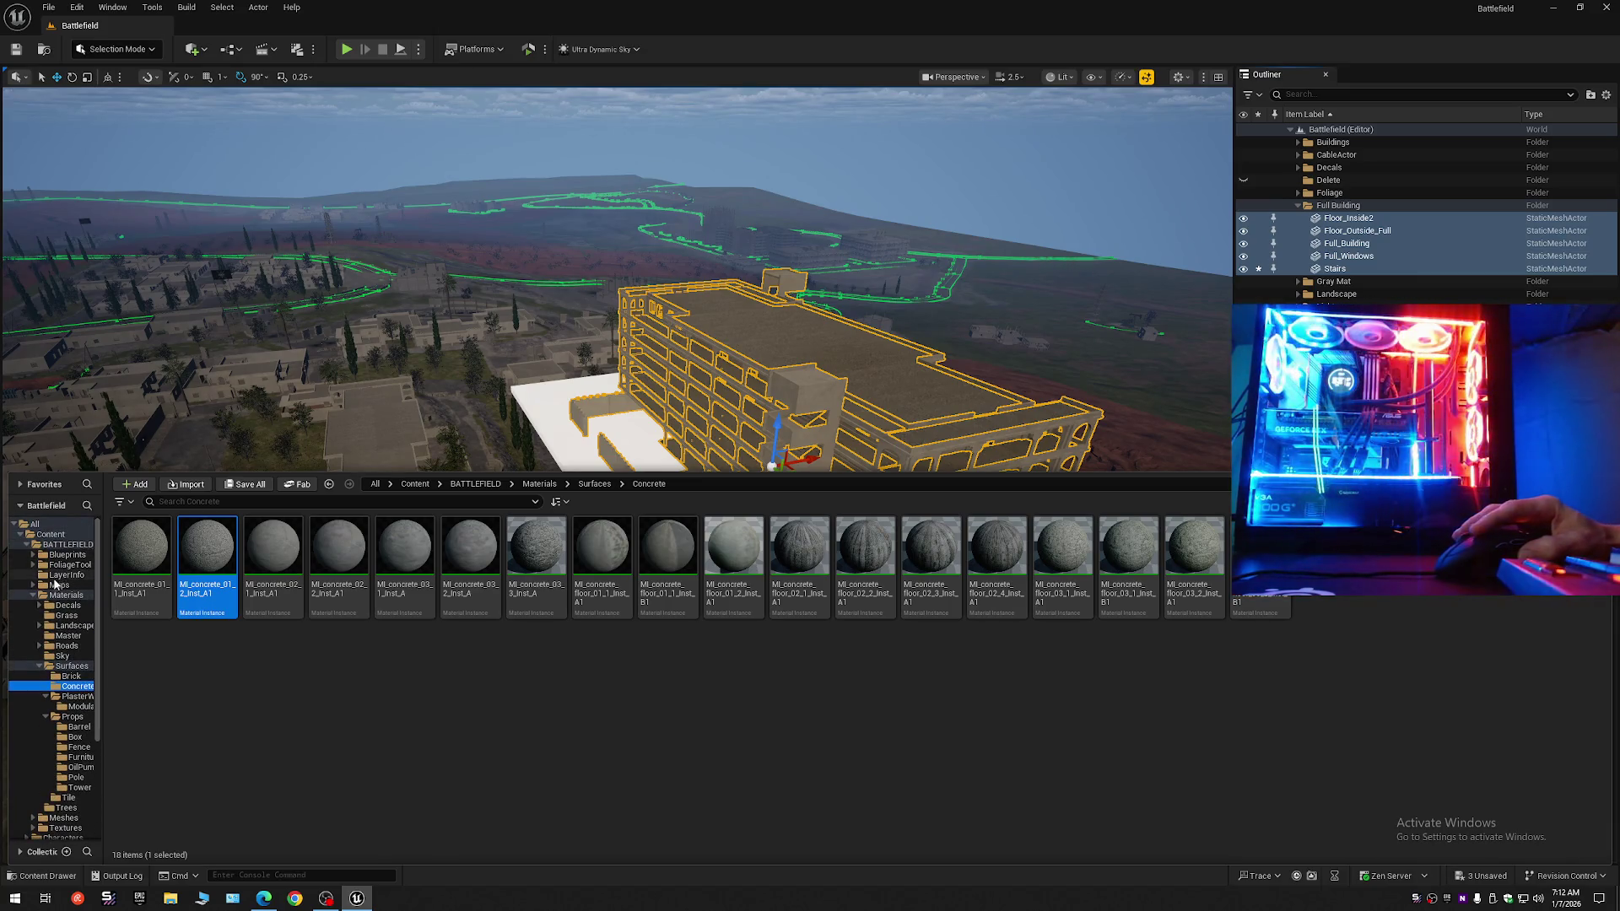
click(52, 595)
click(64, 545)
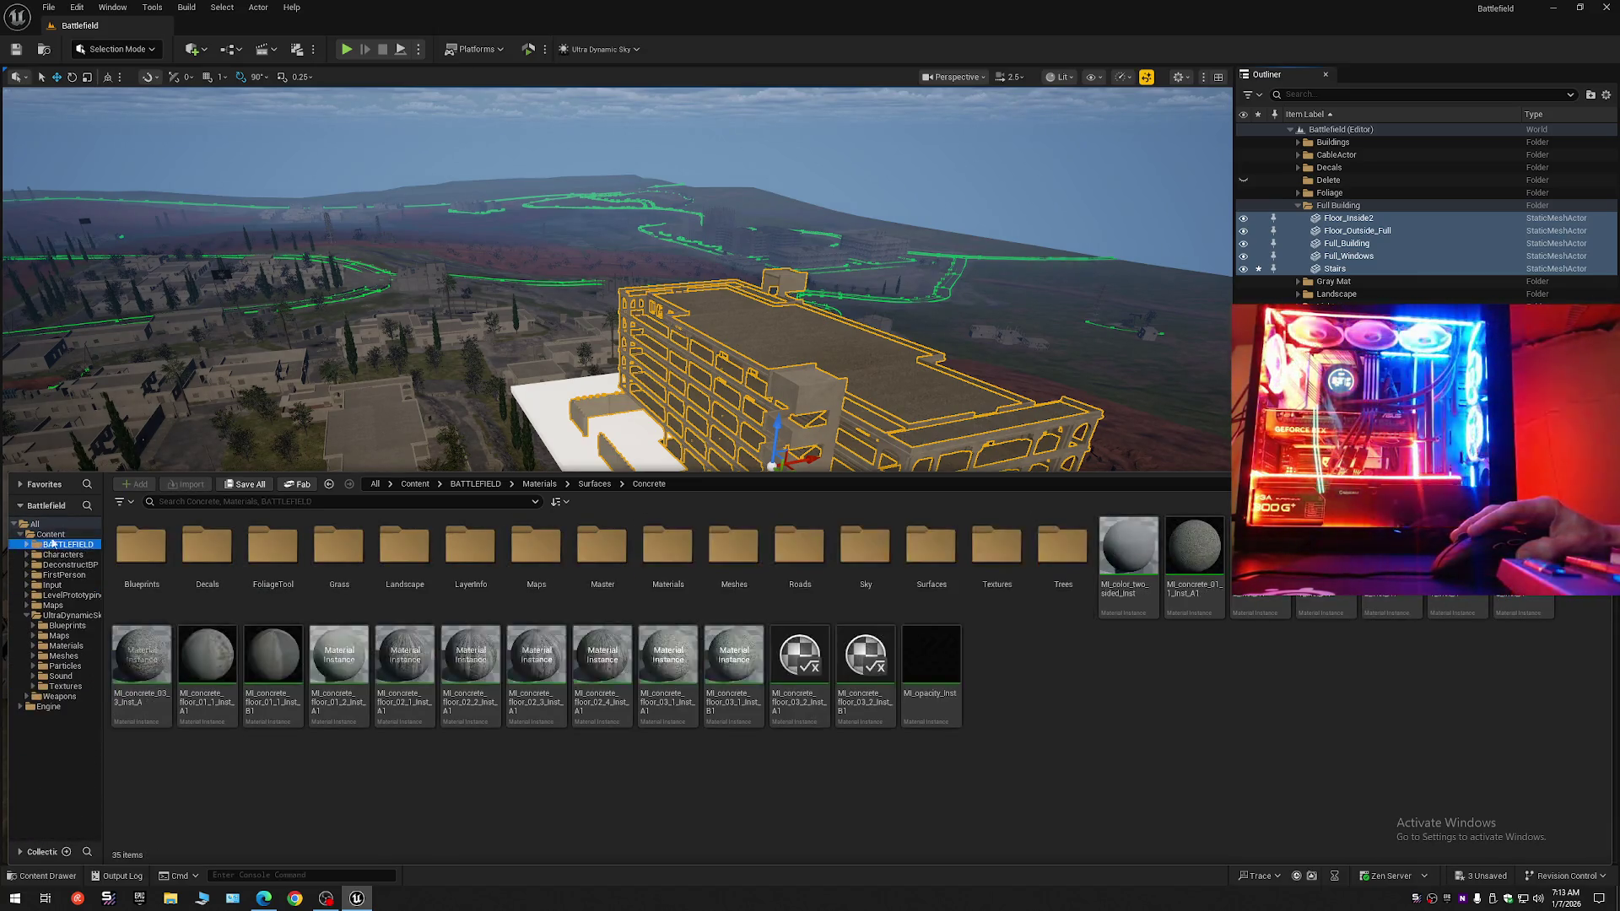
click(53, 535)
click(25, 617)
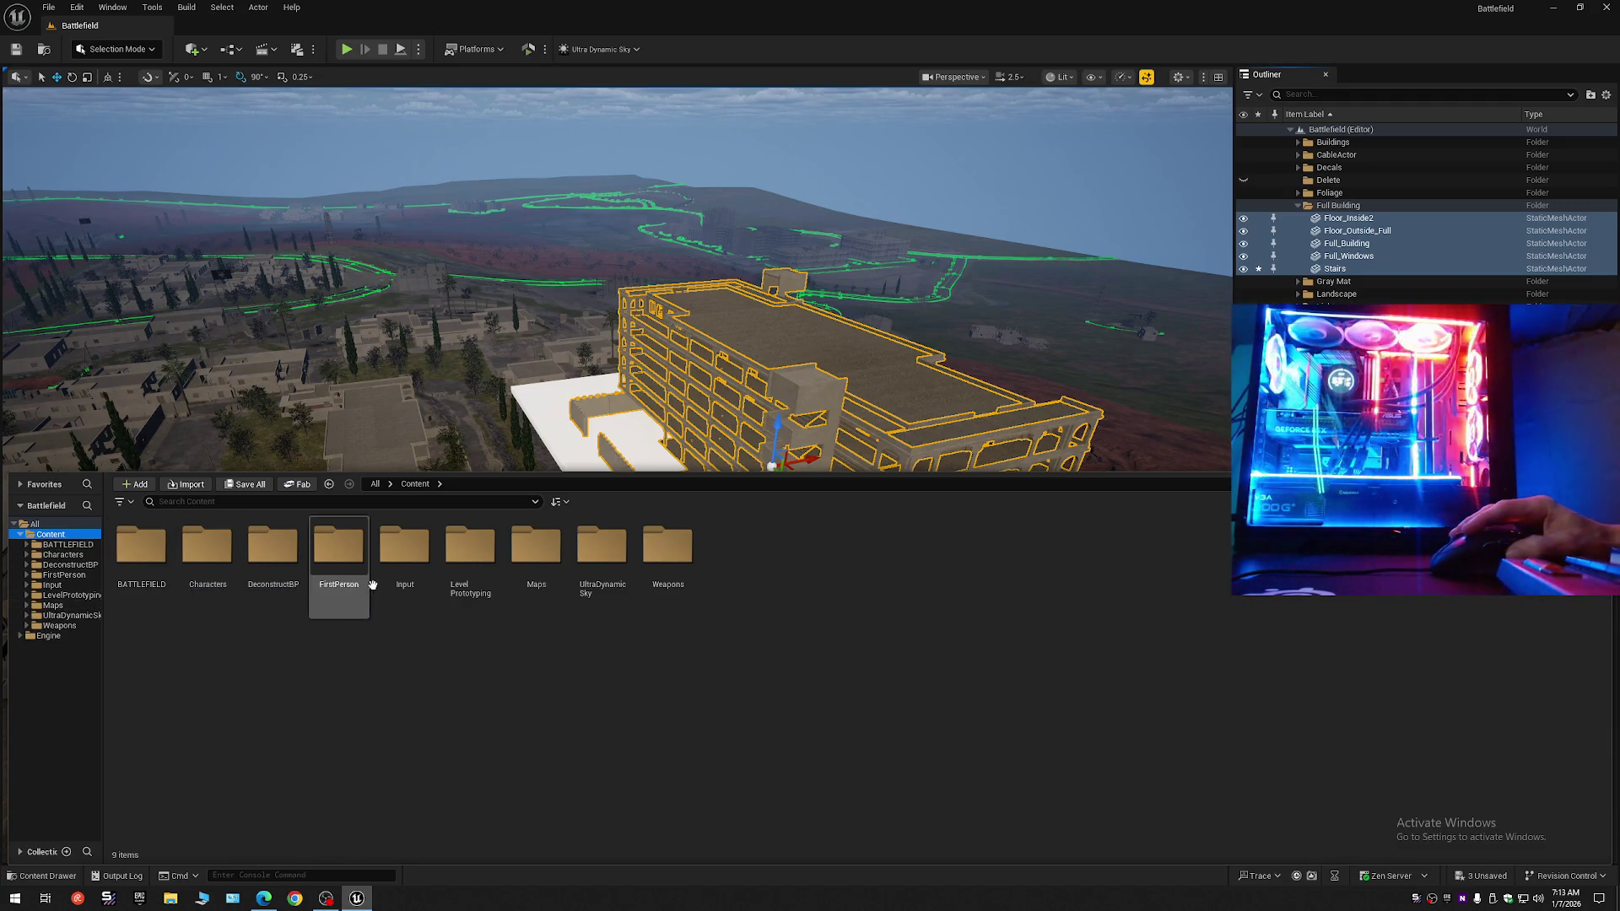
click(548, 557)
double_click(548, 556)
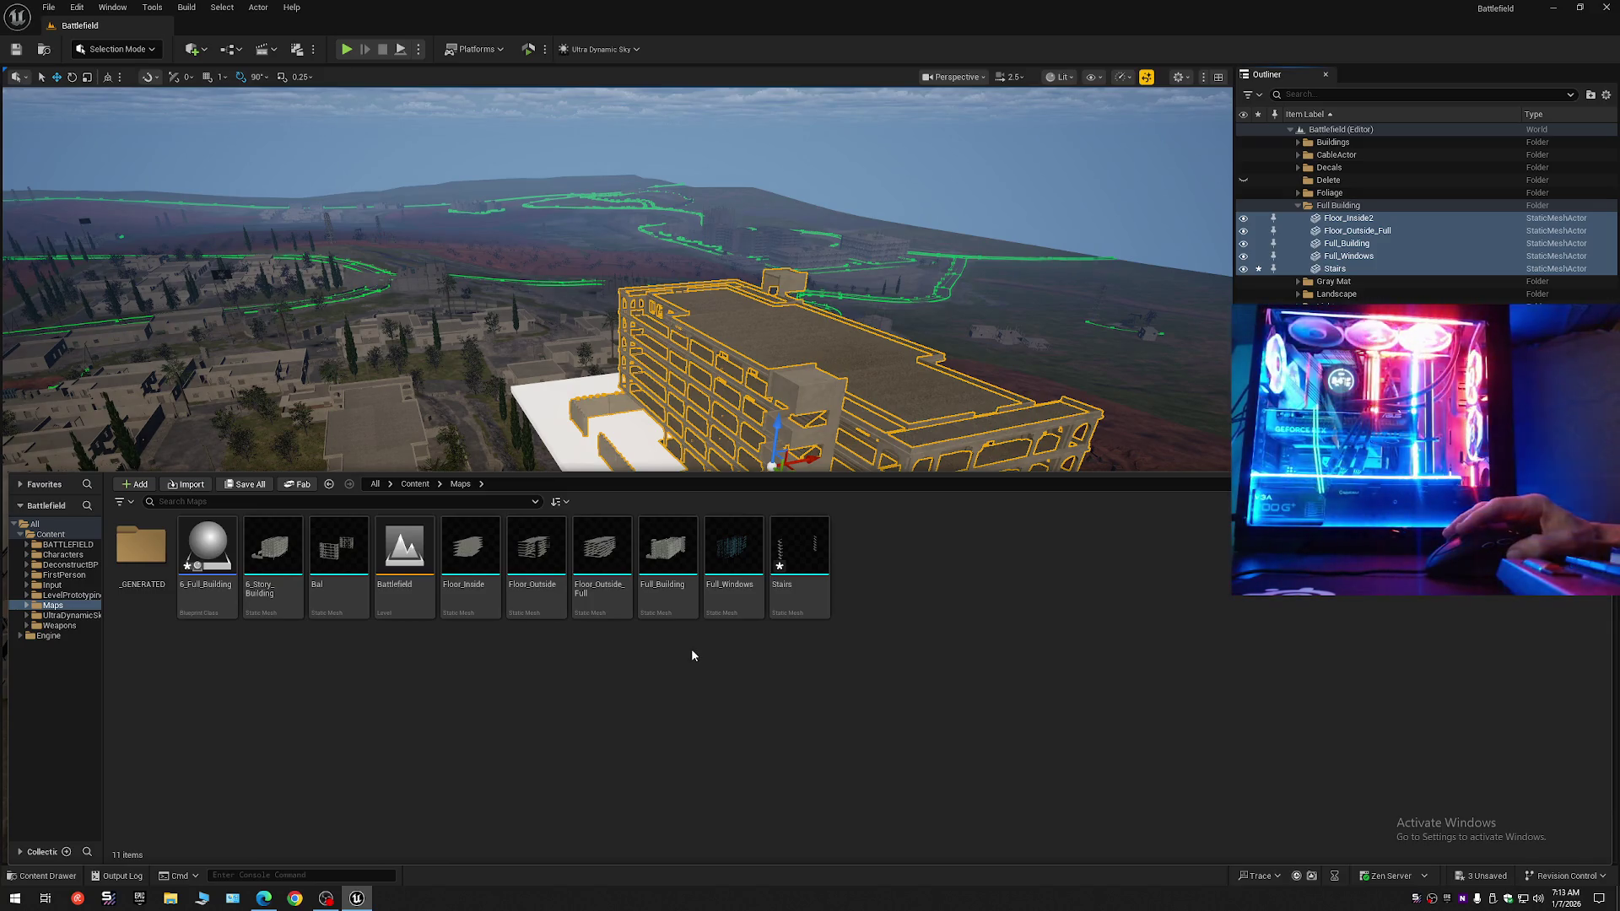
Delete the 6_Full_Building blueprint from the Maps folder.
click(209, 557)
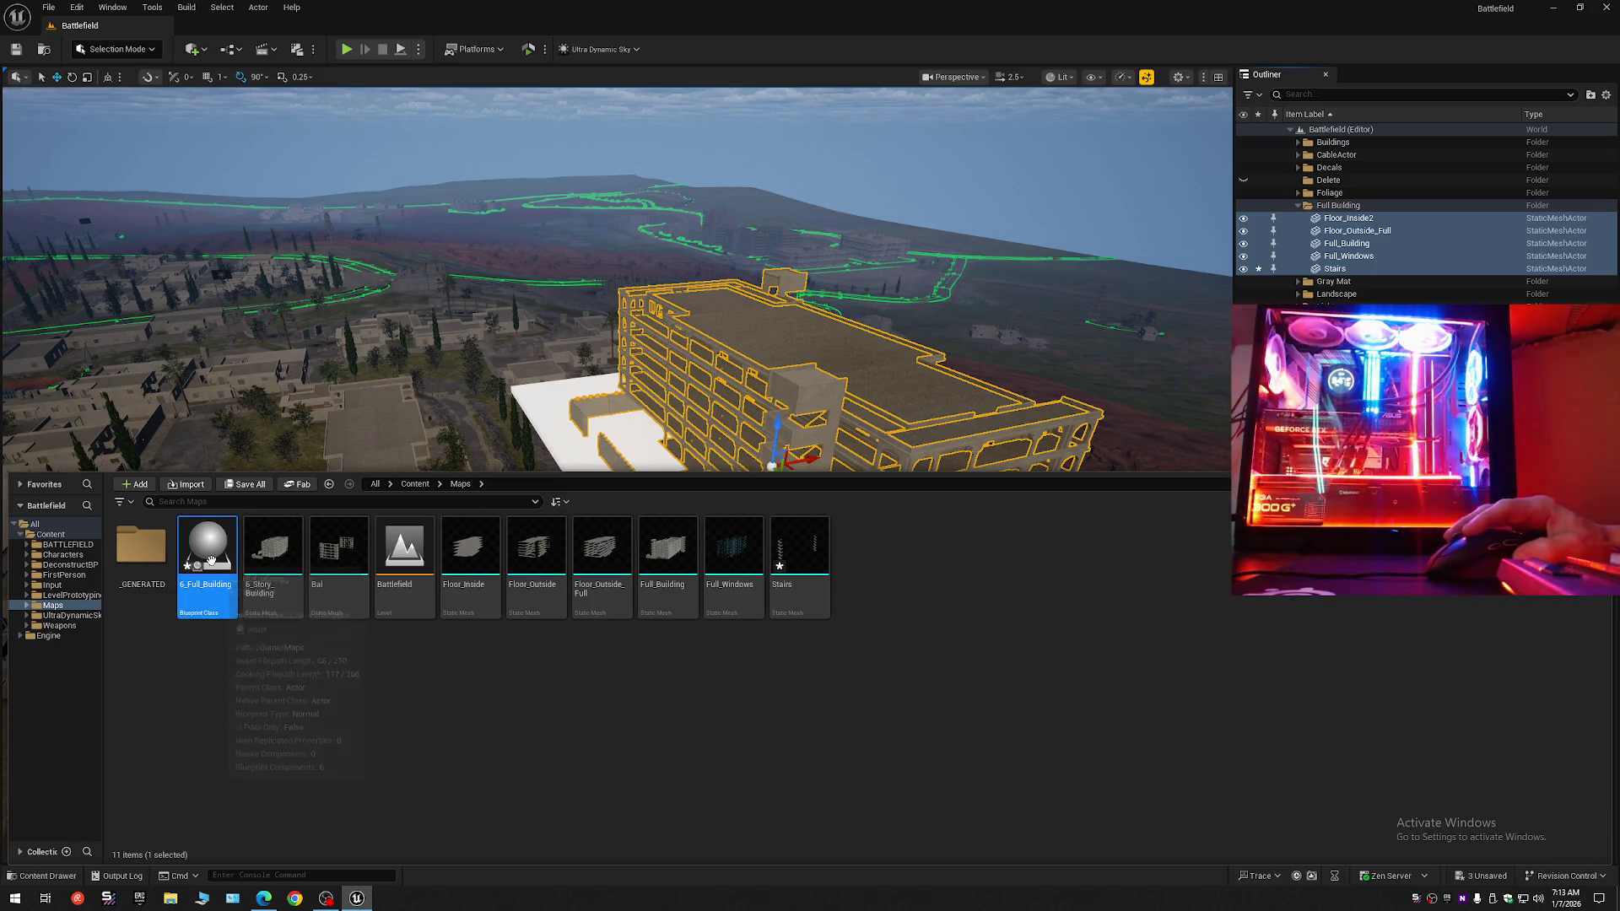
right_click(210, 561)
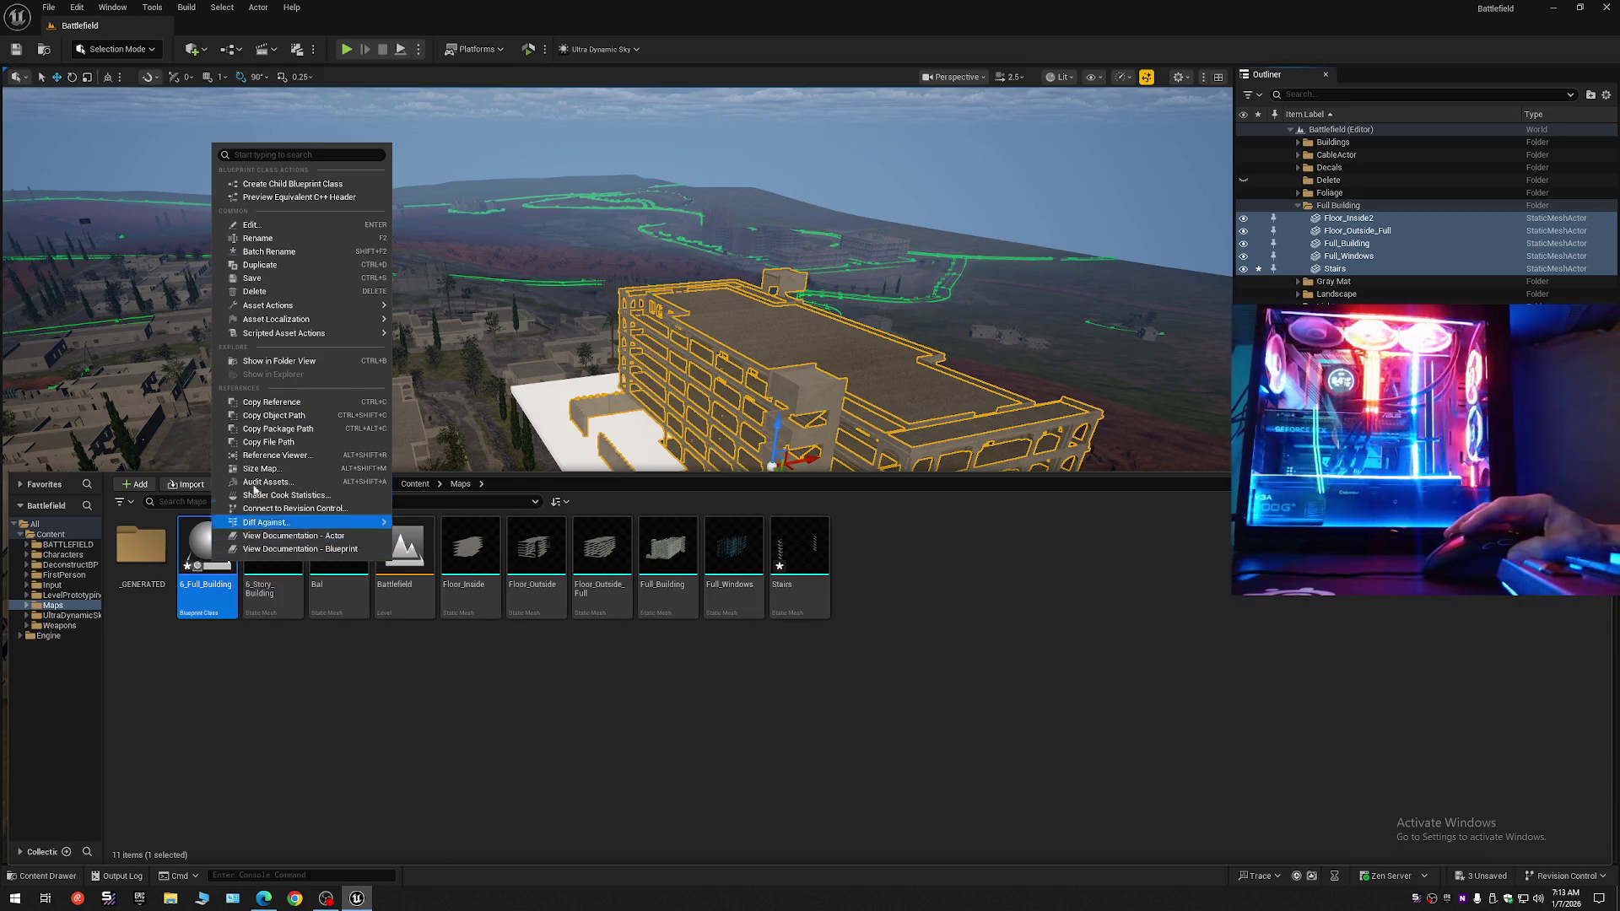
click(281, 293)
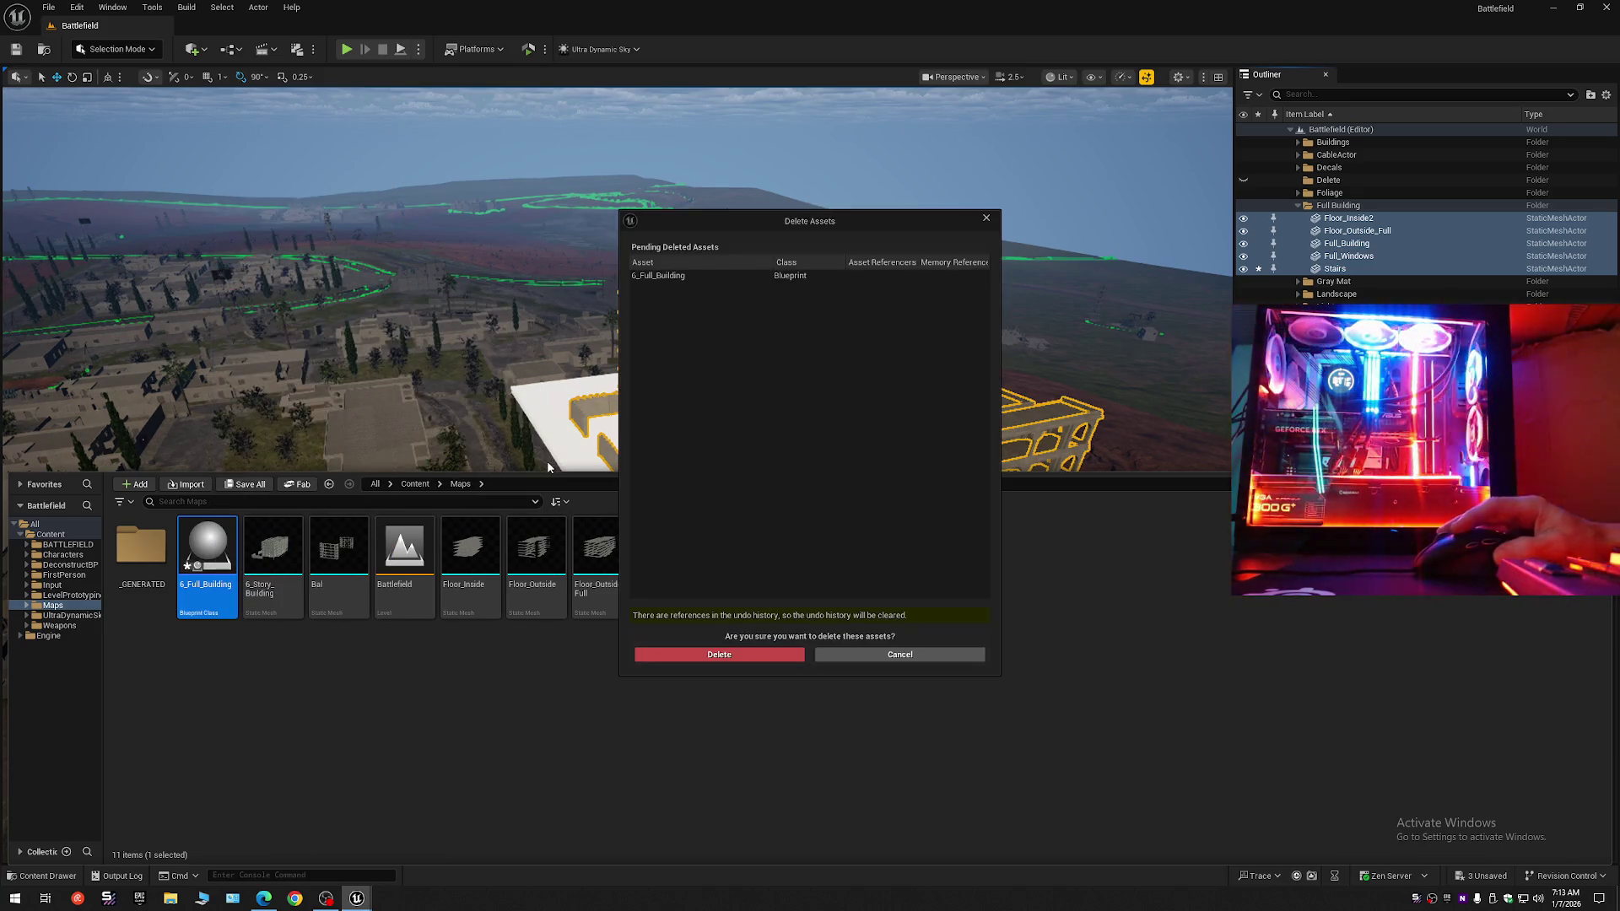
click(885, 655)
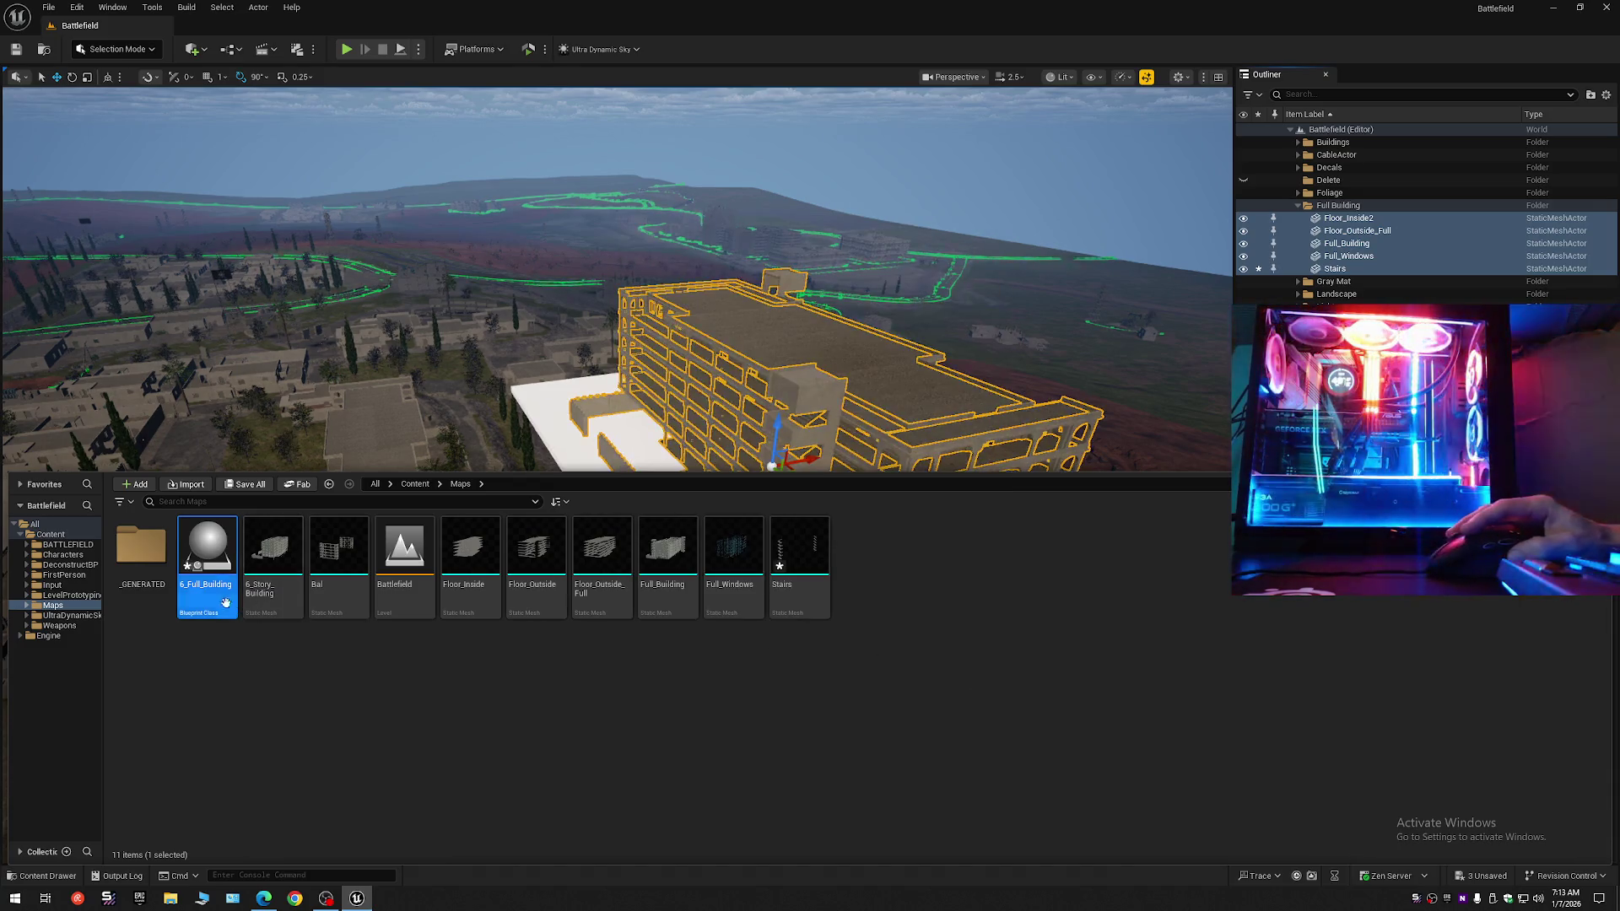
click(205, 584)
right_click(202, 591)
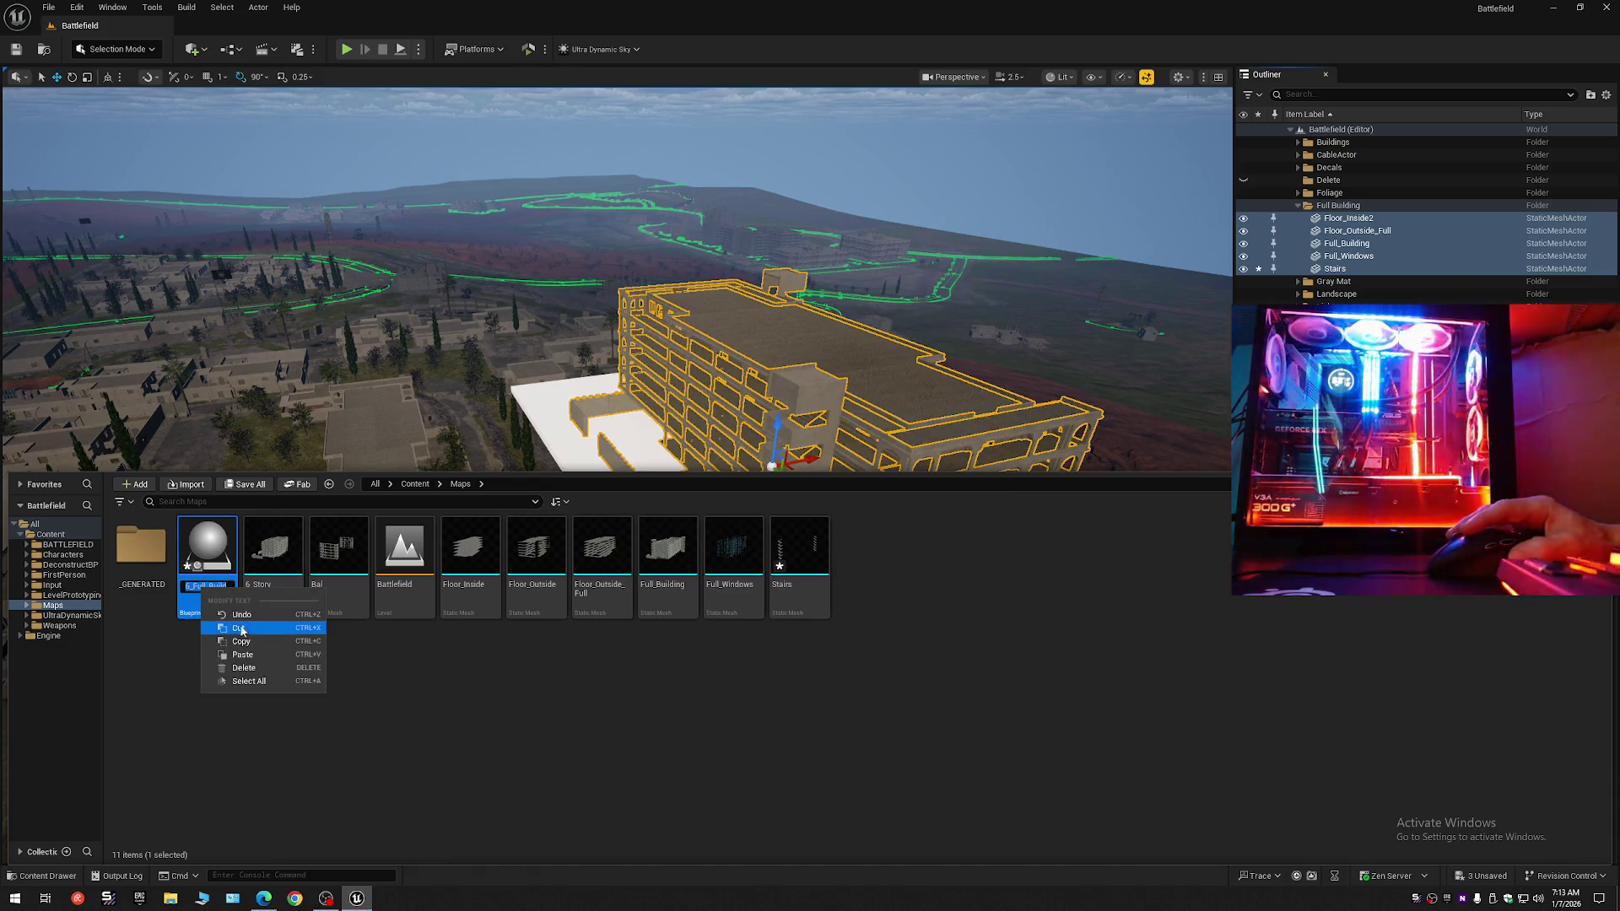
click(208, 548)
right_click(215, 548)
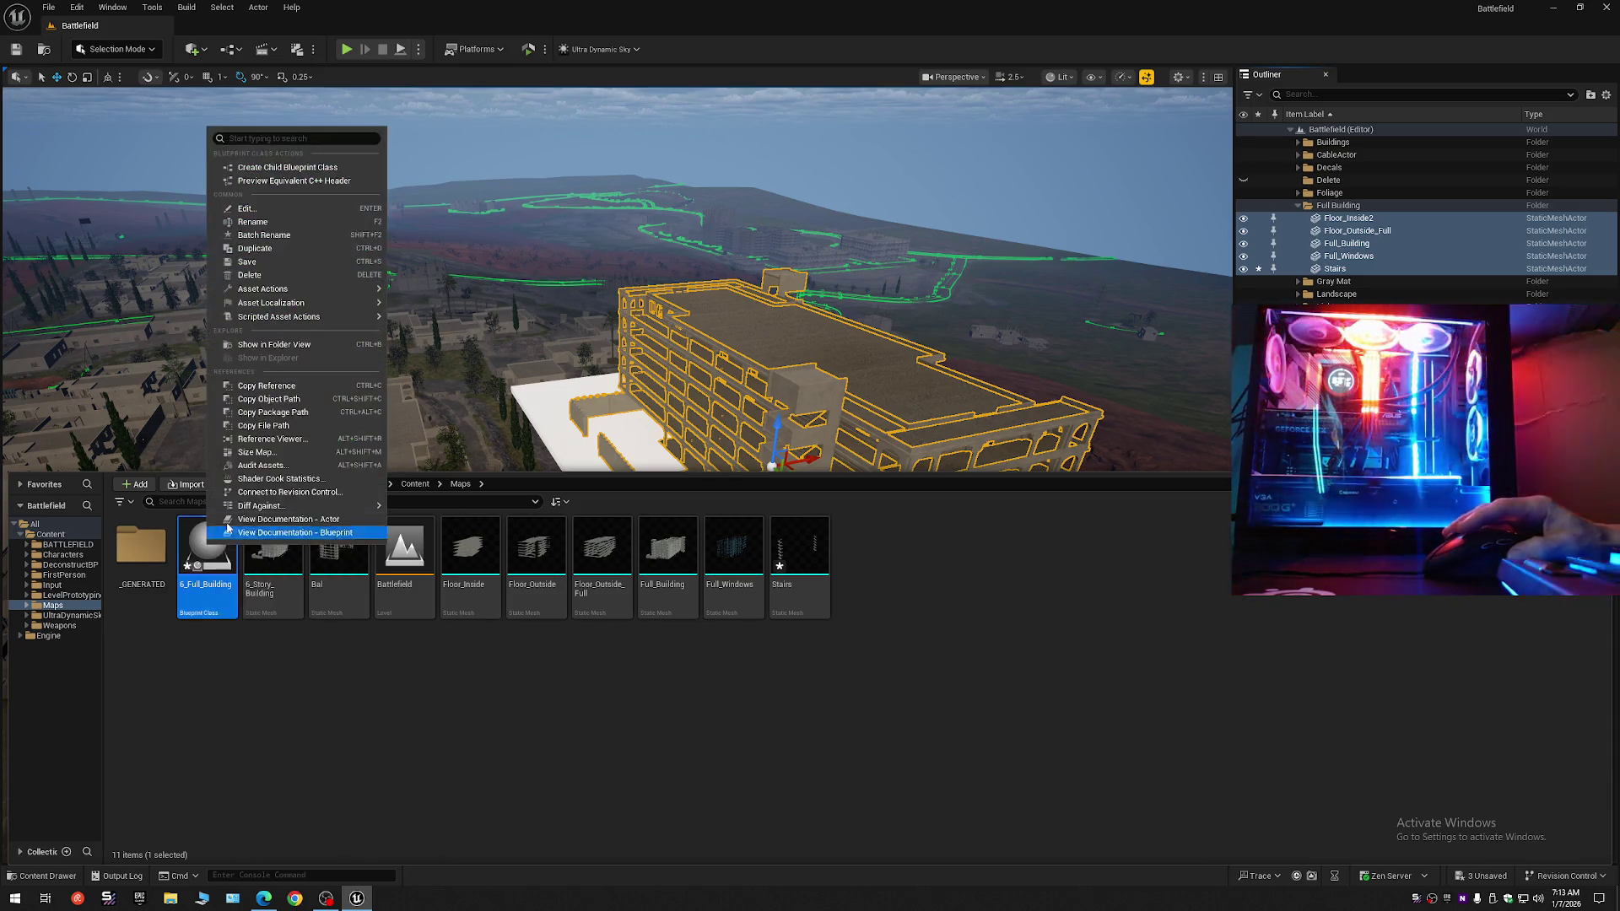
click(270, 275)
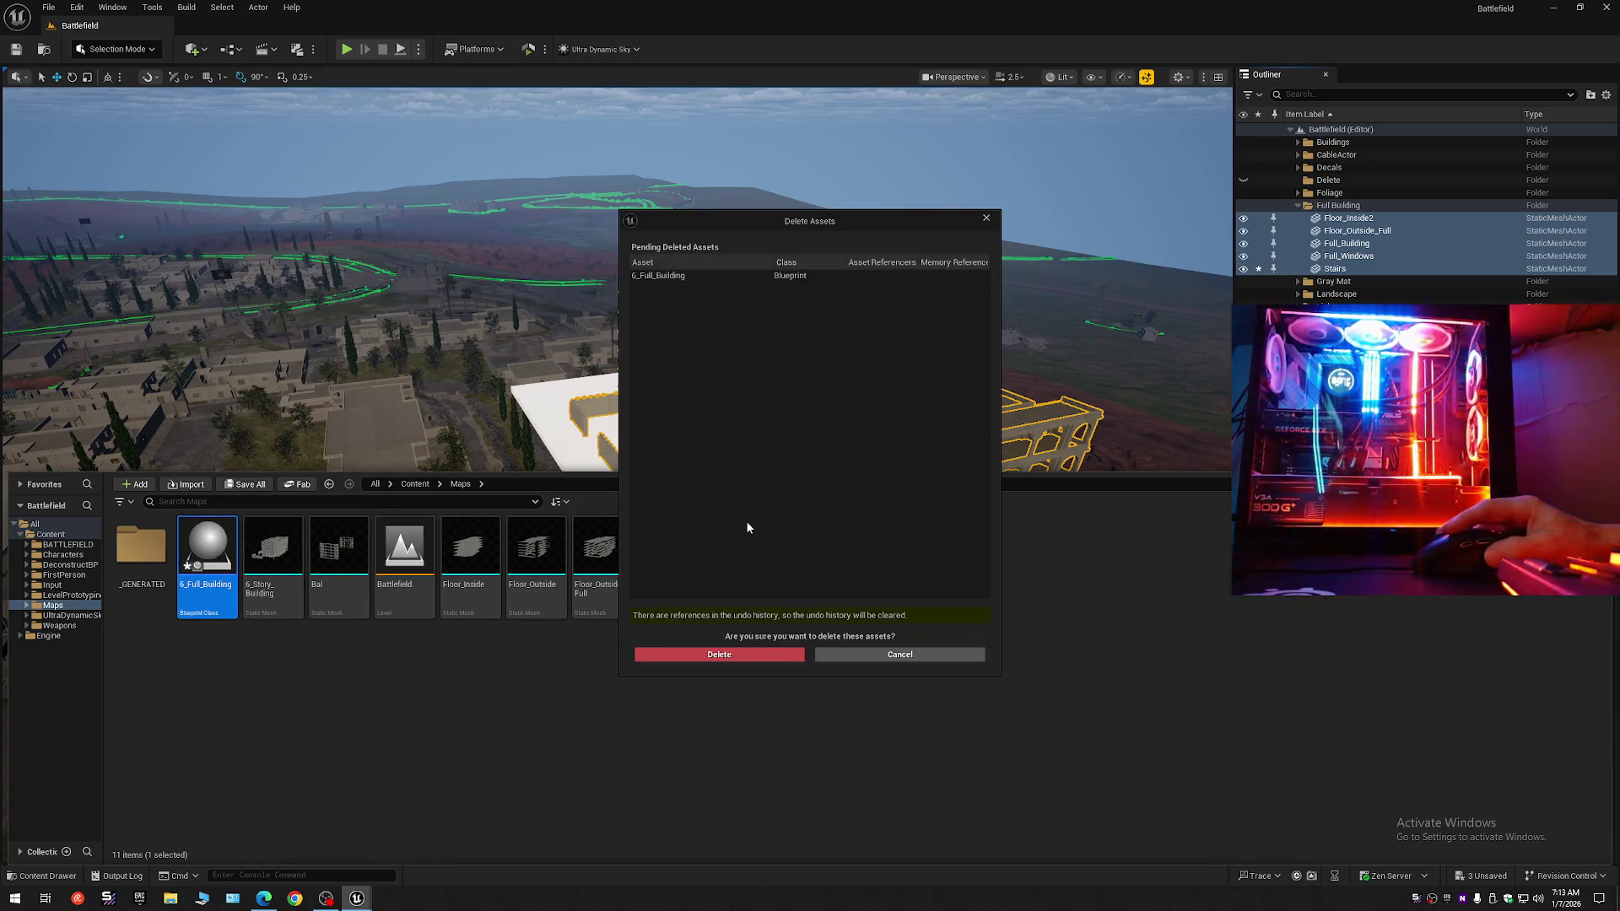
click(723, 654)
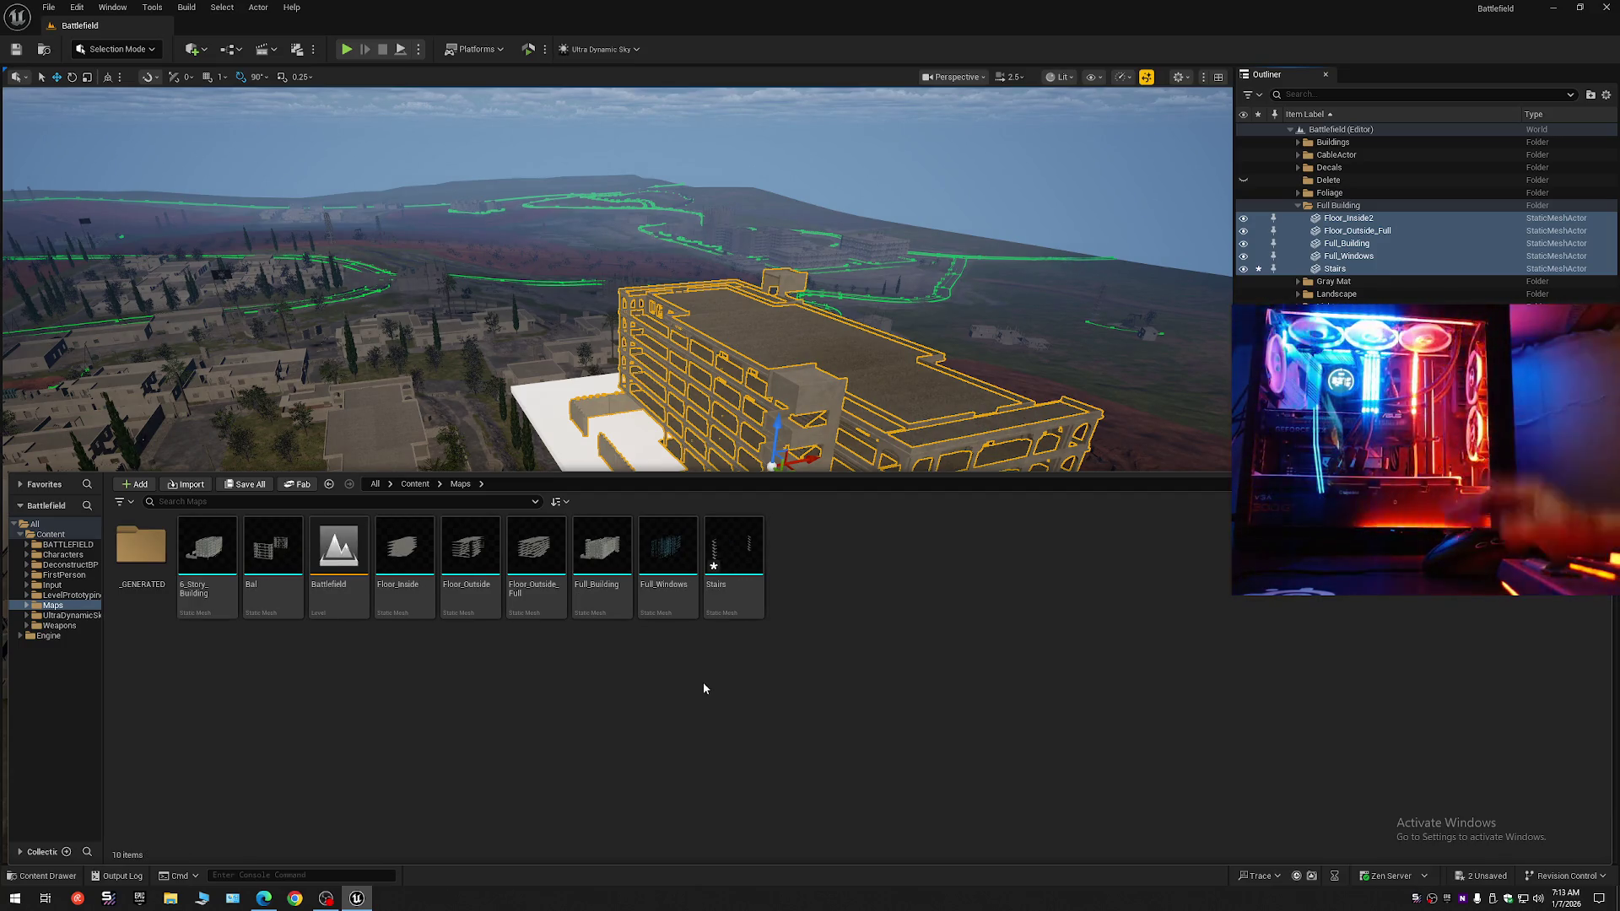
key(f)
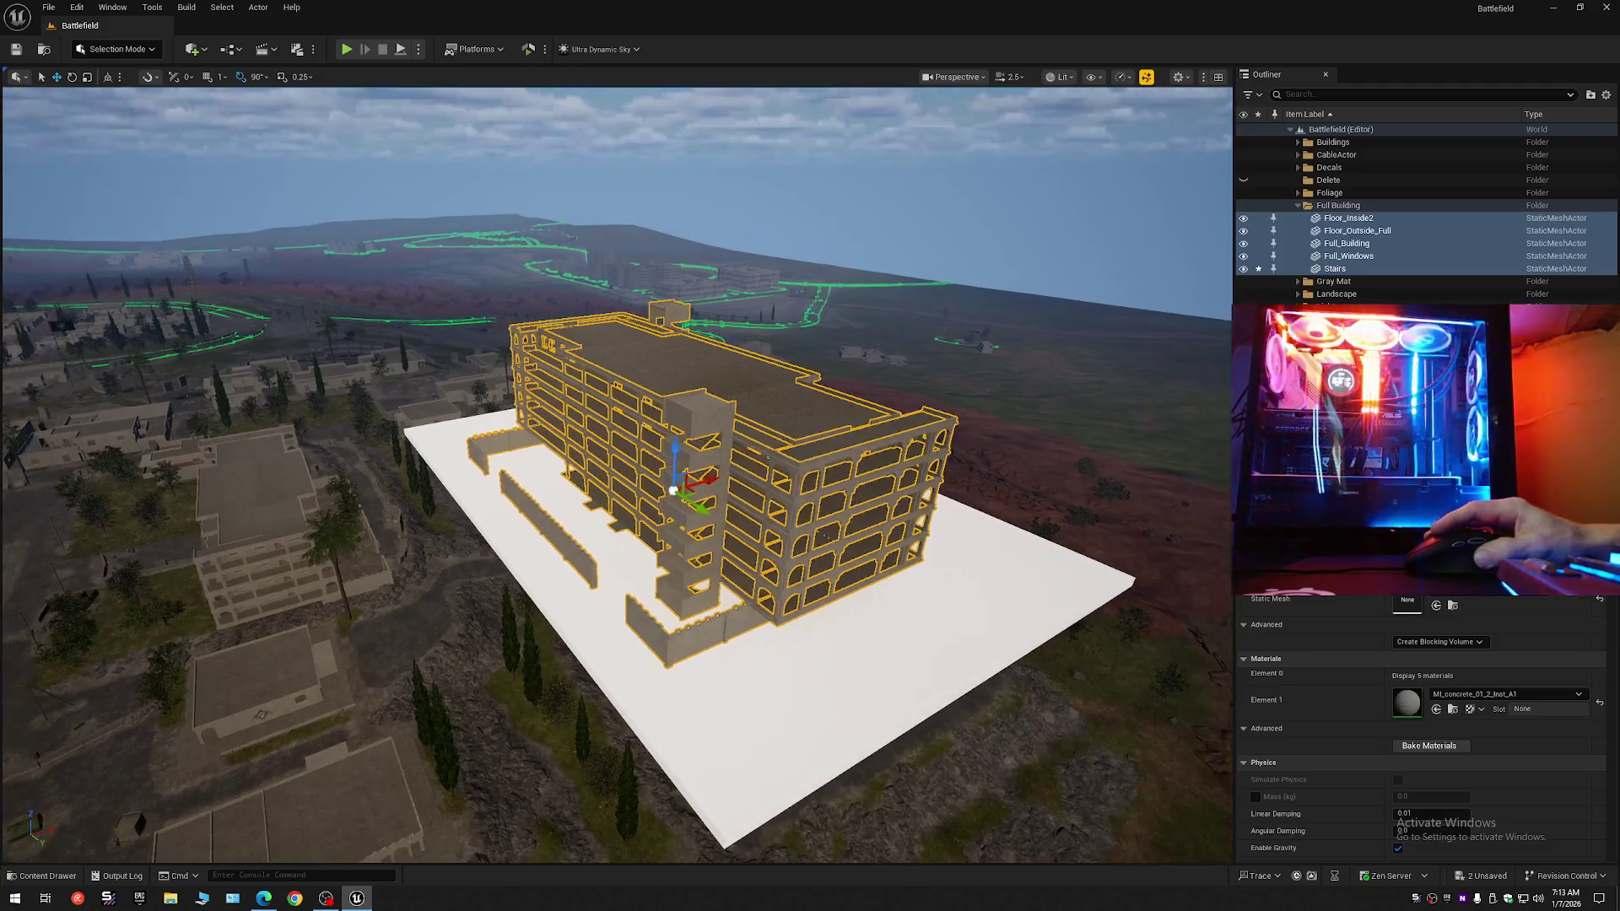
Convert the five Full Building actors into a blueprint named 6_Full_Building, which crashes the editor.
click(1344, 222)
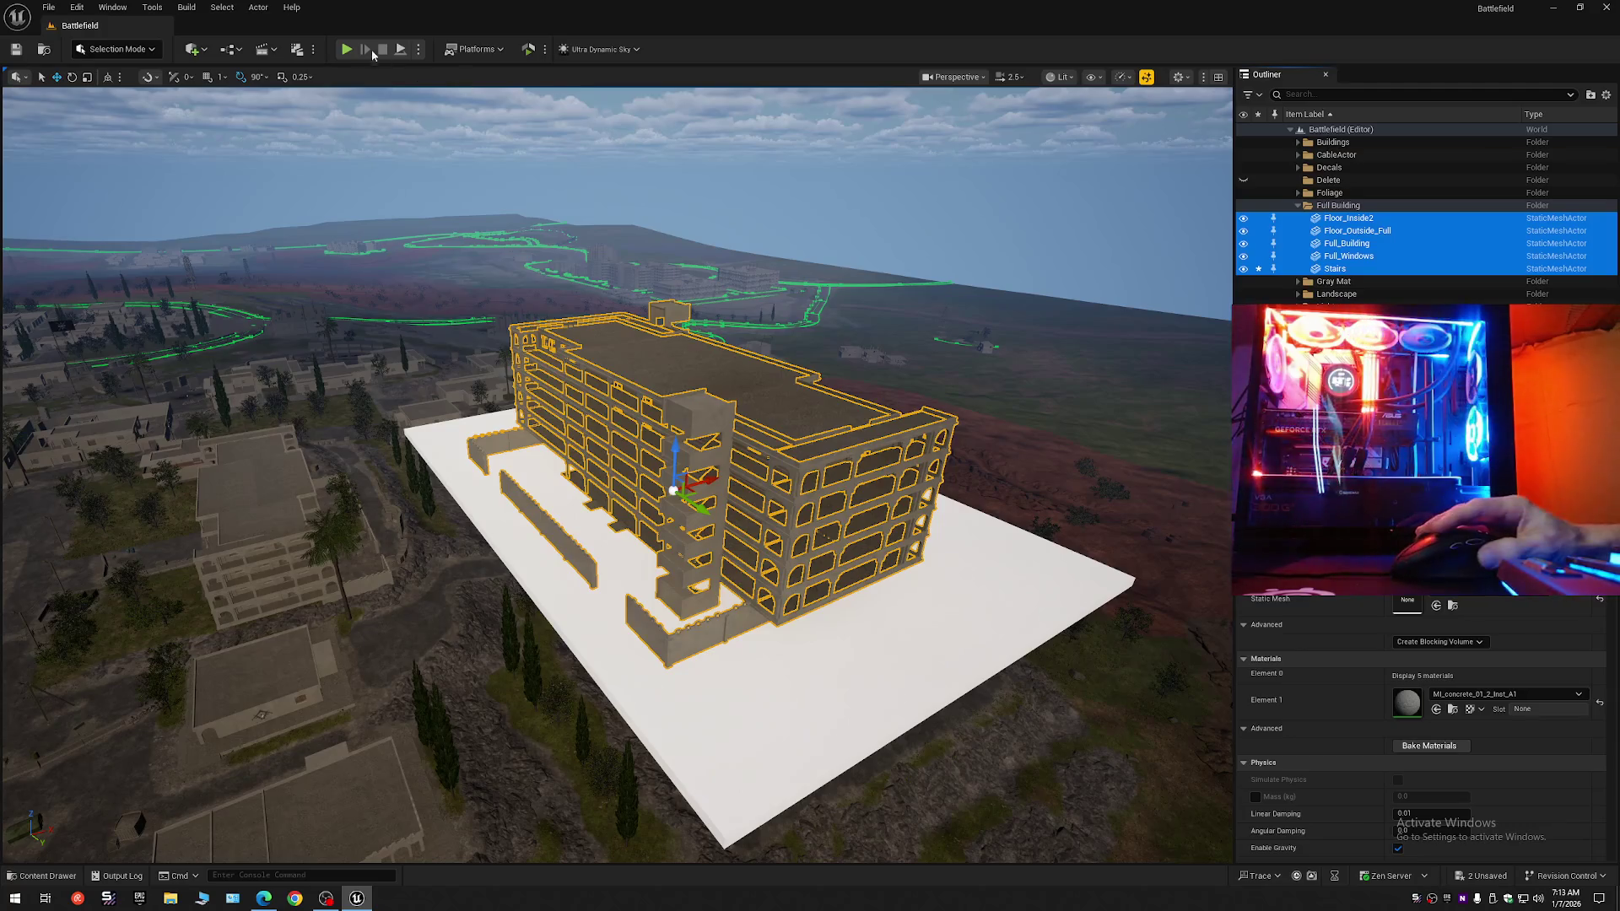
click(229, 49)
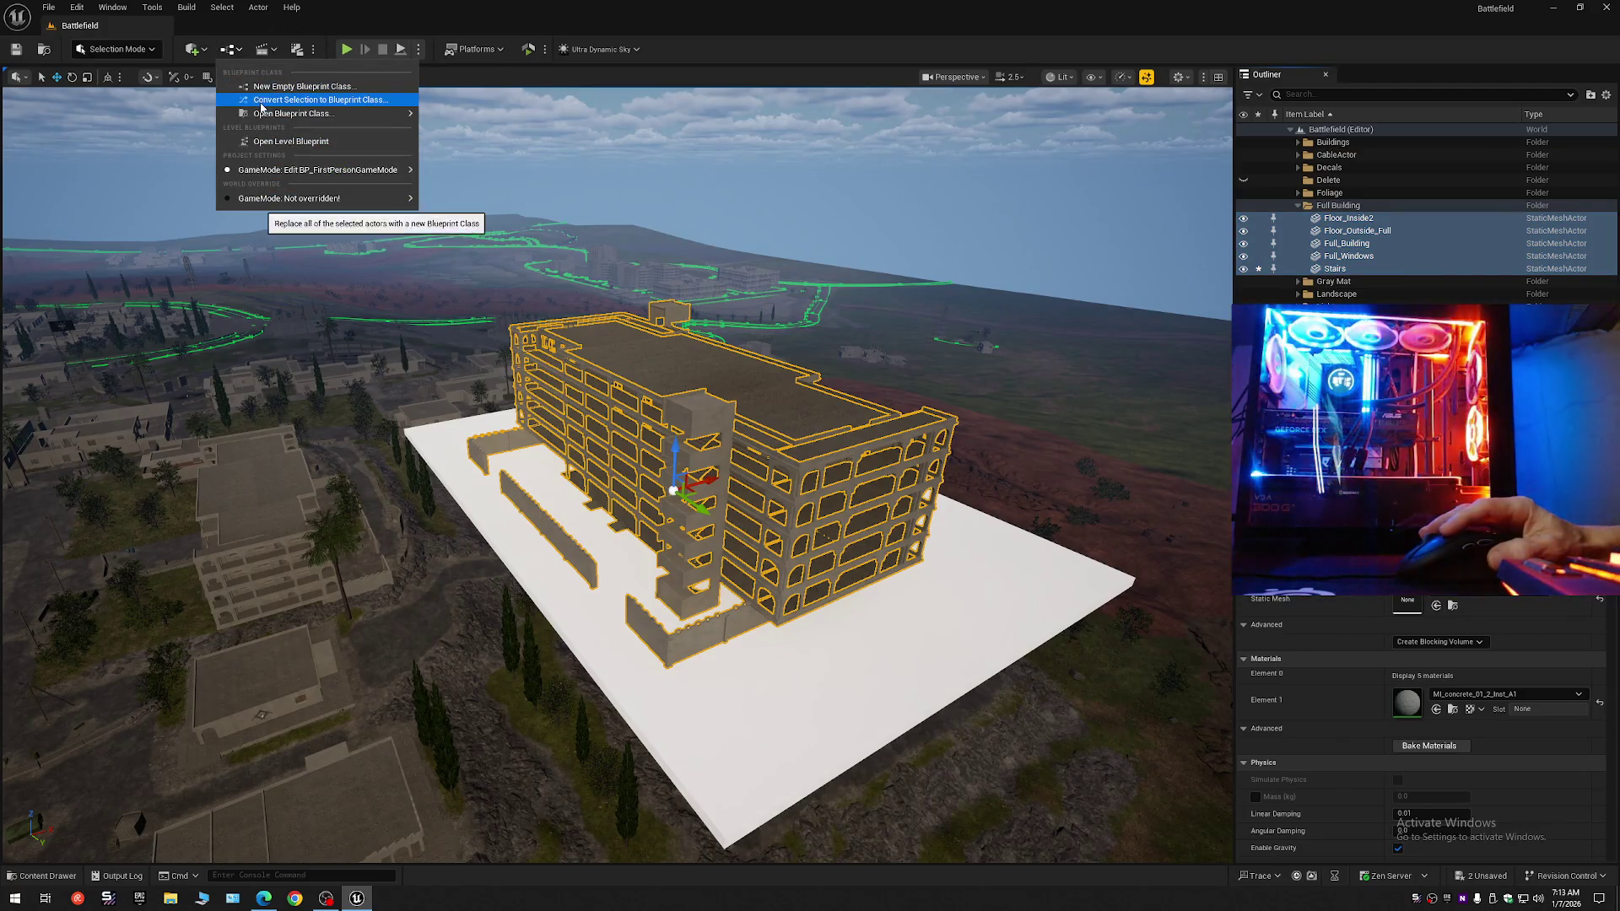
click(263, 100)
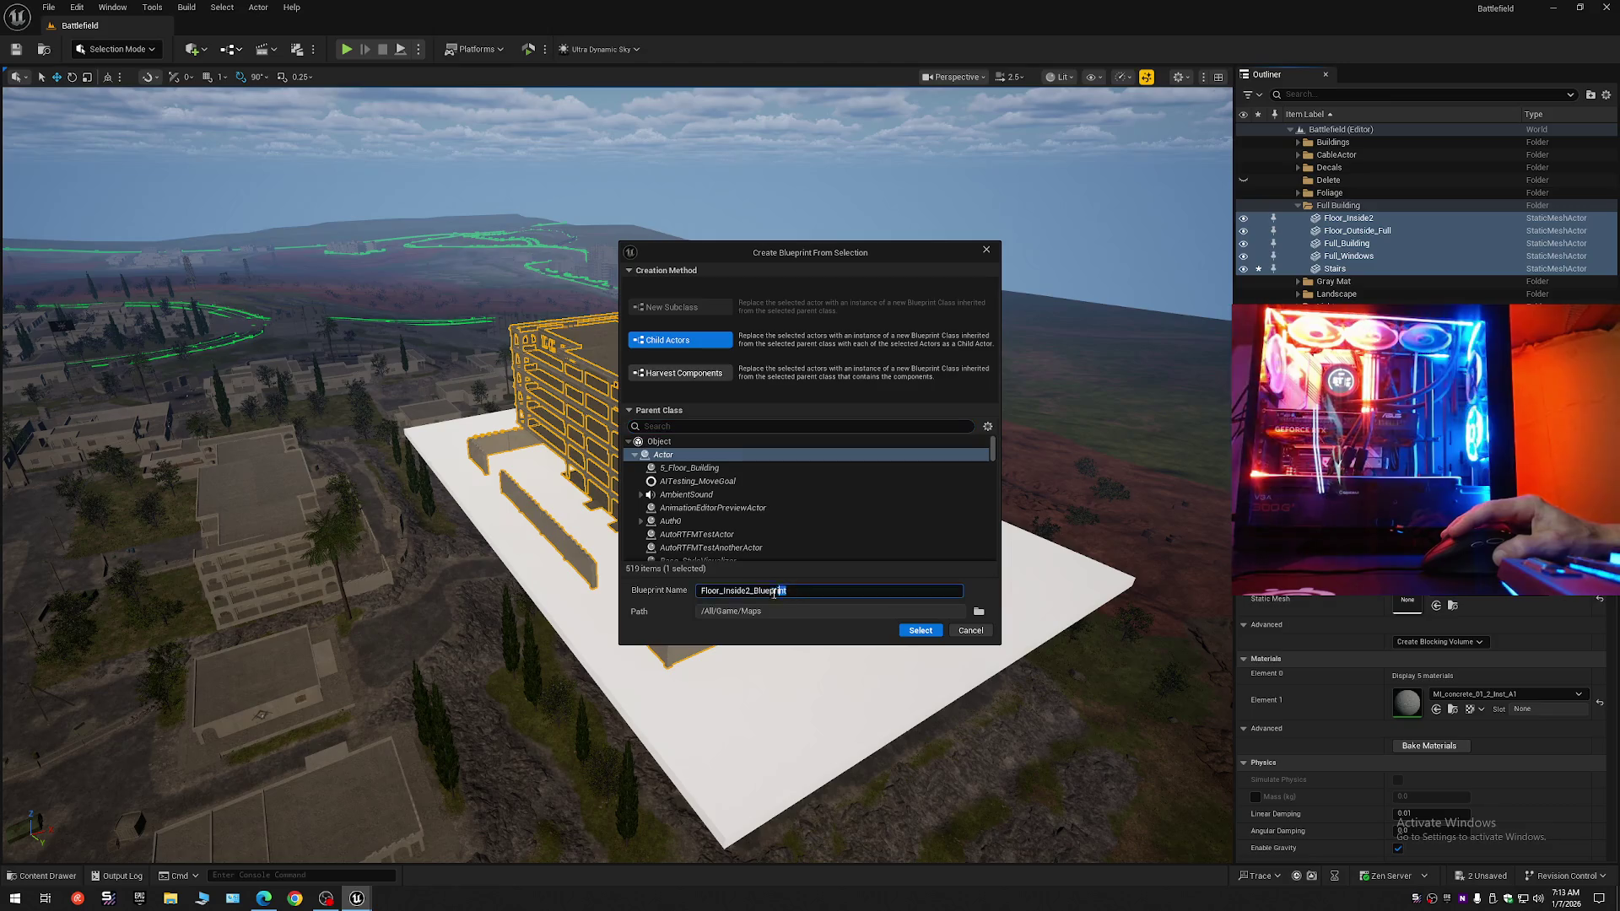
right_click(739, 595)
click(777, 667)
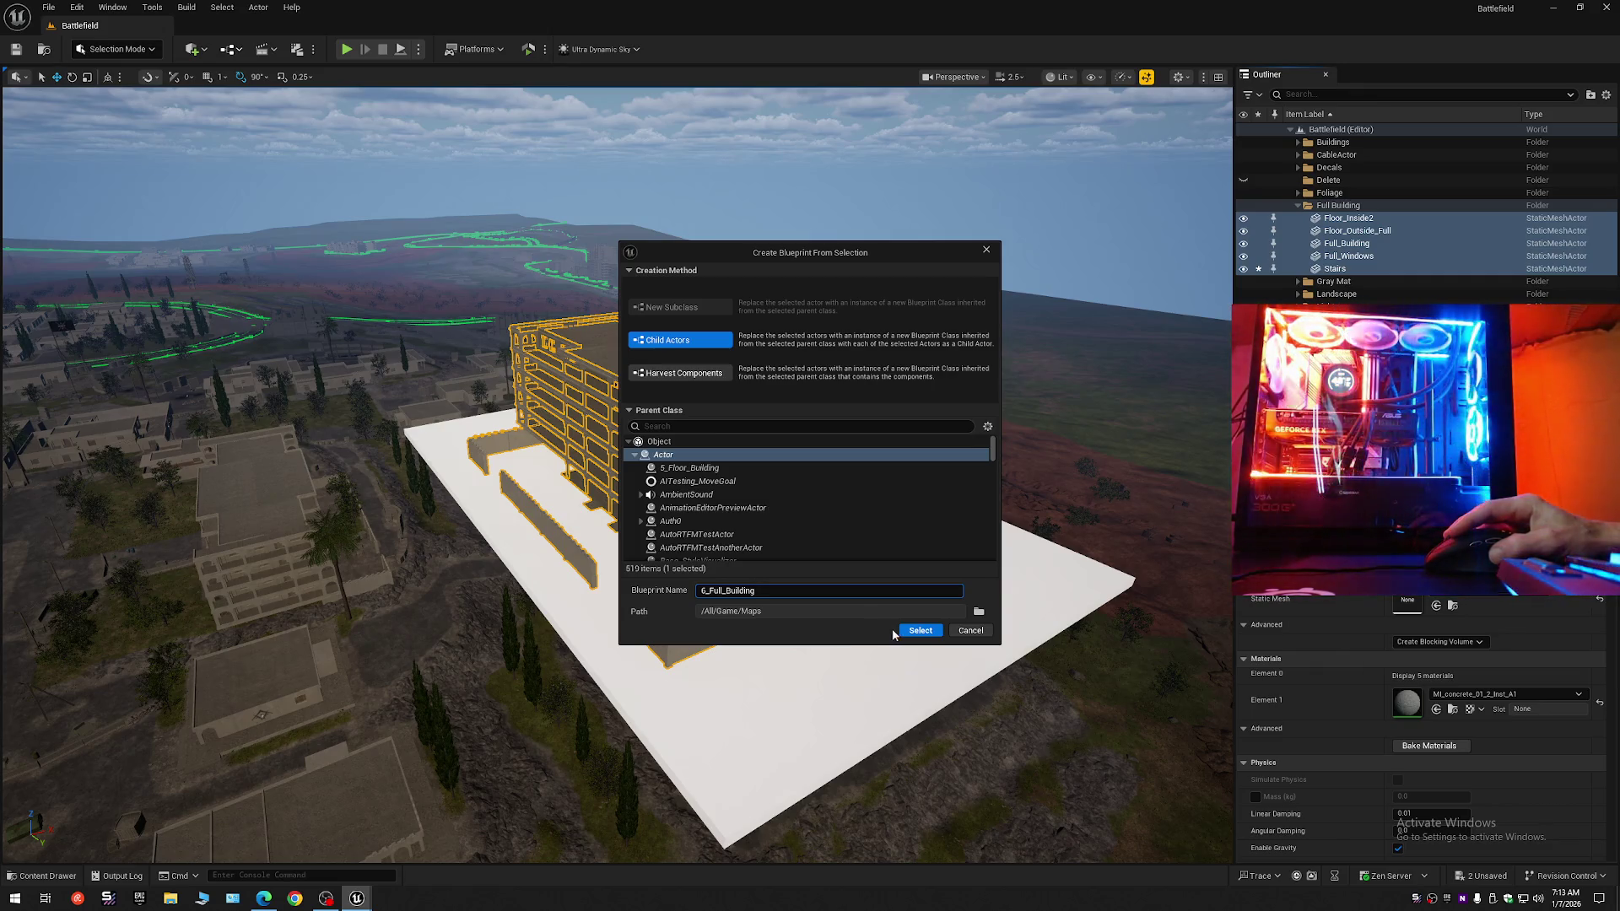
click(916, 631)
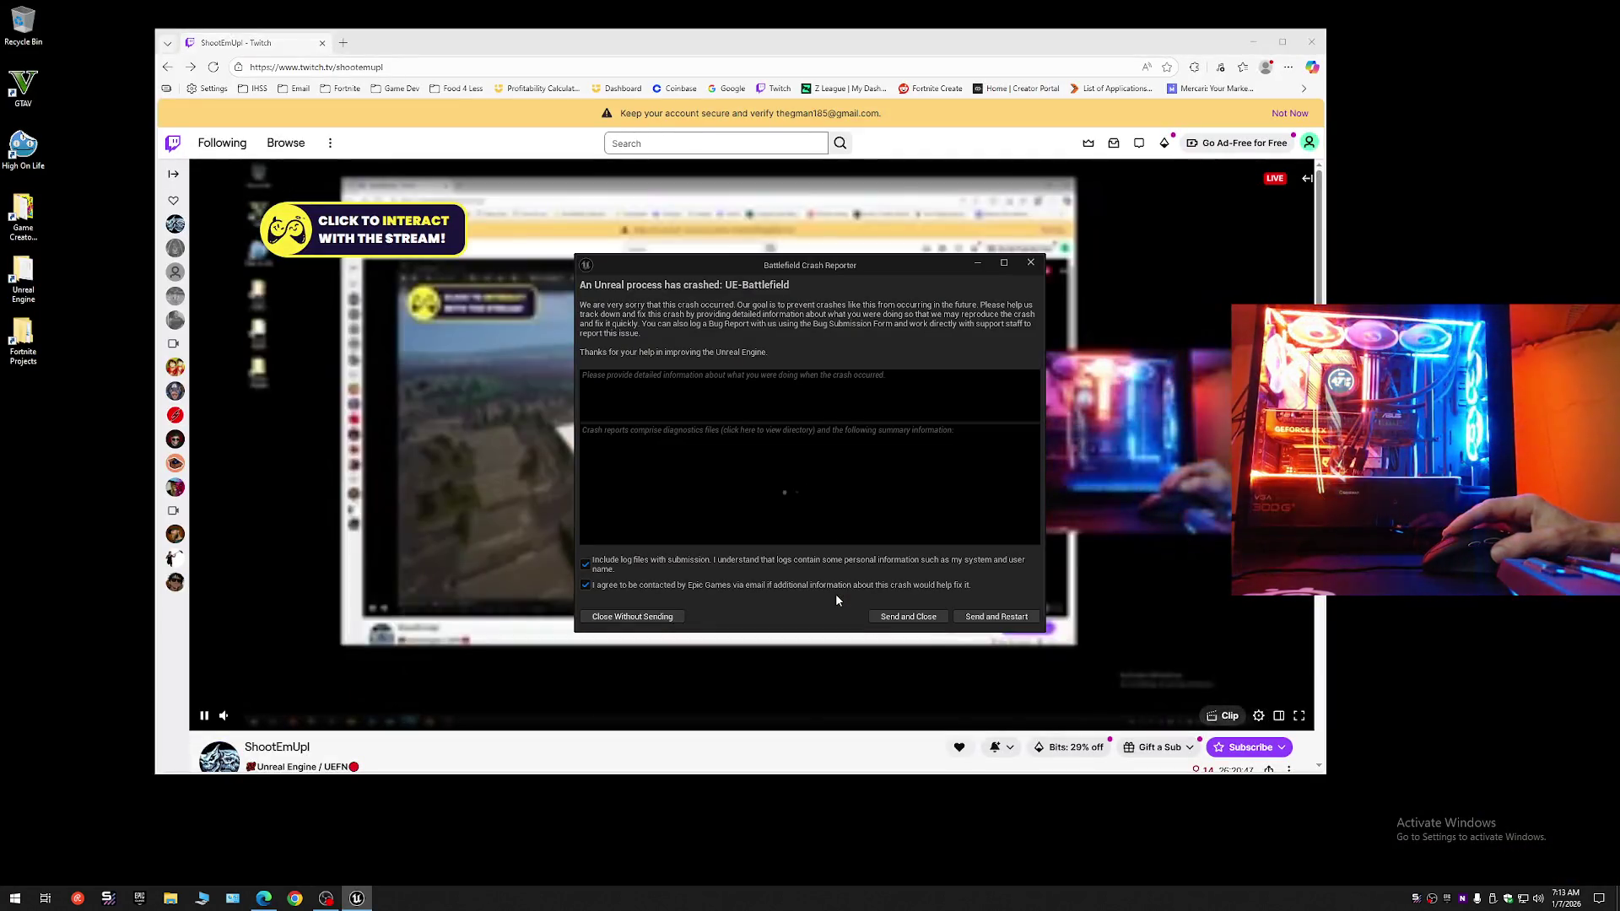
Close the crash report, dismiss the account security banner, and show the Epic Games Launcher library.
click(1028, 264)
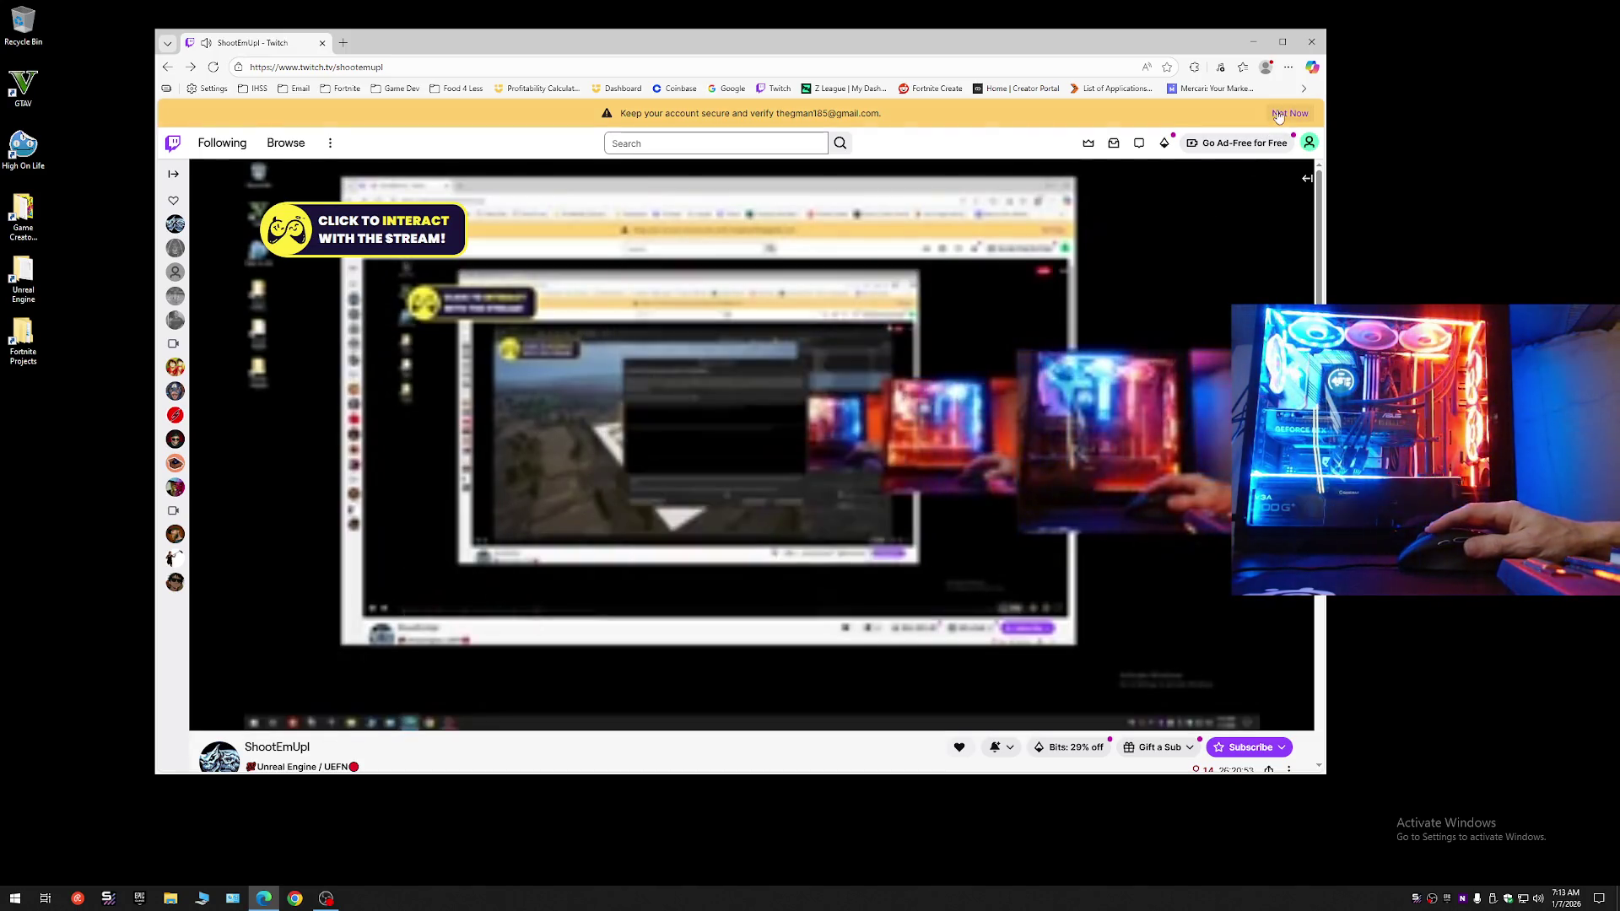
click(1289, 113)
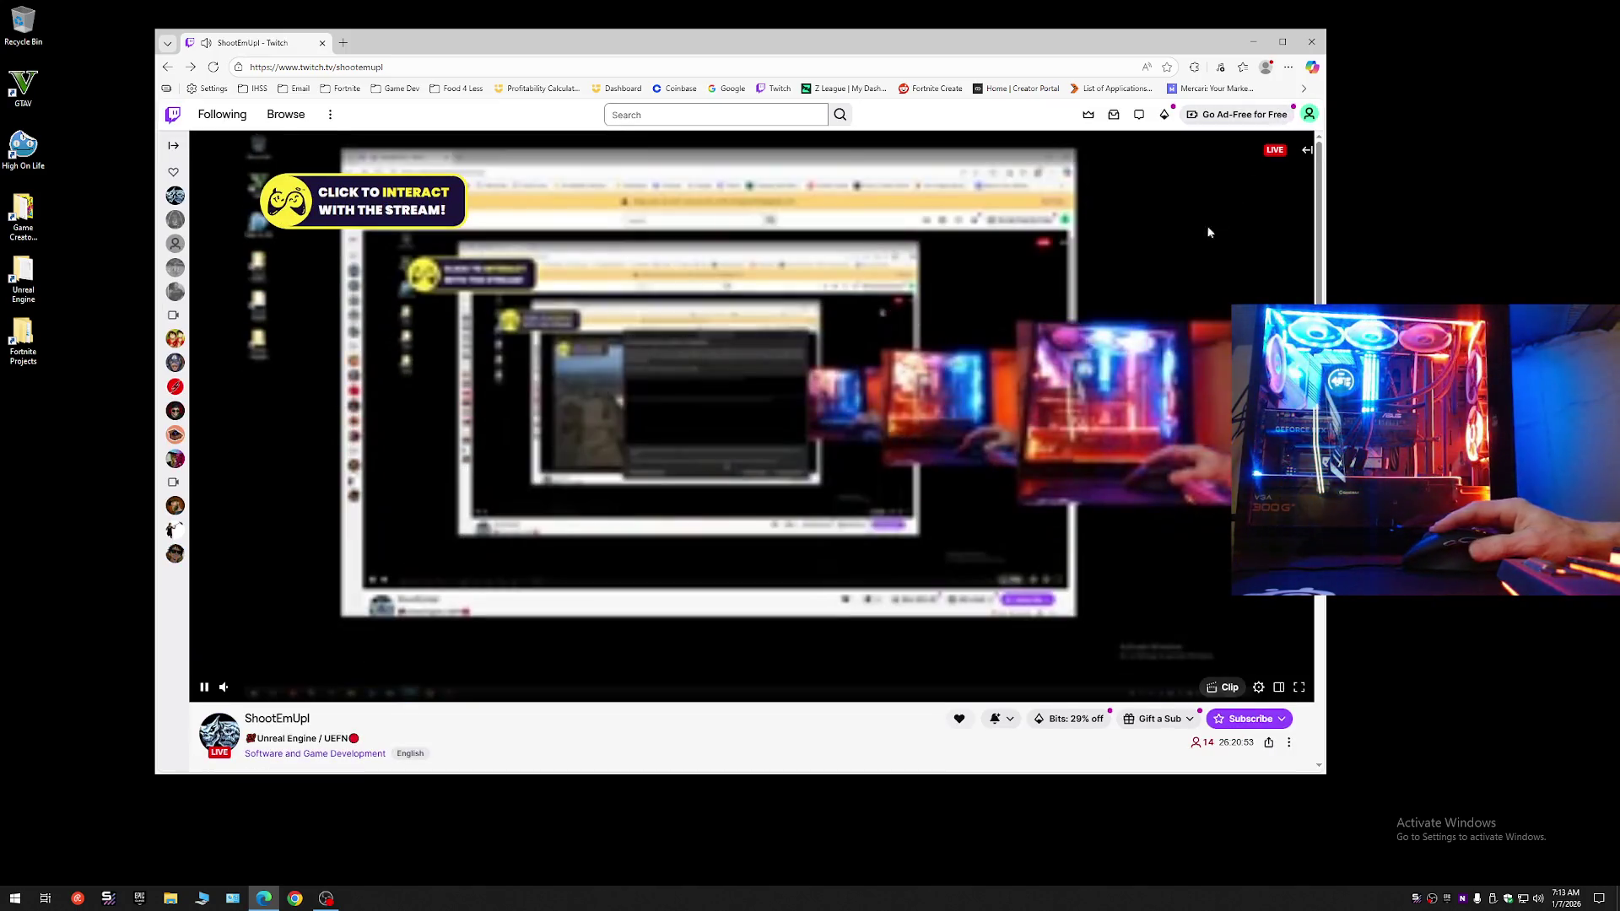
click(1416, 898)
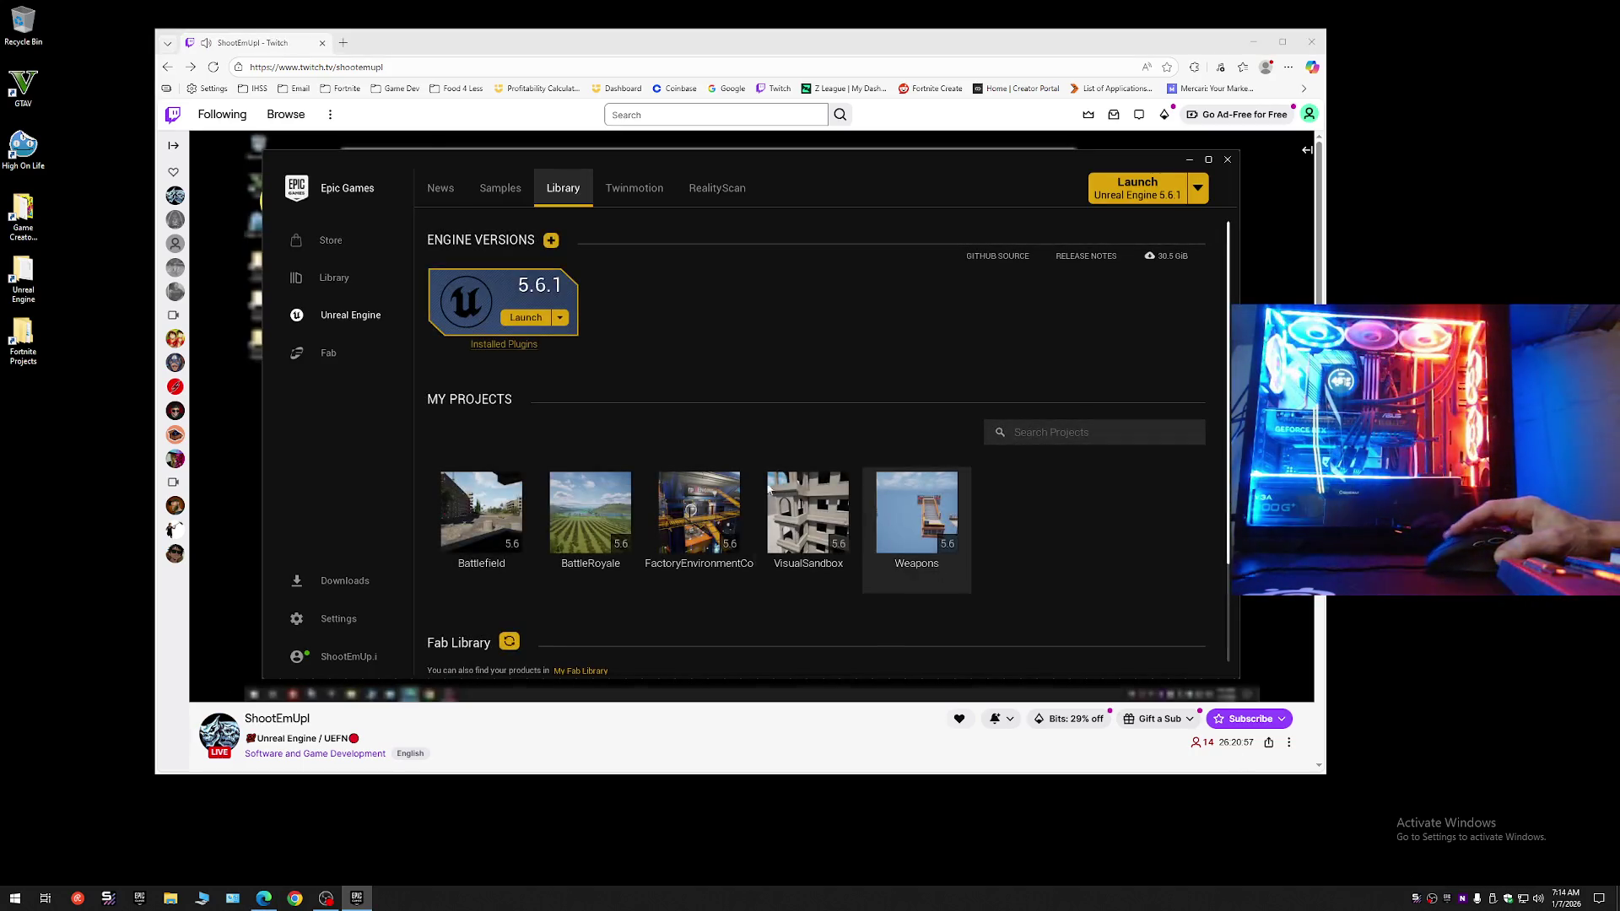
Relaunch the Battlefield project from the library and switch OBS to the Be Right Back scene.
double_click(481, 514)
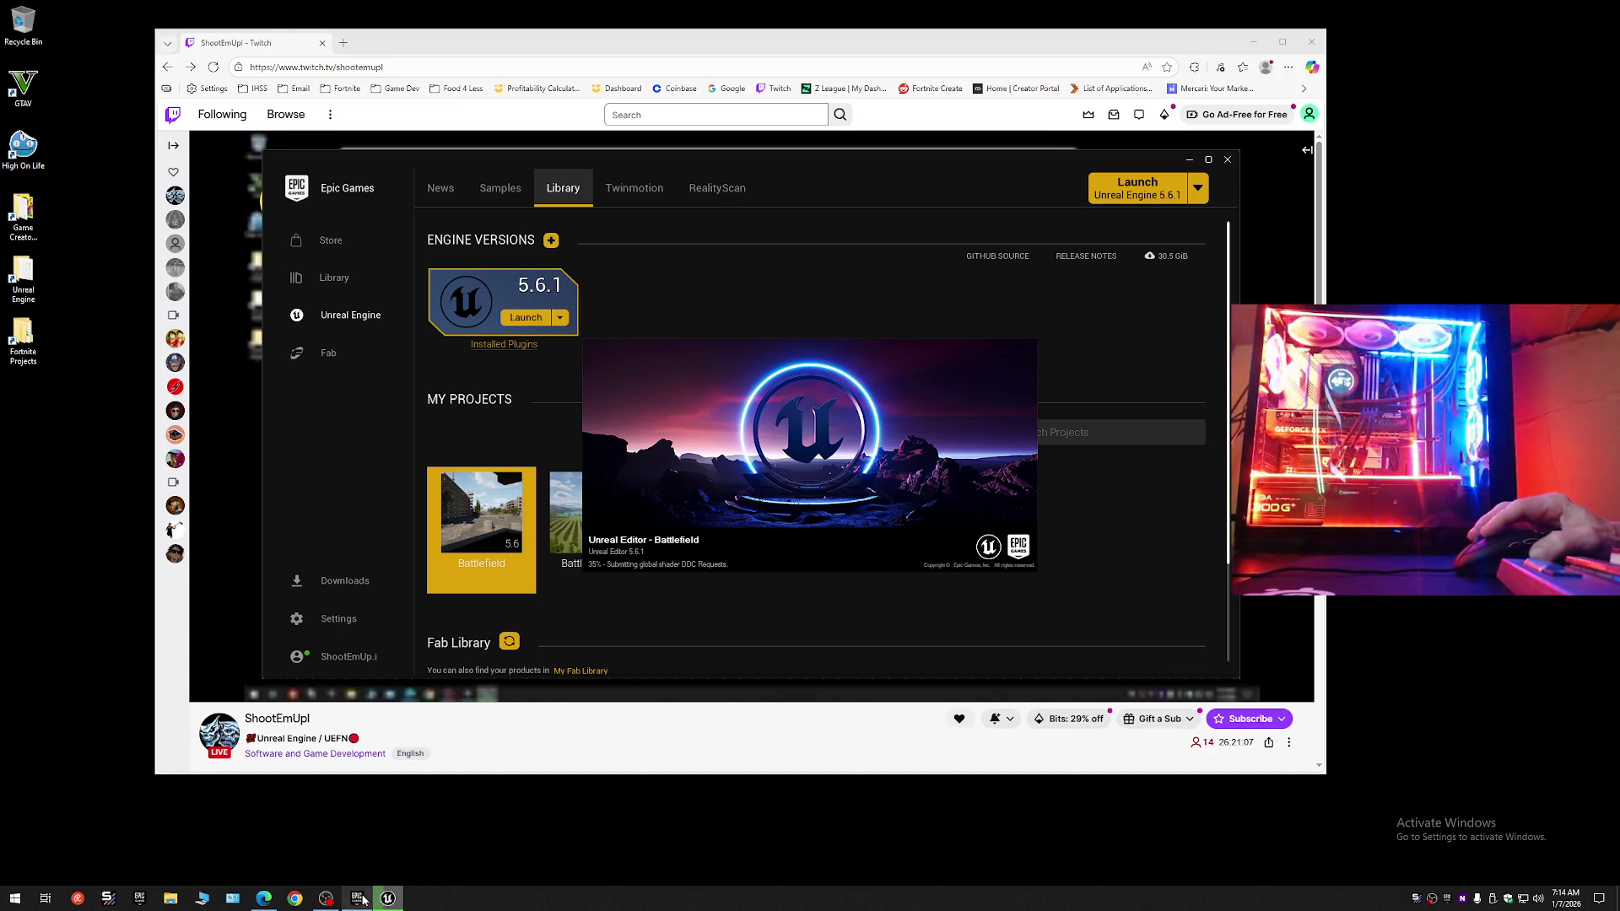
click(326, 898)
click(523, 557)
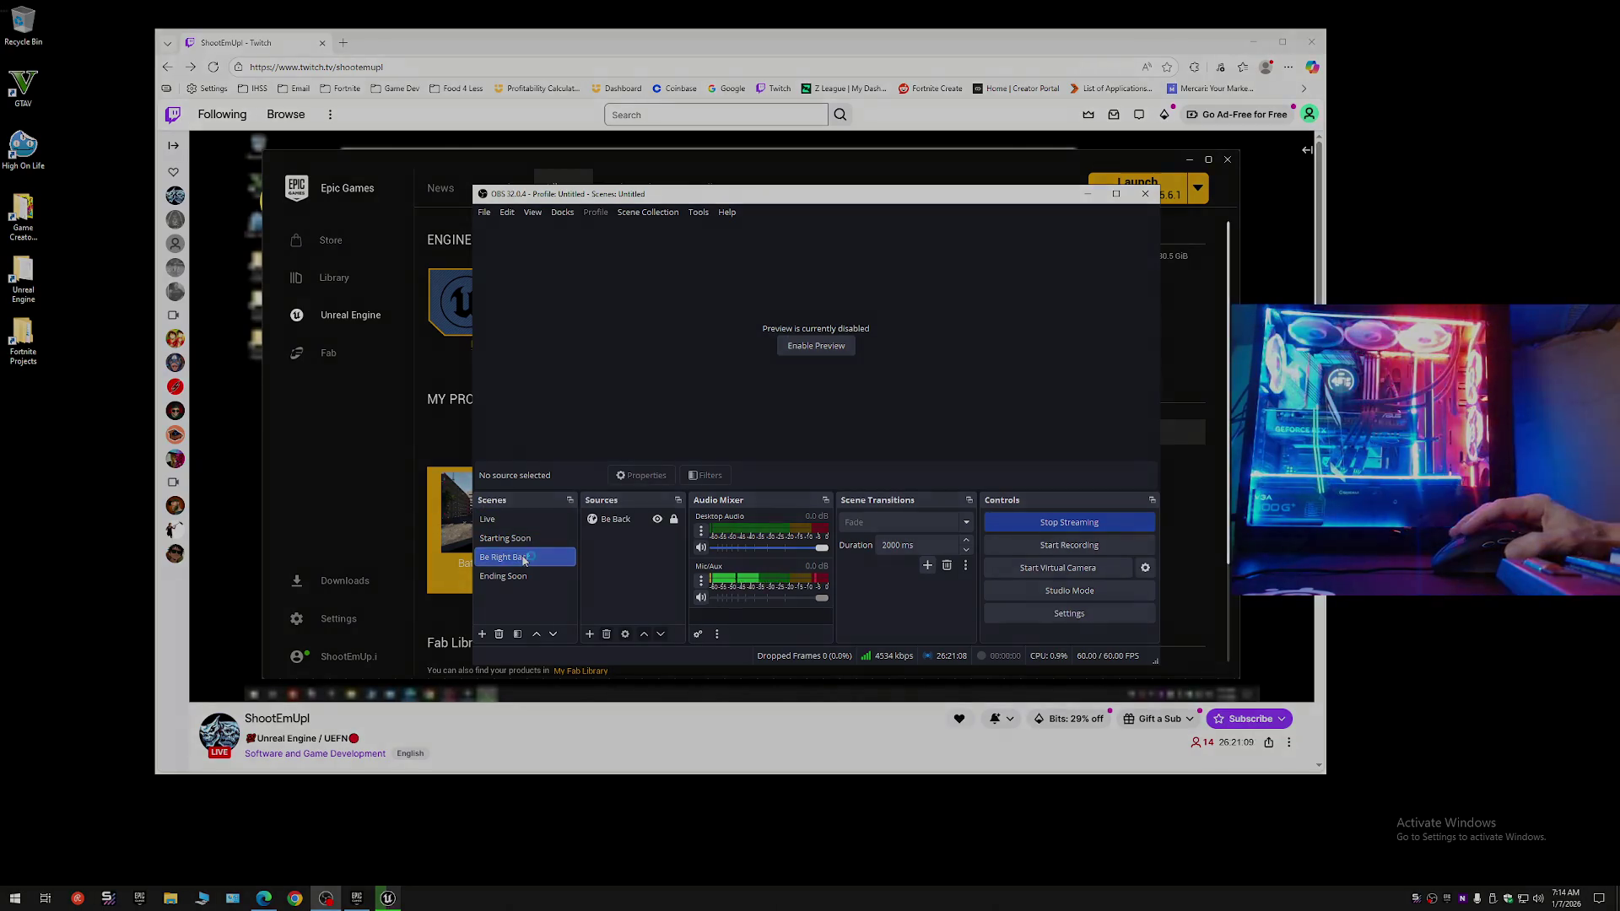